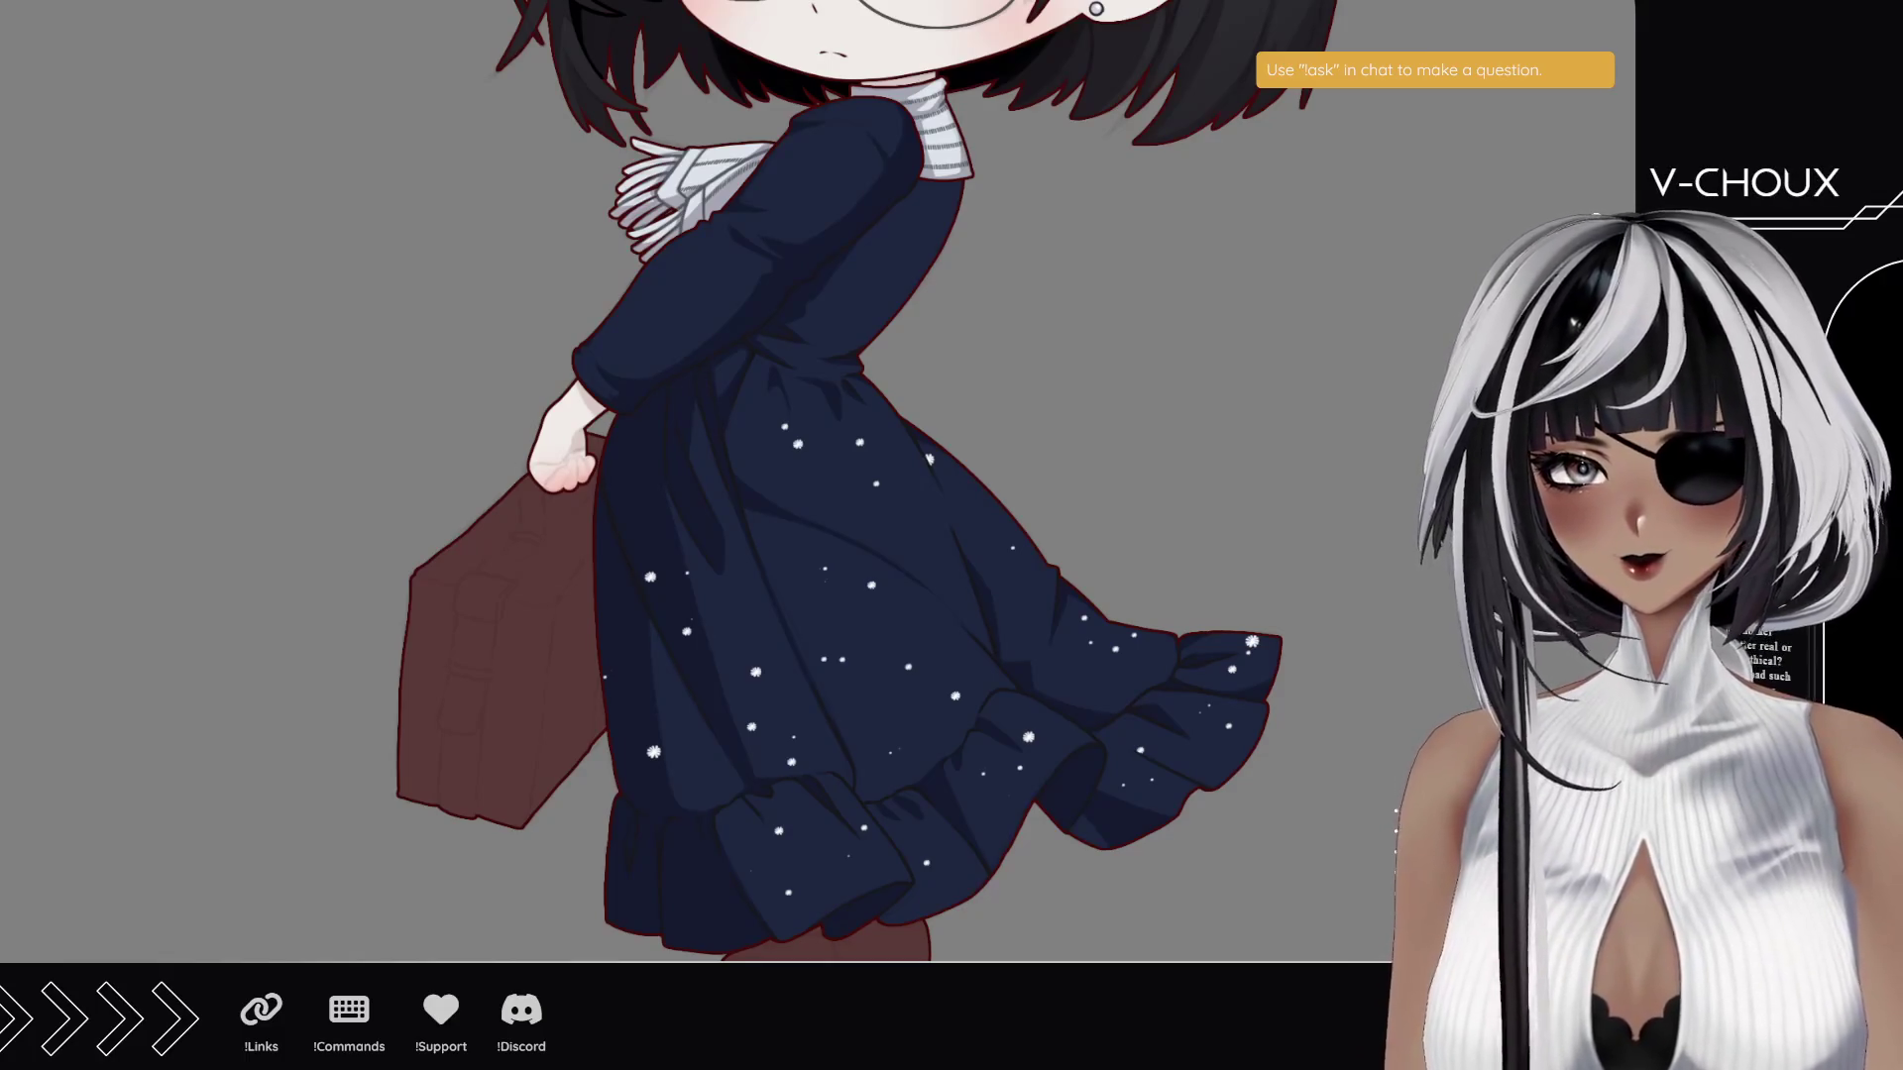
# - Pan the canvas to look over the chibi girl's head and starry dress
pyautogui.moveTo(871, 181); pyautogui.dragTo(862, 448)
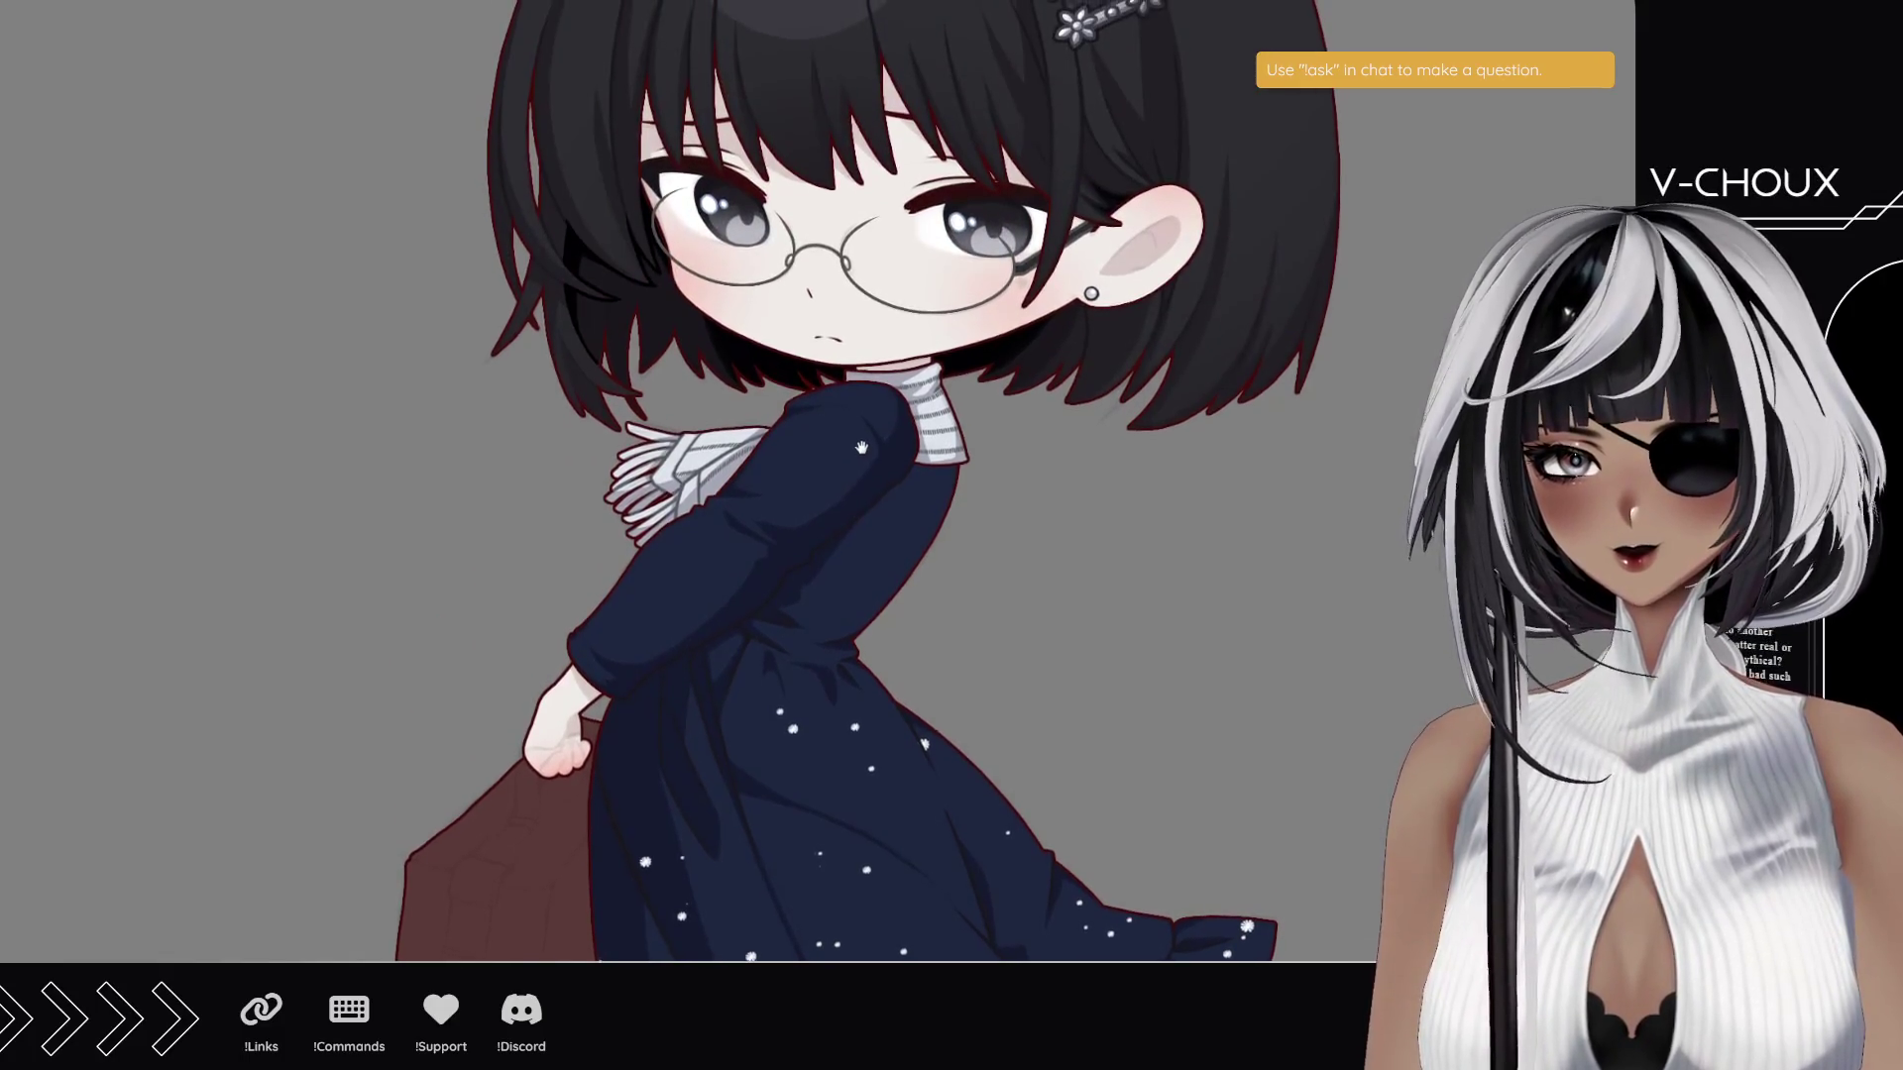
pyautogui.moveTo(782, 619); pyautogui.dragTo(775, 428)
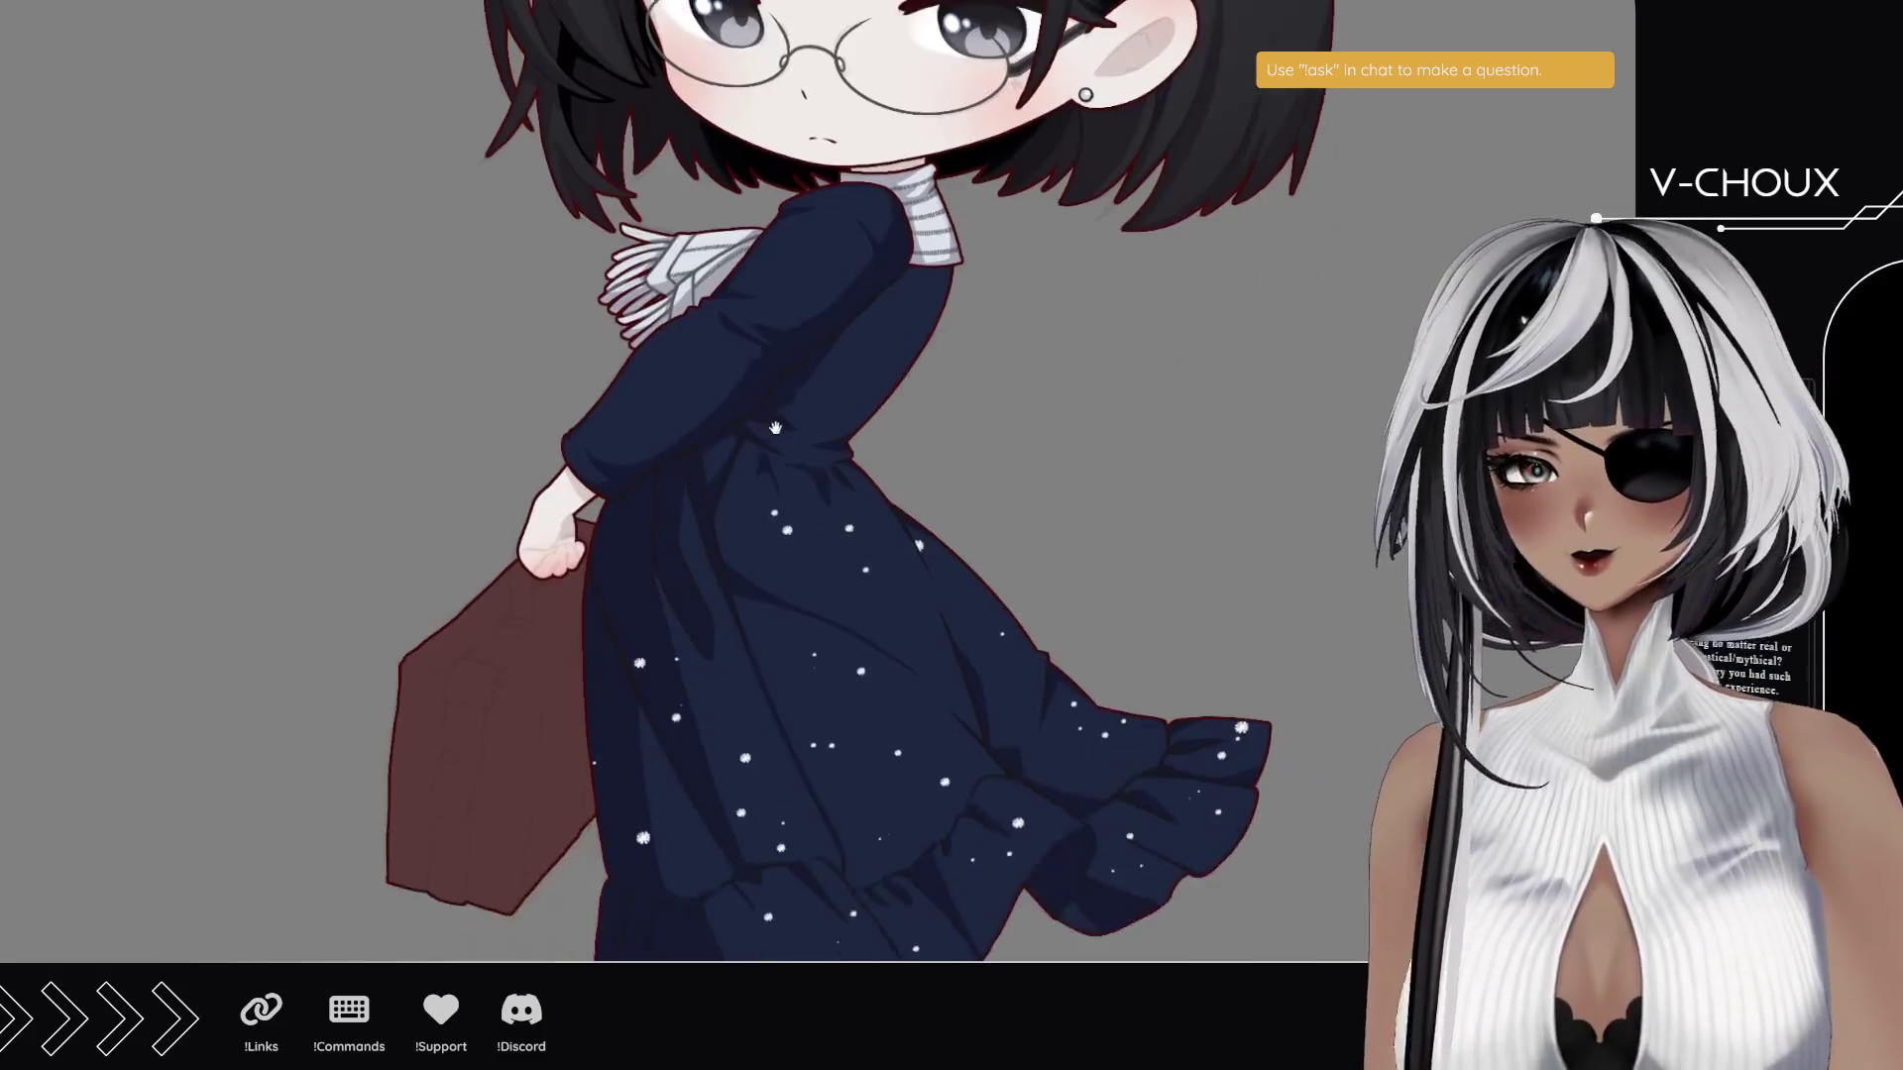
pyautogui.scroll(-3, 943, 777)
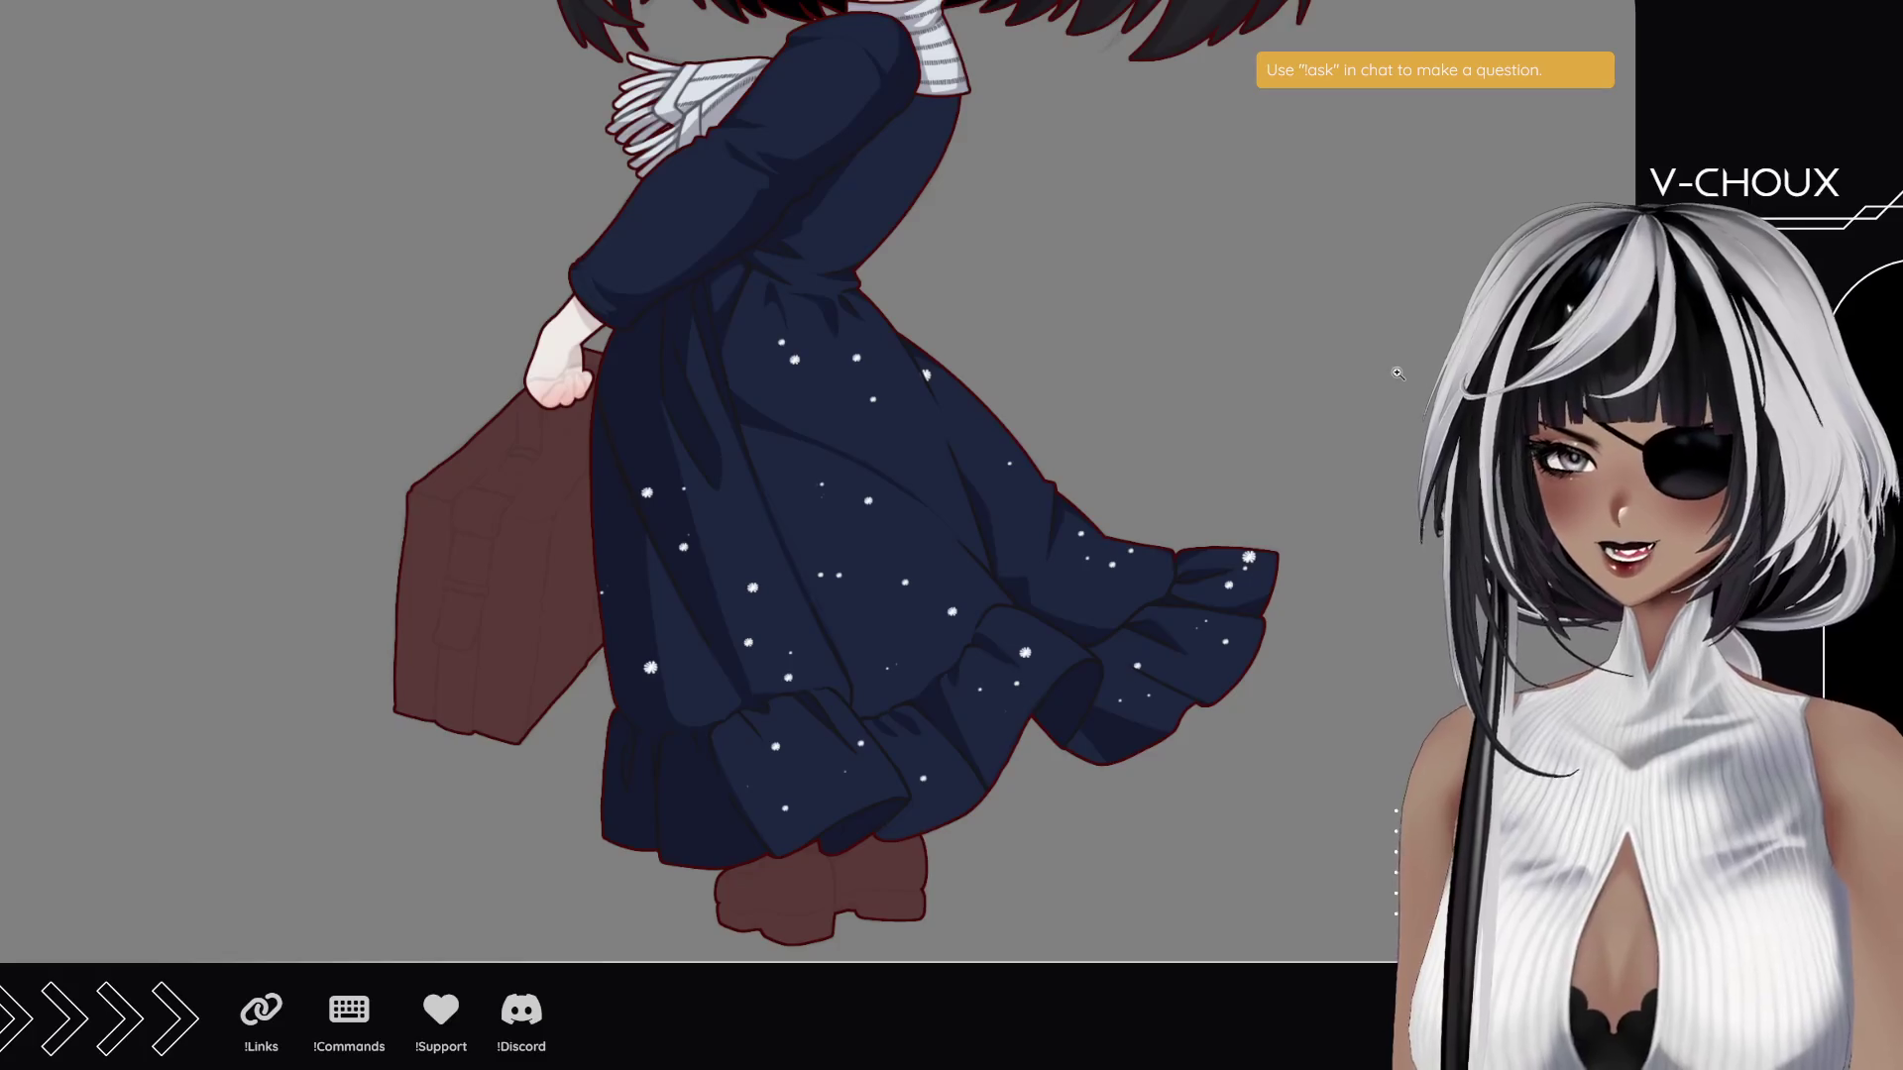
pyautogui.moveTo(825, 164)
pyautogui.mouseDown()
pyautogui.moveTo(832, 600)
pyautogui.moveTo(718, 196)
pyautogui.moveTo(753, 107)
pyautogui.moveTo(758, 476)
pyautogui.mouseUp()
pyautogui.moveTo(850, 522)
pyautogui.mouseDown()
pyautogui.moveTo(850, 413)
pyautogui.moveTo(848, 498)
pyautogui.moveTo(841, 469)
pyautogui.mouseUp()
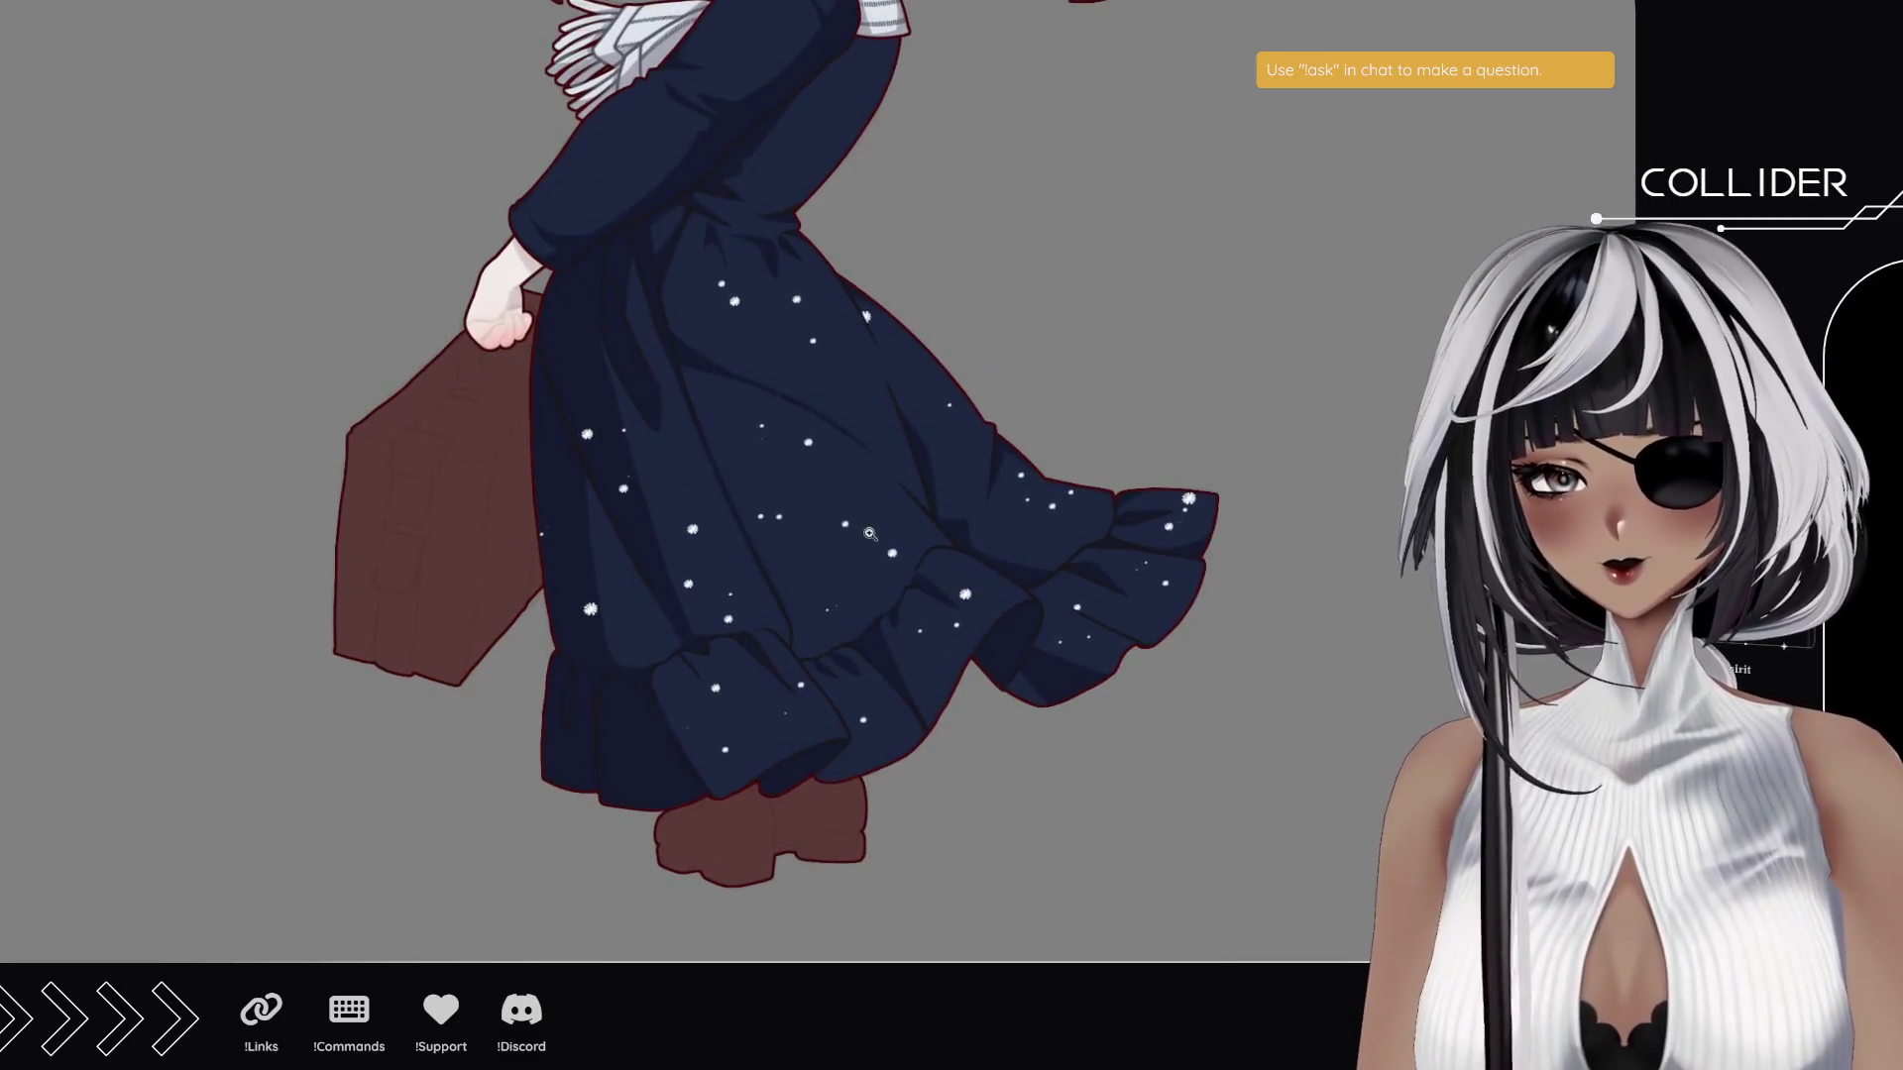
pyautogui.moveTo(726, 395); pyautogui.dragTo(734, 494)
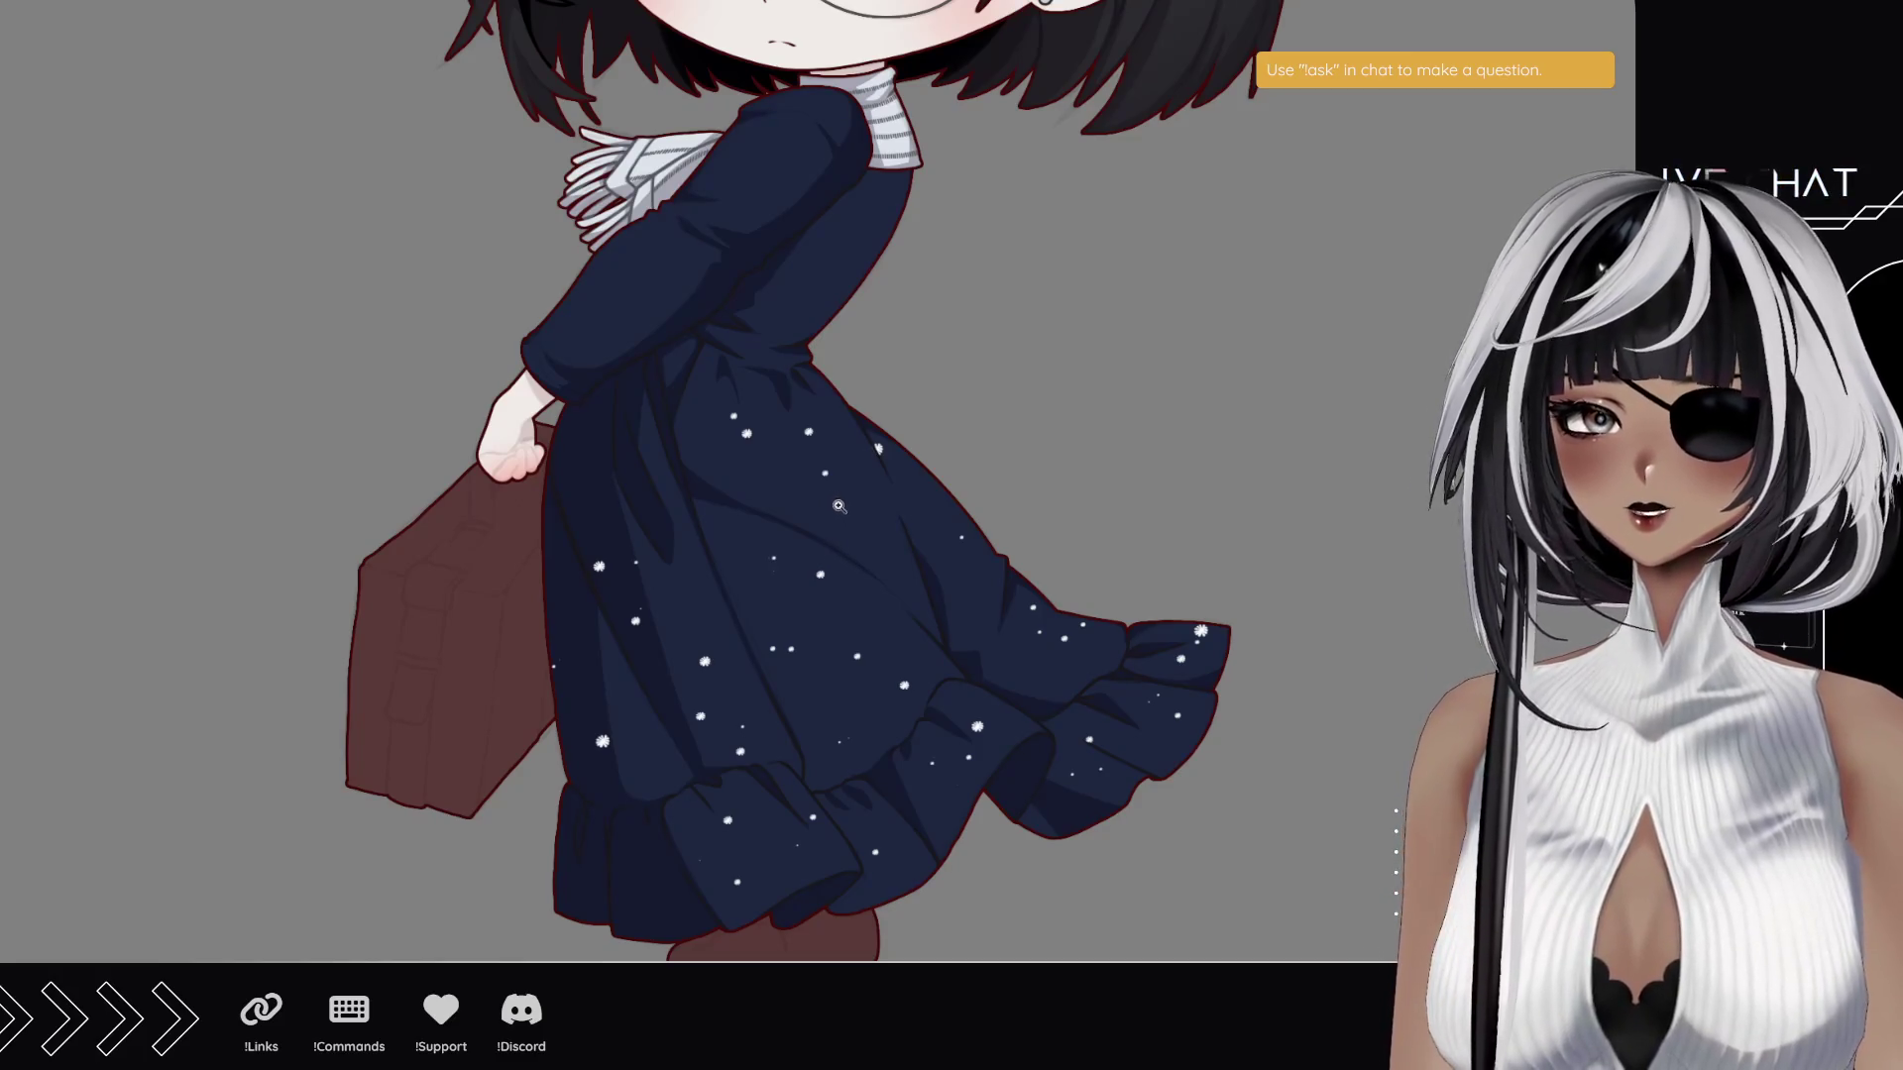
pyautogui.moveTo(742, 301); pyautogui.dragTo(776, 468)
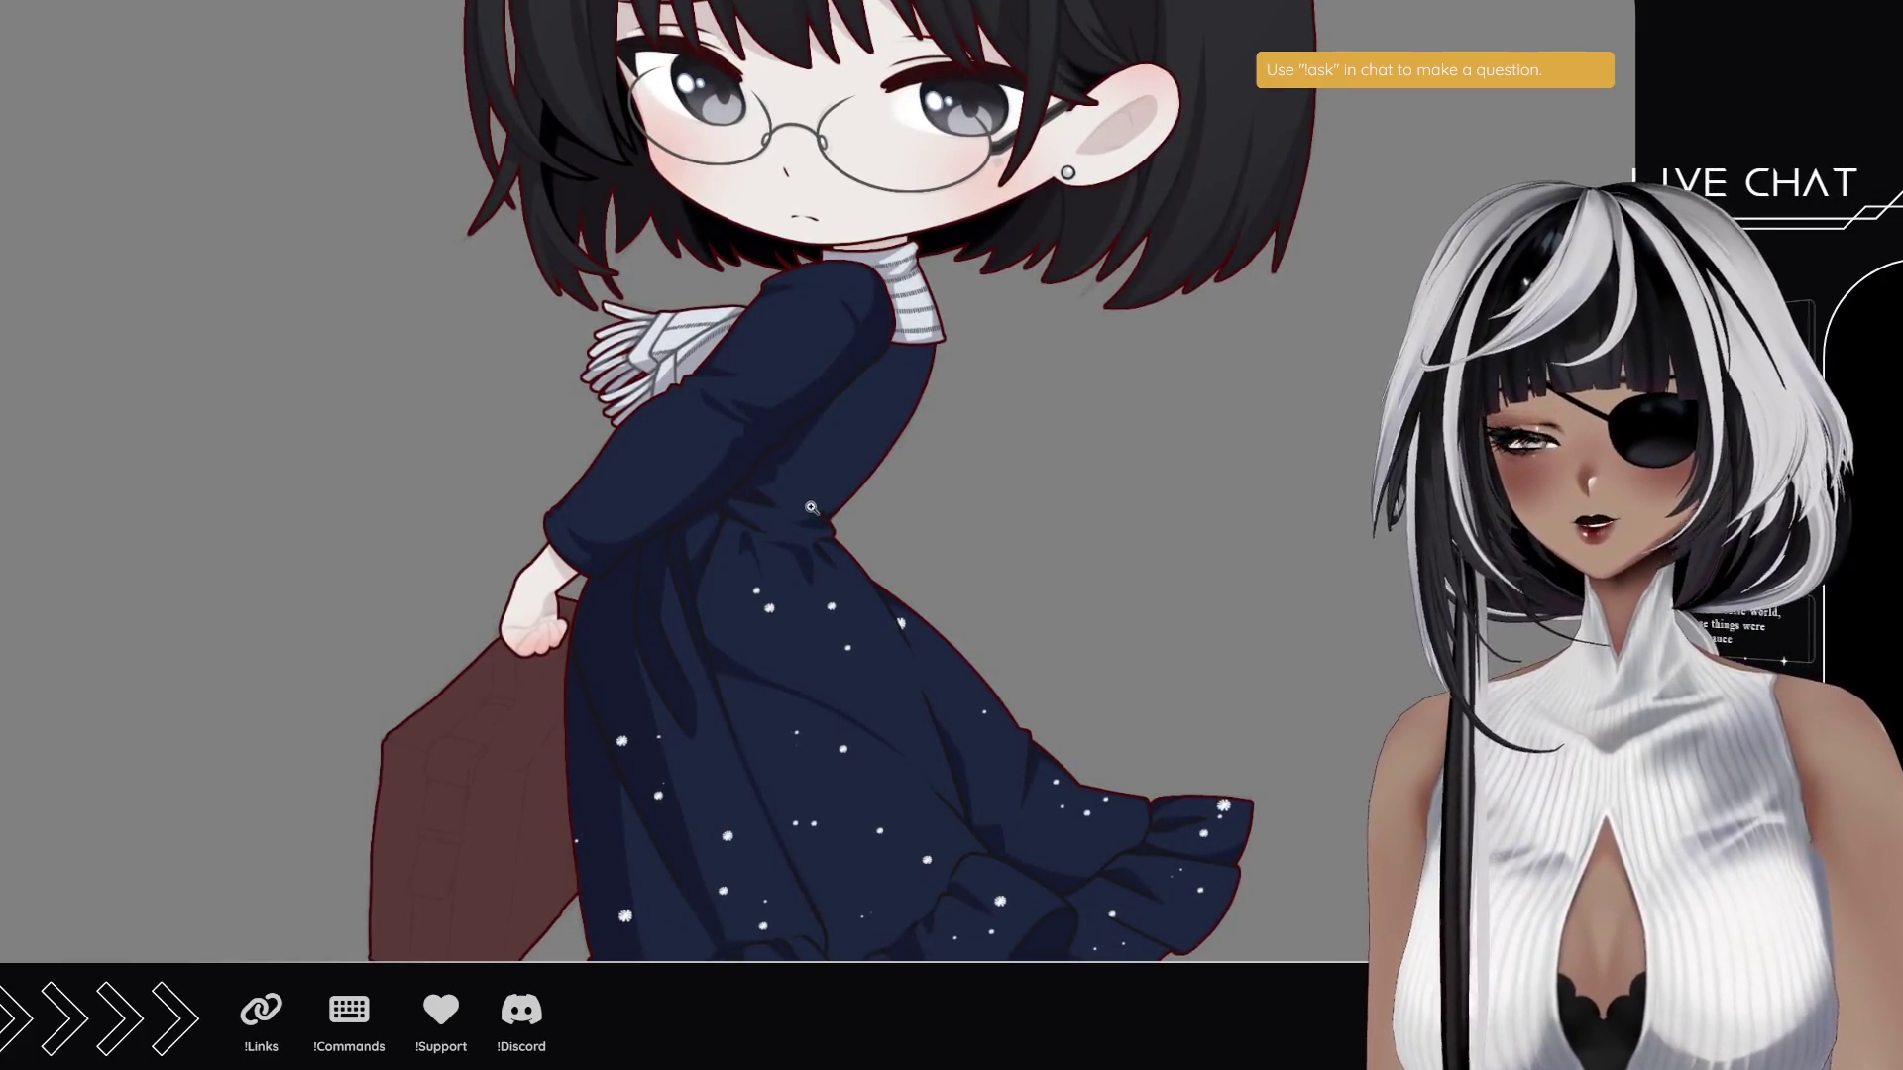
# - Zoom out until the girl fits in view from hair clip to shoes
pyautogui.scroll(-1, 746, 488)
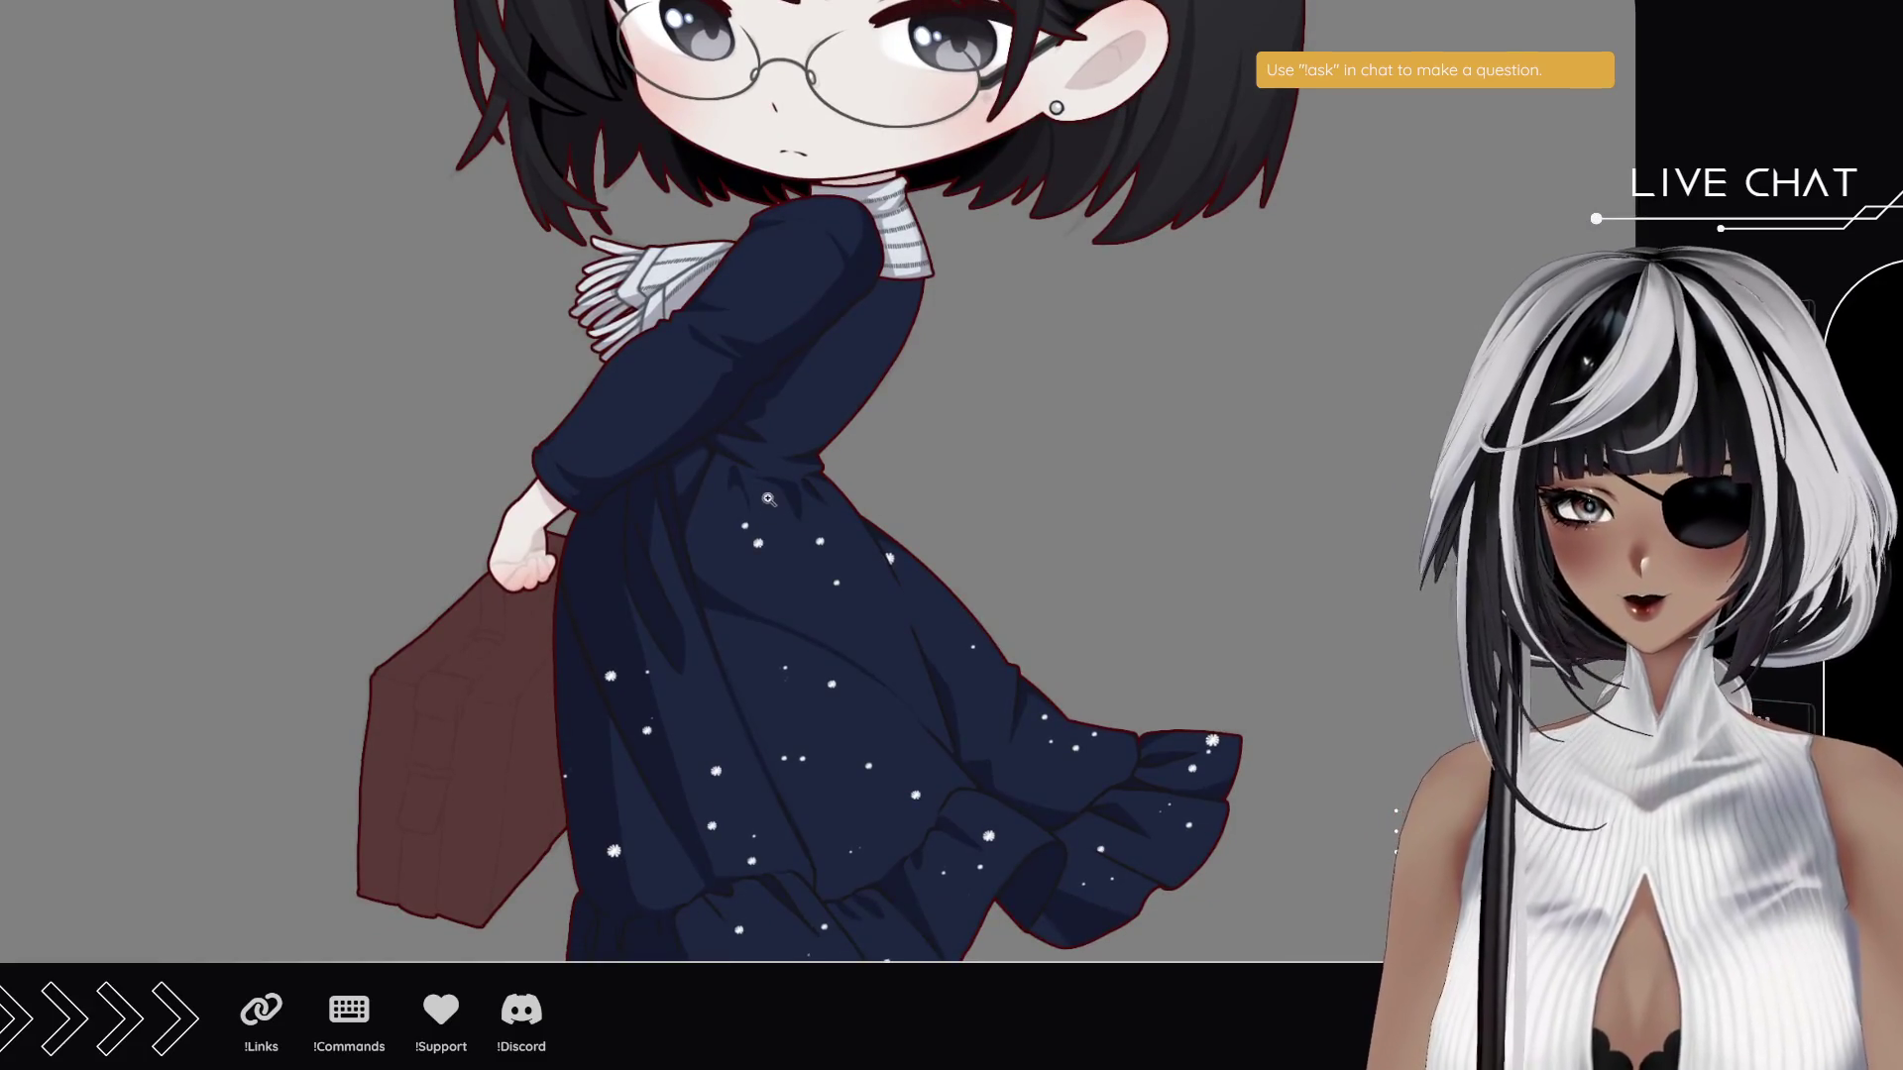
pyautogui.scroll(-1, 708, 550)
pyautogui.scroll(-2, 707, 550)
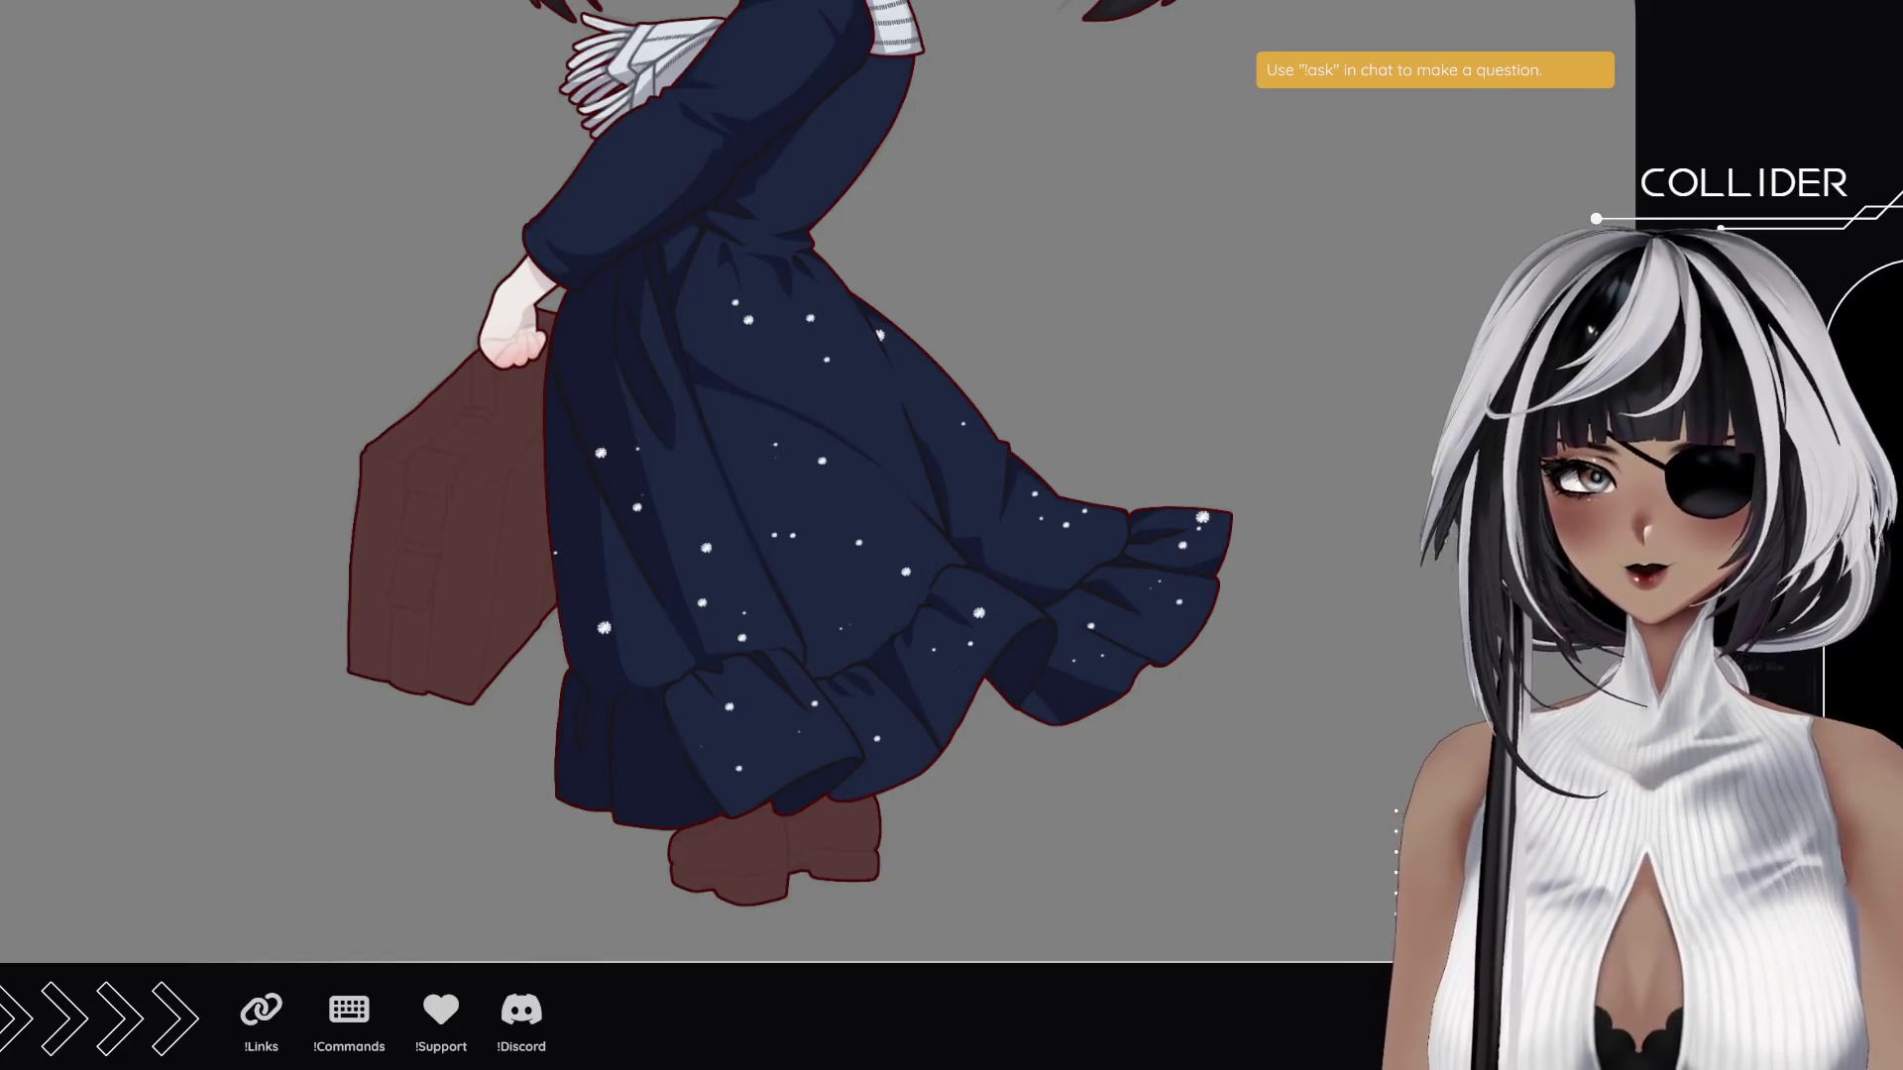
pyautogui.scroll(3, 960, 691)
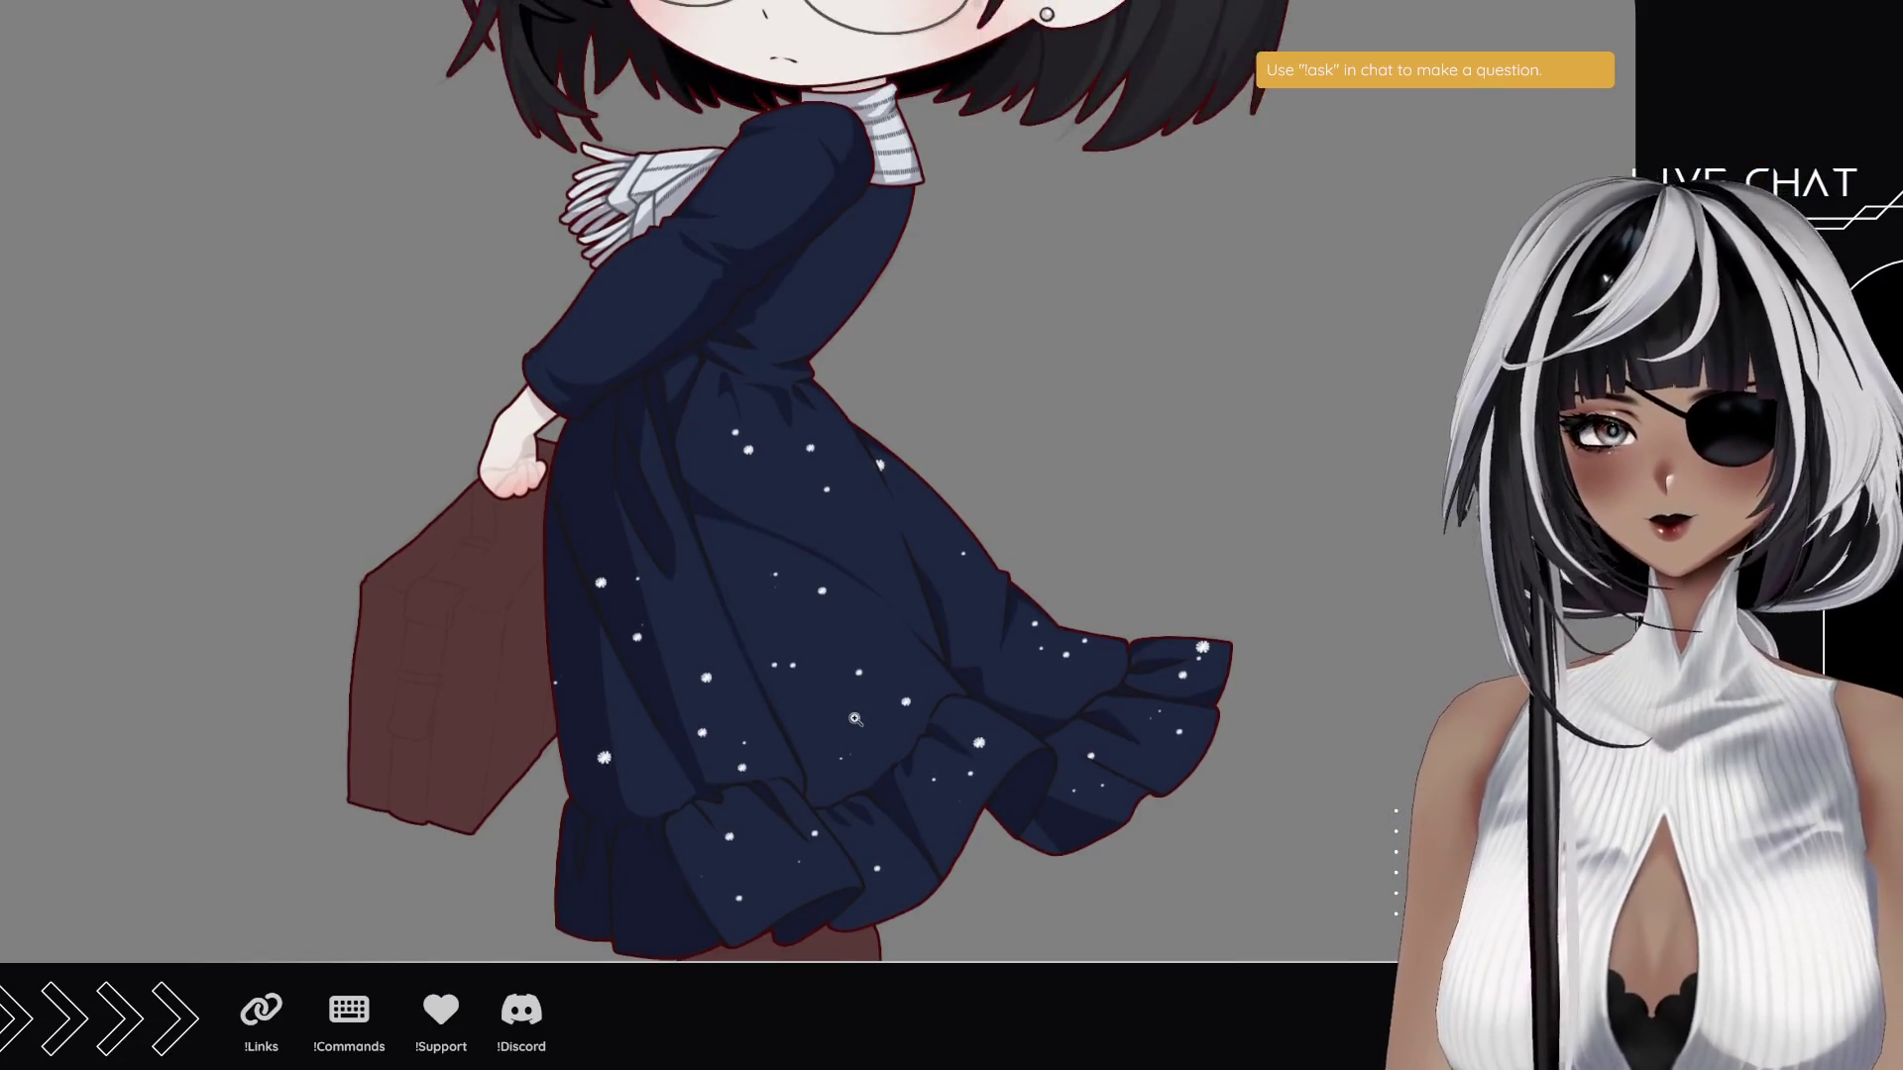
pyautogui.keyDown('alt'); pyautogui.click(855, 718); pyautogui.keyUp('alt')
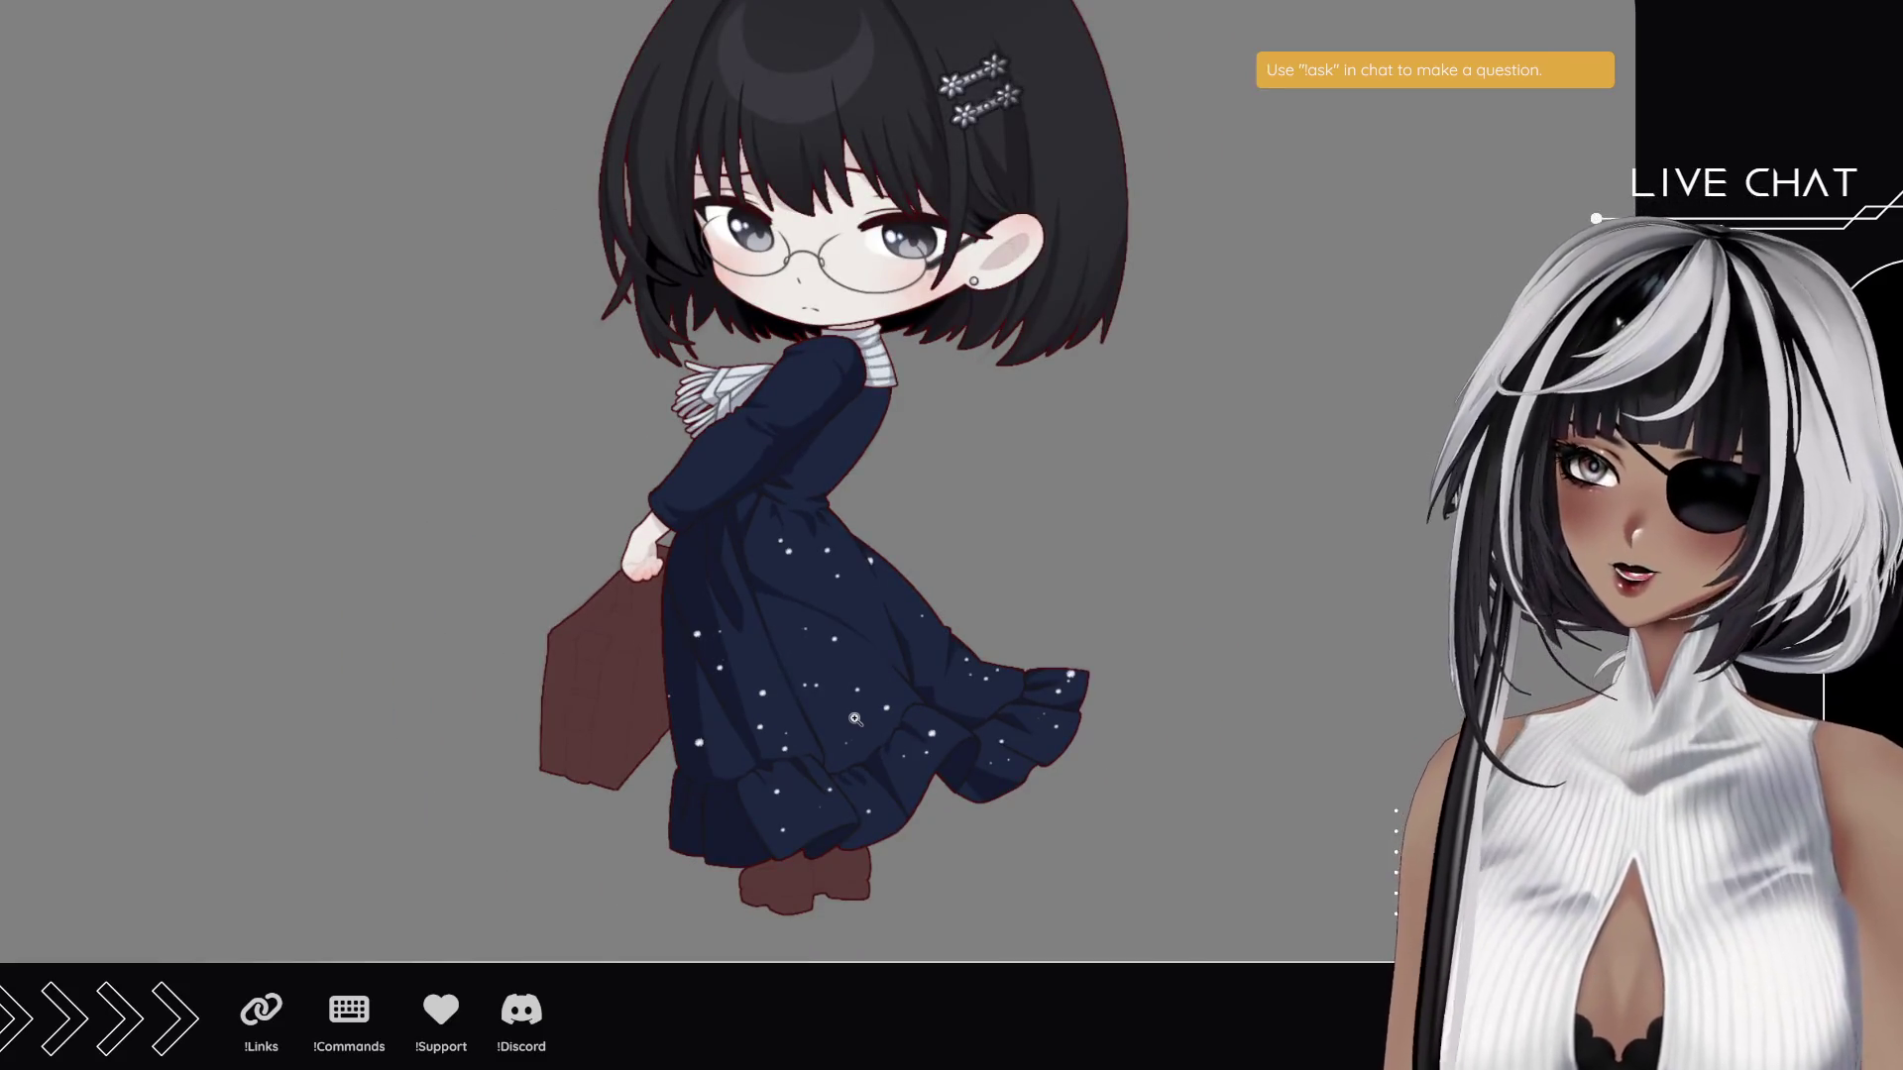
# - Zoom in on the starry dress until its star dots fill the view
pyautogui.scroll(-1, 854, 719)
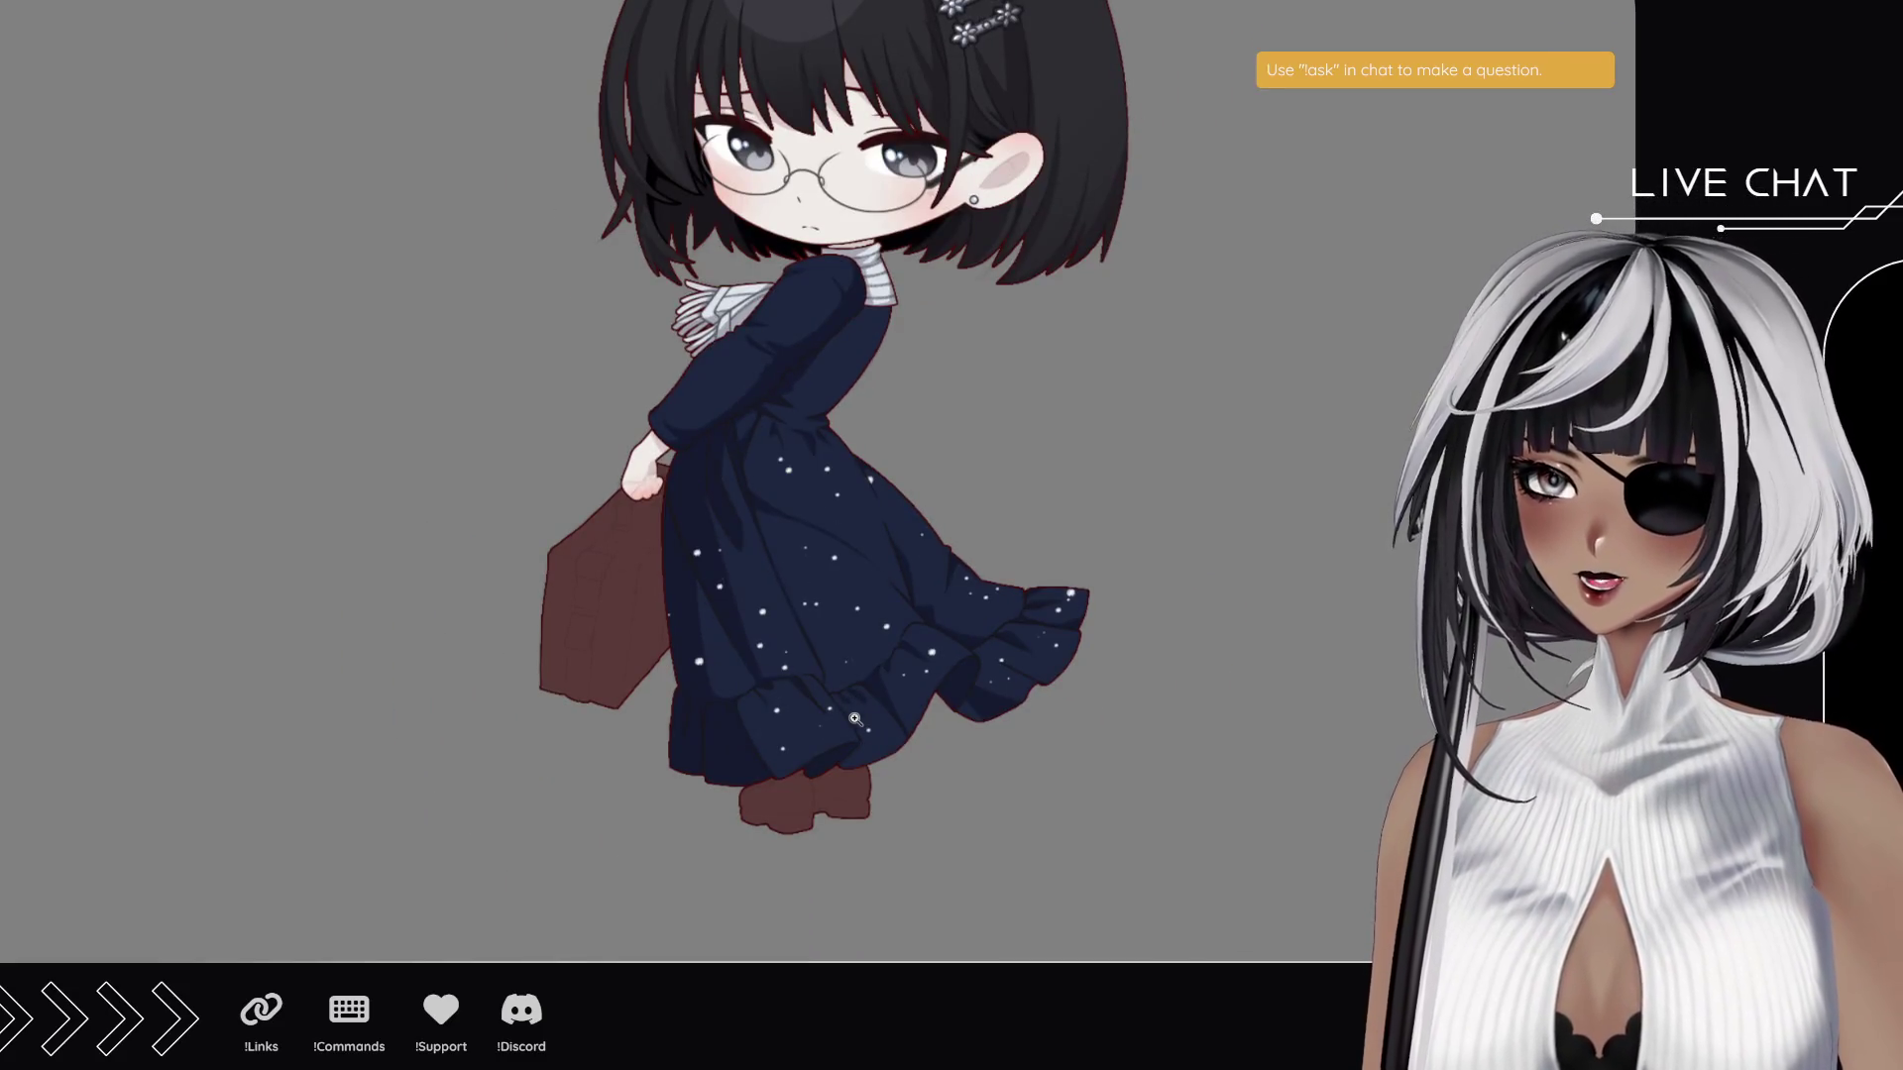
pyautogui.scroll(-1, 854, 719)
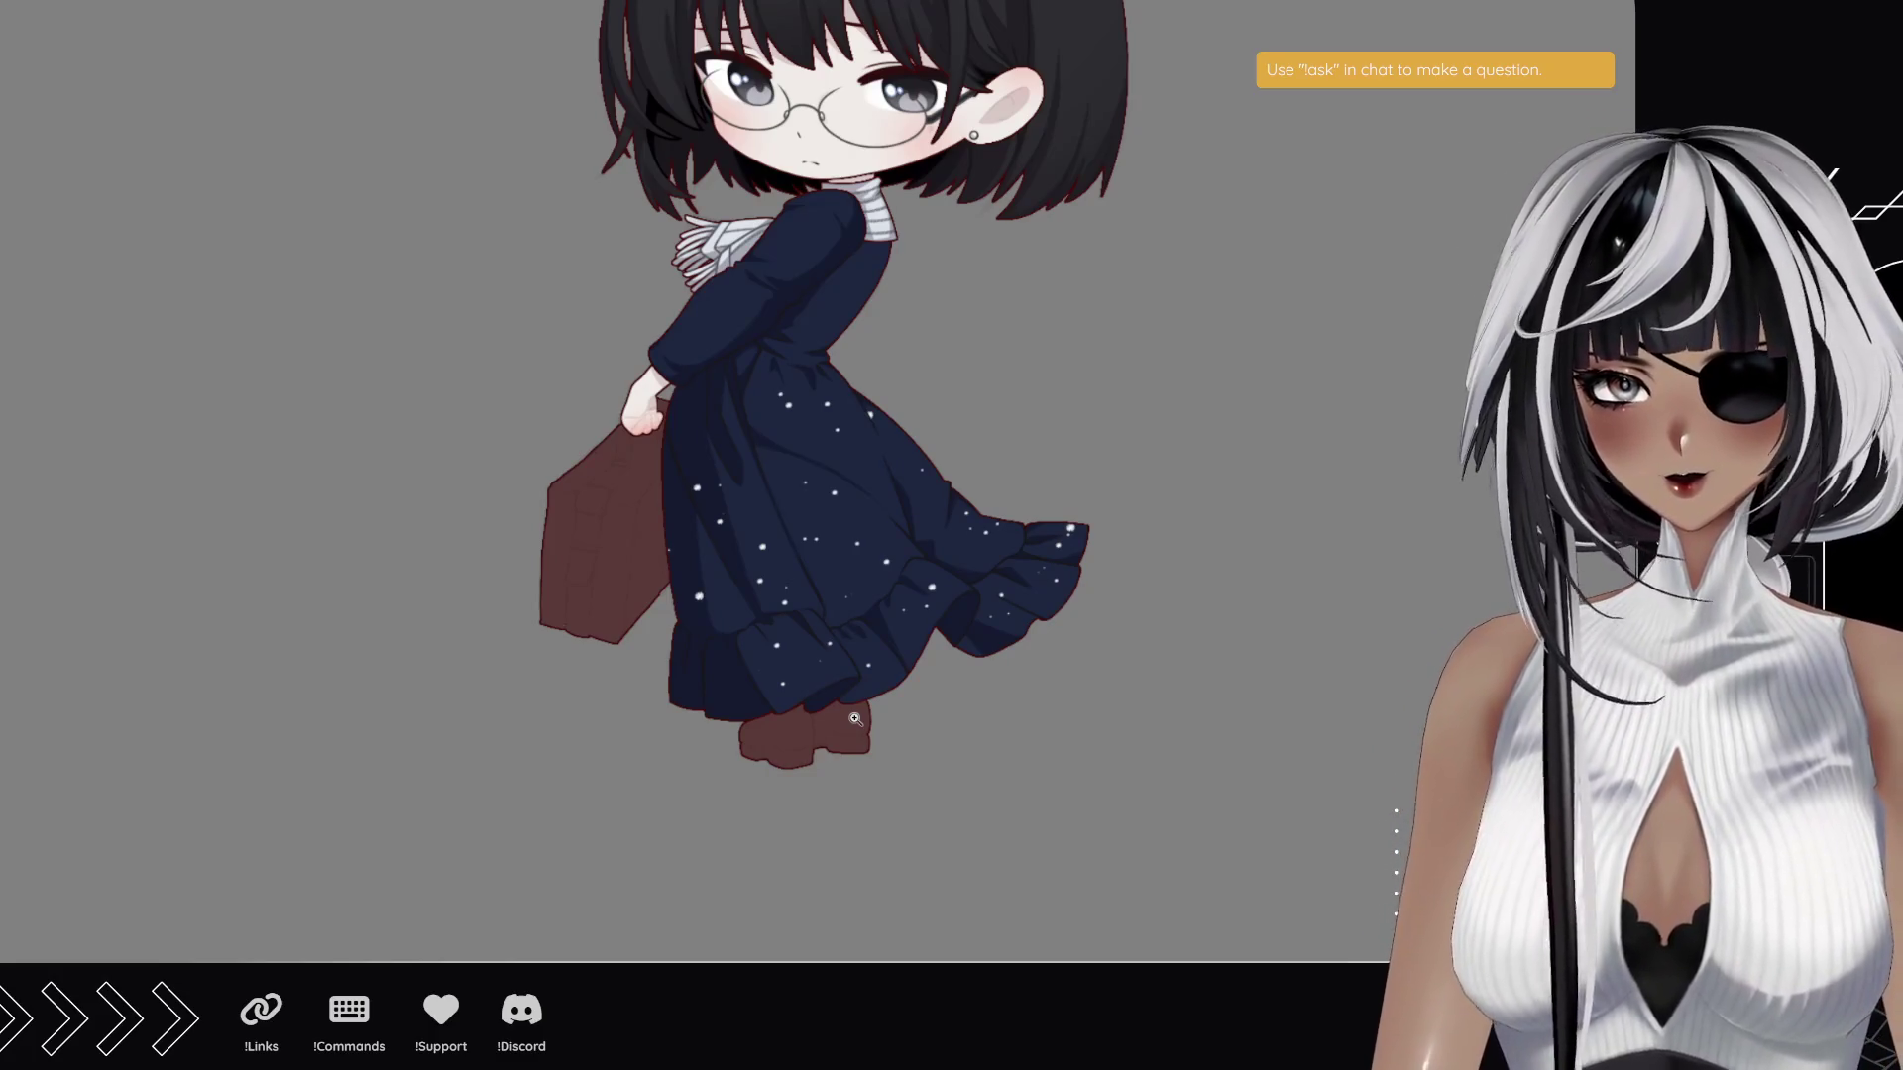
pyautogui.click(899, 453)
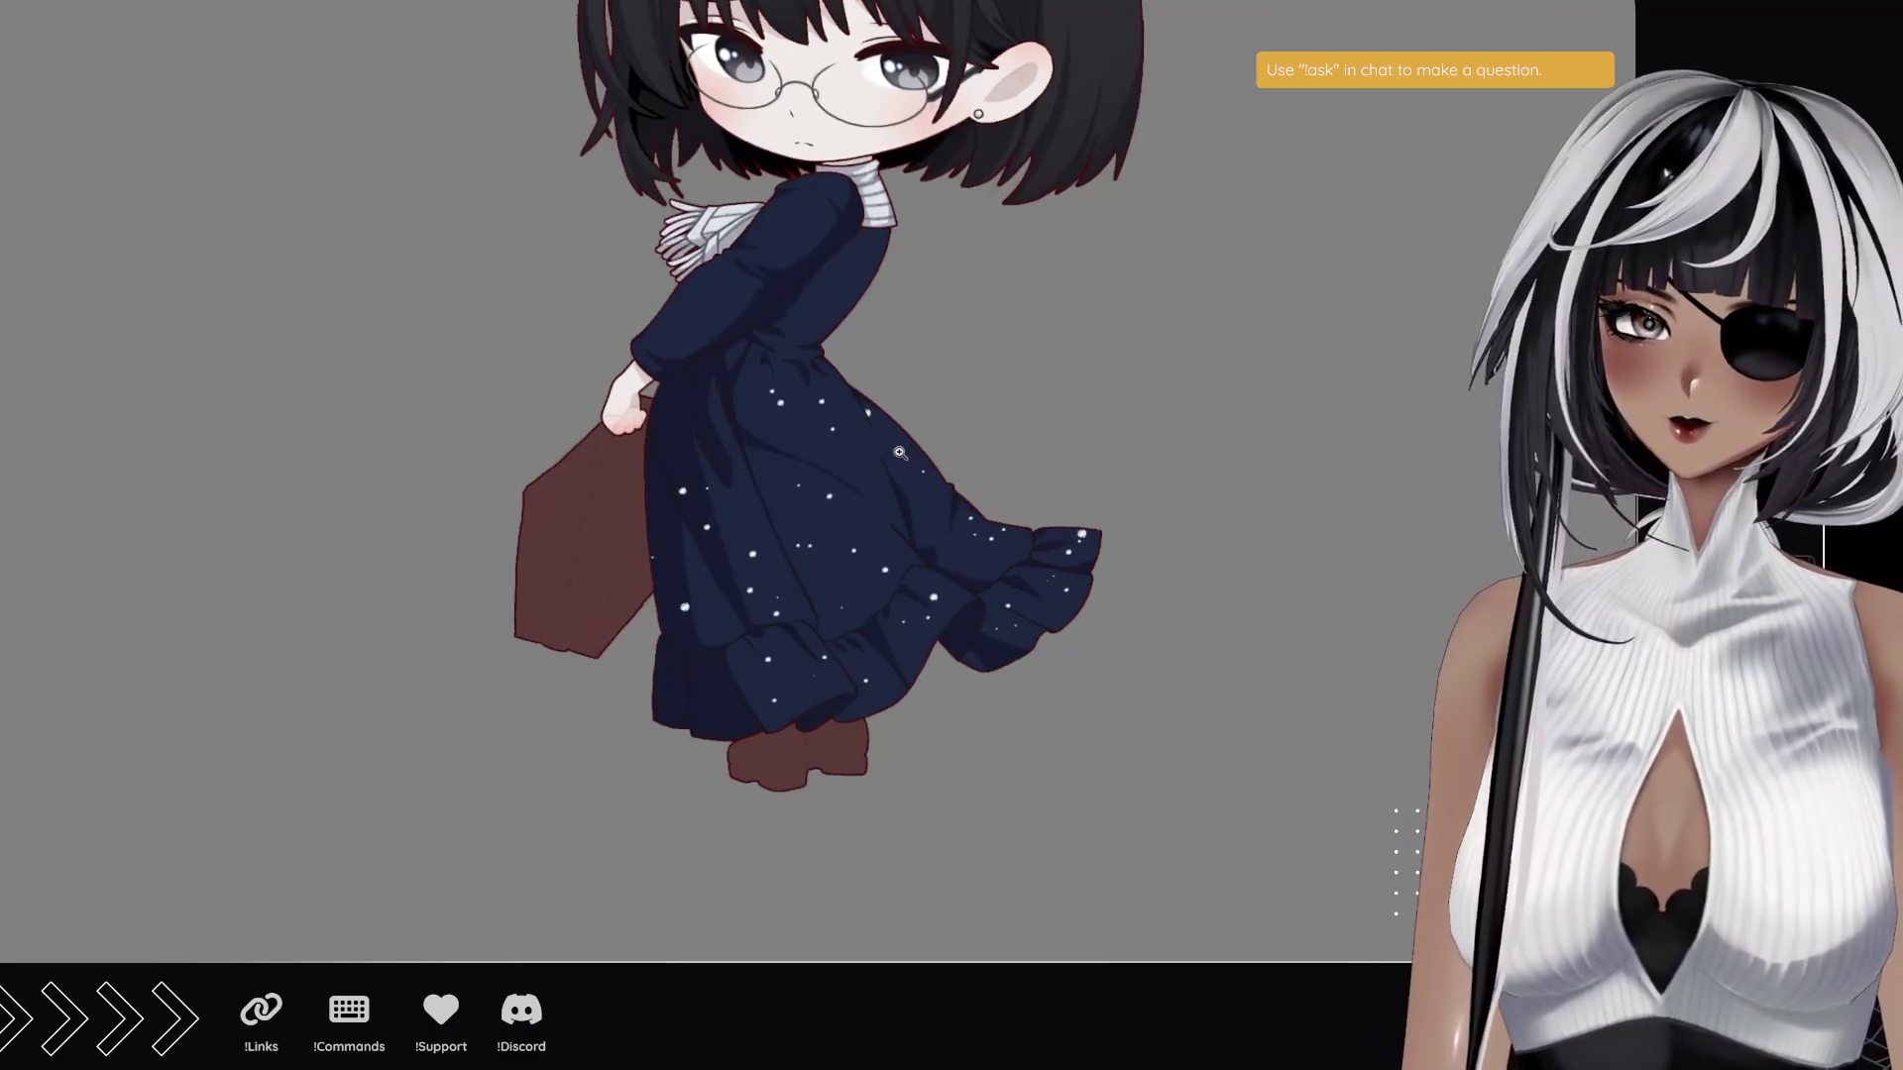
pyautogui.click(823, 594)
pyautogui.click(743, 654)
pyautogui.click(674, 703)
pyautogui.click(611, 748)
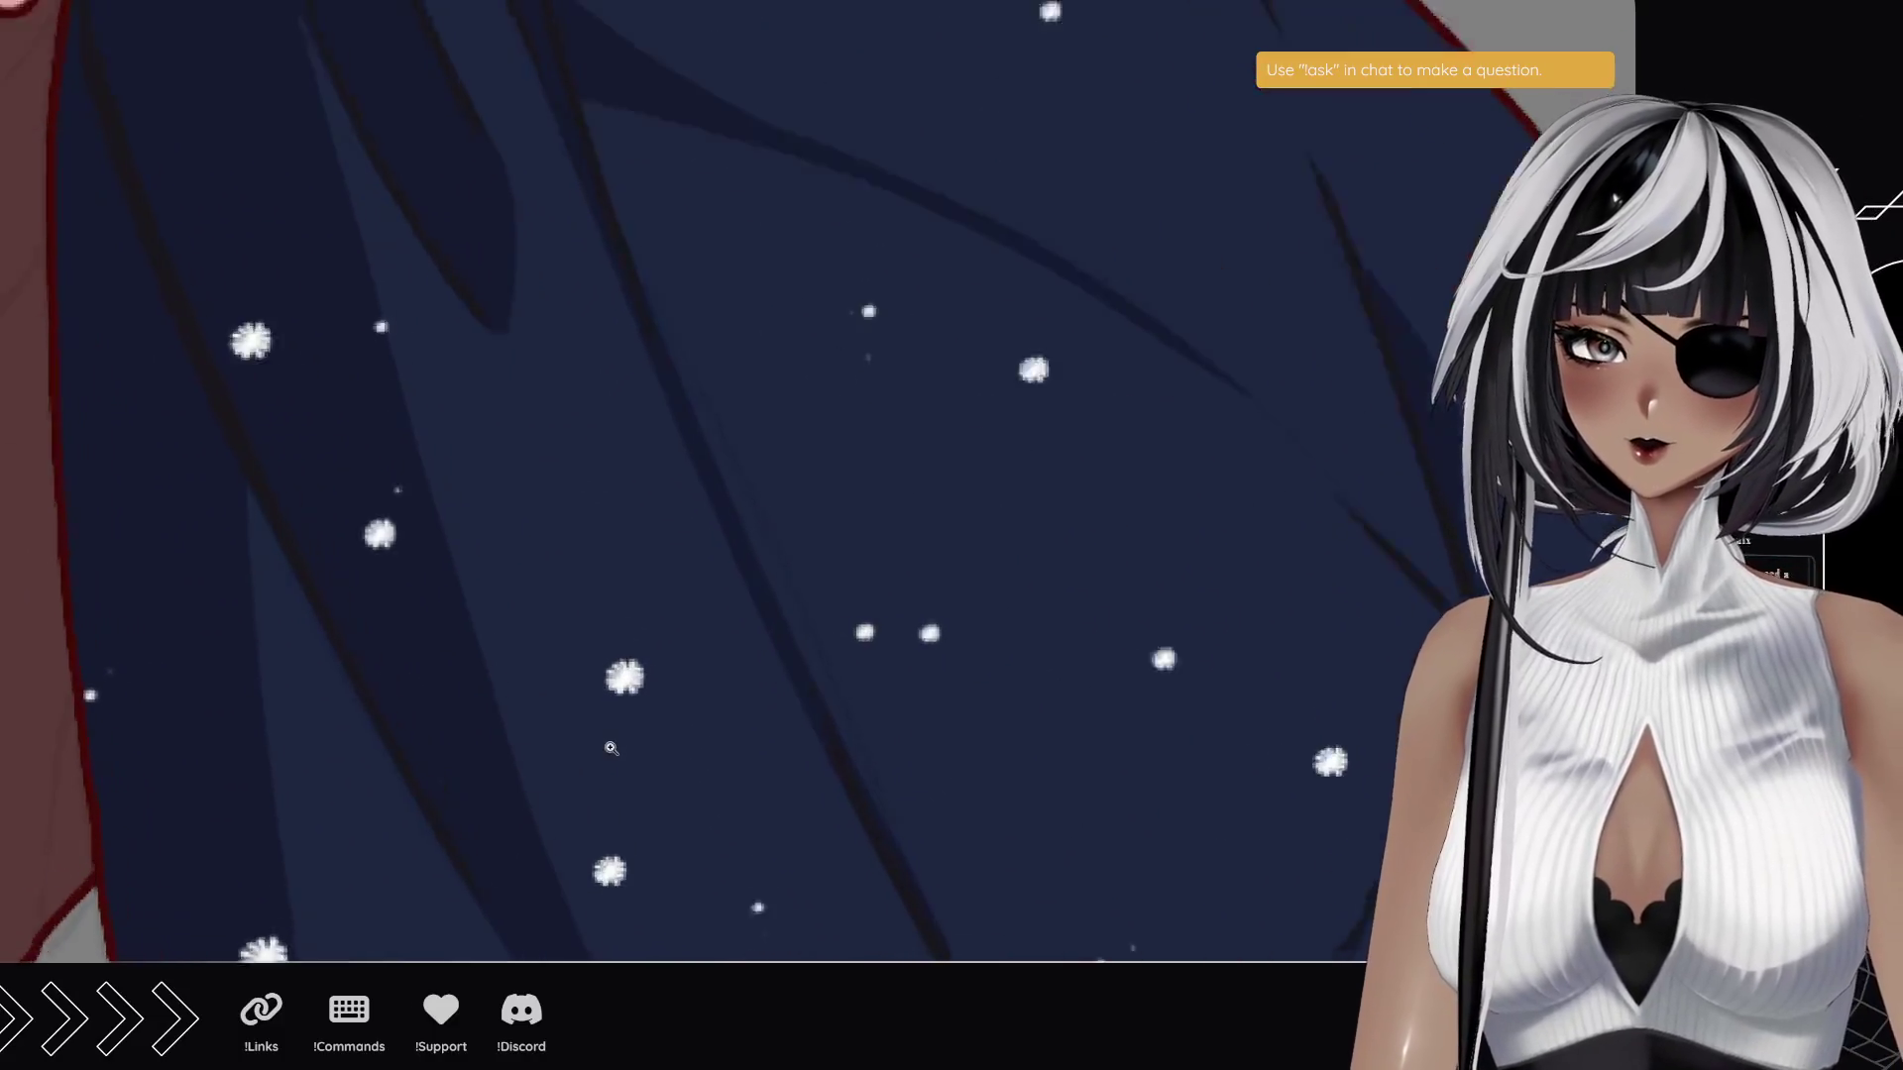
# - Zoom back out so the full canvas shows the small figure at its upper left
pyautogui.scroll(-5, 612, 748)
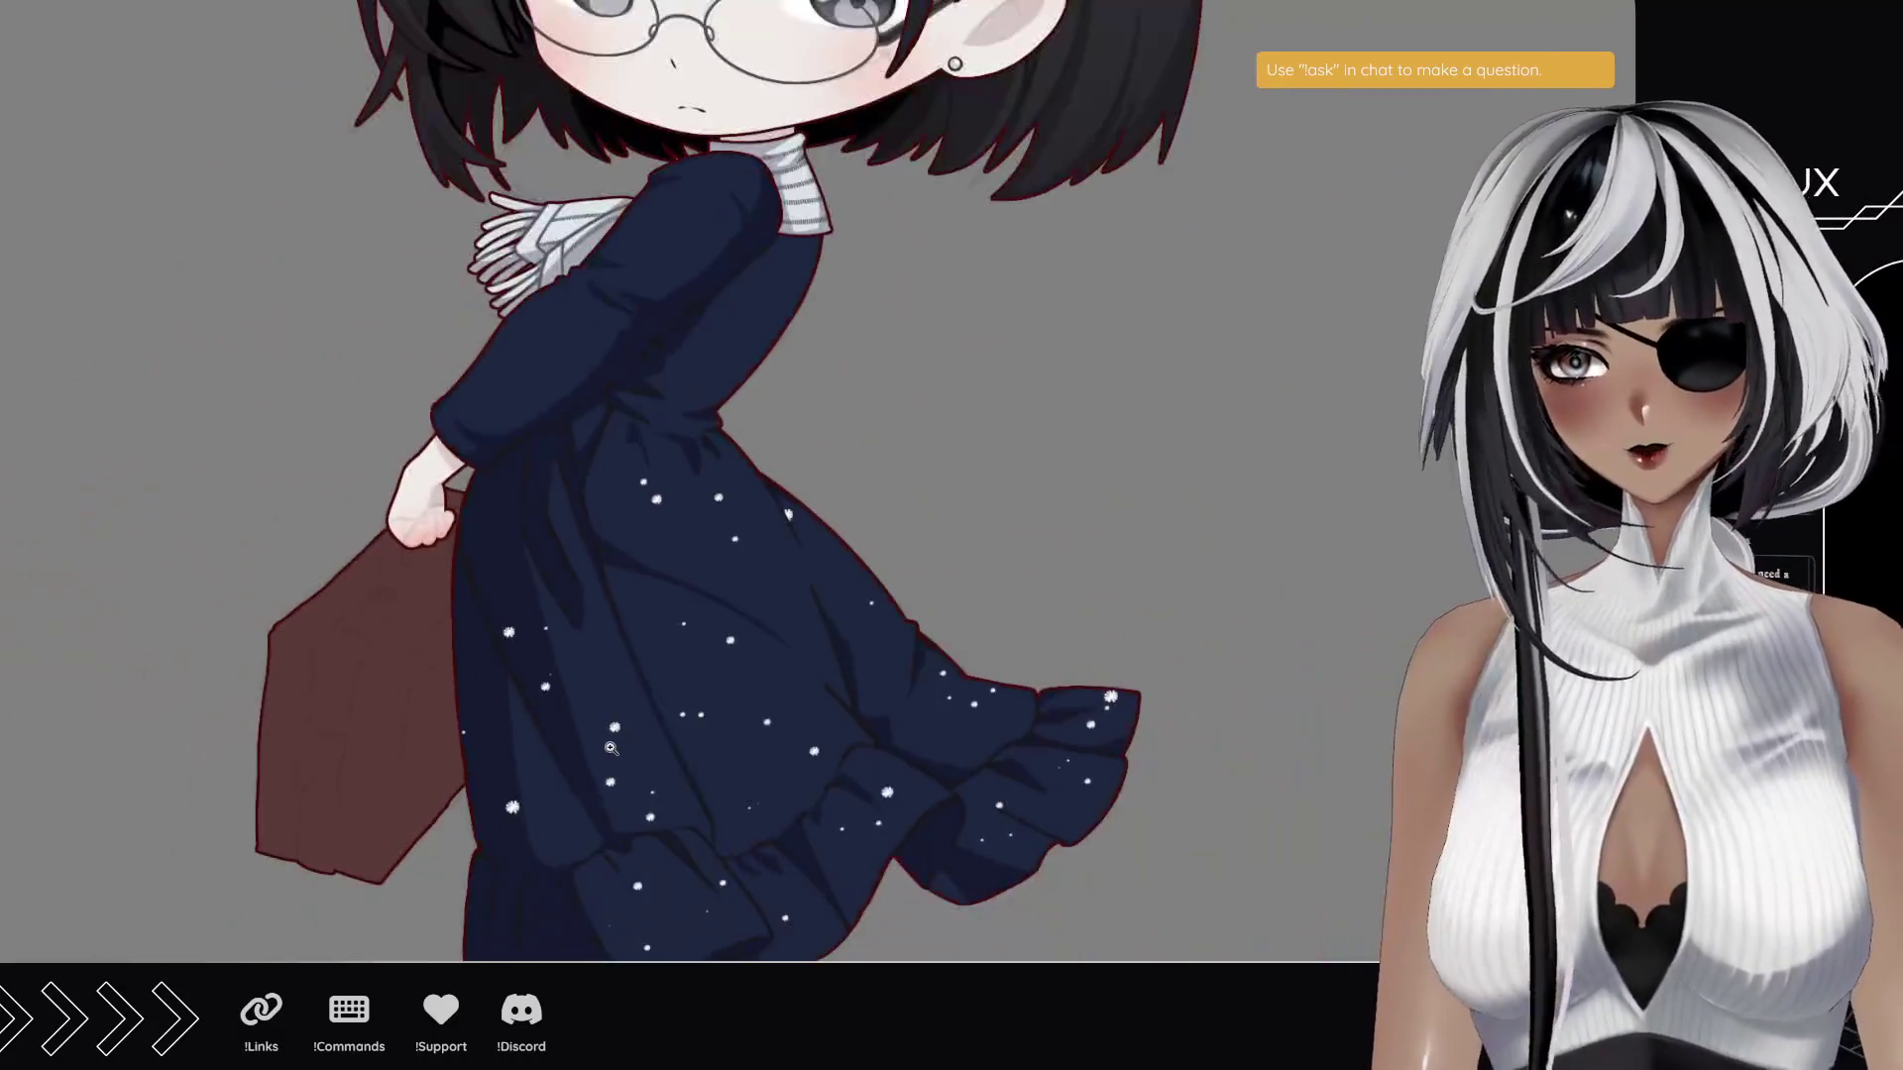
pyautogui.scroll(-2, 764, 711)
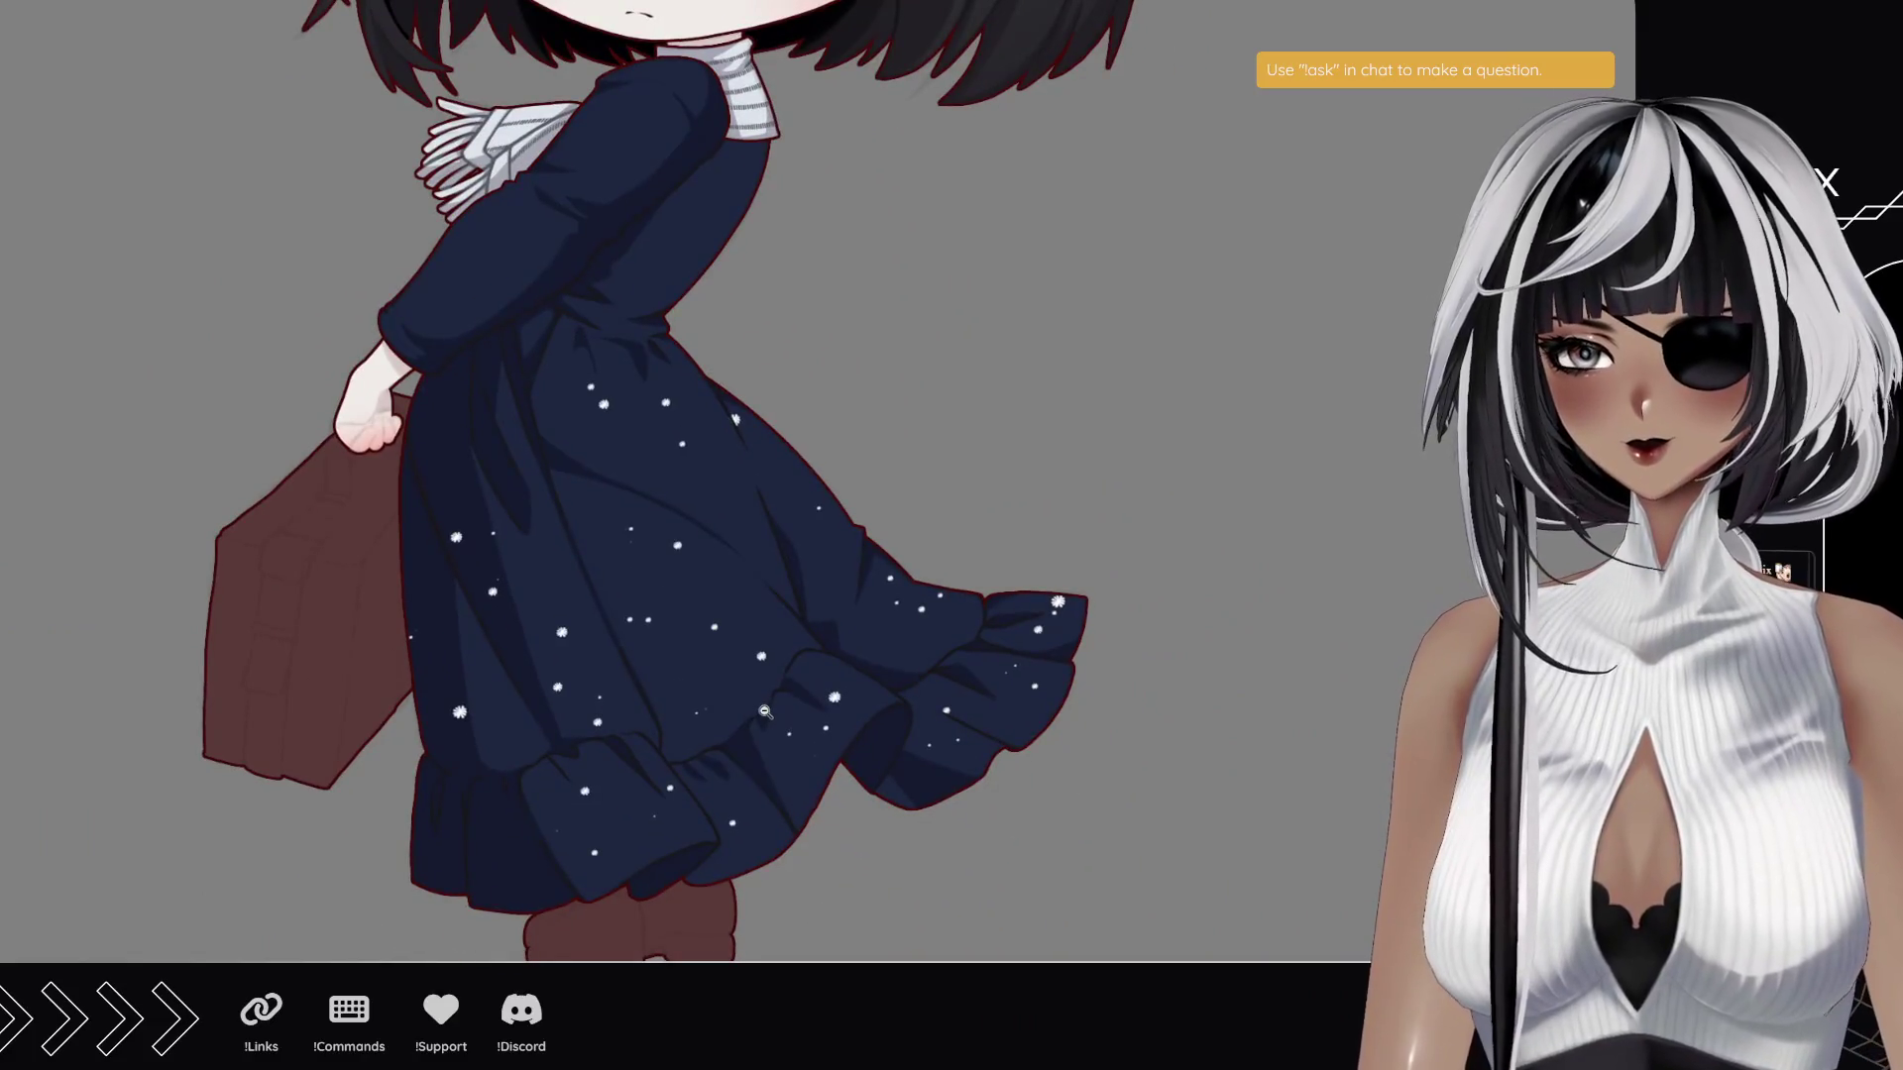
pyautogui.keyDown('alt'); pyautogui.click(764, 712); pyautogui.keyUp('alt')
pyautogui.click(733, 744)
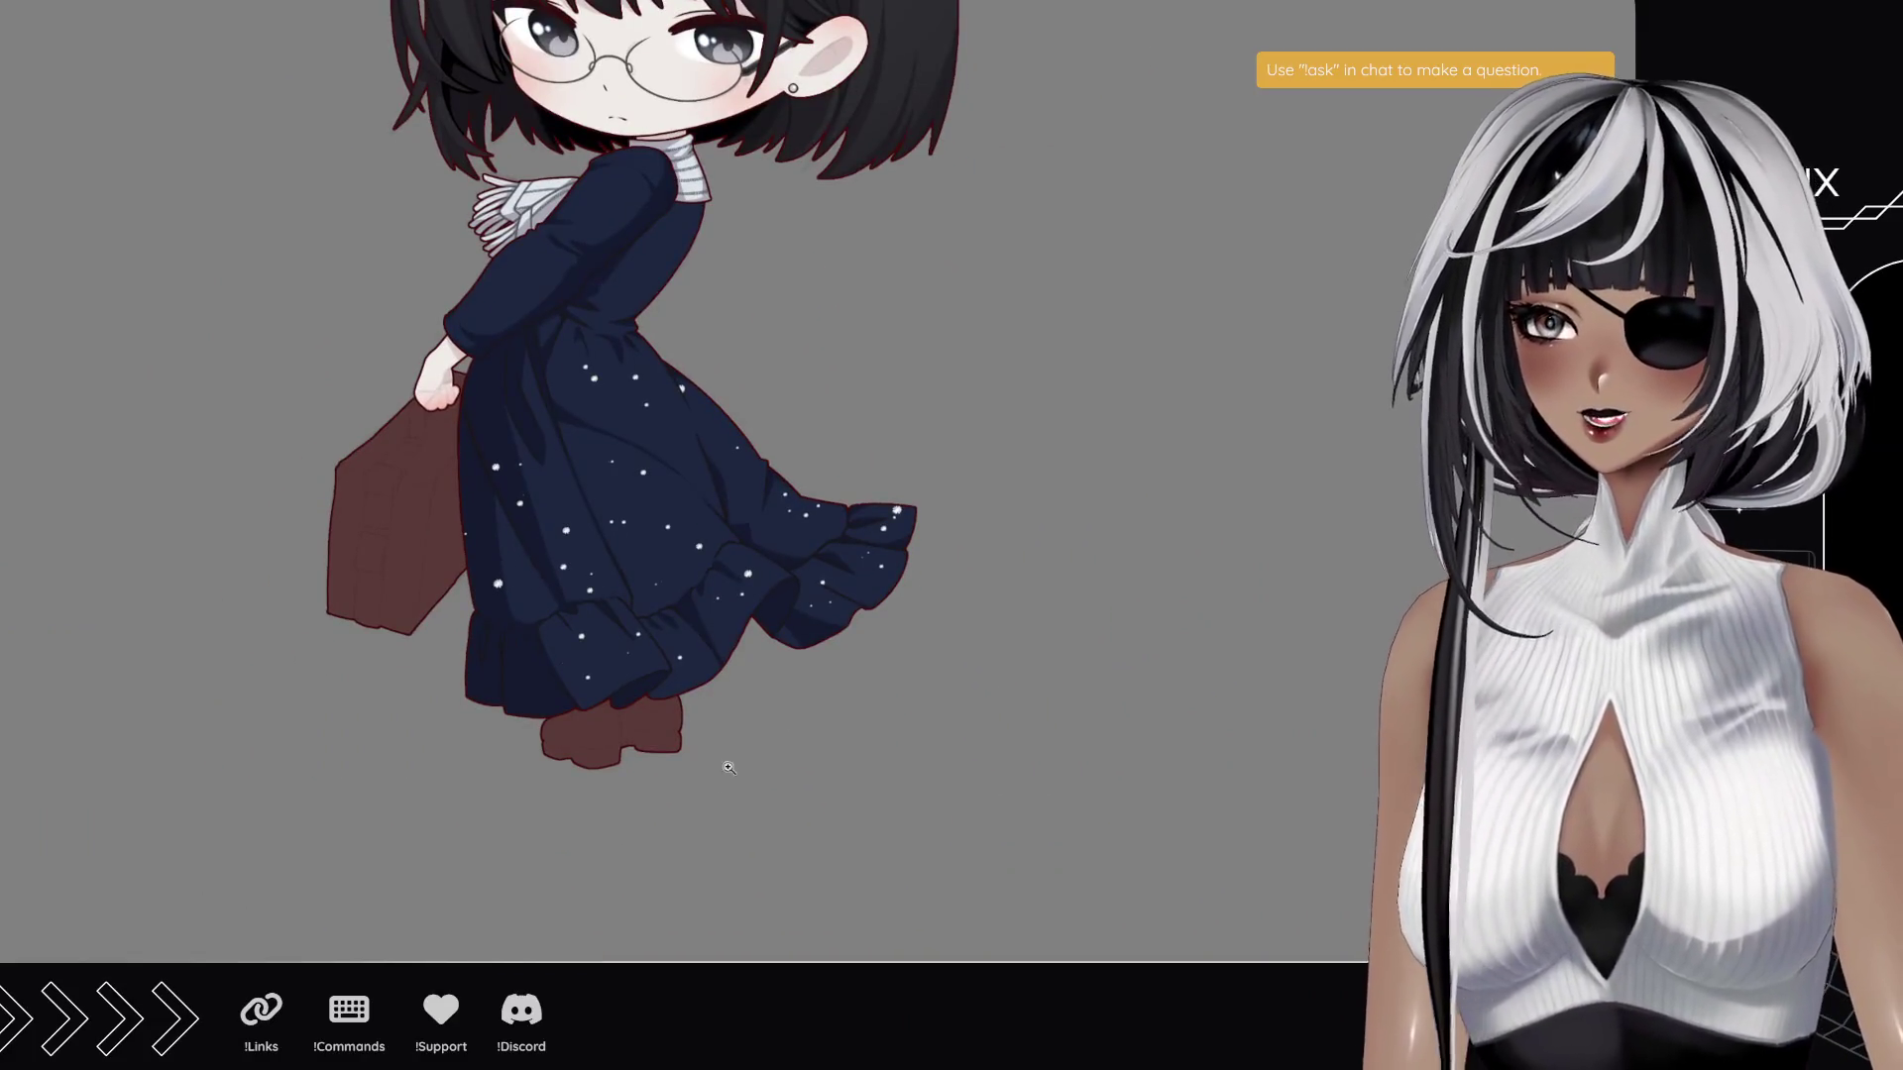
pyautogui.scroll(1, 1110, 565)
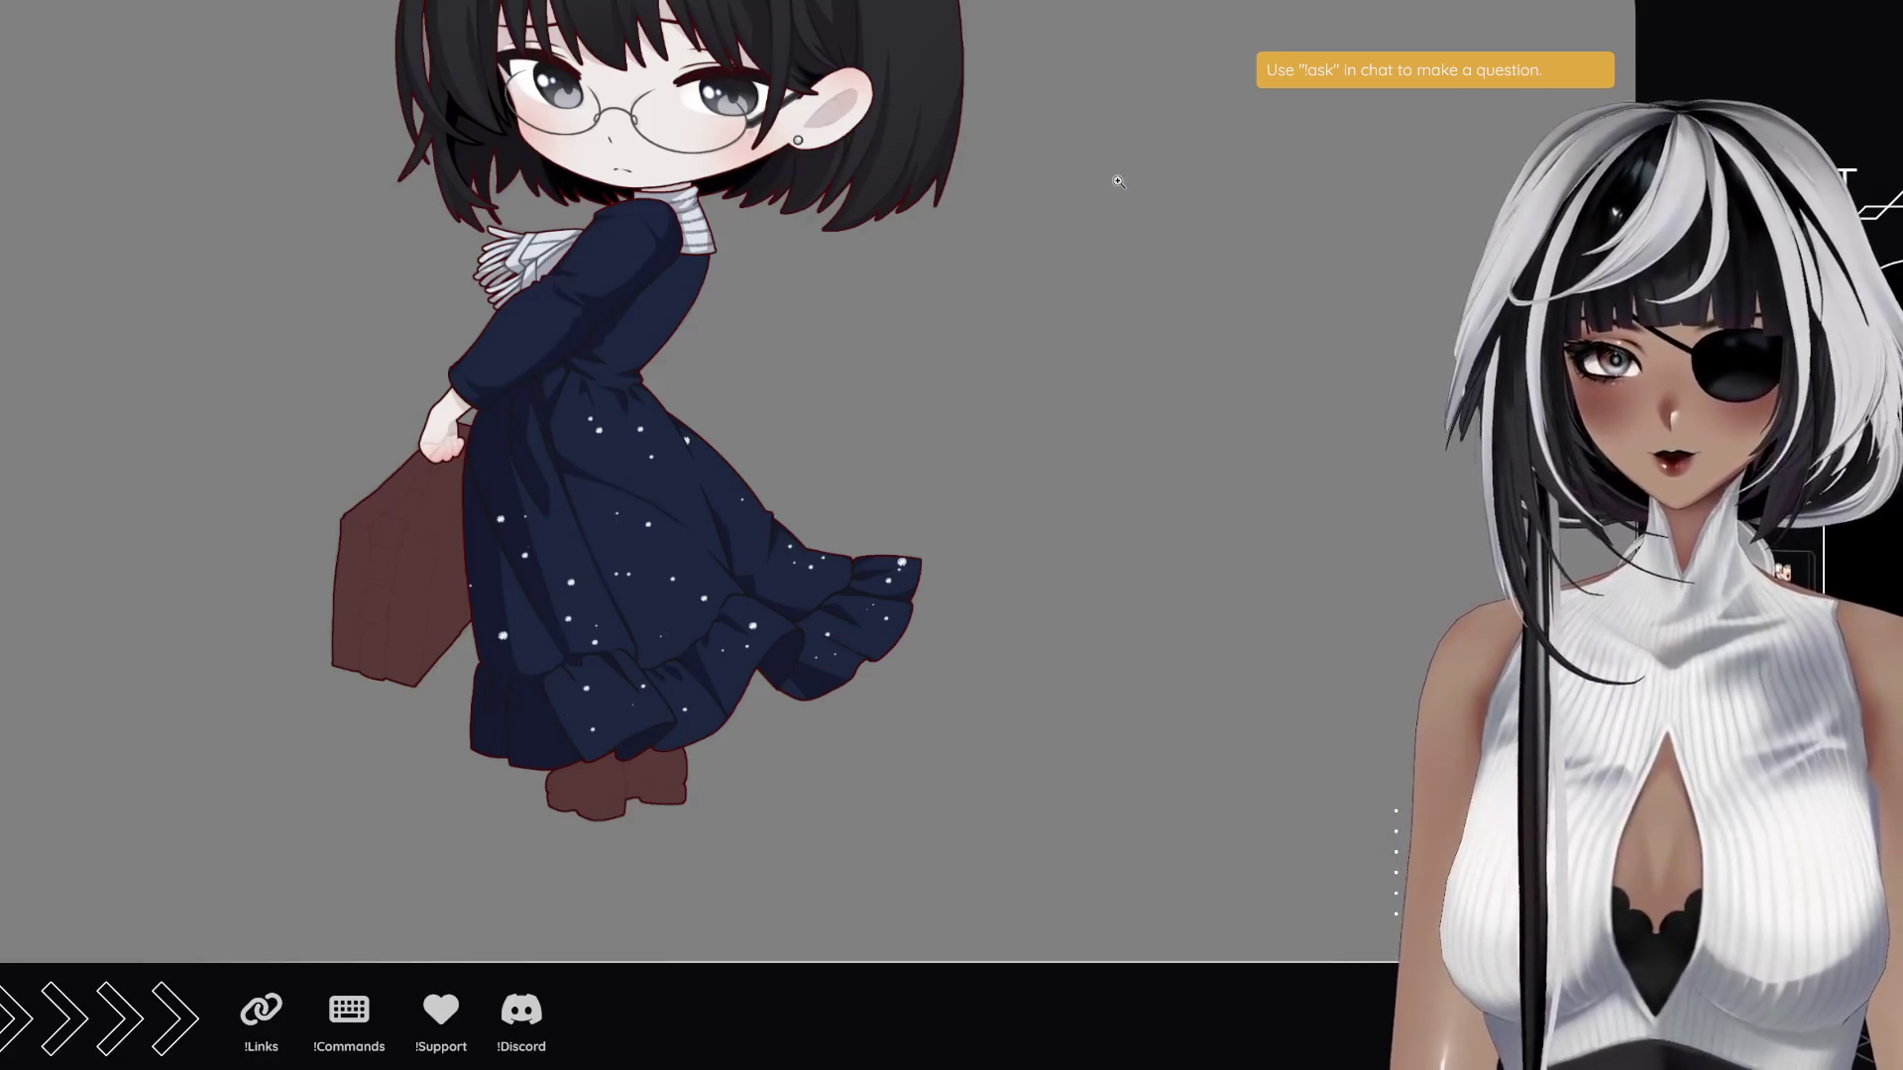
pyautogui.scroll(-3, 989, 570)
pyautogui.scroll(-3, 989, 579)
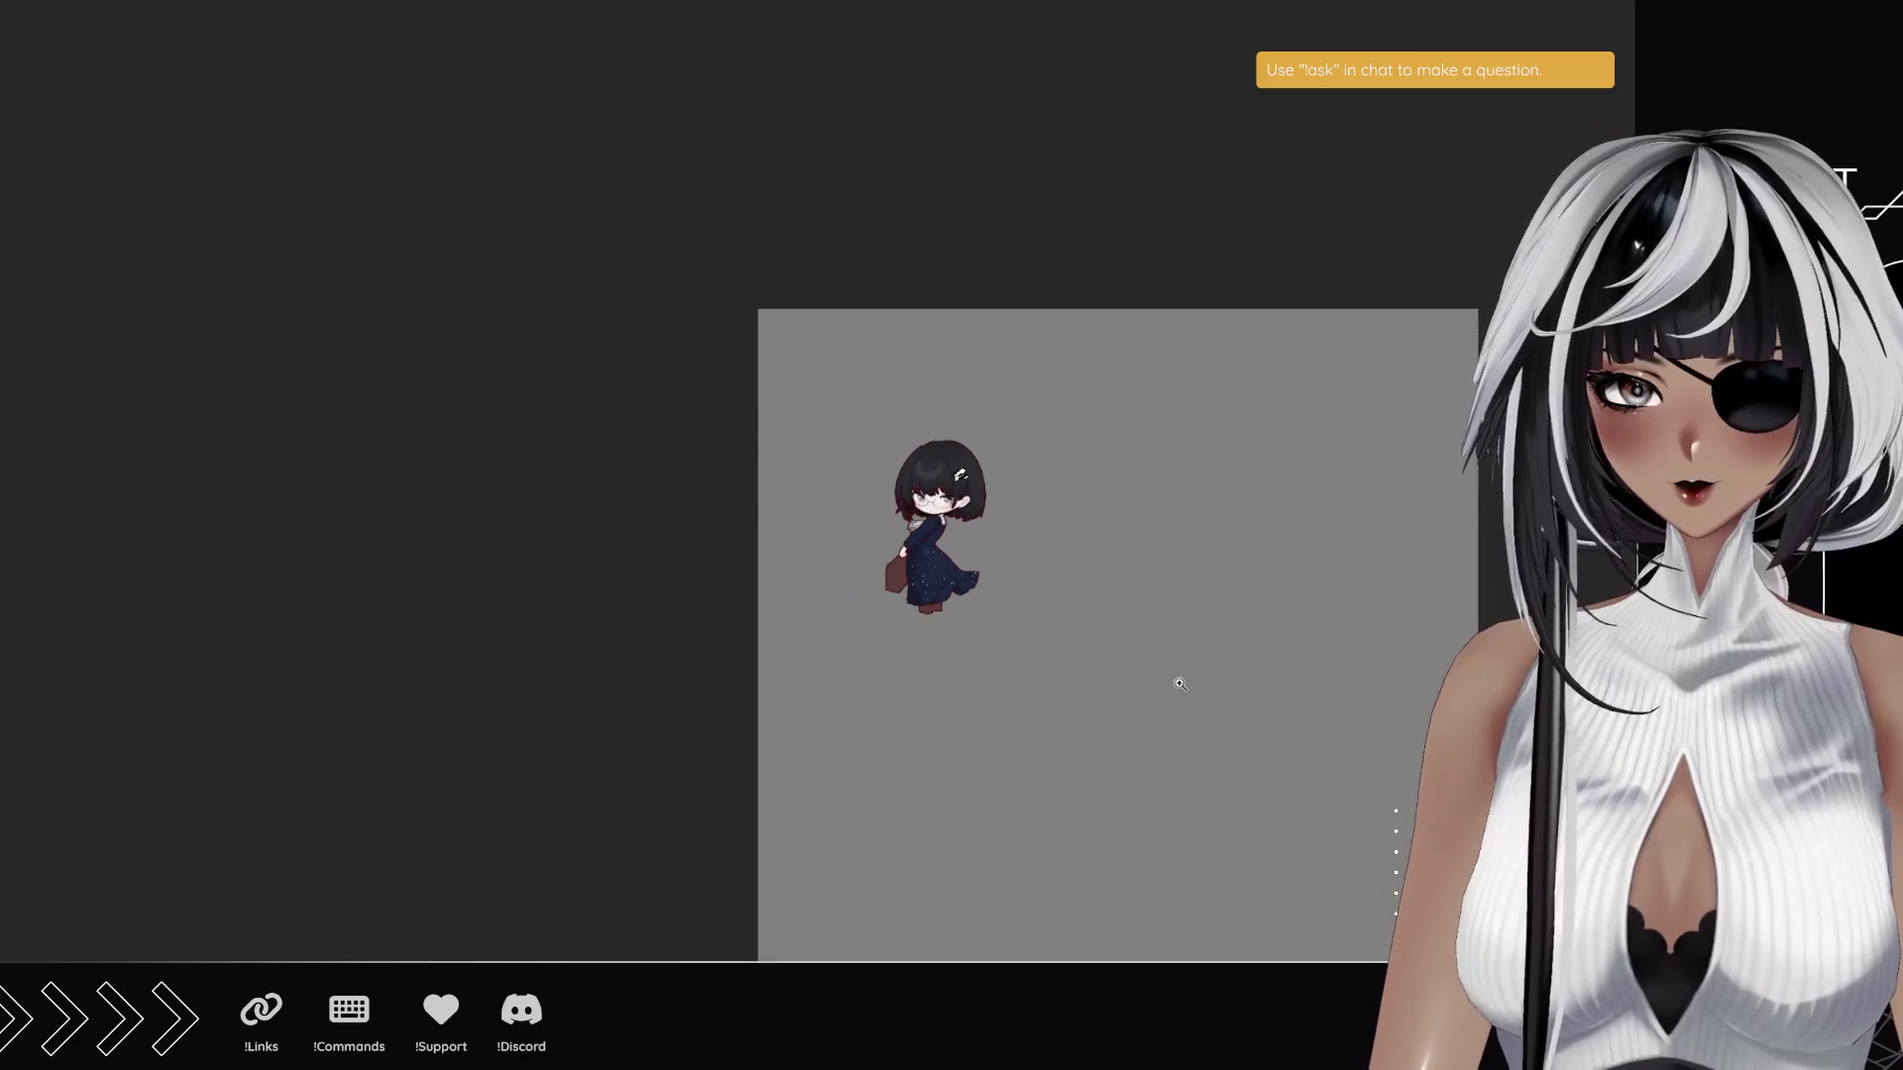
# - Zoom in until the girl's bob hair, star hair clips and round glasses fill the view
pyautogui.scroll(2, 959, 476)
pyautogui.scroll(5, 966, 584)
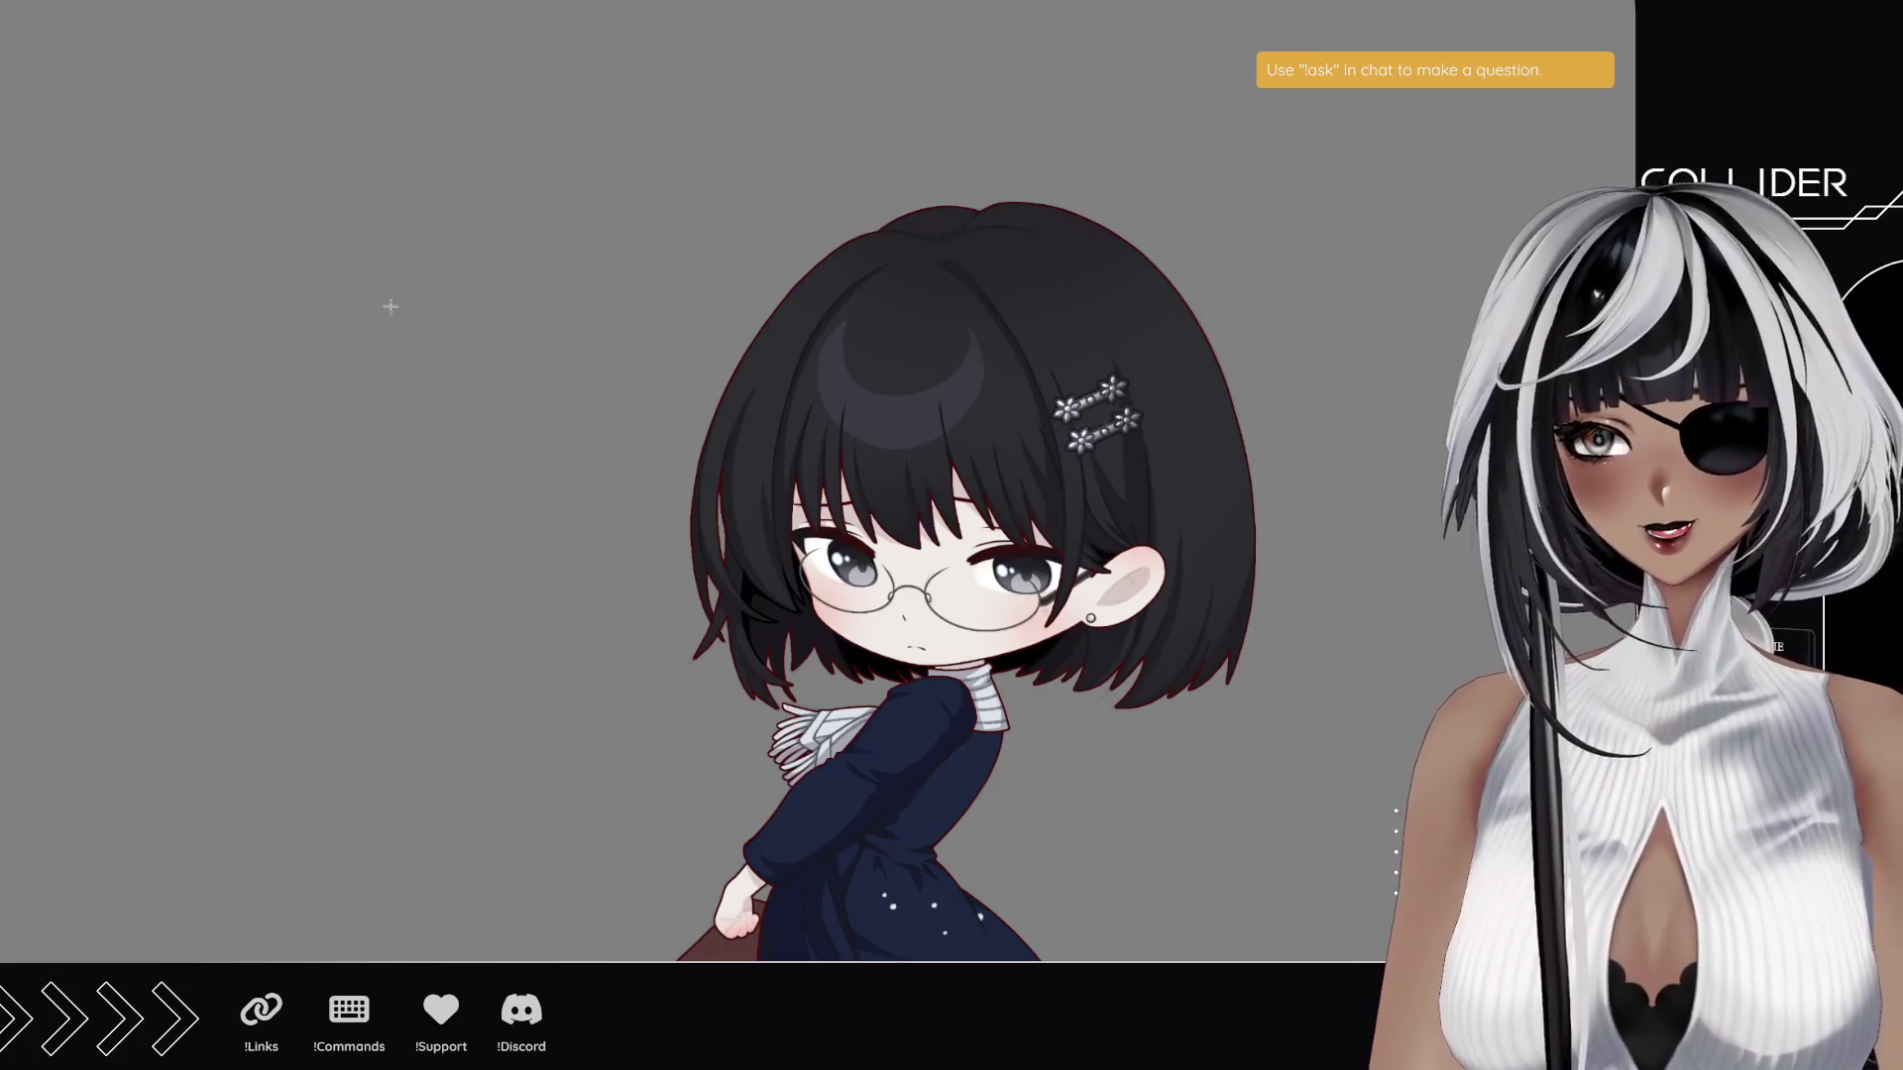
pyautogui.scroll(-2, 348, 680)
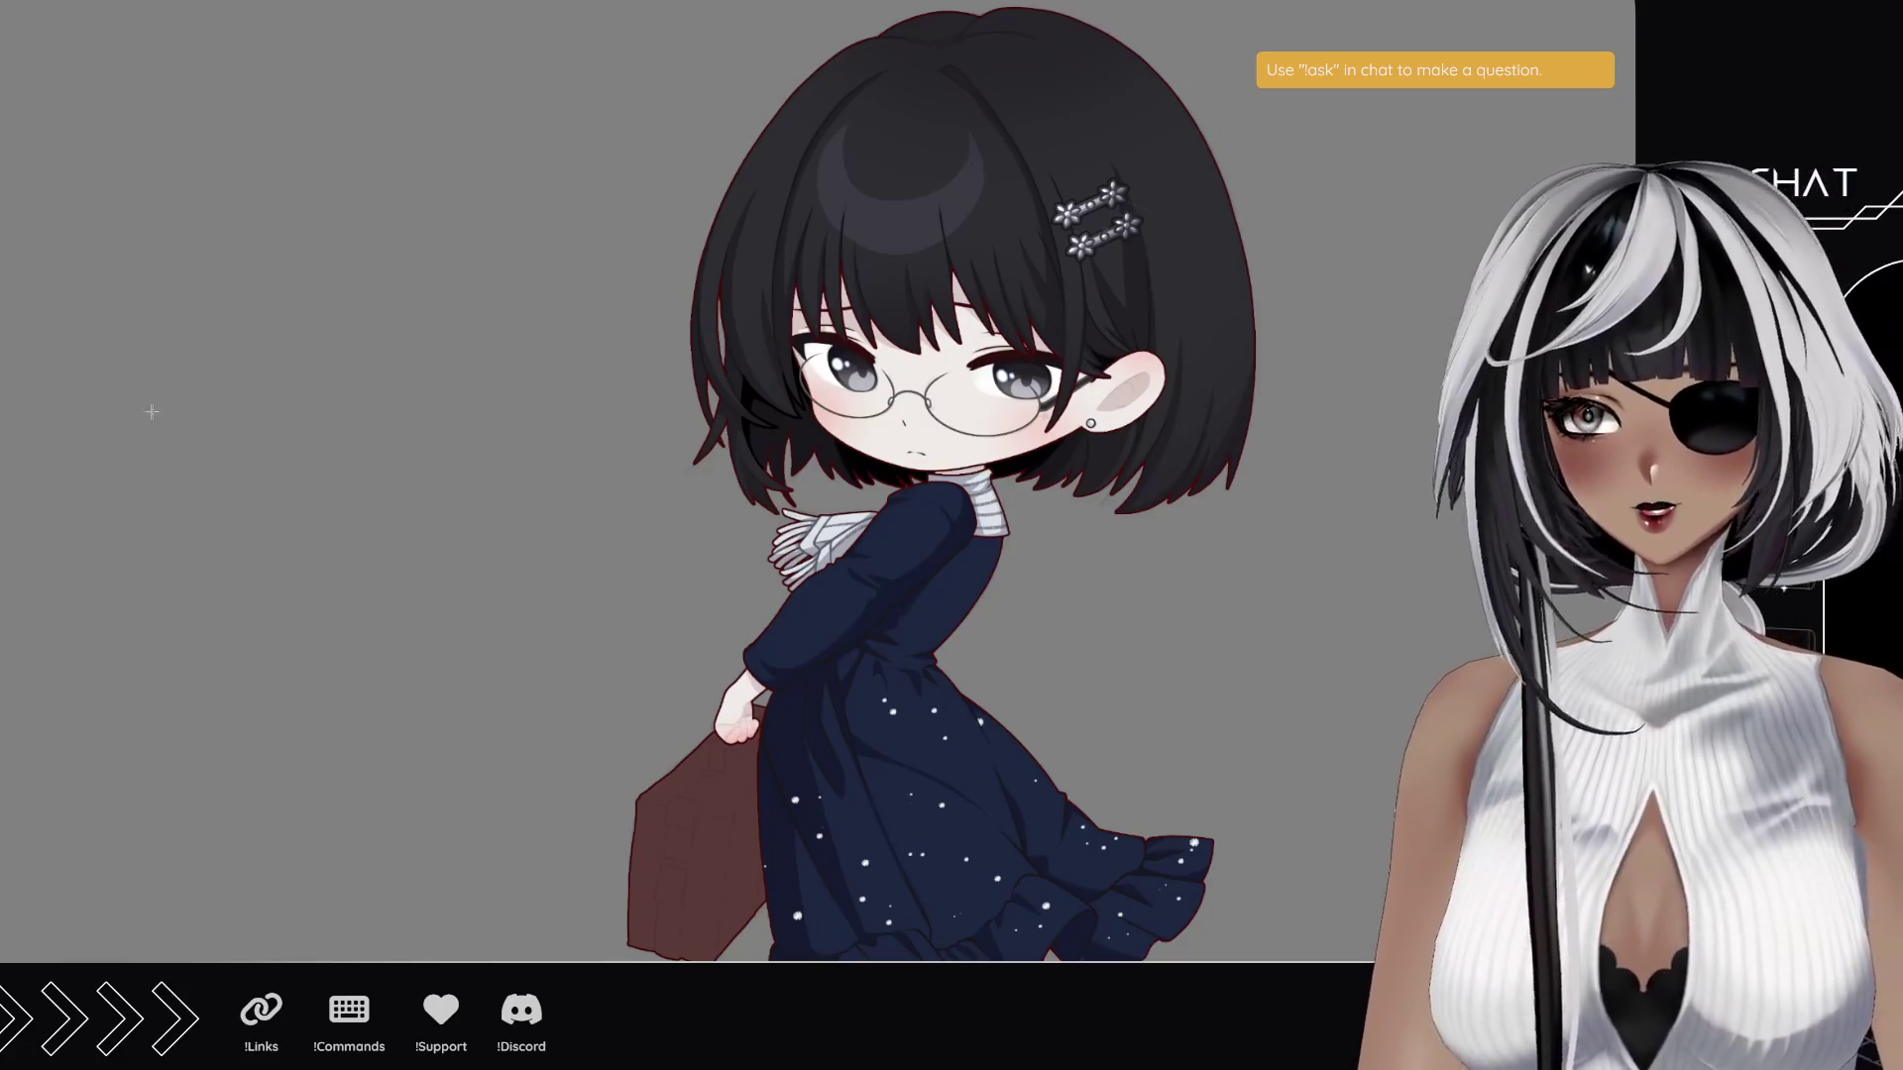
pyautogui.click(1046, 286)
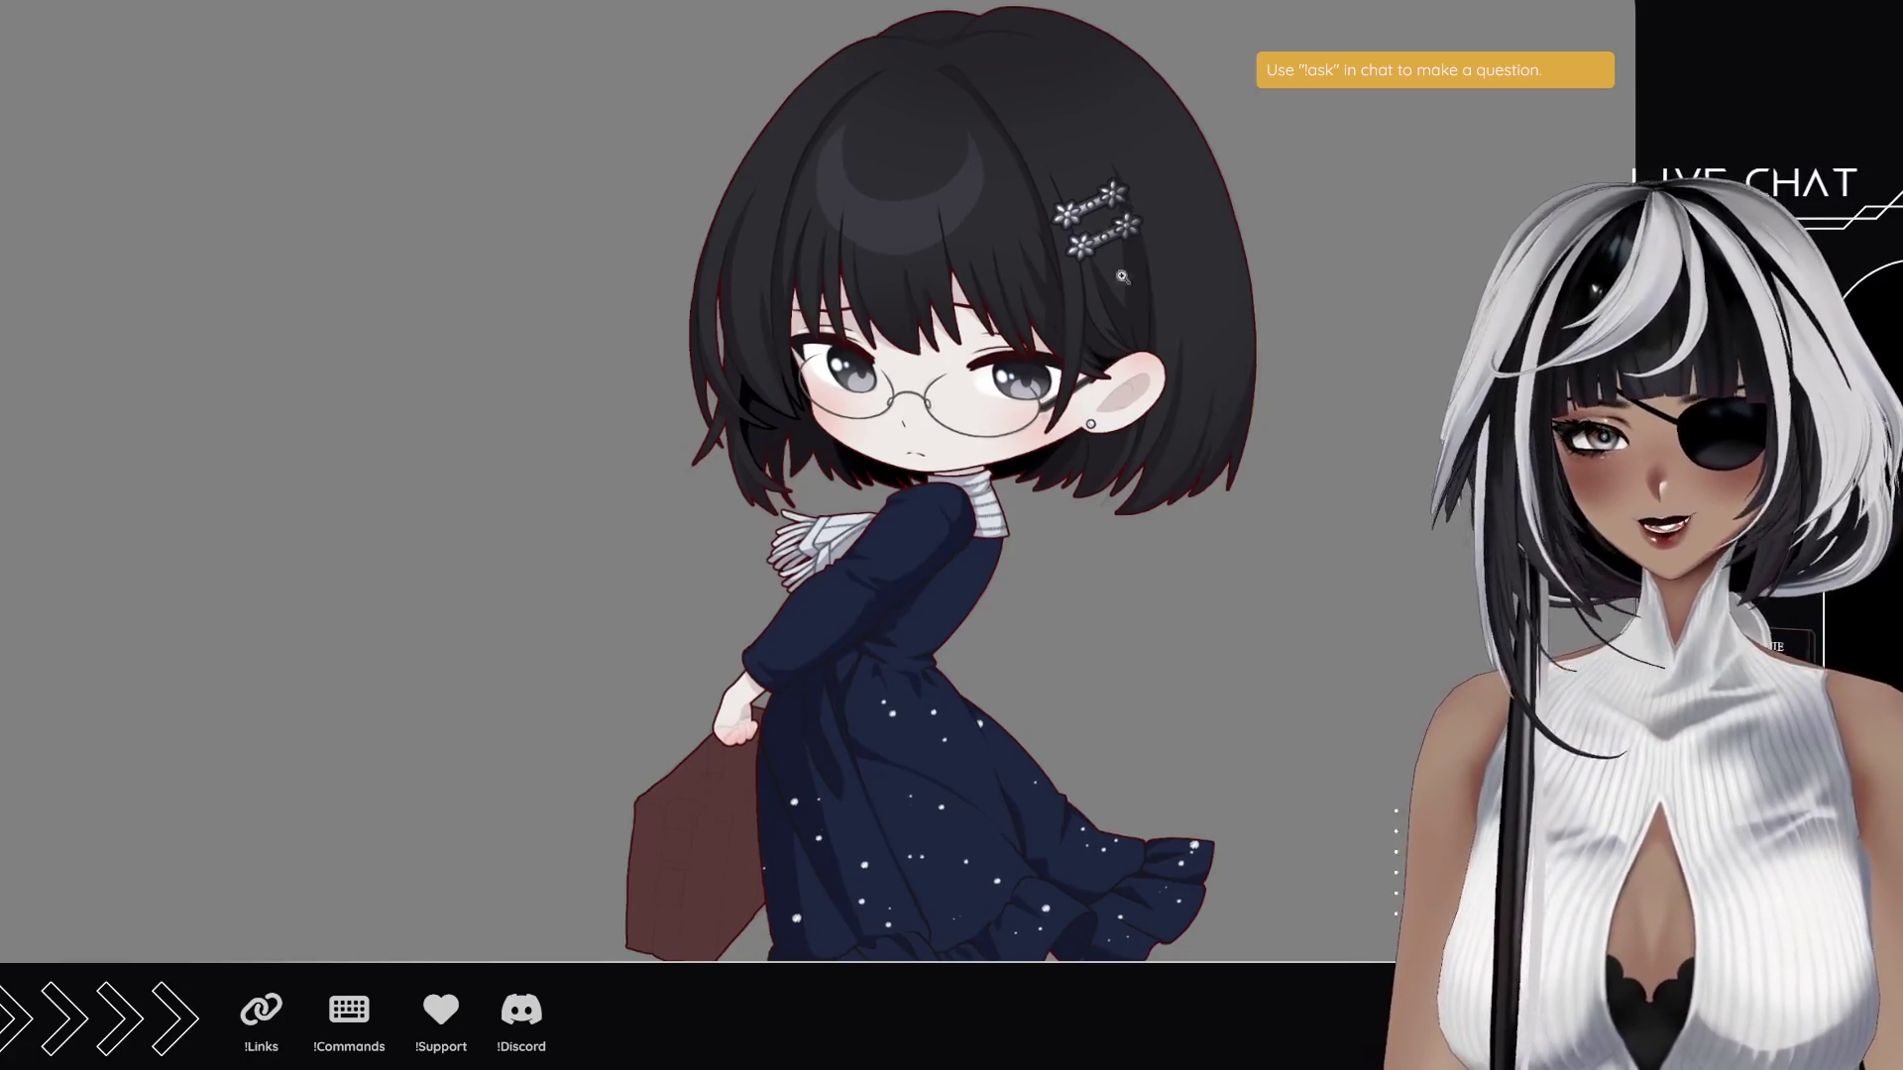
pyautogui.scroll(2, 1288, 500)
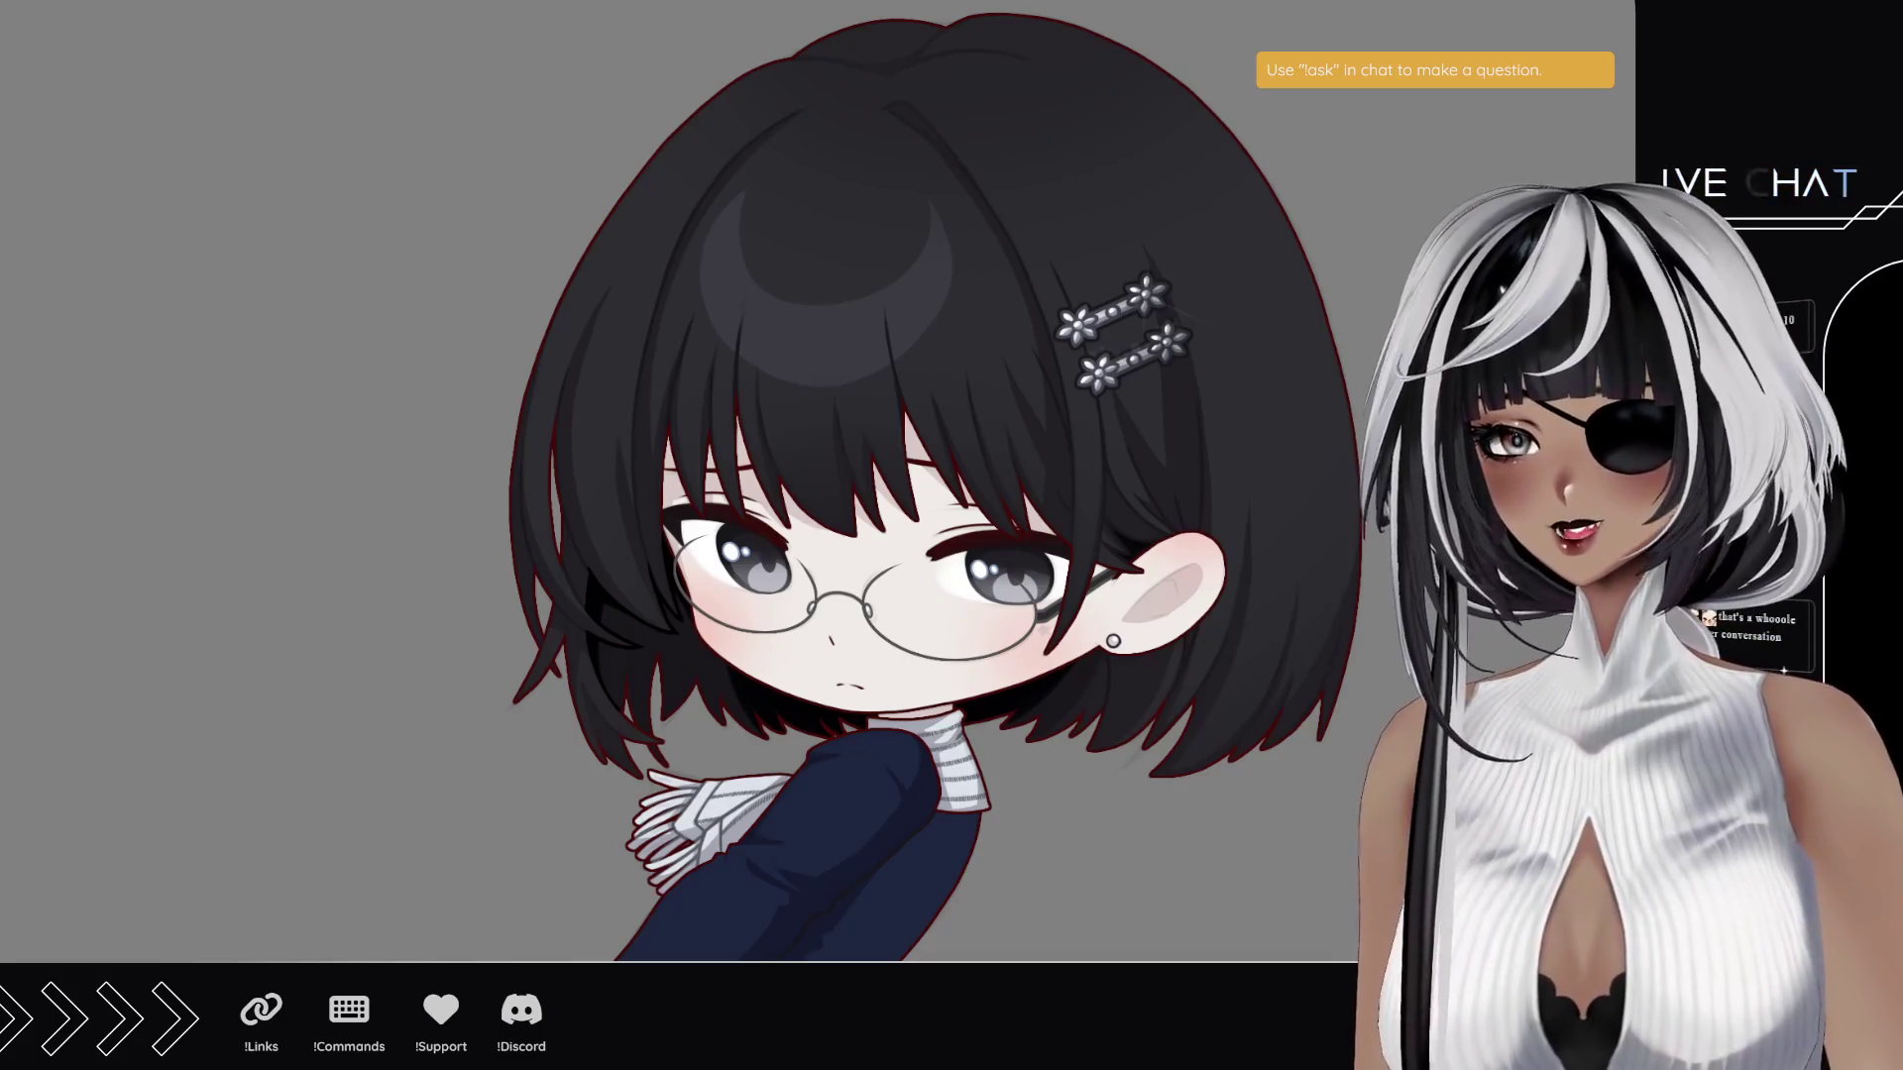
pyautogui.moveTo(679, 414)
pyautogui.mouseDown()
pyautogui.moveTo(922, 480)
pyautogui.moveTo(972, 623)
pyautogui.moveTo(1171, 815)
pyautogui.mouseUp()
pyautogui.keyDown('alt'); pyautogui.click(972, 622); pyautogui.keyUp('alt')
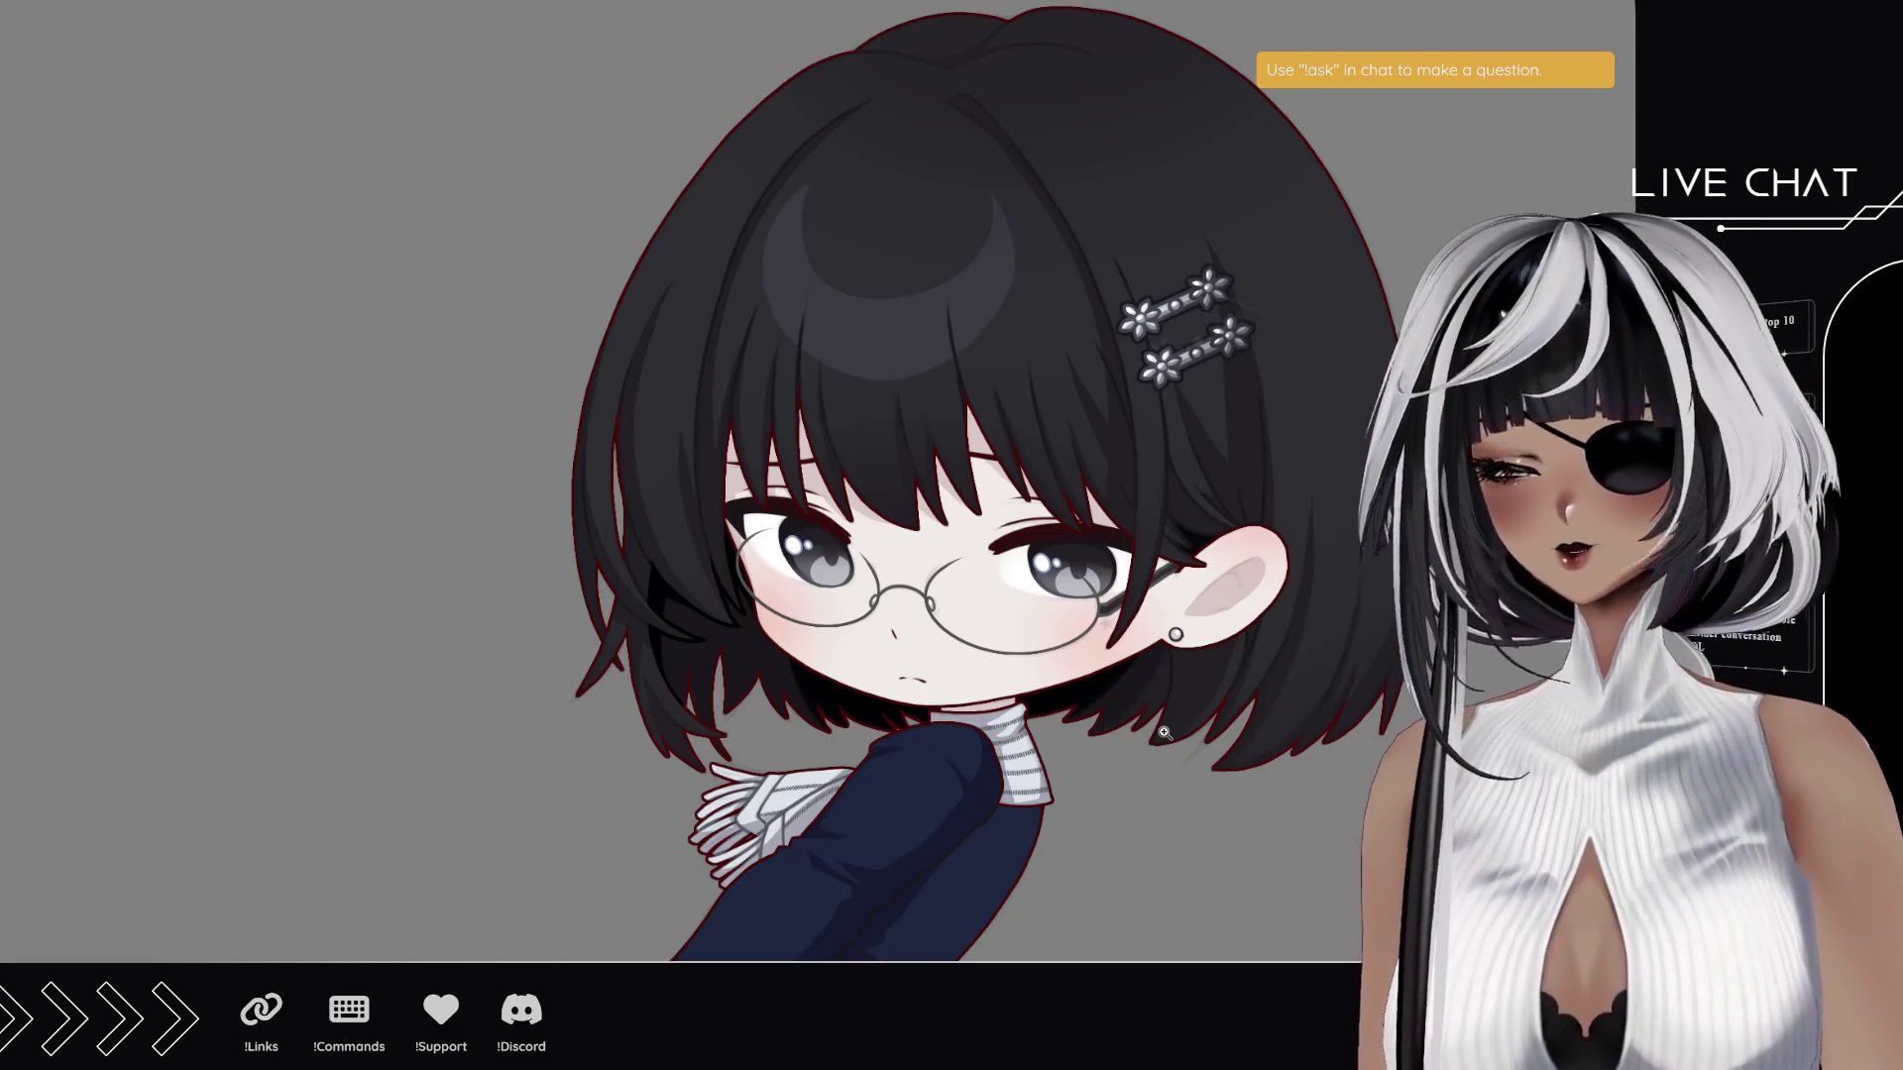
pyautogui.scroll(-1, 1164, 732)
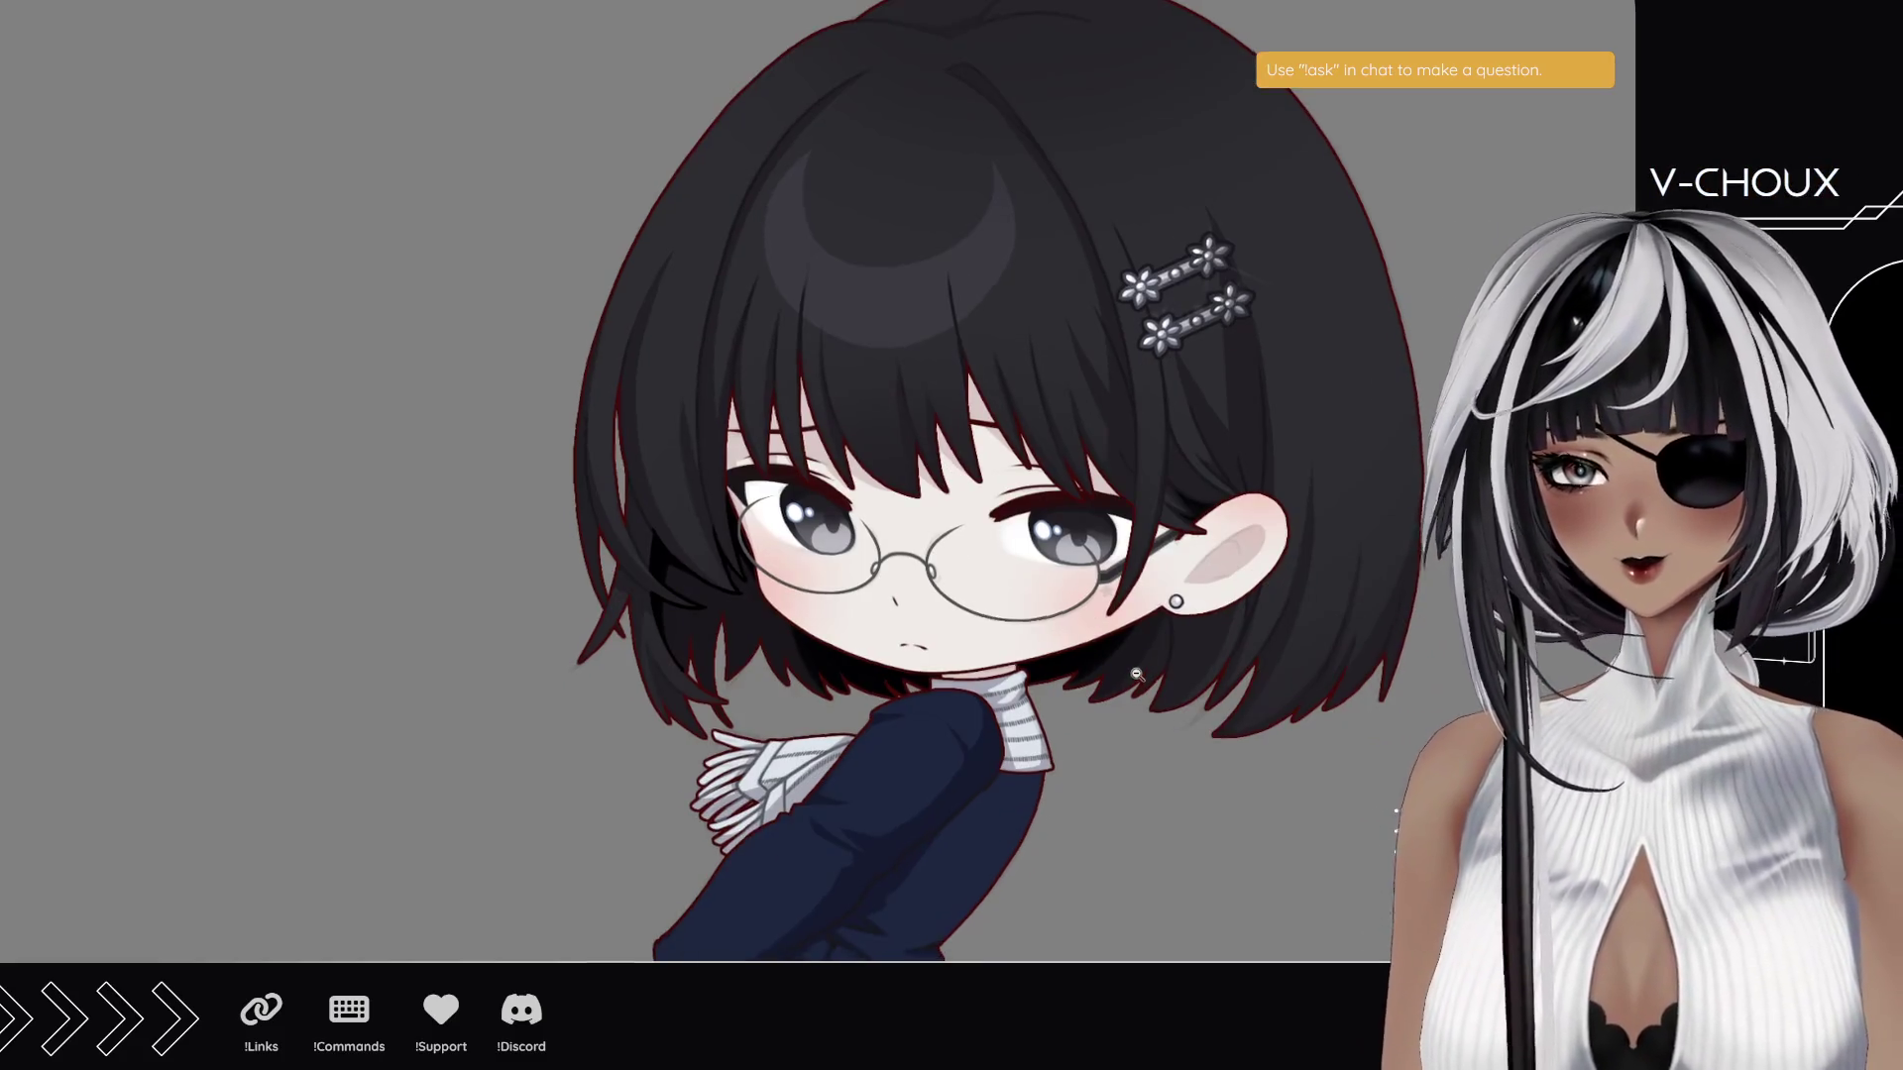
pyautogui.scroll(-2, 1144, 743)
pyautogui.moveTo(1139, 772); pyautogui.dragTo(1070, 688)
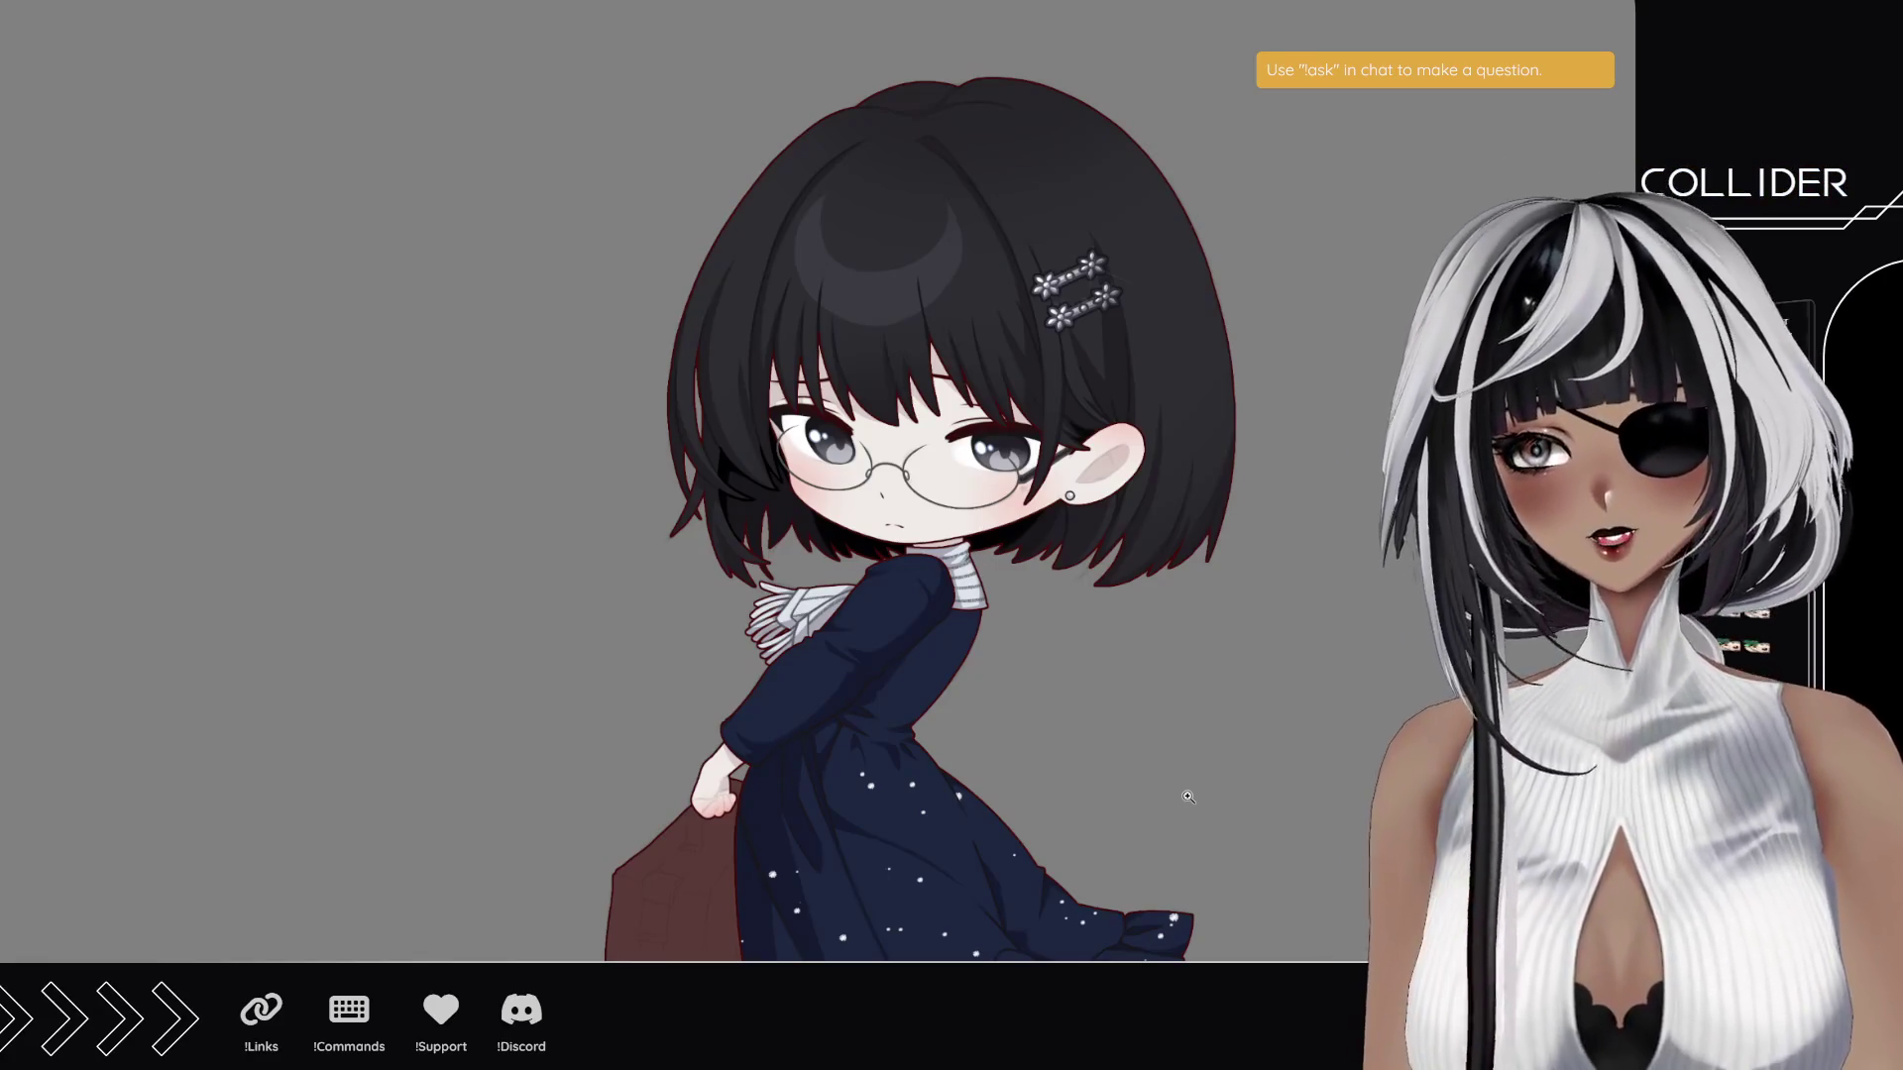
pyautogui.click(1206, 794)
pyautogui.click(977, 226)
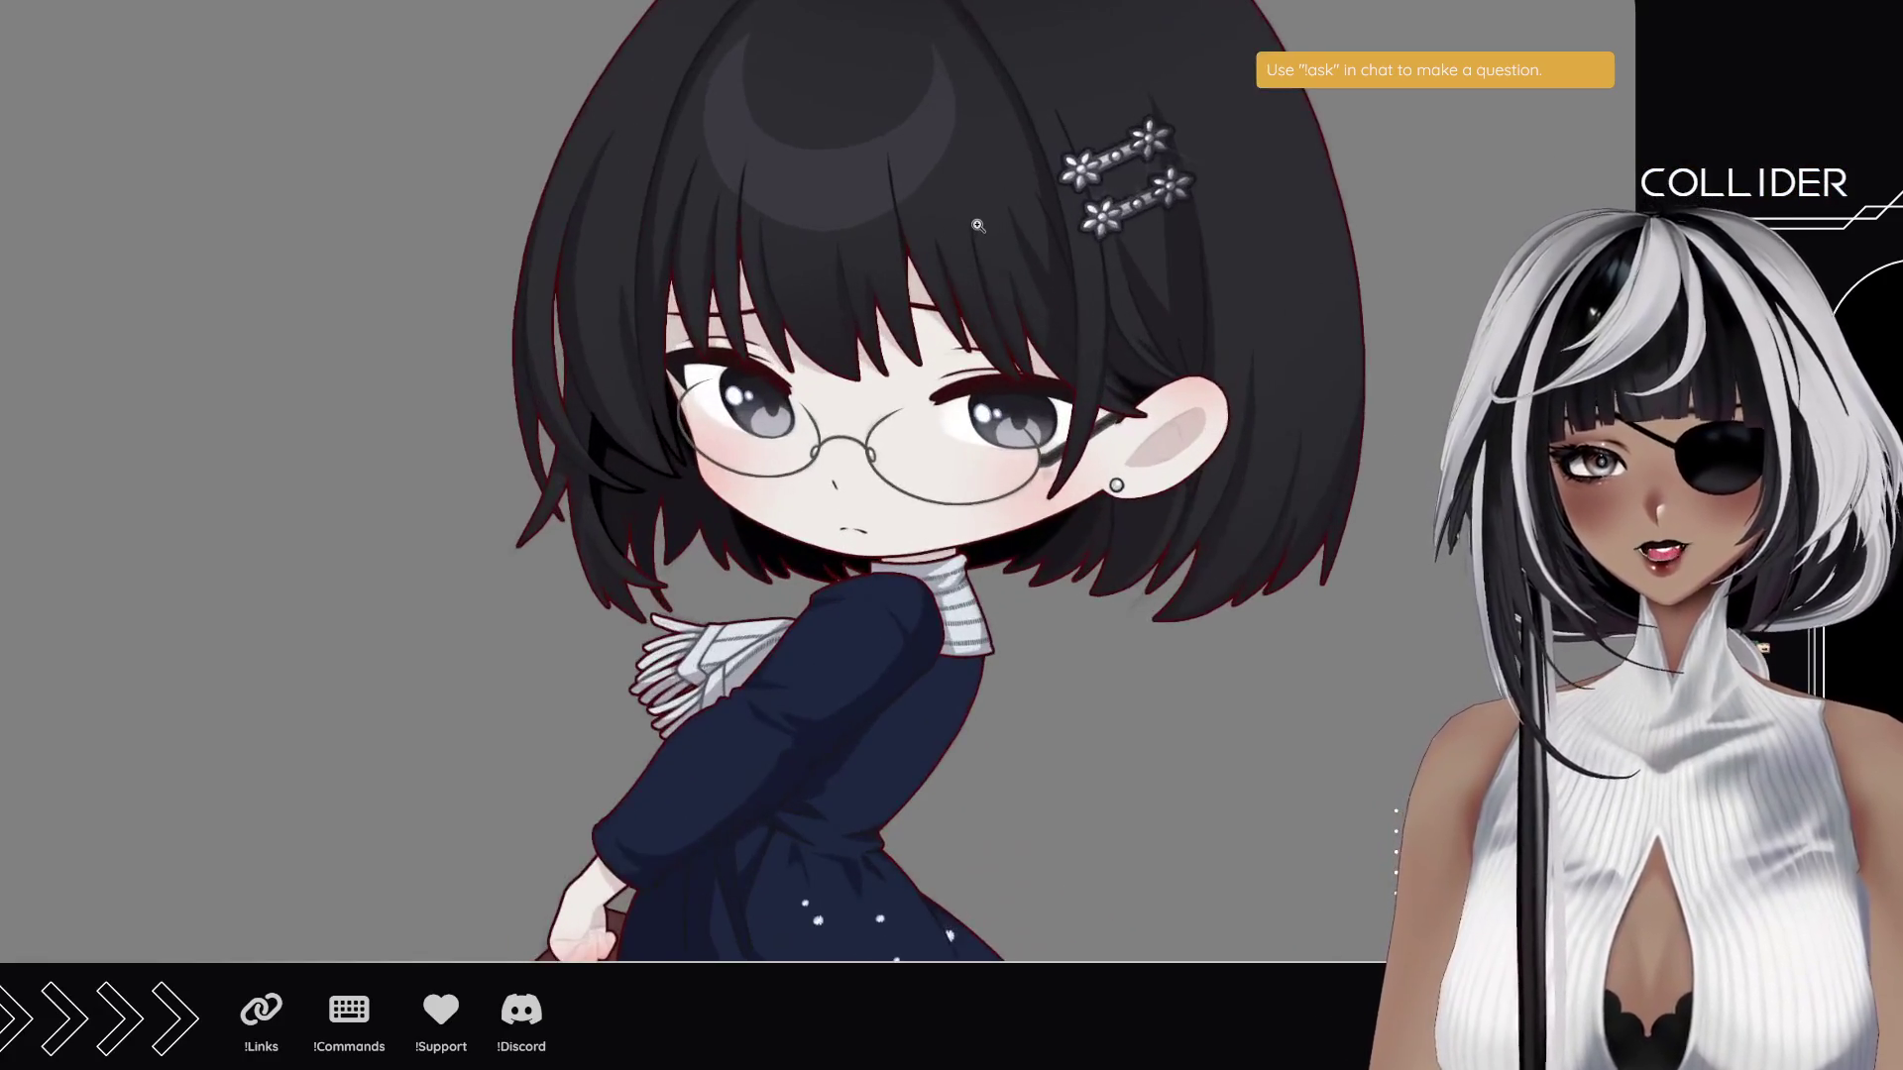
pyautogui.click(1073, 599)
pyautogui.click(1025, 326)
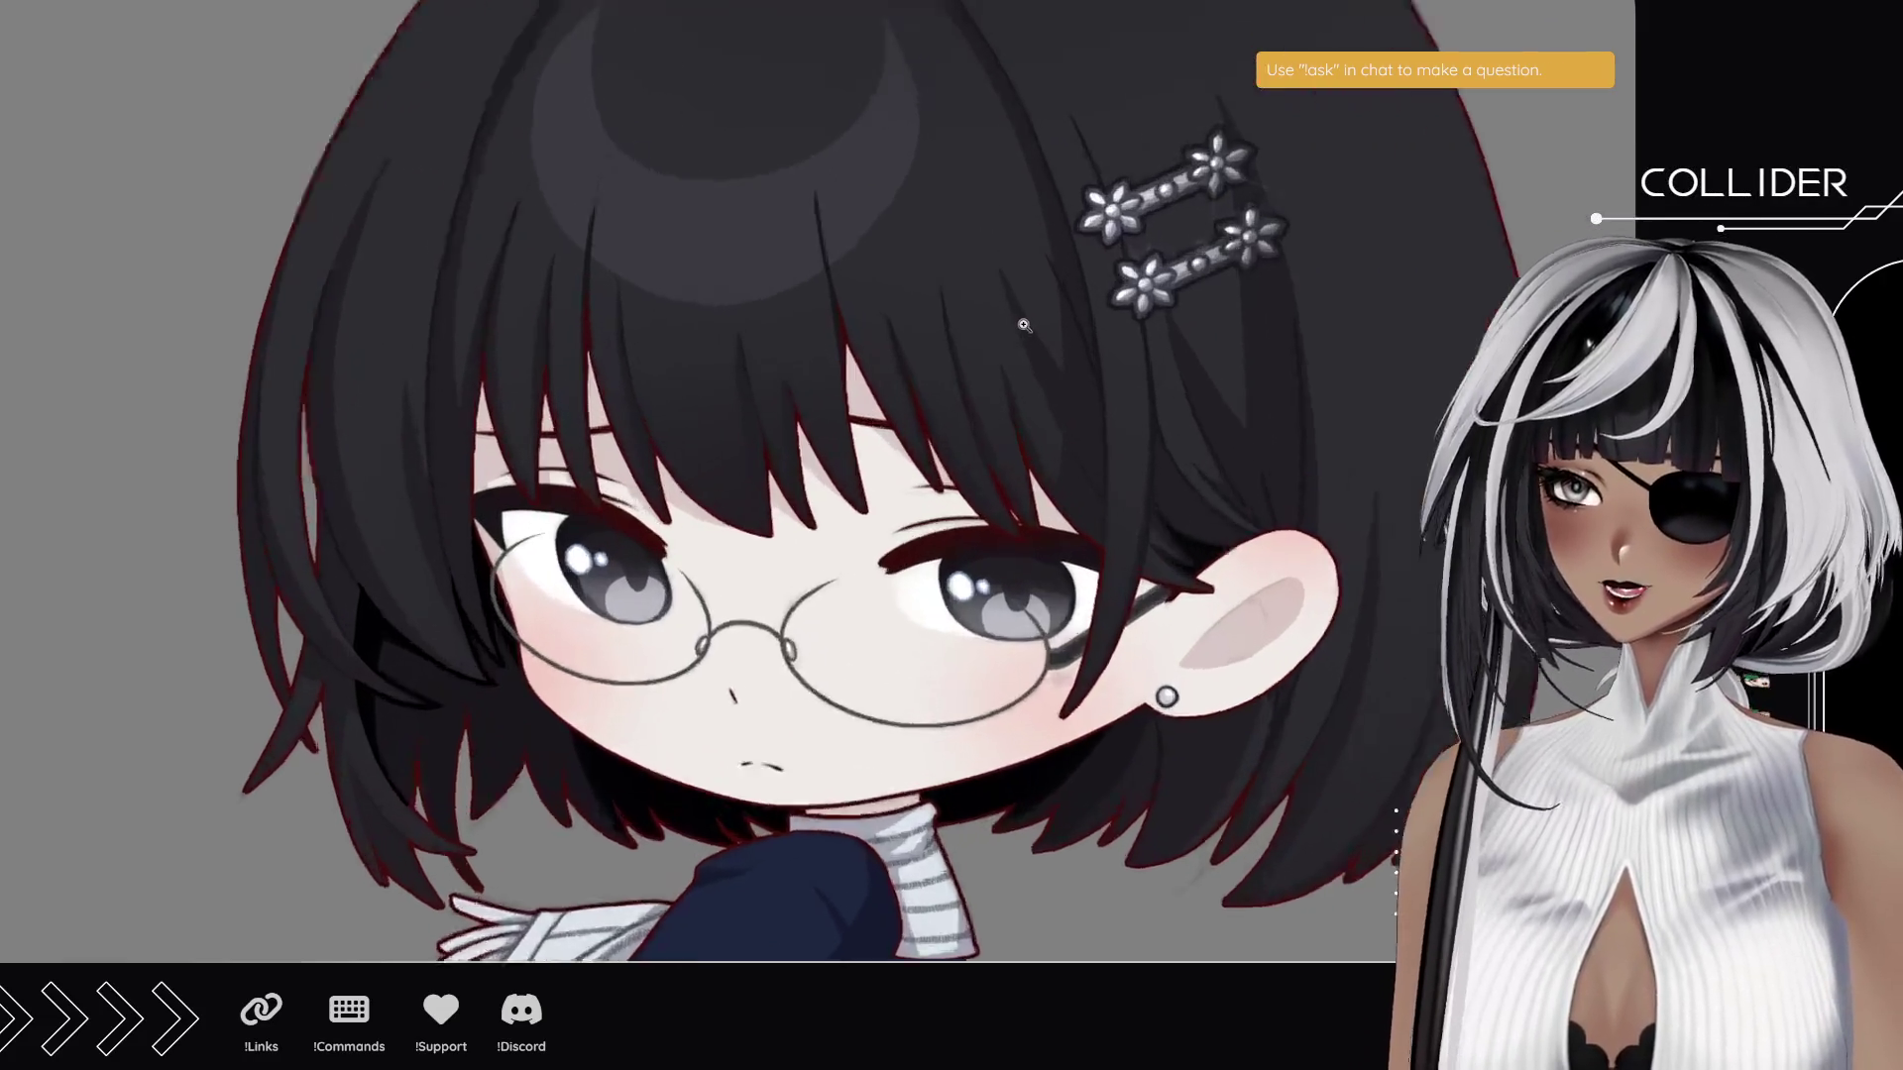
pyautogui.keyDown('alt'); pyautogui.click(1107, 587); pyautogui.keyUp('alt')
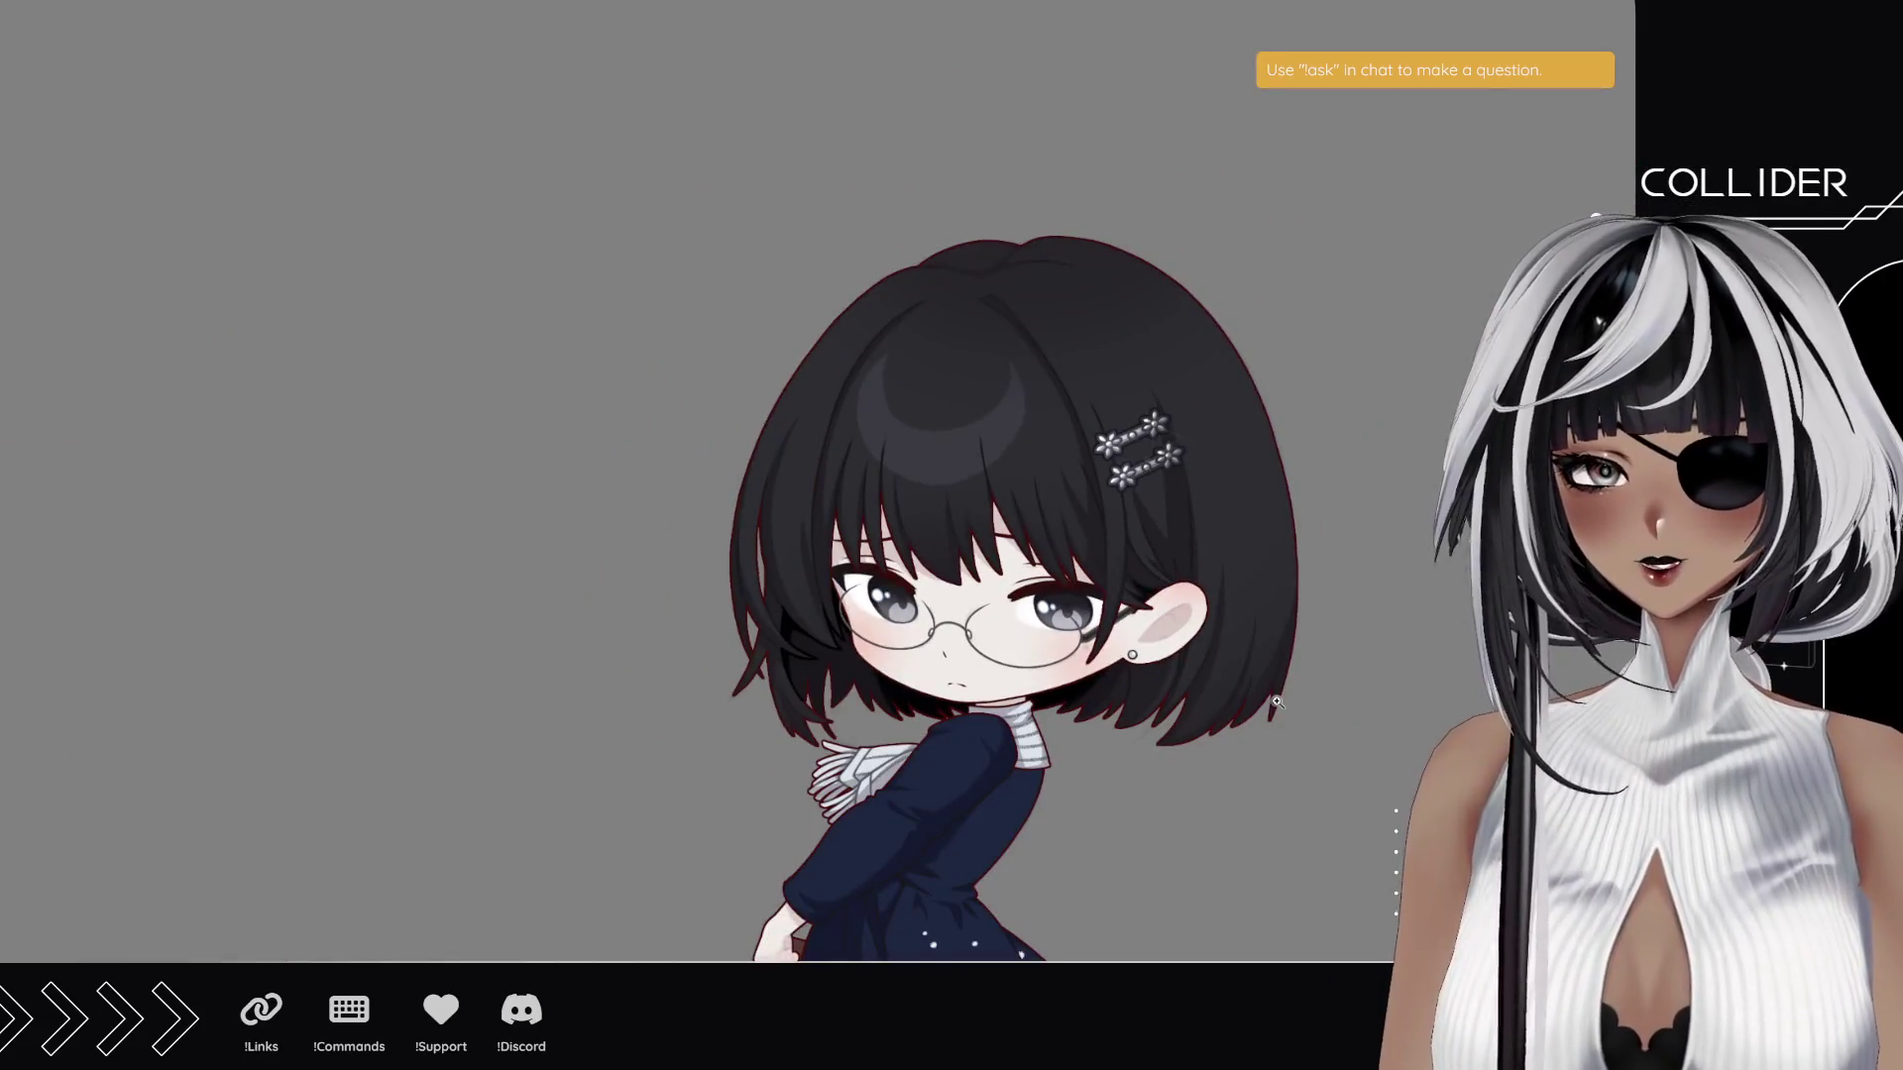
pyautogui.click(1126, 589)
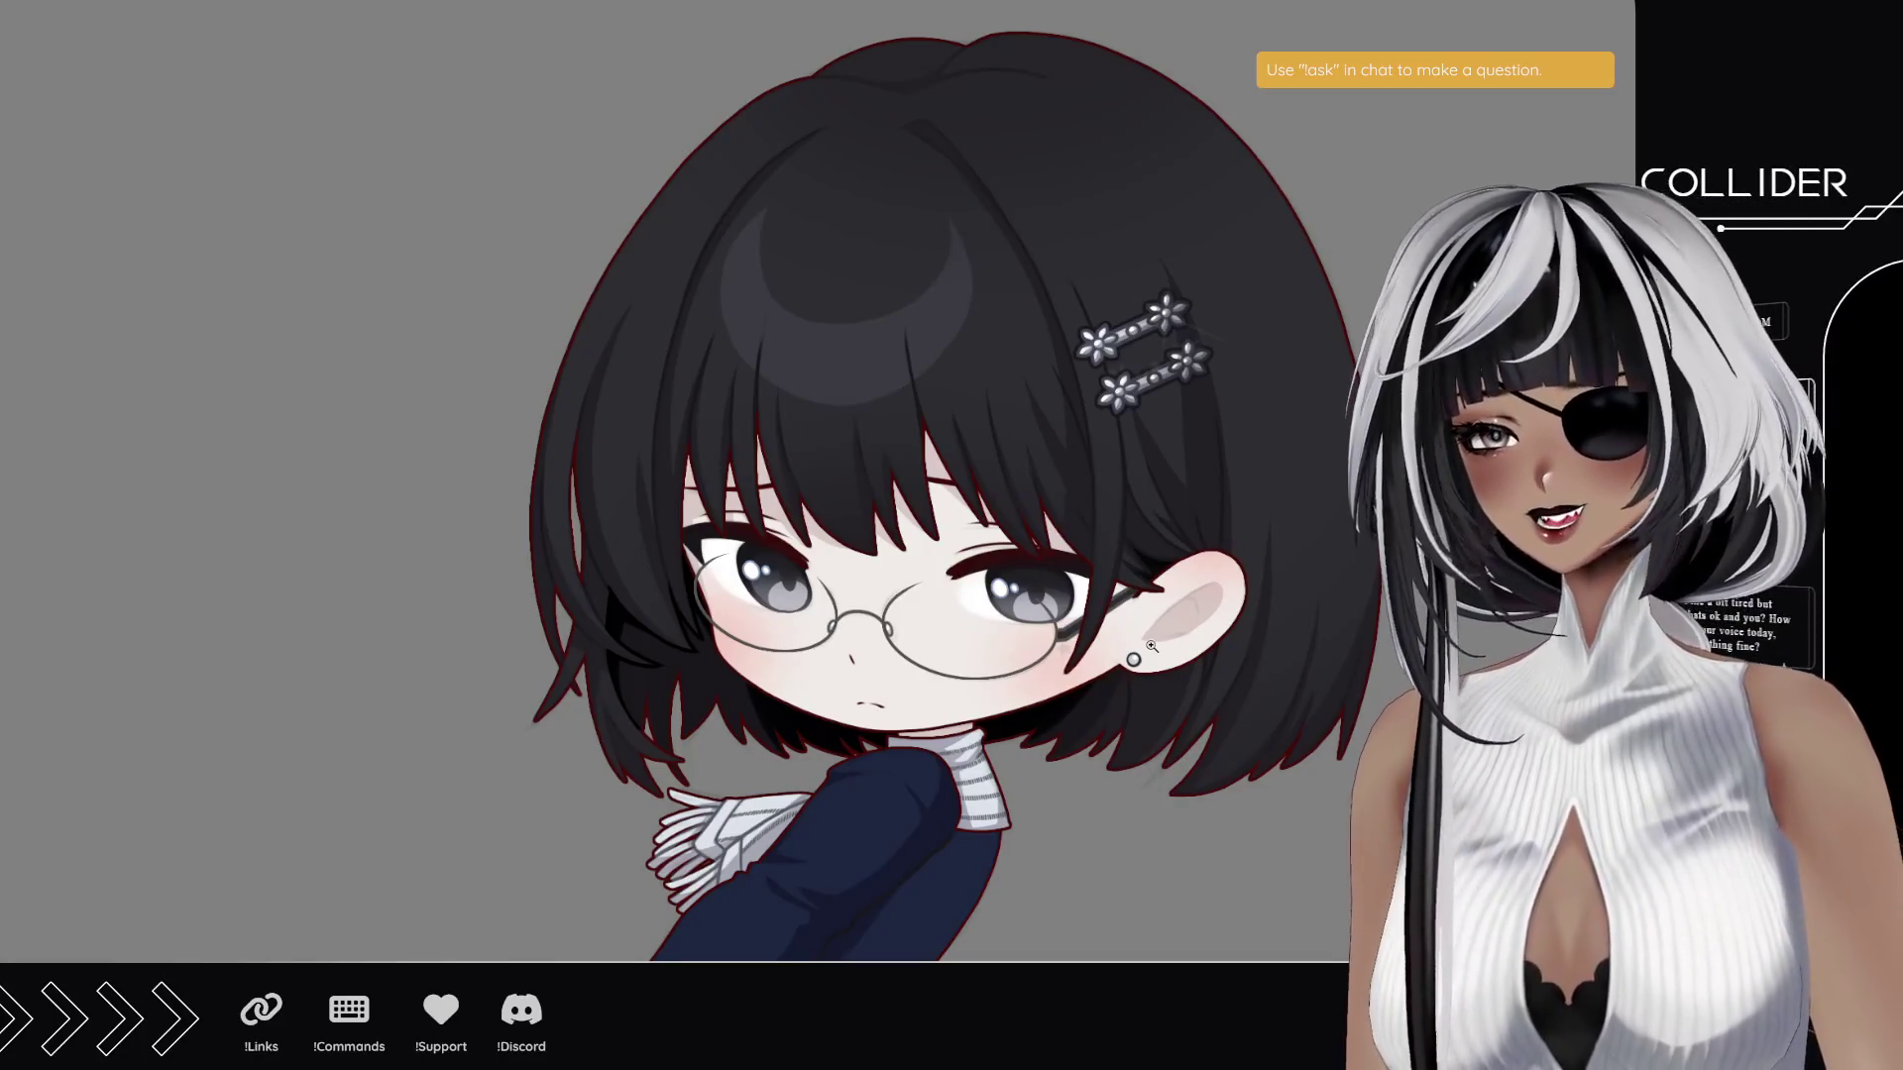
pyautogui.scroll(-5, 877, 382)
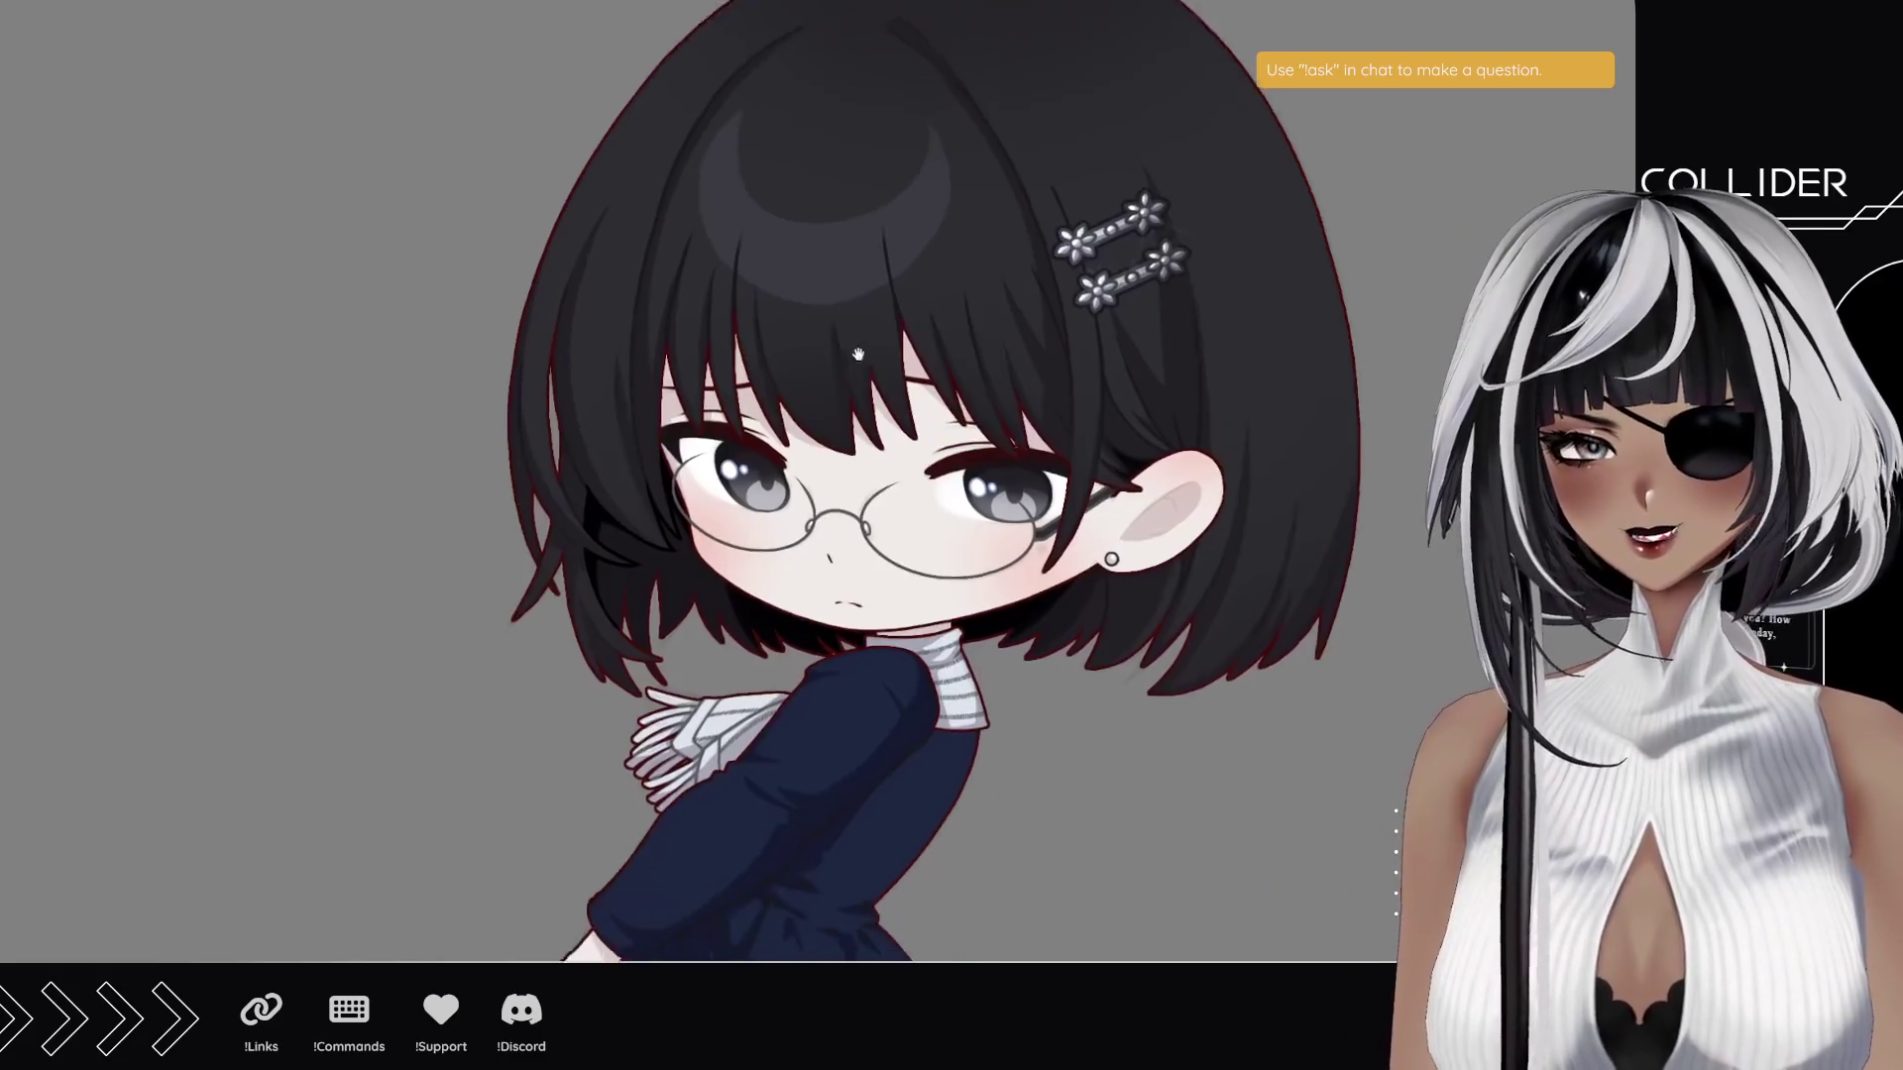
pyautogui.scroll(-5, 872, 337)
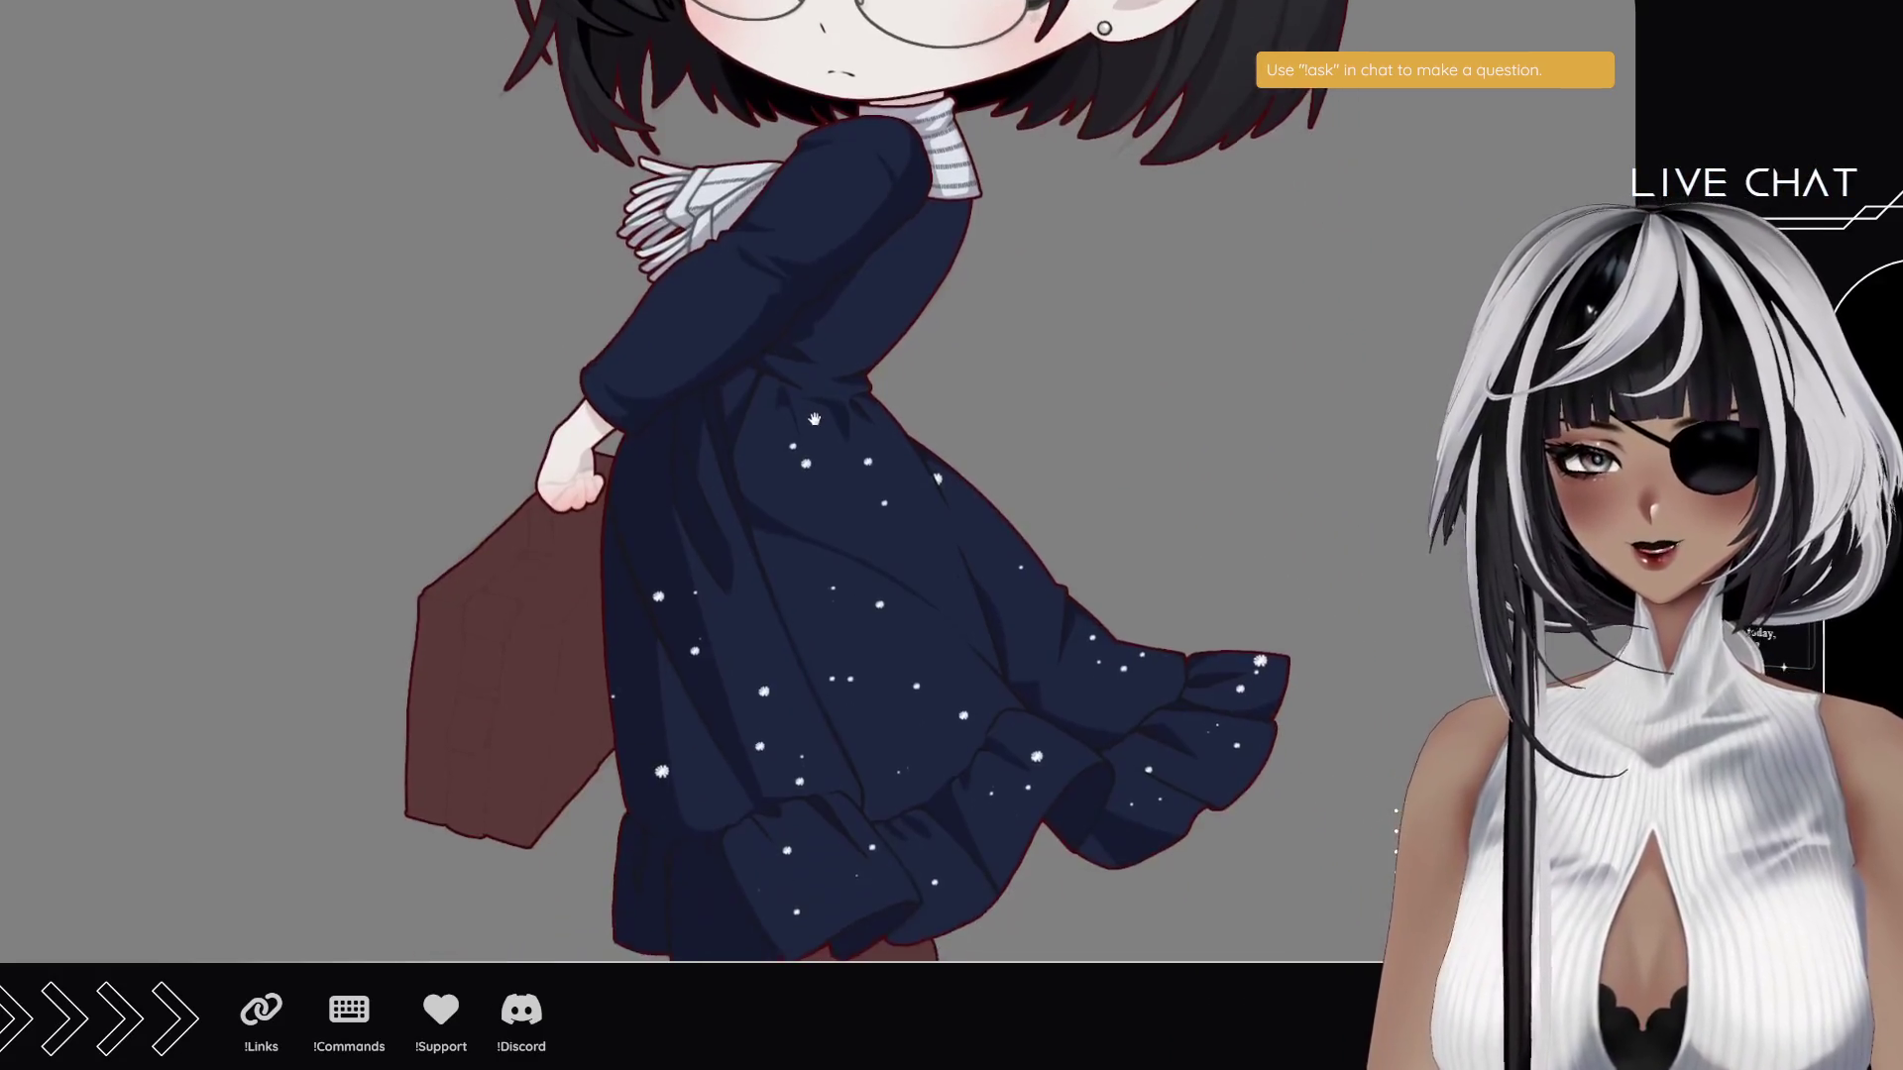
pyautogui.moveTo(919, 347); pyautogui.dragTo(946, 338)
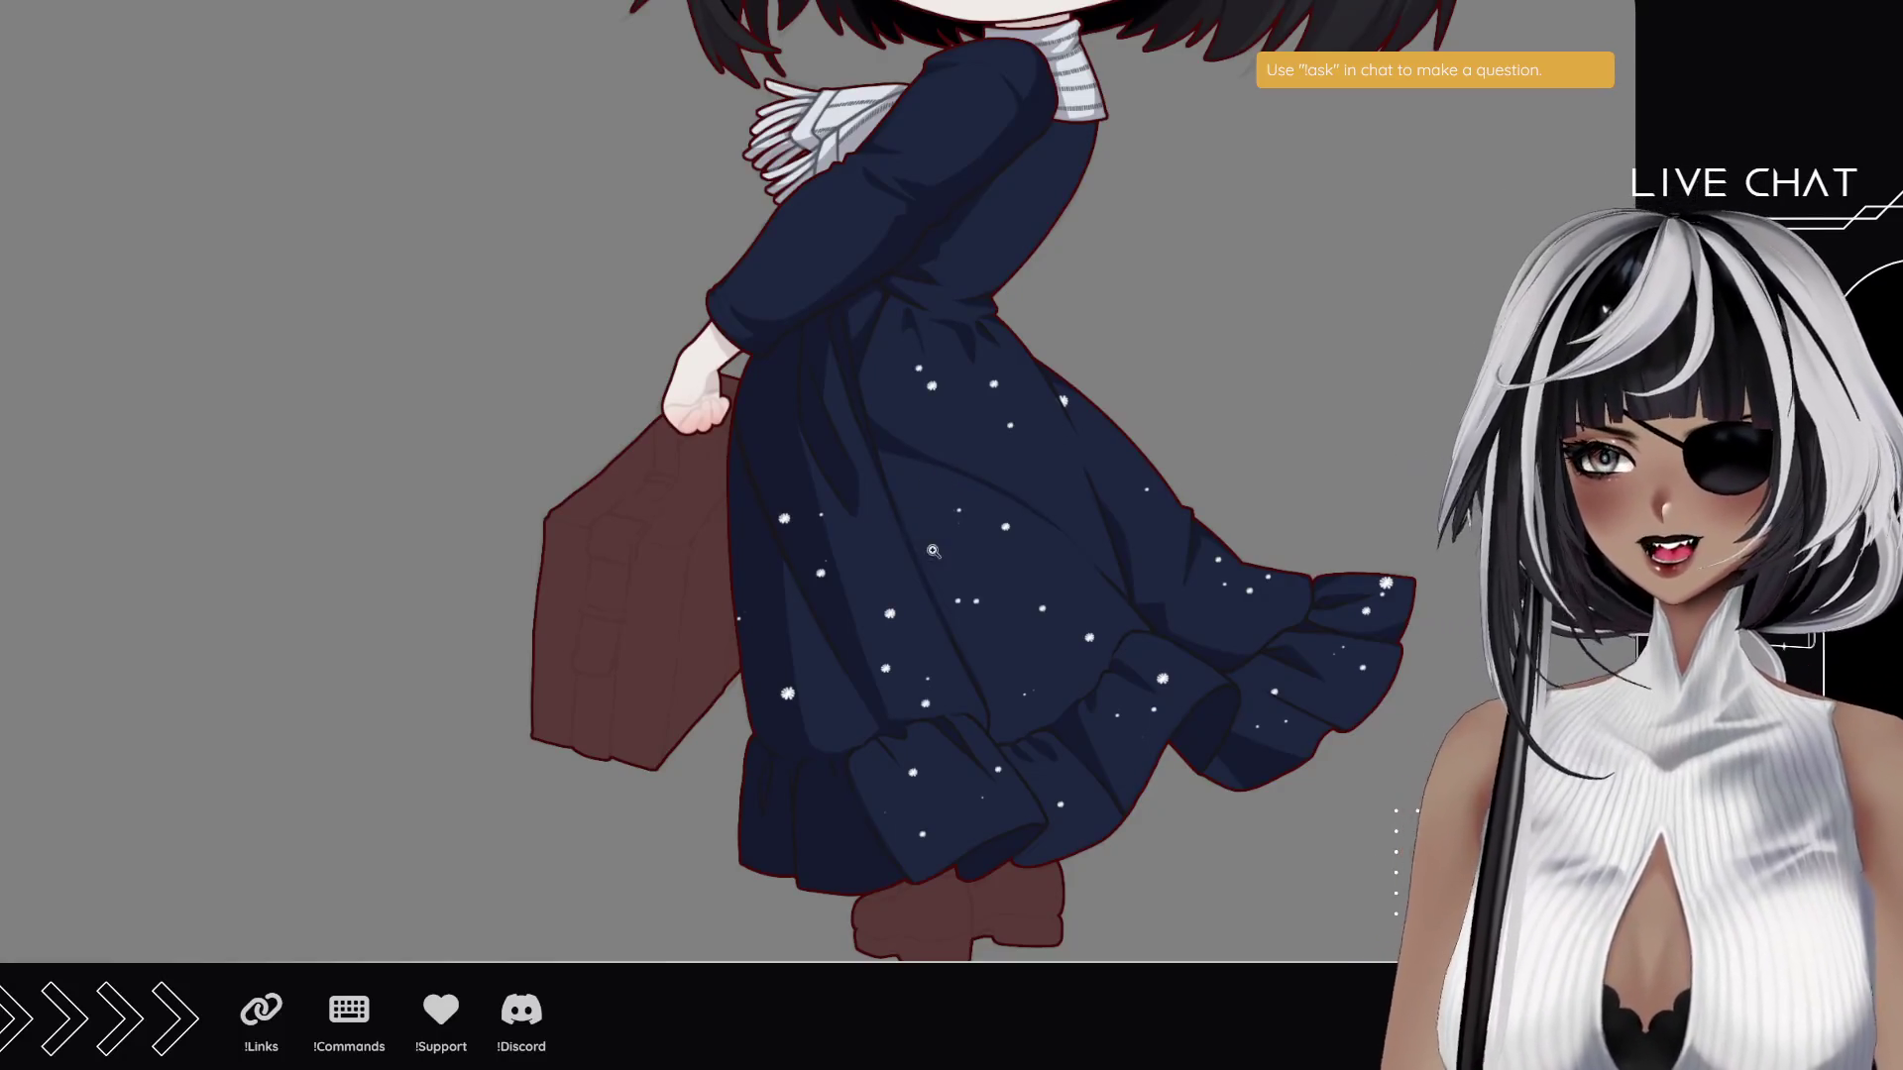
pyautogui.moveTo(875, 265); pyautogui.dragTo(644, 492)
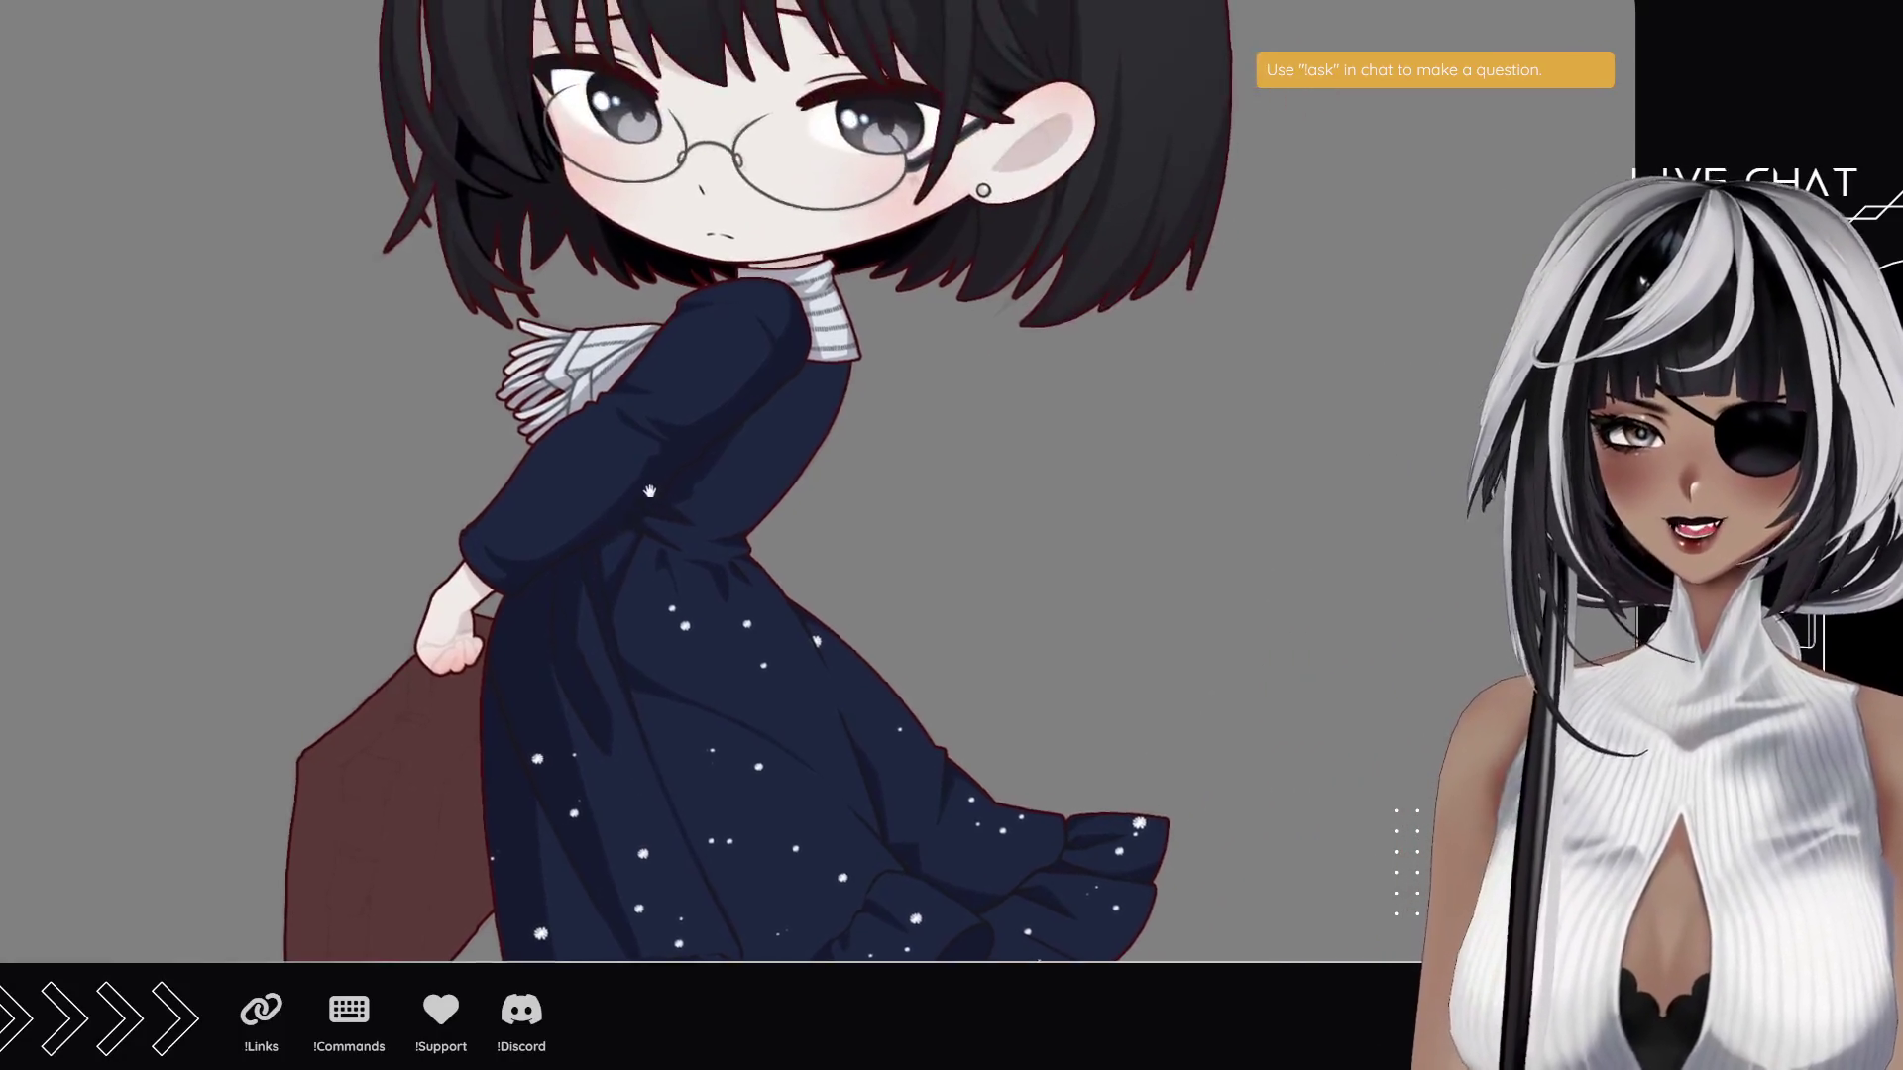
pyautogui.moveTo(643, 388)
pyautogui.mouseDown()
pyautogui.moveTo(666, 421)
pyautogui.moveTo(784, 433)
pyautogui.mouseUp()
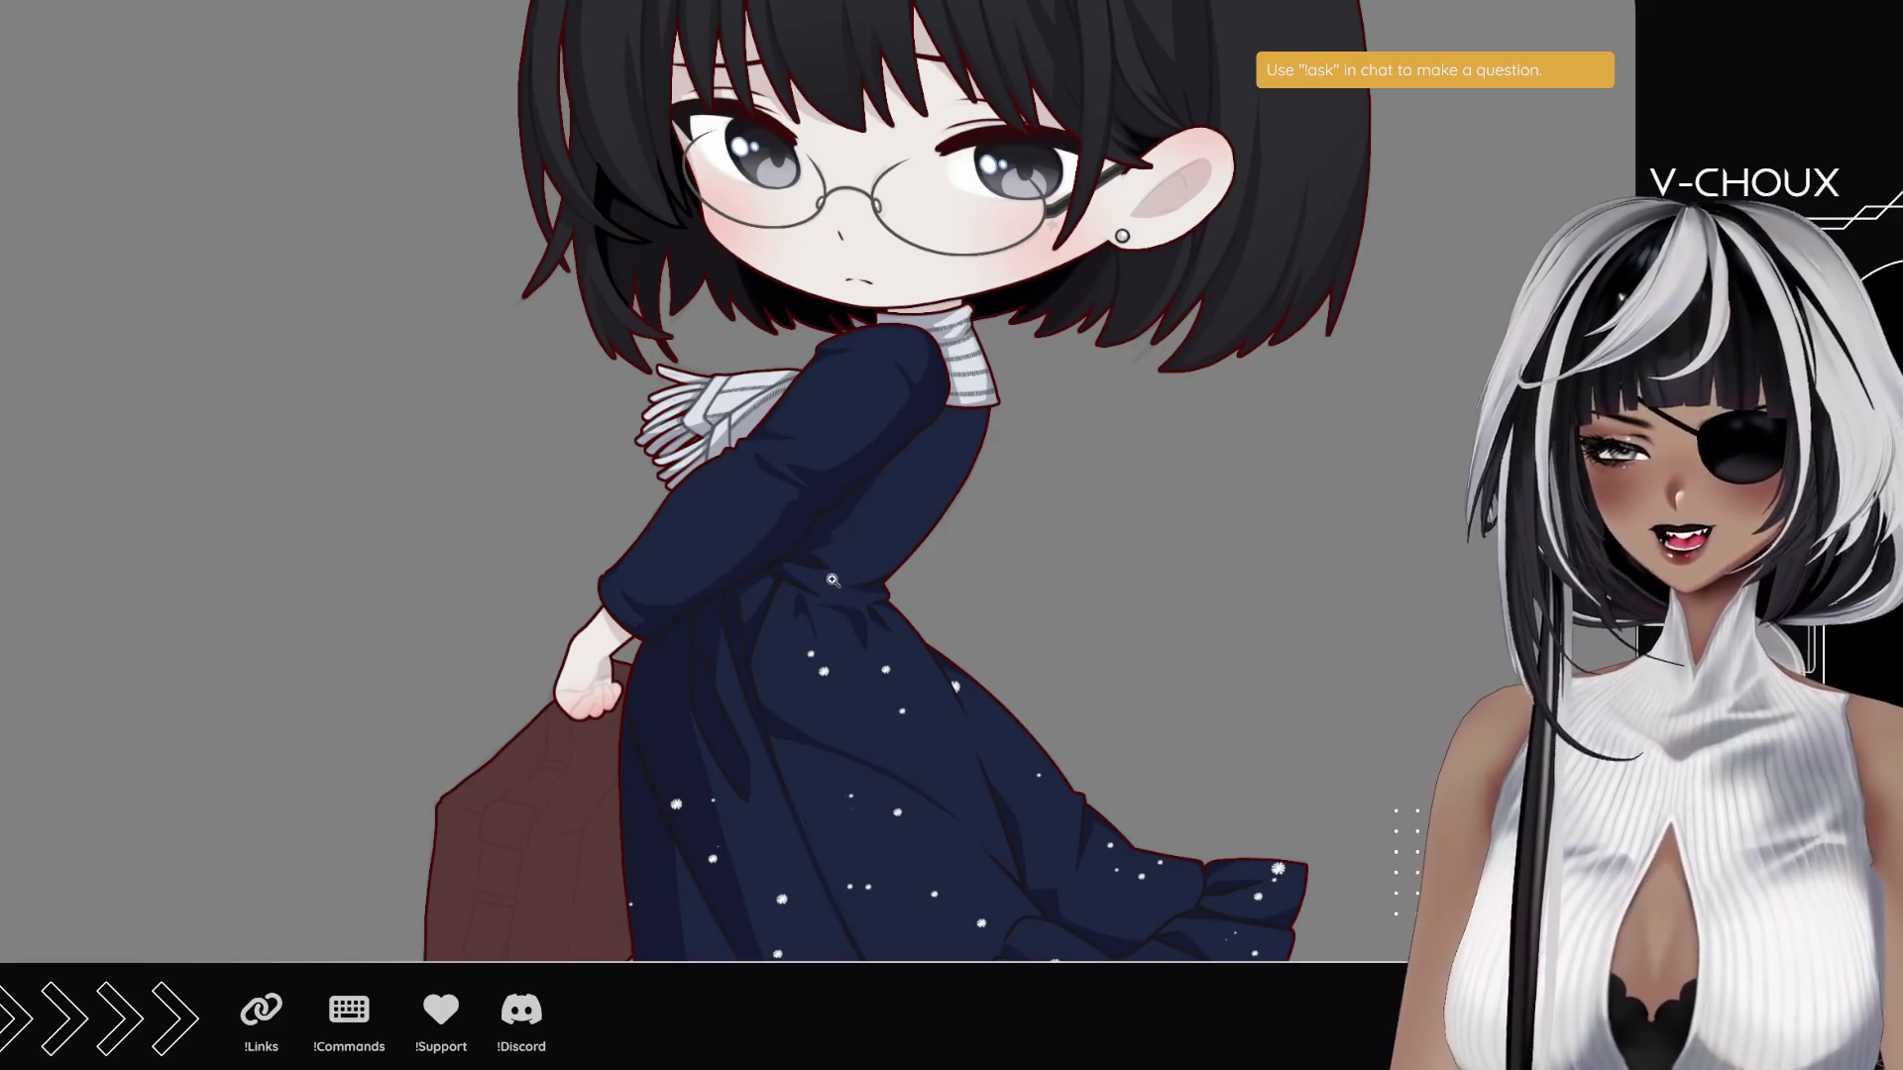
pyautogui.moveTo(665, 382)
pyautogui.mouseDown()
pyautogui.moveTo(844, 425)
pyautogui.moveTo(949, 342)
pyautogui.moveTo(702, 293)
pyautogui.mouseUp()
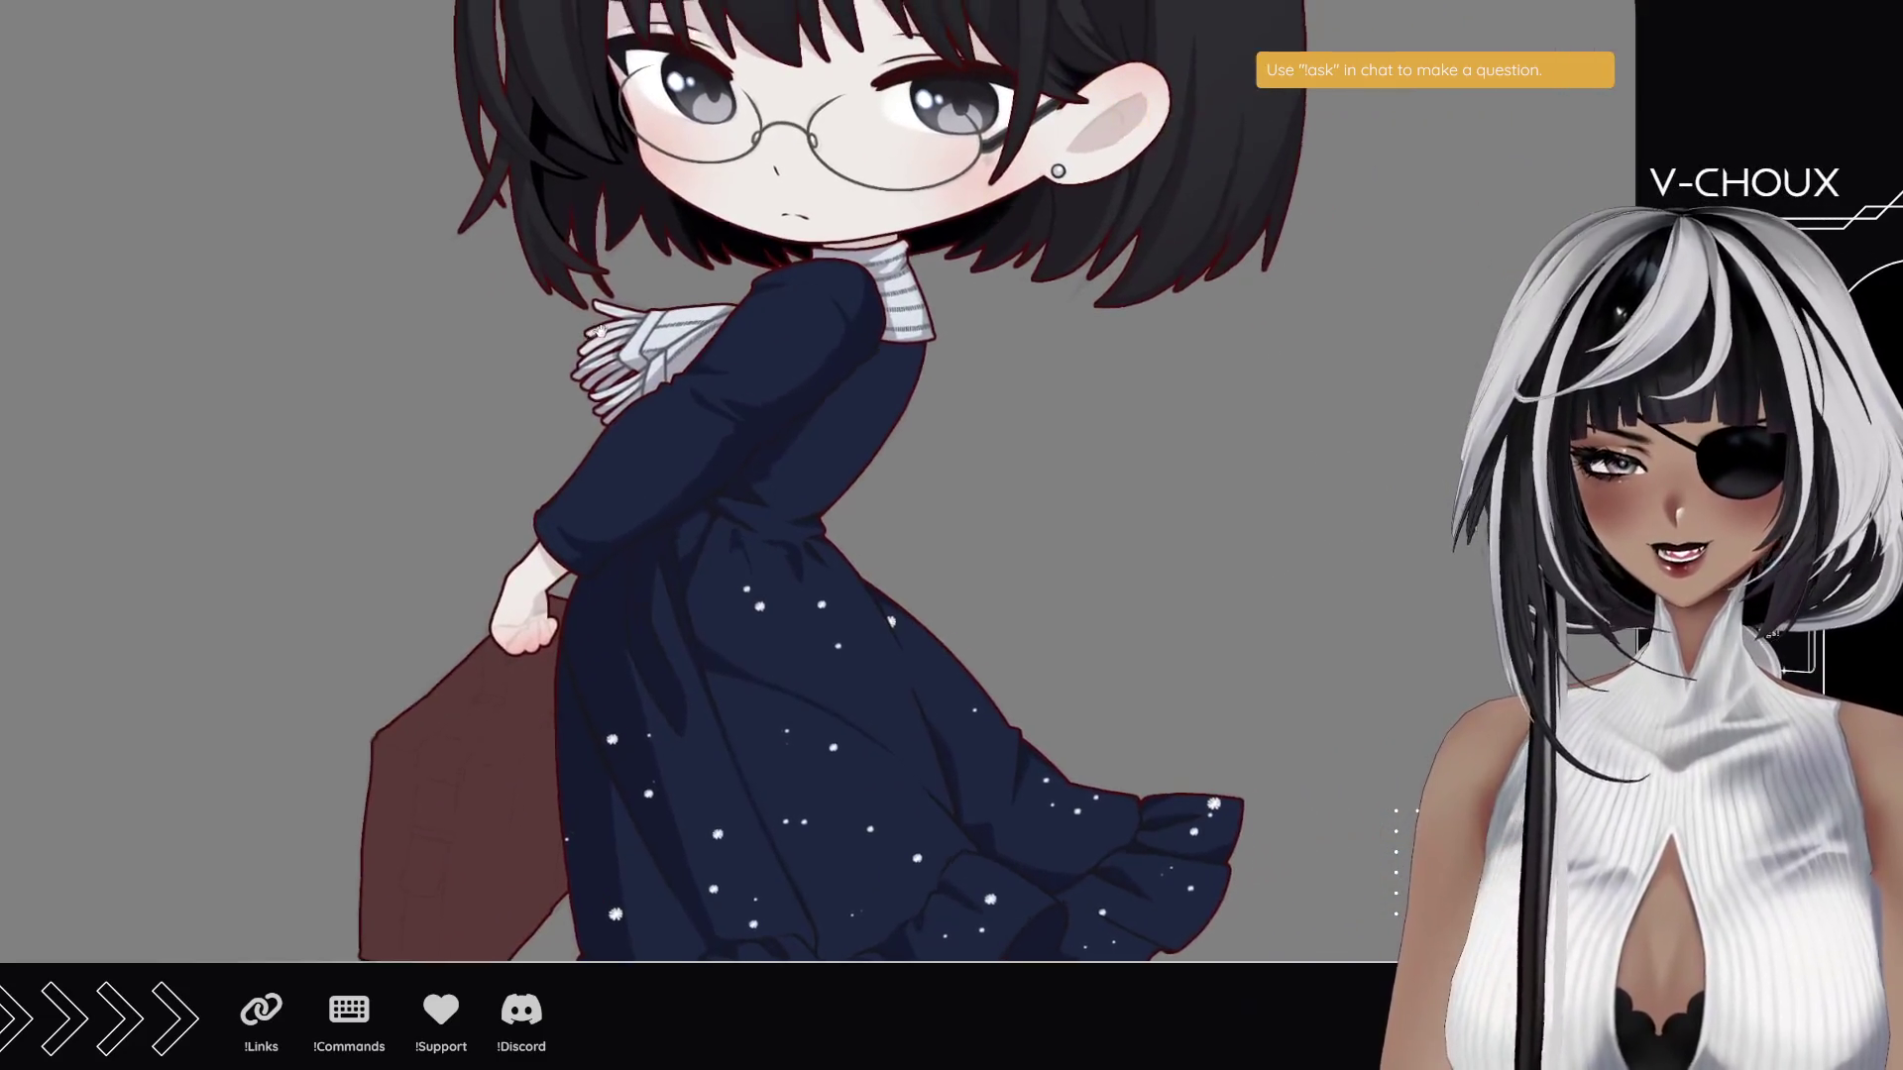
pyautogui.moveTo(935, 496); pyautogui.dragTo(609, 392)
pyautogui.moveTo(664, 619)
pyautogui.mouseDown()
pyautogui.moveTo(743, 545)
pyautogui.moveTo(823, 523)
pyautogui.mouseUp()
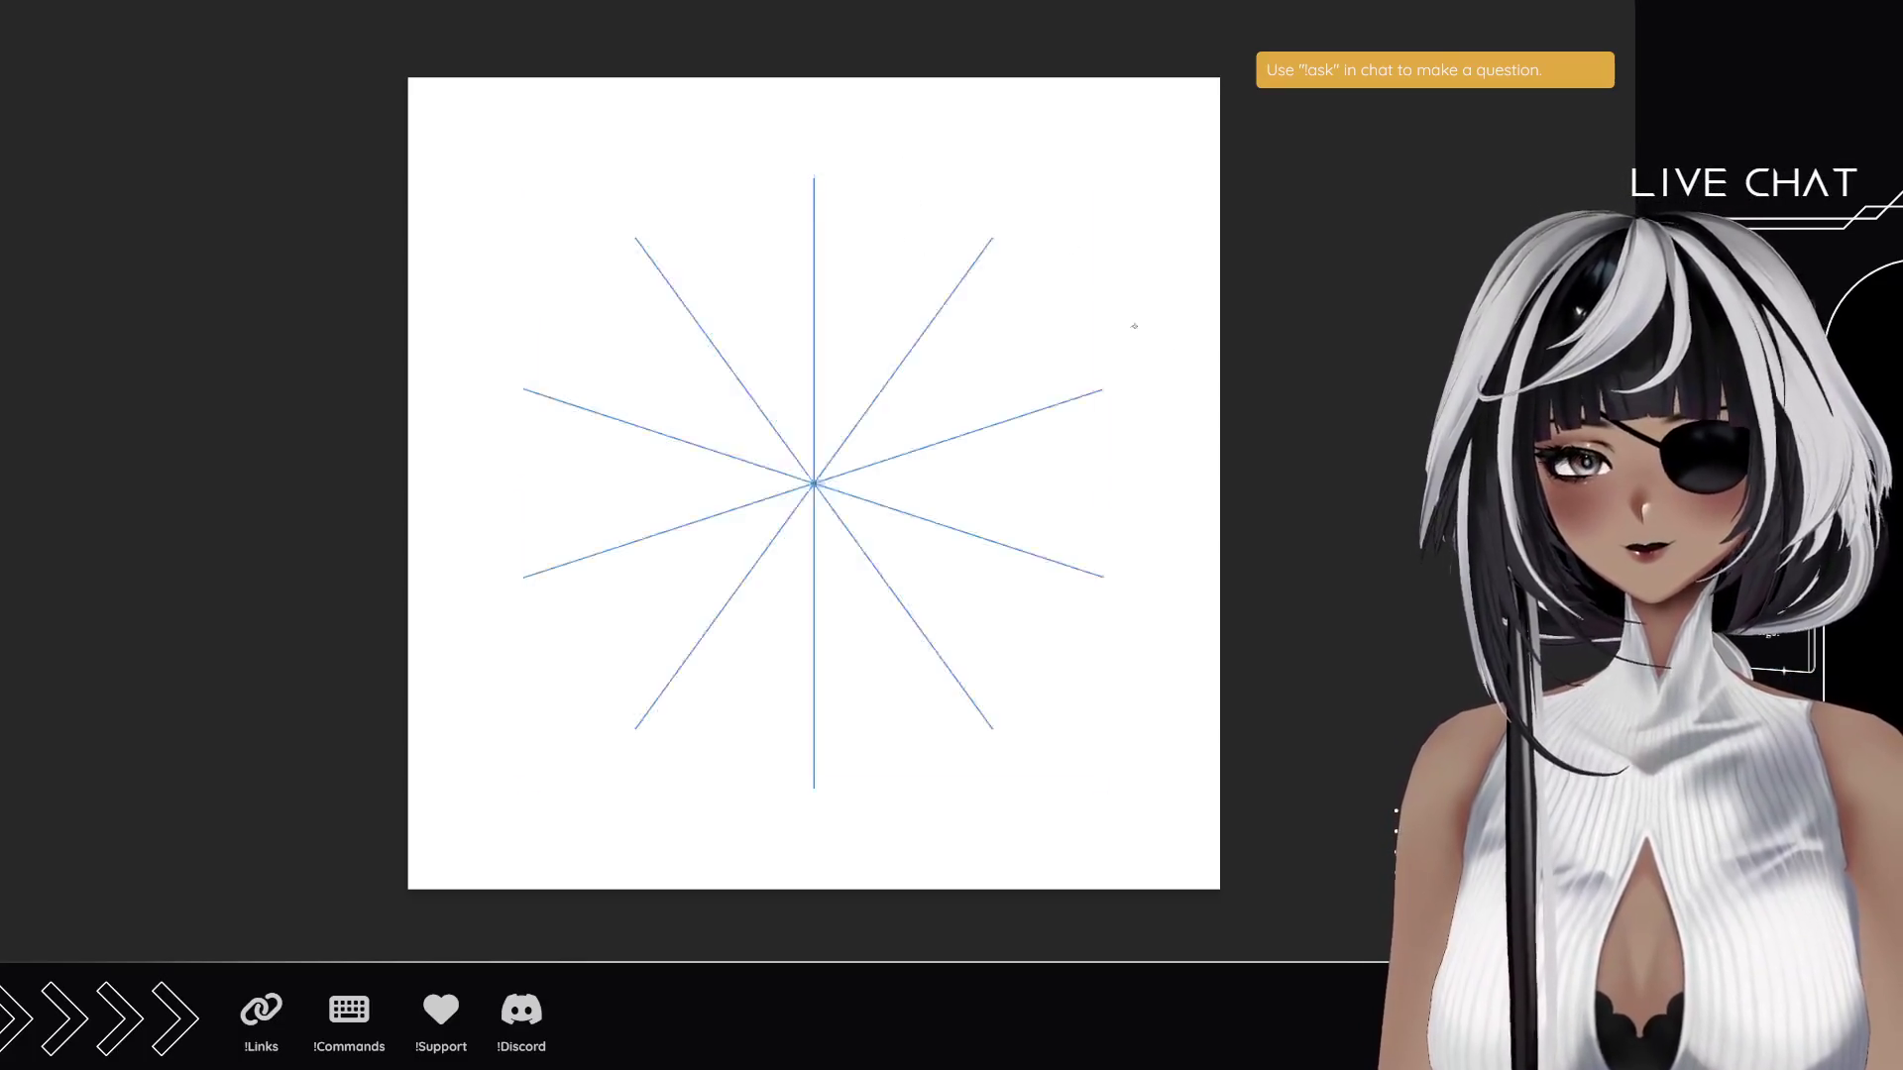
# - Deselect the radial symmetry ruler, zoom the canvas to fill the screen and ready the brush
pyautogui.click(813, 483)
pyautogui.hotkey('ctrl', 'shift', 'a')
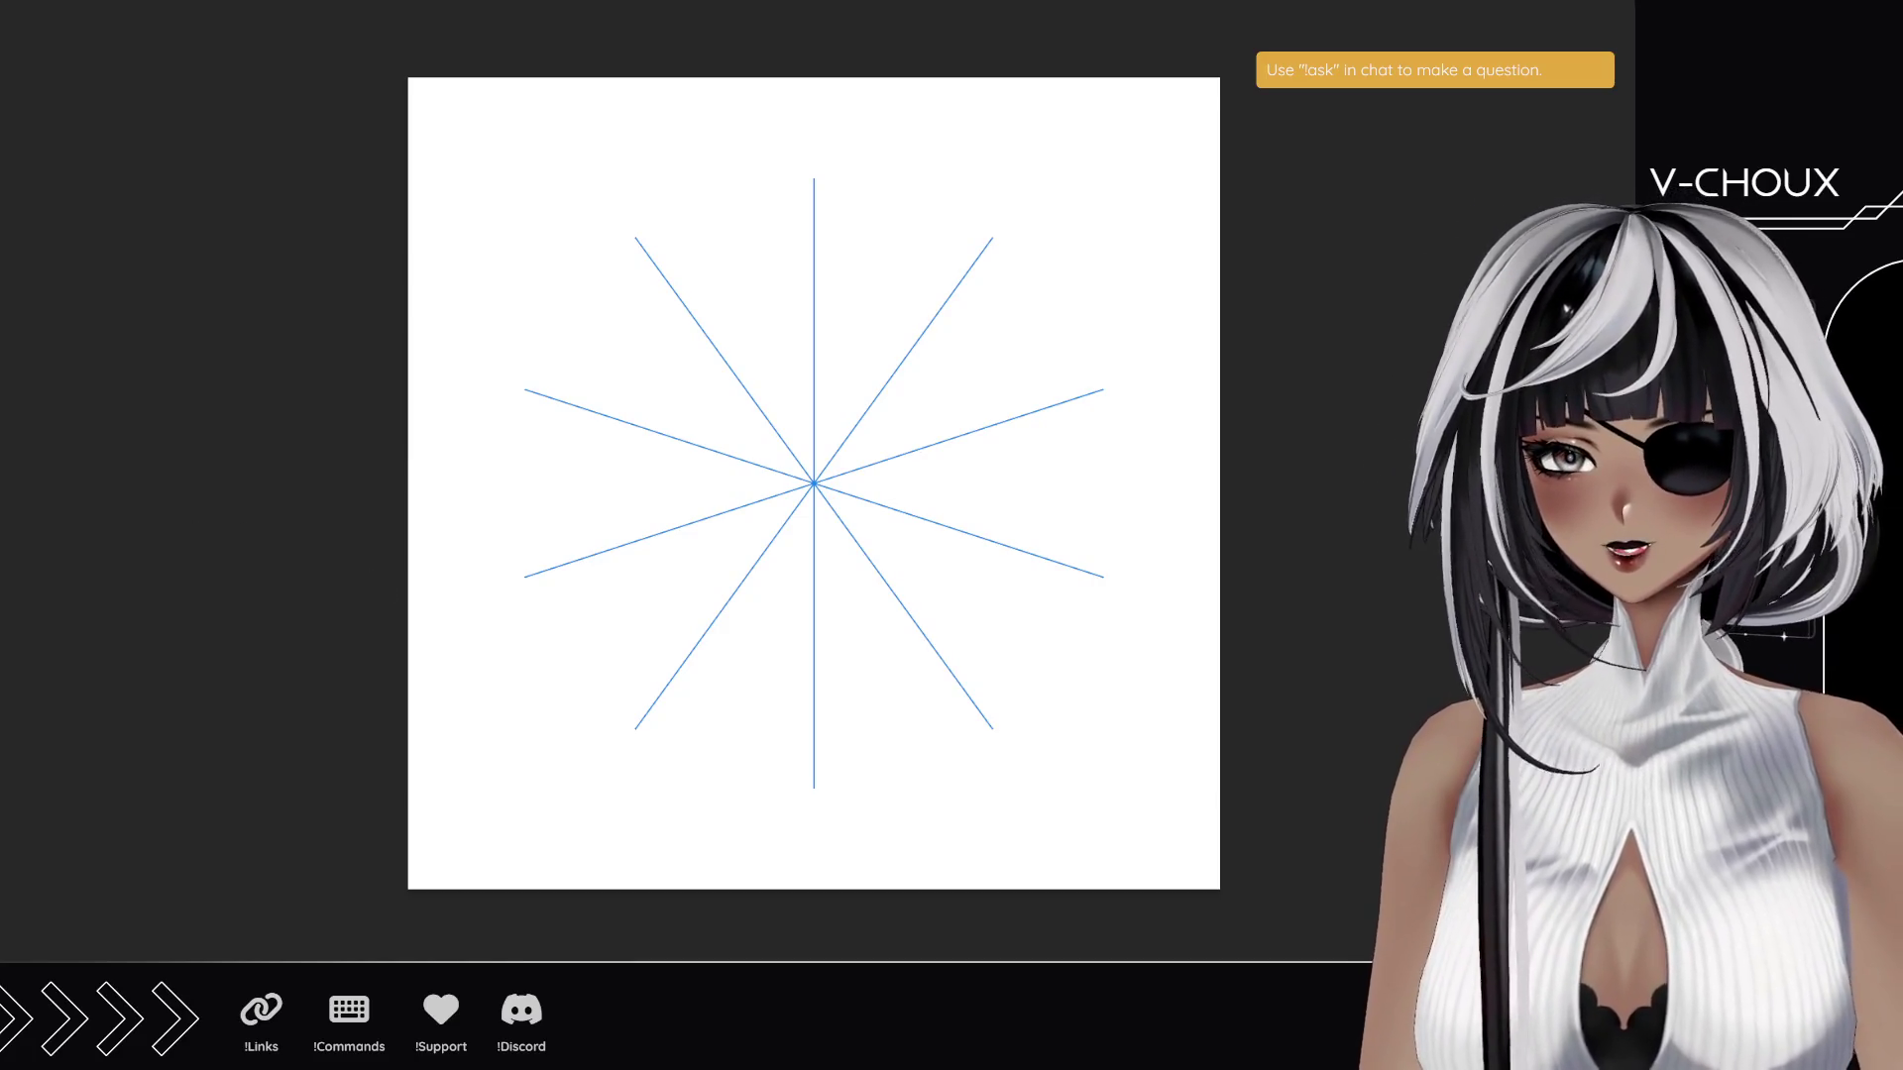
pyautogui.press('z')
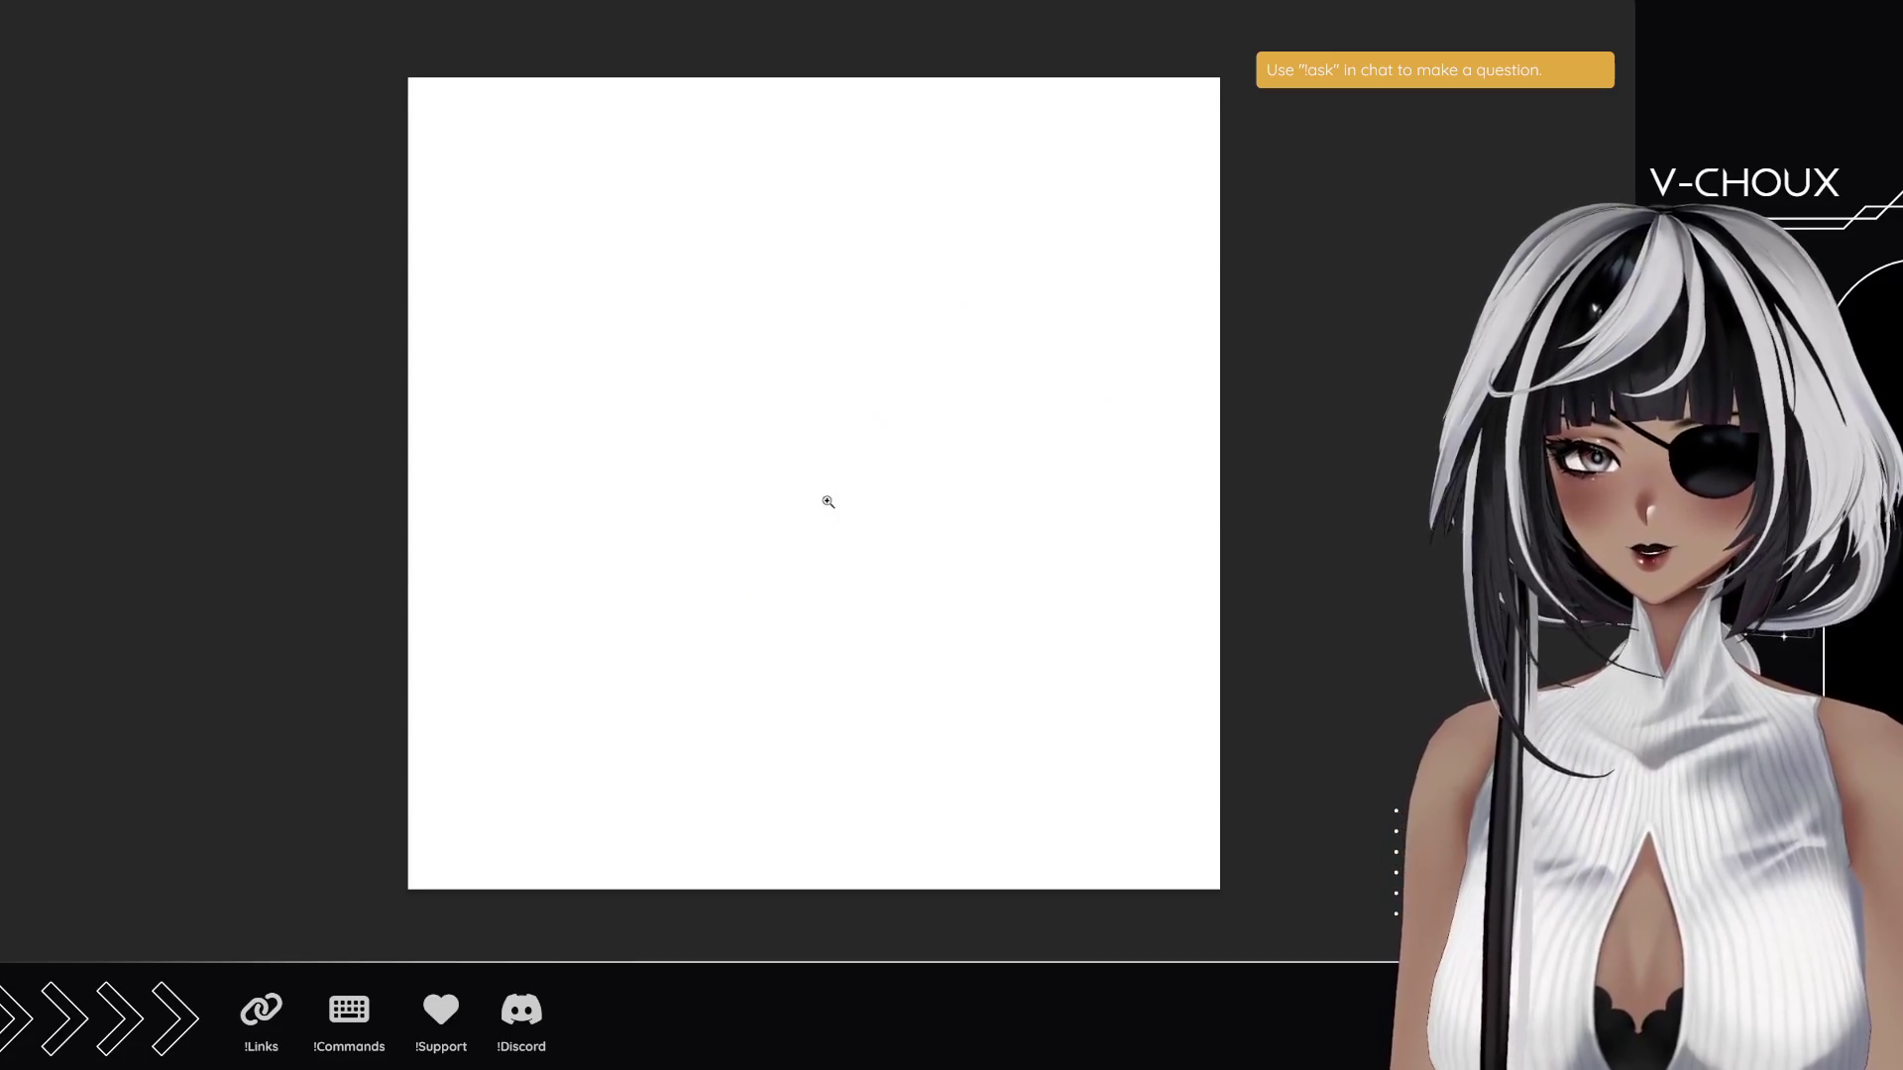
pyautogui.click(829, 501)
pyautogui.press('q')
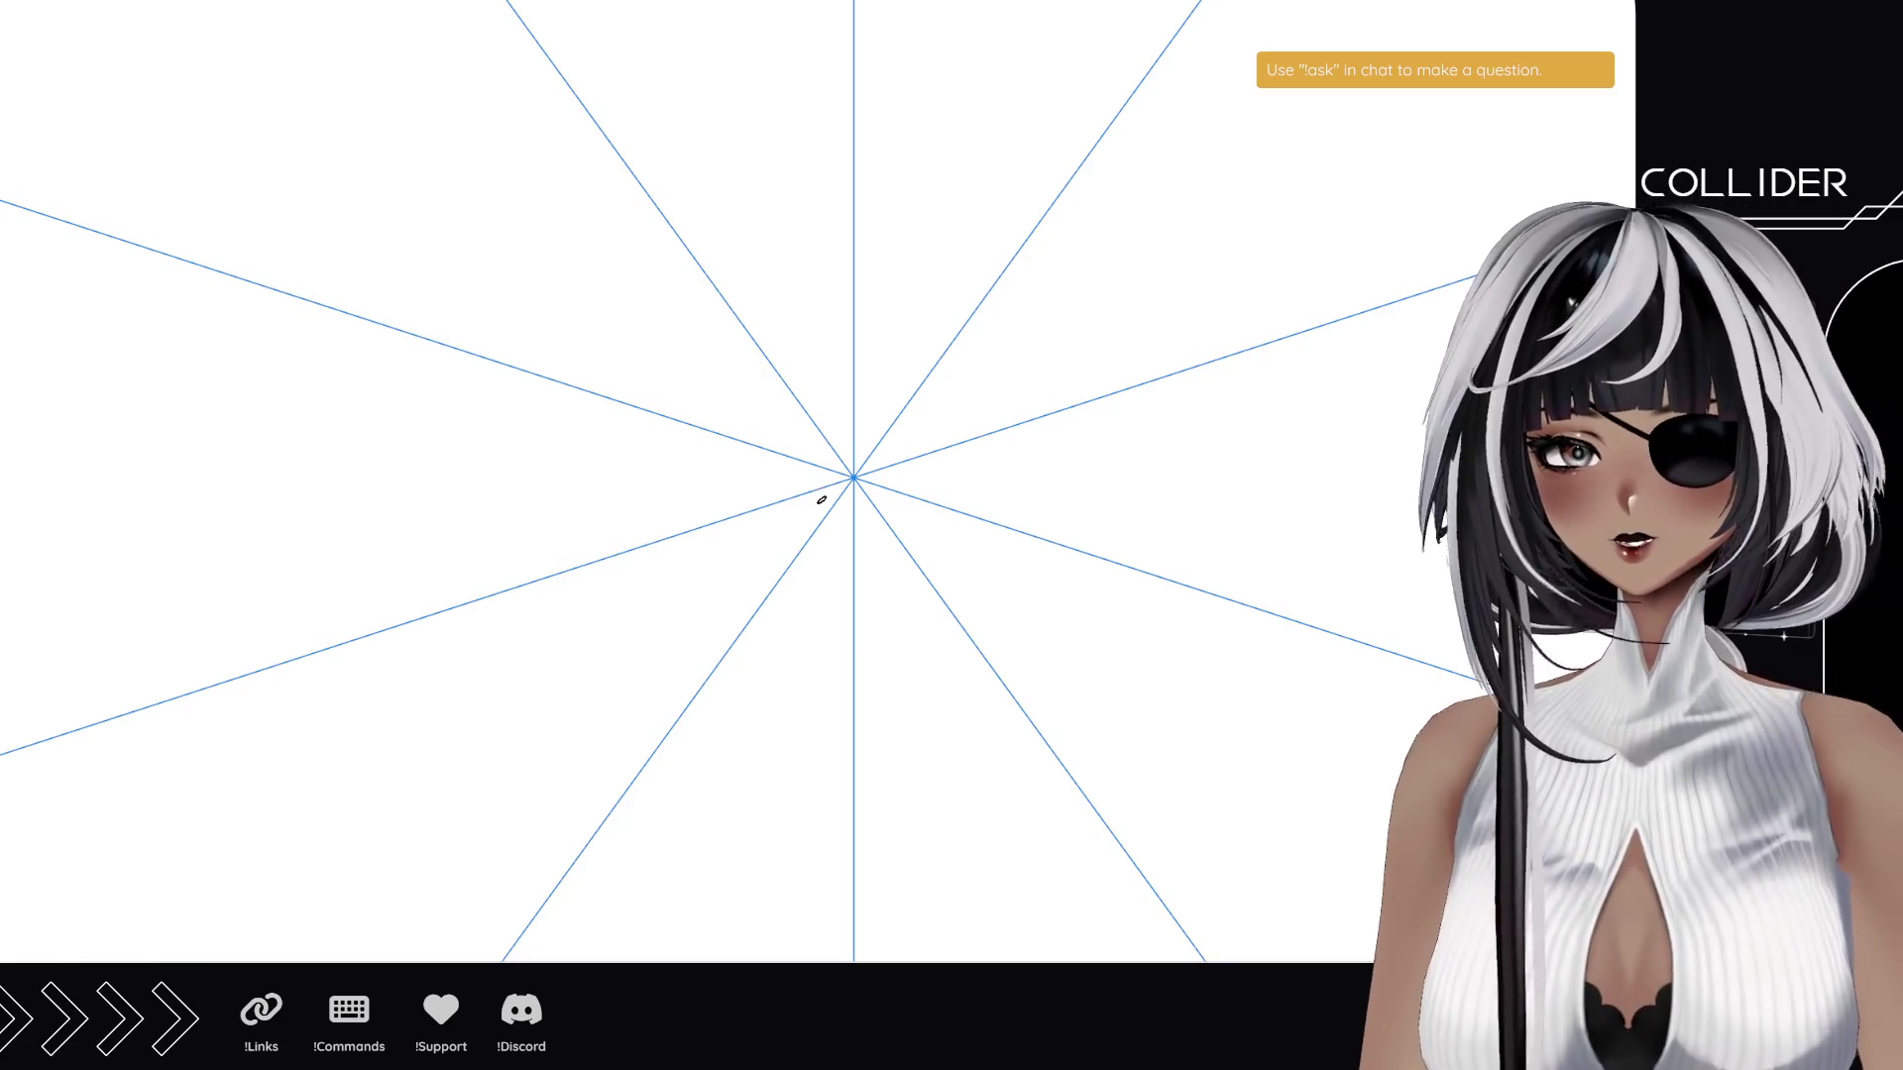
# - Brush a black centre disc and ten mirrored petals, filling each solid black to its tip
pyautogui.moveTo(807, 472)
pyautogui.mouseDown()
pyautogui.moveTo(852, 478)
pyautogui.moveTo(790, 501)
pyautogui.moveTo(848, 546)
pyautogui.mouseUp()
pyautogui.moveTo(817, 376)
pyautogui.mouseDown()
pyautogui.moveTo(773, 552)
pyautogui.moveTo(769, 327)
pyautogui.moveTo(808, 154)
pyautogui.mouseUp()
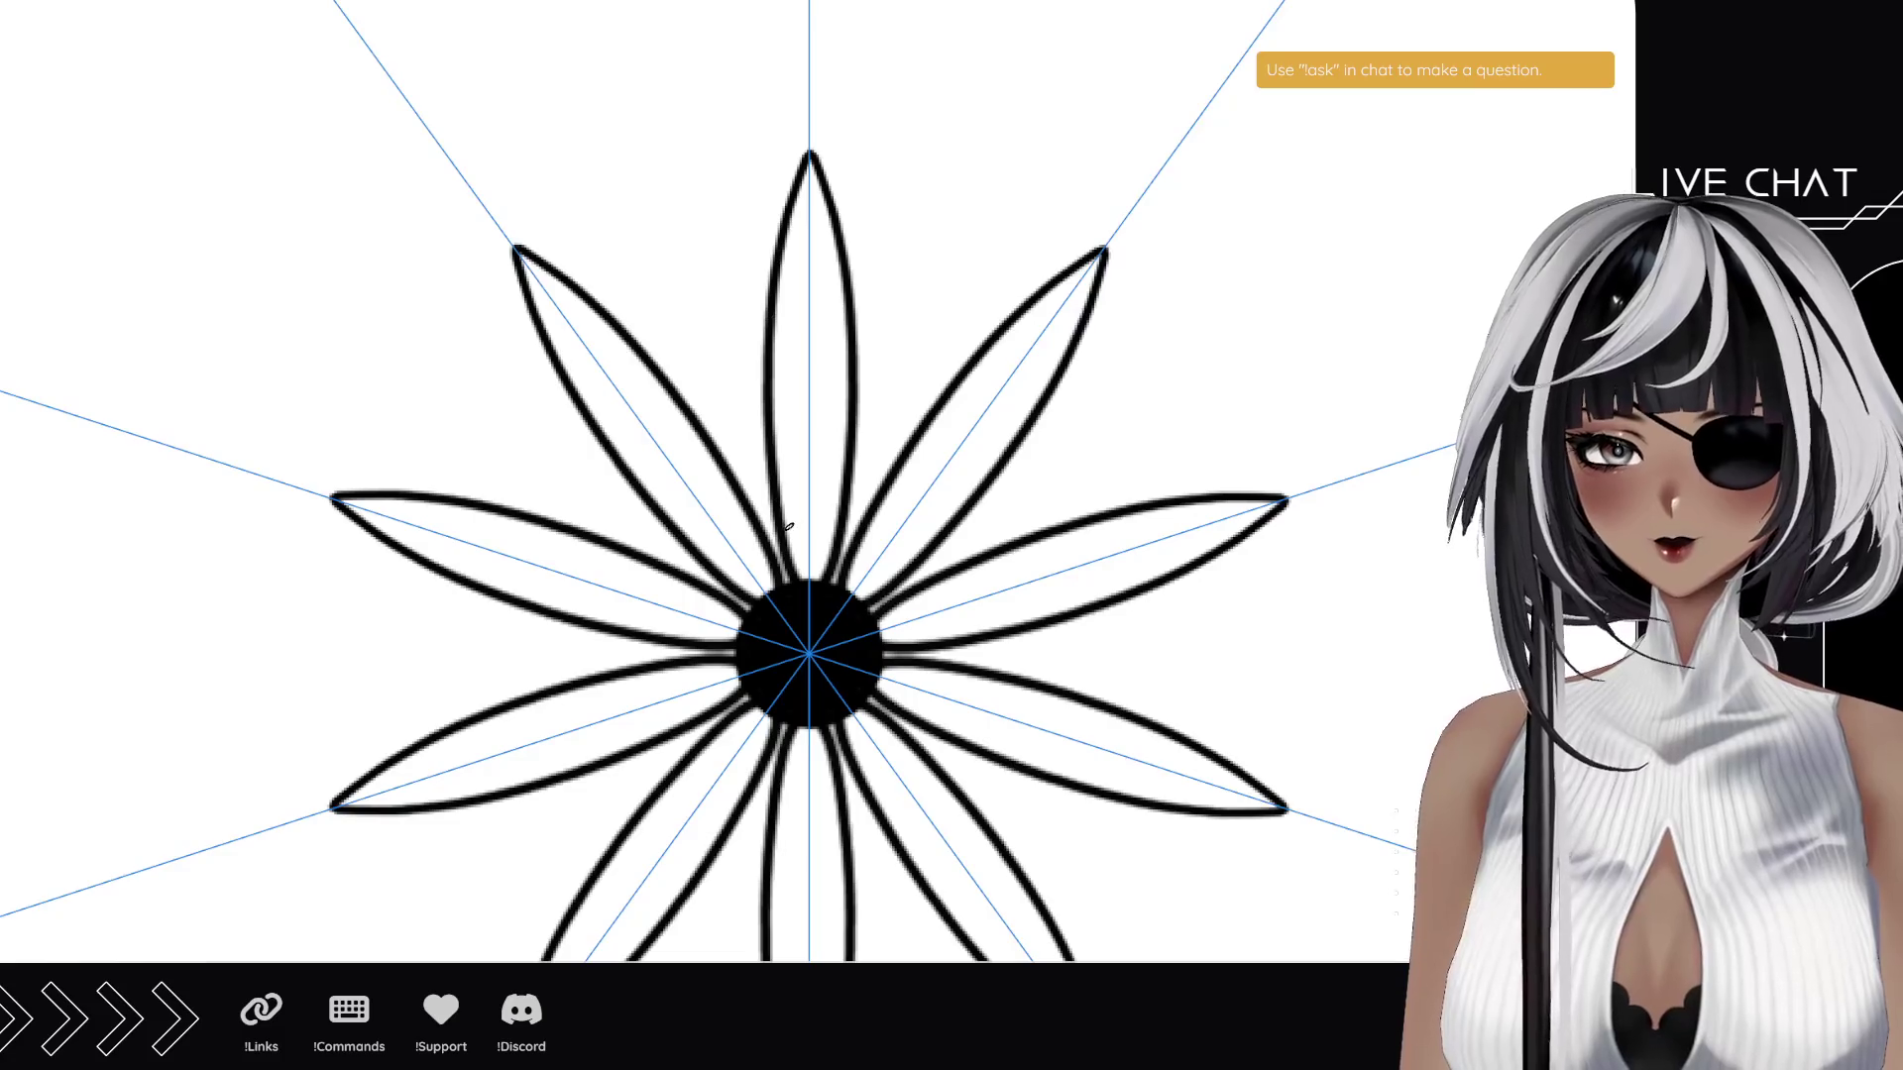
pyautogui.moveTo(799, 592); pyautogui.dragTo(804, 501)
pyautogui.moveTo(791, 573)
pyautogui.mouseDown()
pyautogui.moveTo(800, 357)
pyautogui.moveTo(789, 450)
pyautogui.mouseUp()
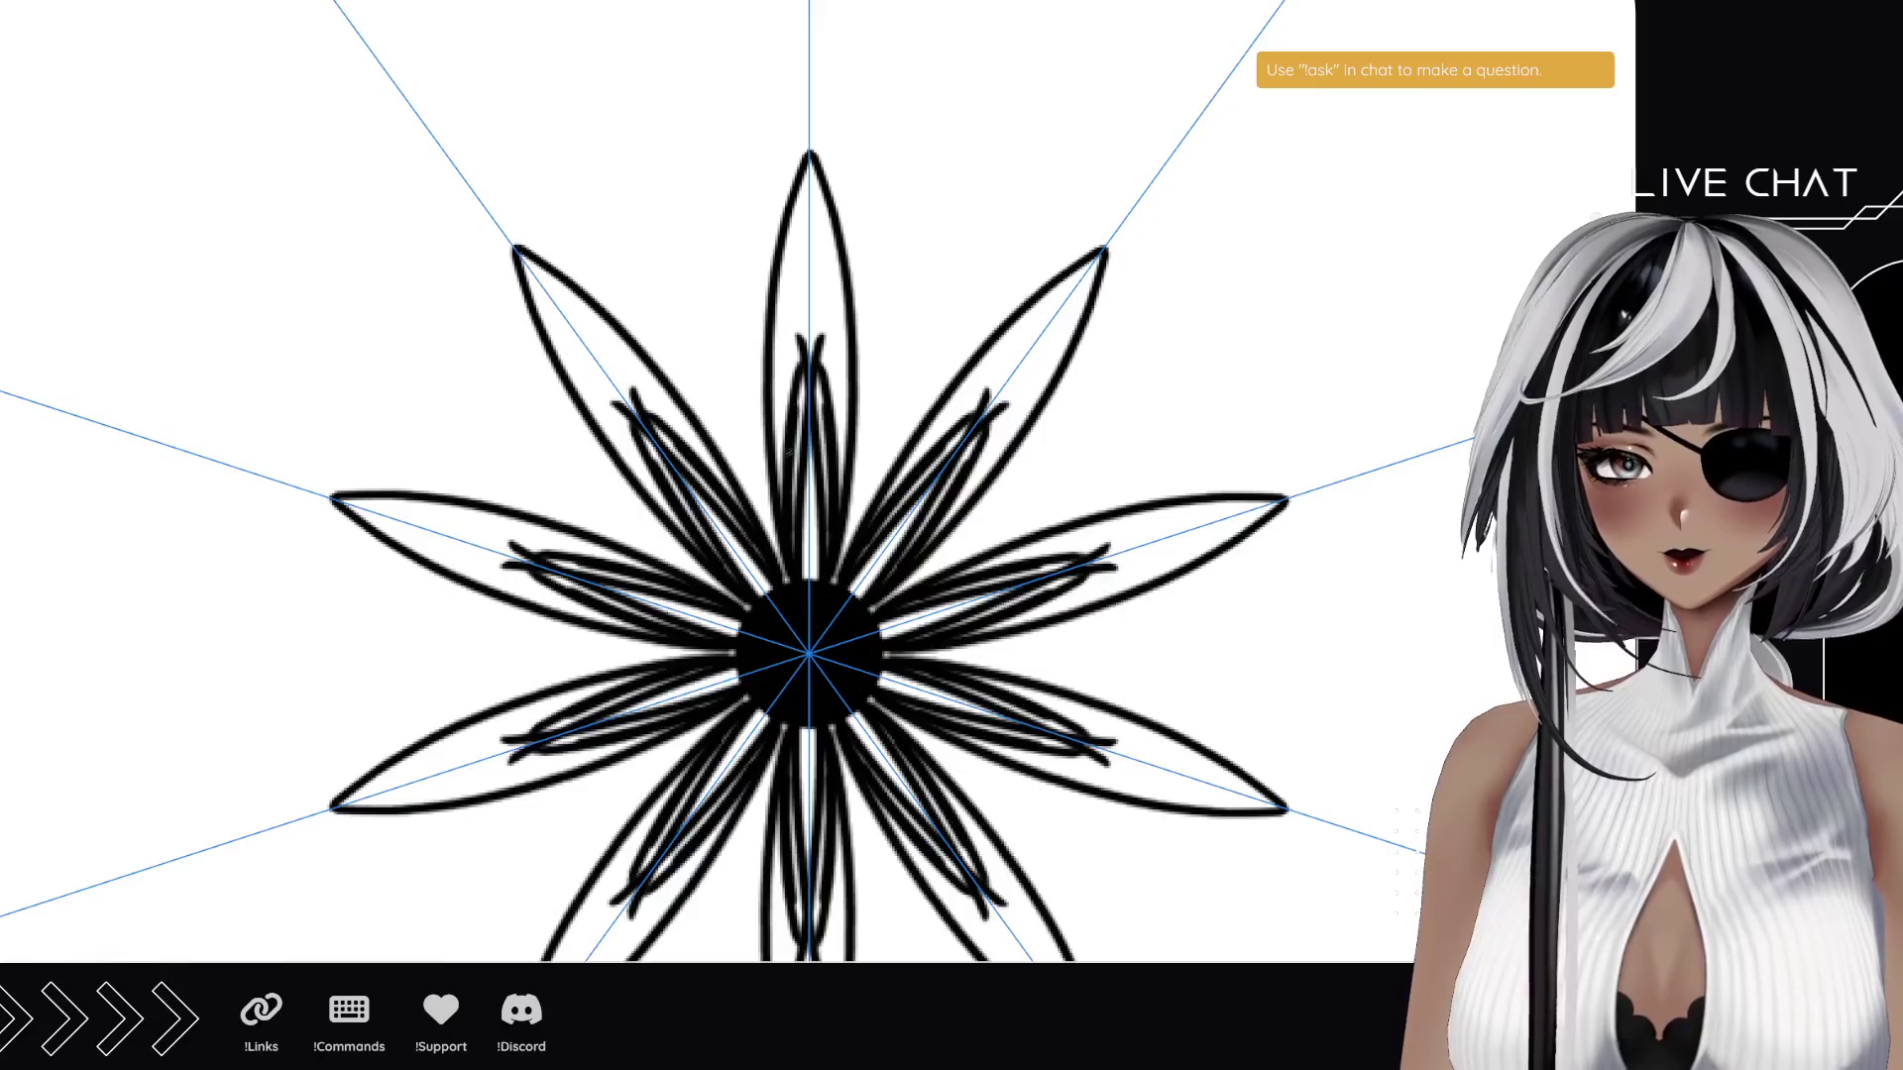
pyautogui.moveTo(798, 550); pyautogui.dragTo(805, 362)
pyautogui.moveTo(785, 506); pyautogui.dragTo(808, 366)
pyautogui.moveTo(775, 462)
pyautogui.mouseDown()
pyautogui.moveTo(791, 238)
pyautogui.moveTo(810, 258)
pyautogui.mouseUp()
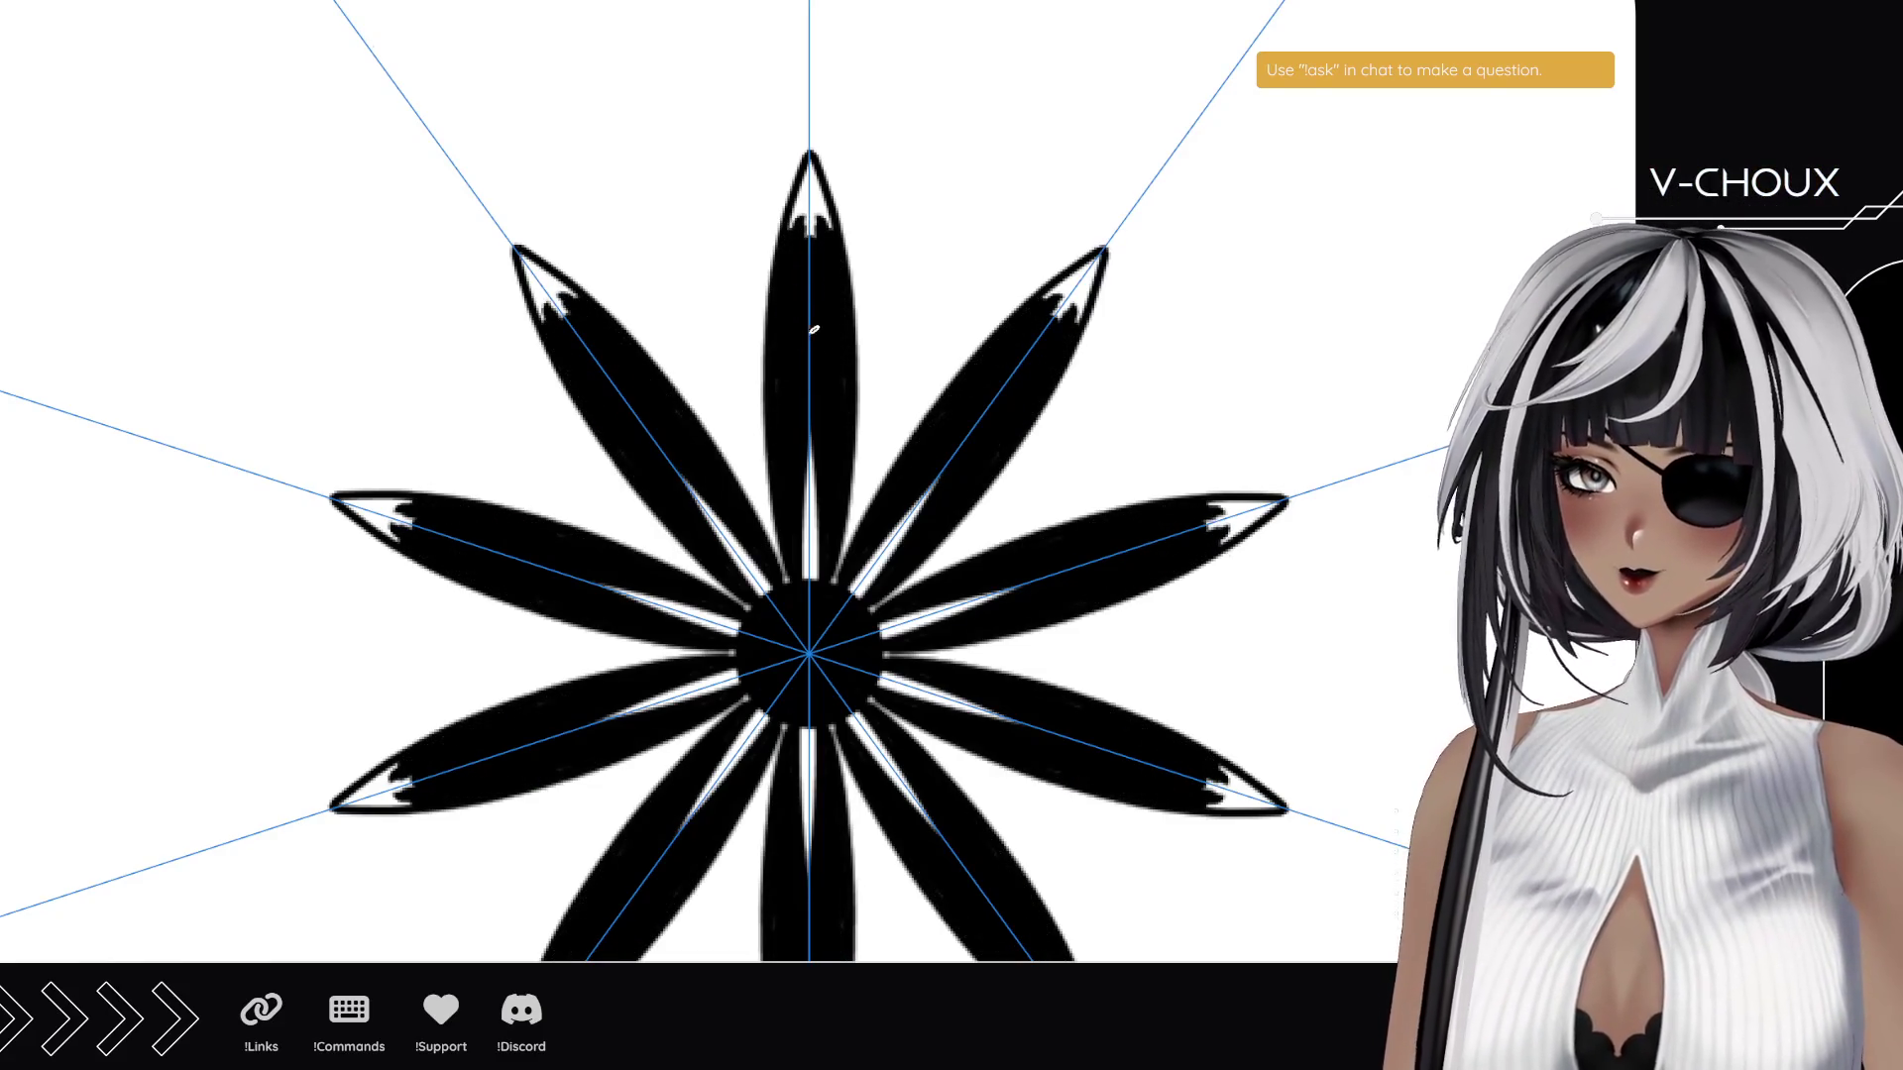
pyautogui.moveTo(802, 163)
pyautogui.mouseDown()
pyautogui.moveTo(793, 260)
pyautogui.moveTo(801, 201)
pyautogui.mouseUp()
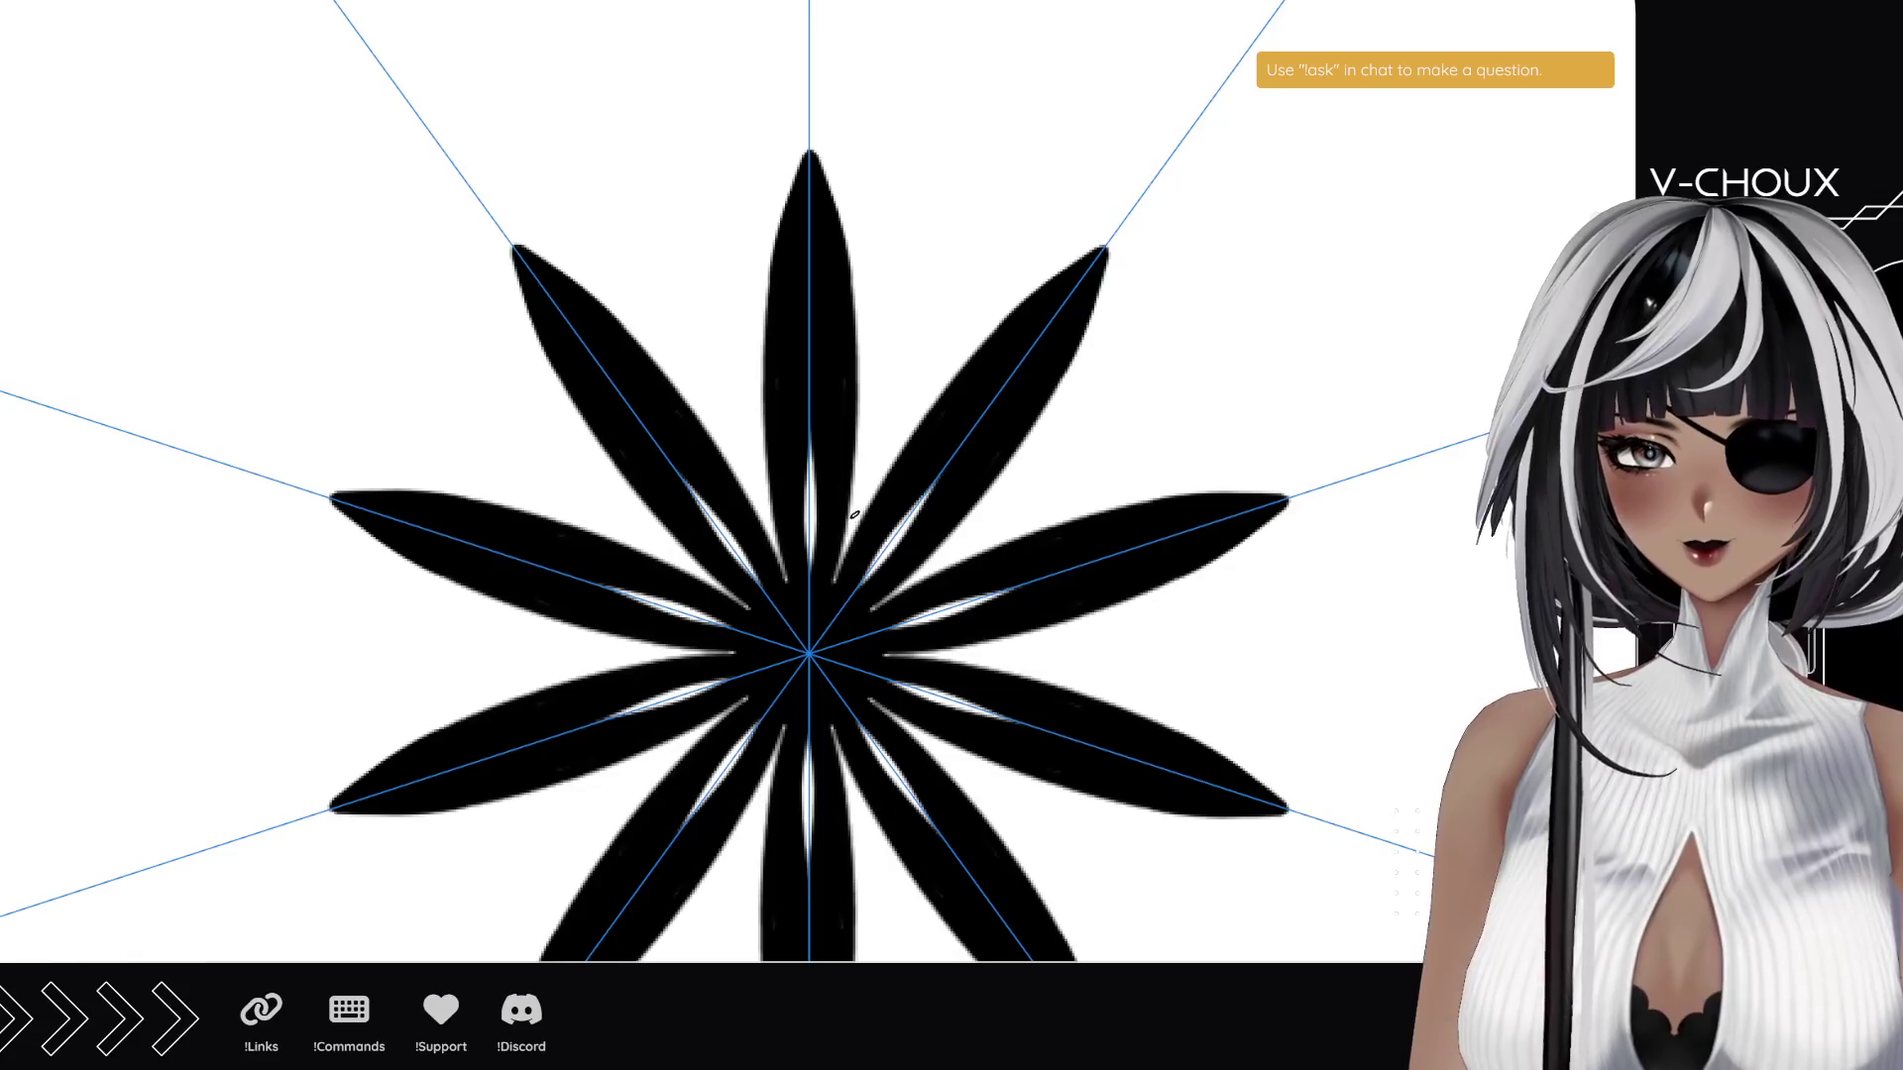
# - Draw ten shorter mirrored petals between the large ones, retrying strokes, and fill them black
pyautogui.moveTo(854, 511); pyautogui.dragTo(864, 399)
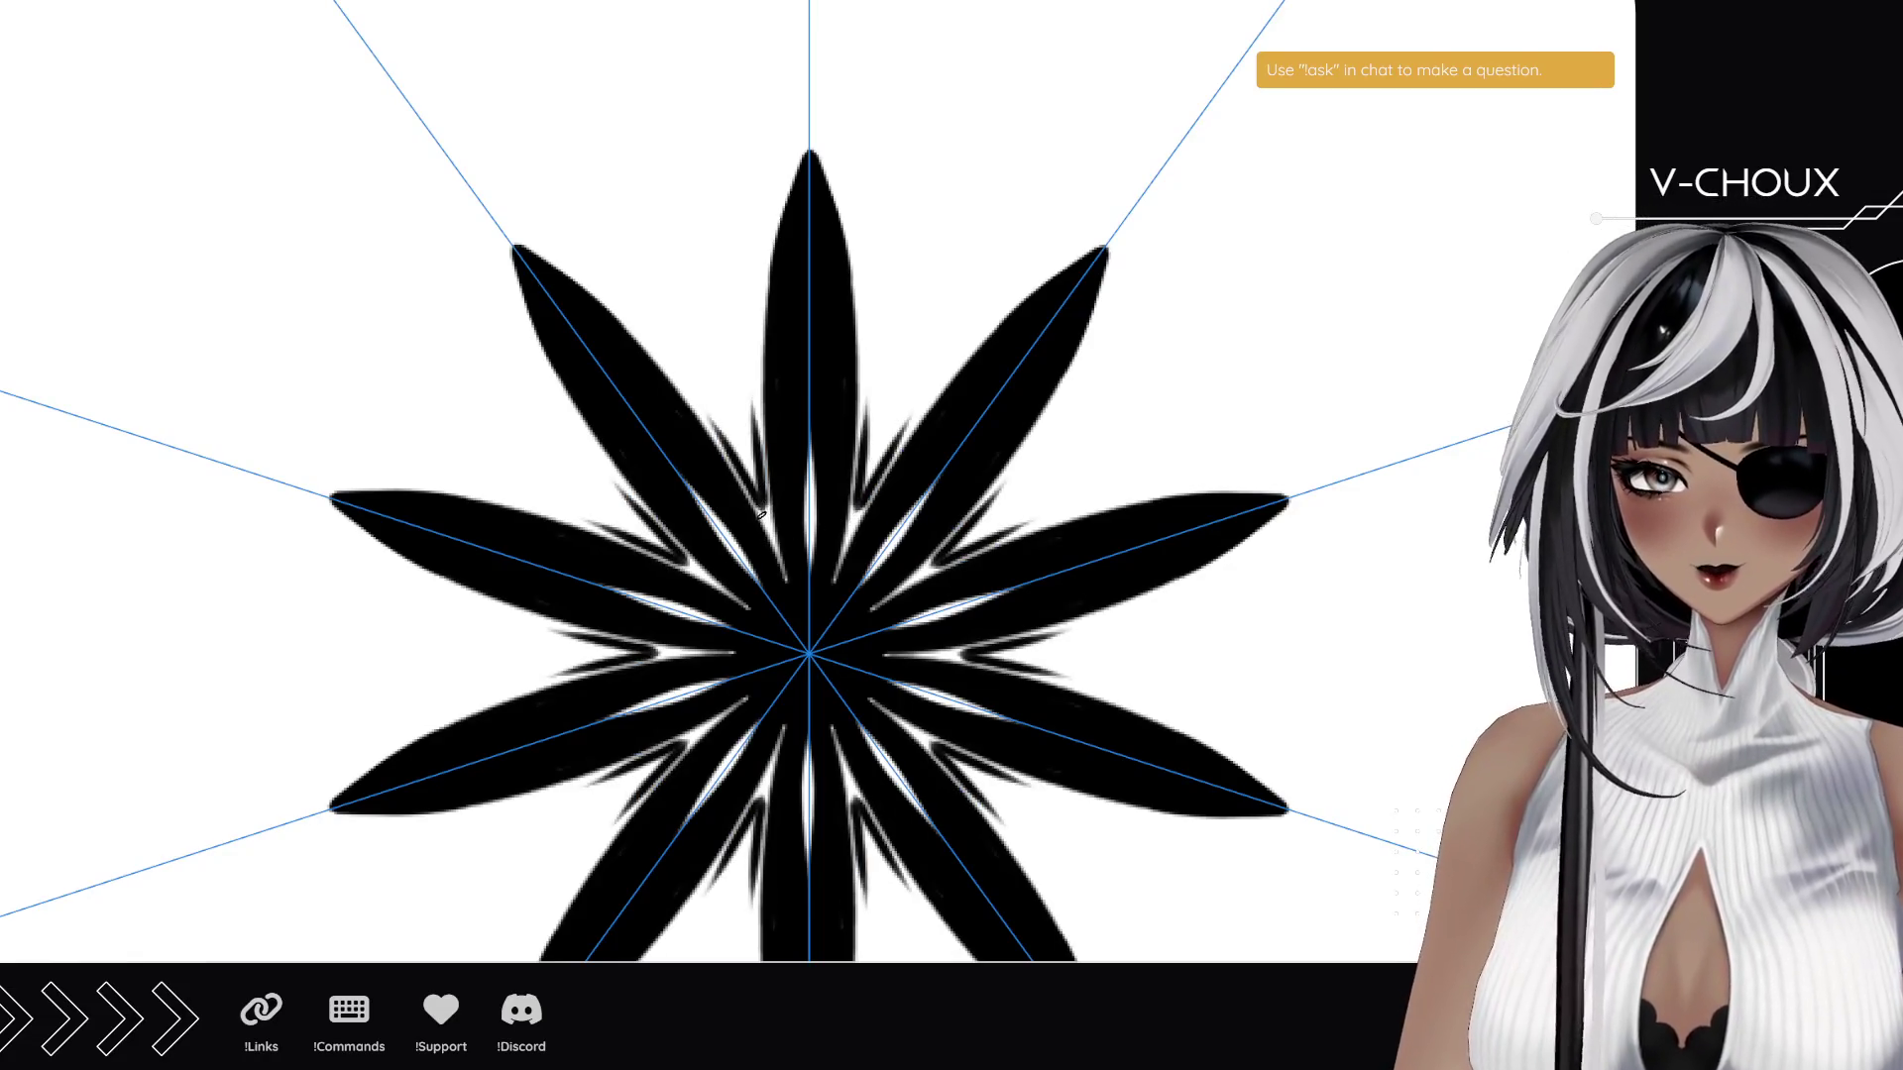
pyautogui.moveTo(897, 485)
pyautogui.mouseDown()
pyautogui.moveTo(872, 401)
pyautogui.moveTo(922, 296)
pyautogui.mouseUp()
pyautogui.moveTo(966, 225); pyautogui.dragTo(909, 356)
pyautogui.hotkey('ctrl', 'z')
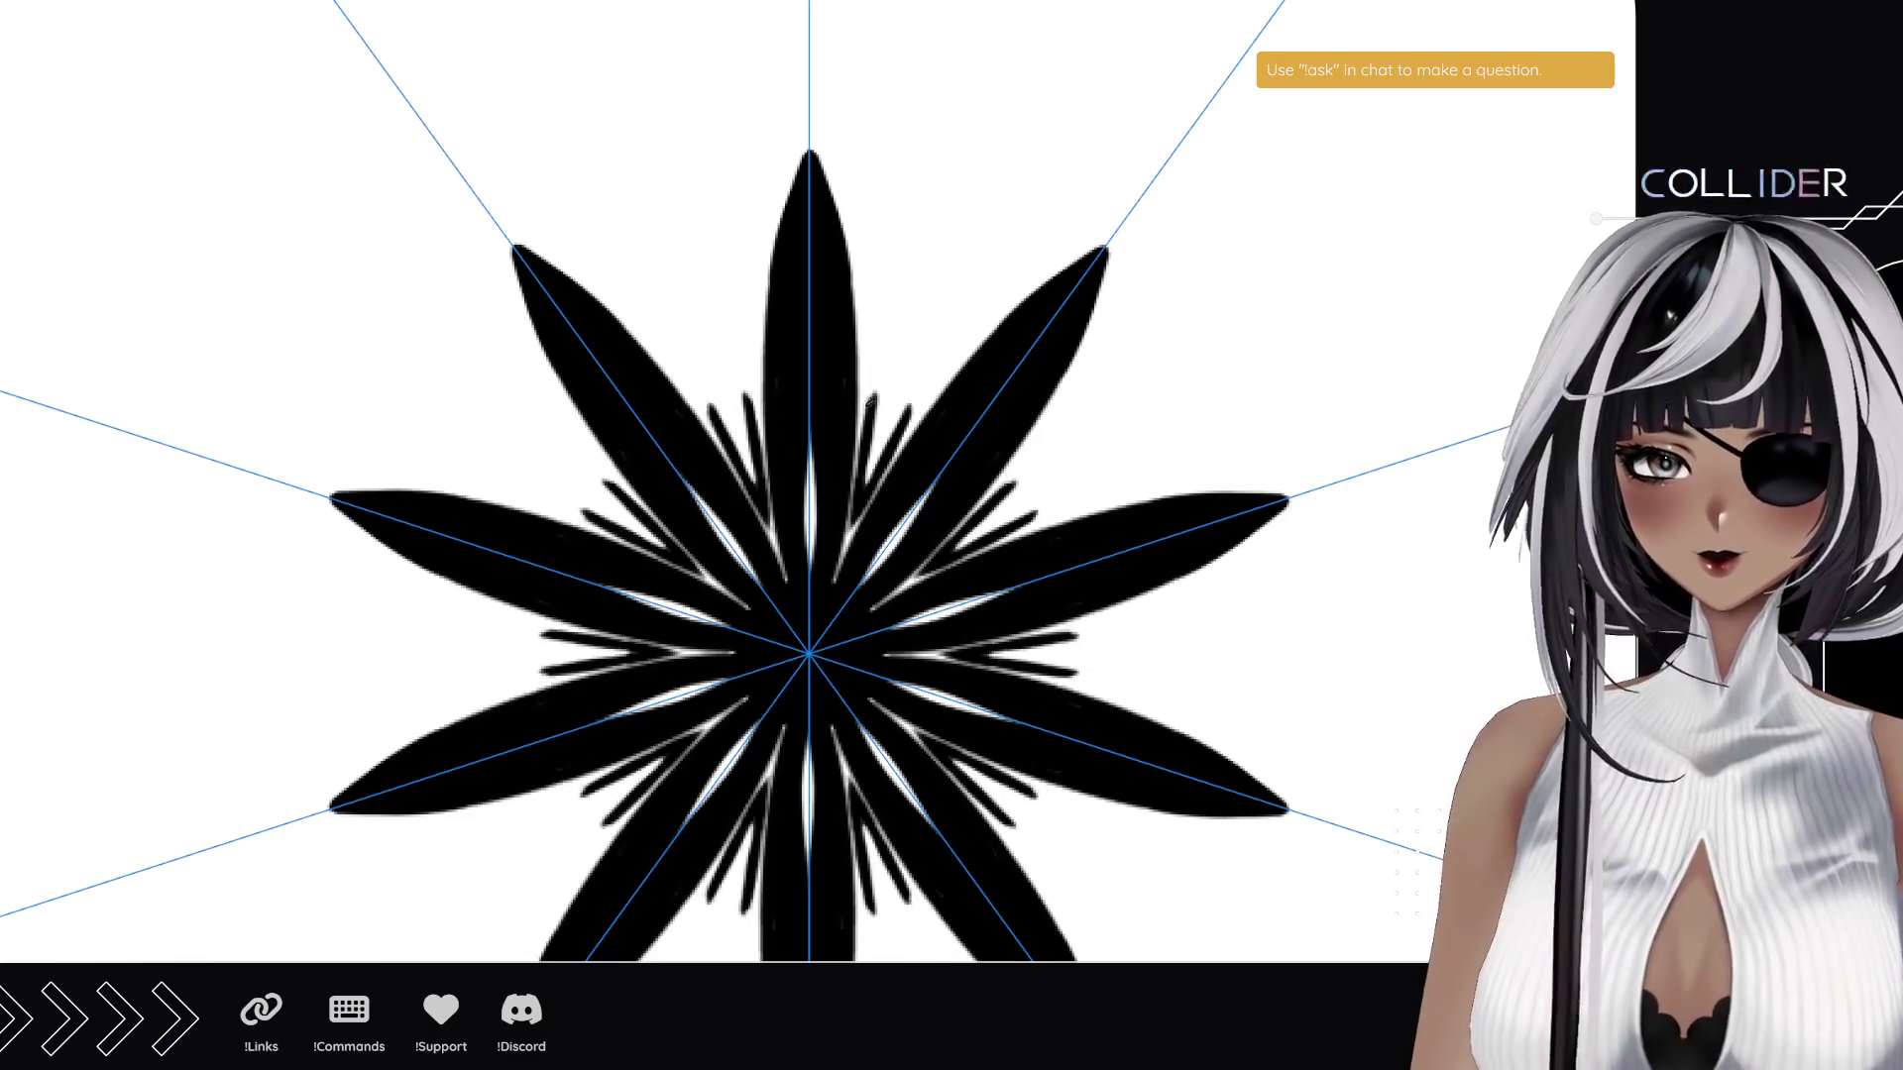
pyautogui.hotkey('ctrl', 'shift', 'z')
pyautogui.hotkey('ctrl', 'z')
pyautogui.hotkey('ctrl', 'z')
pyautogui.moveTo(860, 468)
pyautogui.mouseDown()
pyautogui.moveTo(871, 376)
pyautogui.moveTo(991, 183)
pyautogui.mouseUp()
pyautogui.hotkey('ctrl', 'z')
pyautogui.moveTo(872, 405); pyautogui.dragTo(949, 226)
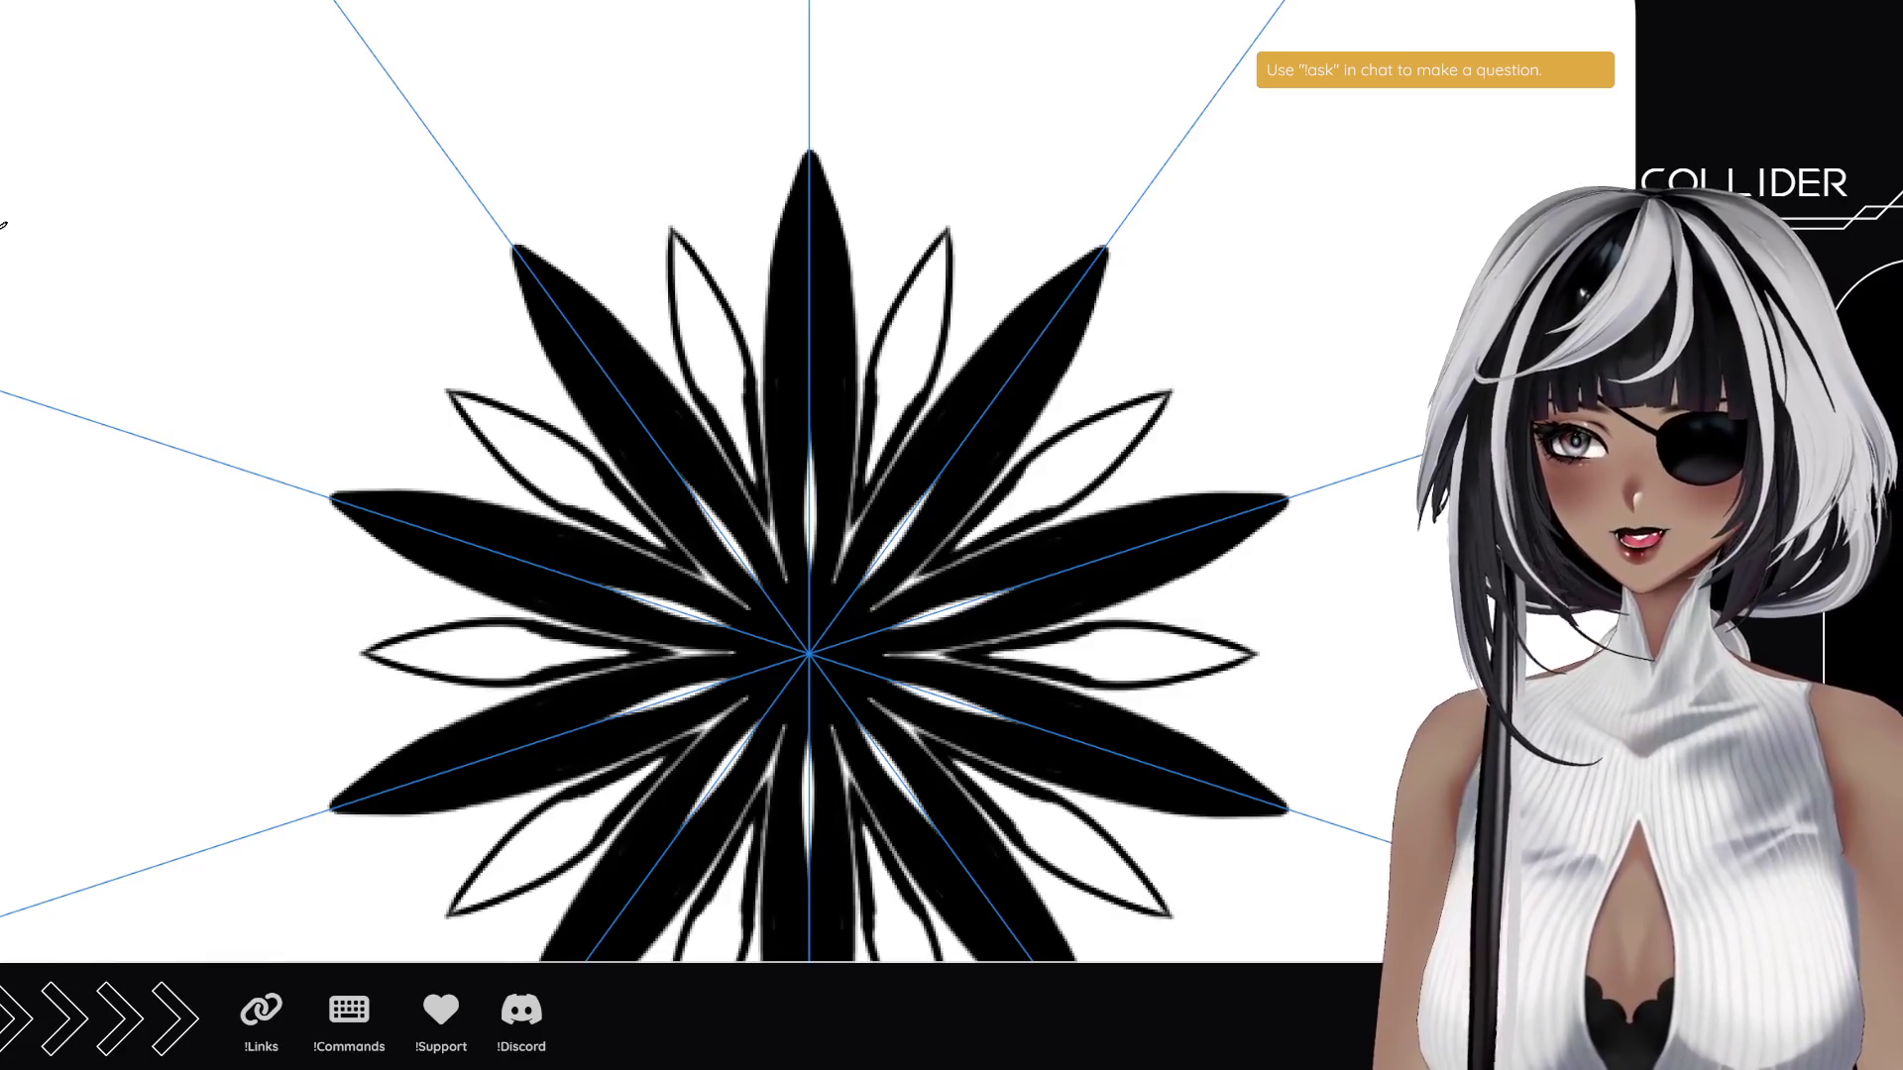
pyautogui.moveTo(882, 442)
pyautogui.mouseDown()
pyautogui.moveTo(868, 480)
pyautogui.moveTo(897, 406)
pyautogui.moveTo(894, 297)
pyautogui.moveTo(937, 246)
pyautogui.moveTo(912, 372)
pyautogui.moveTo(943, 246)
pyautogui.mouseUp()
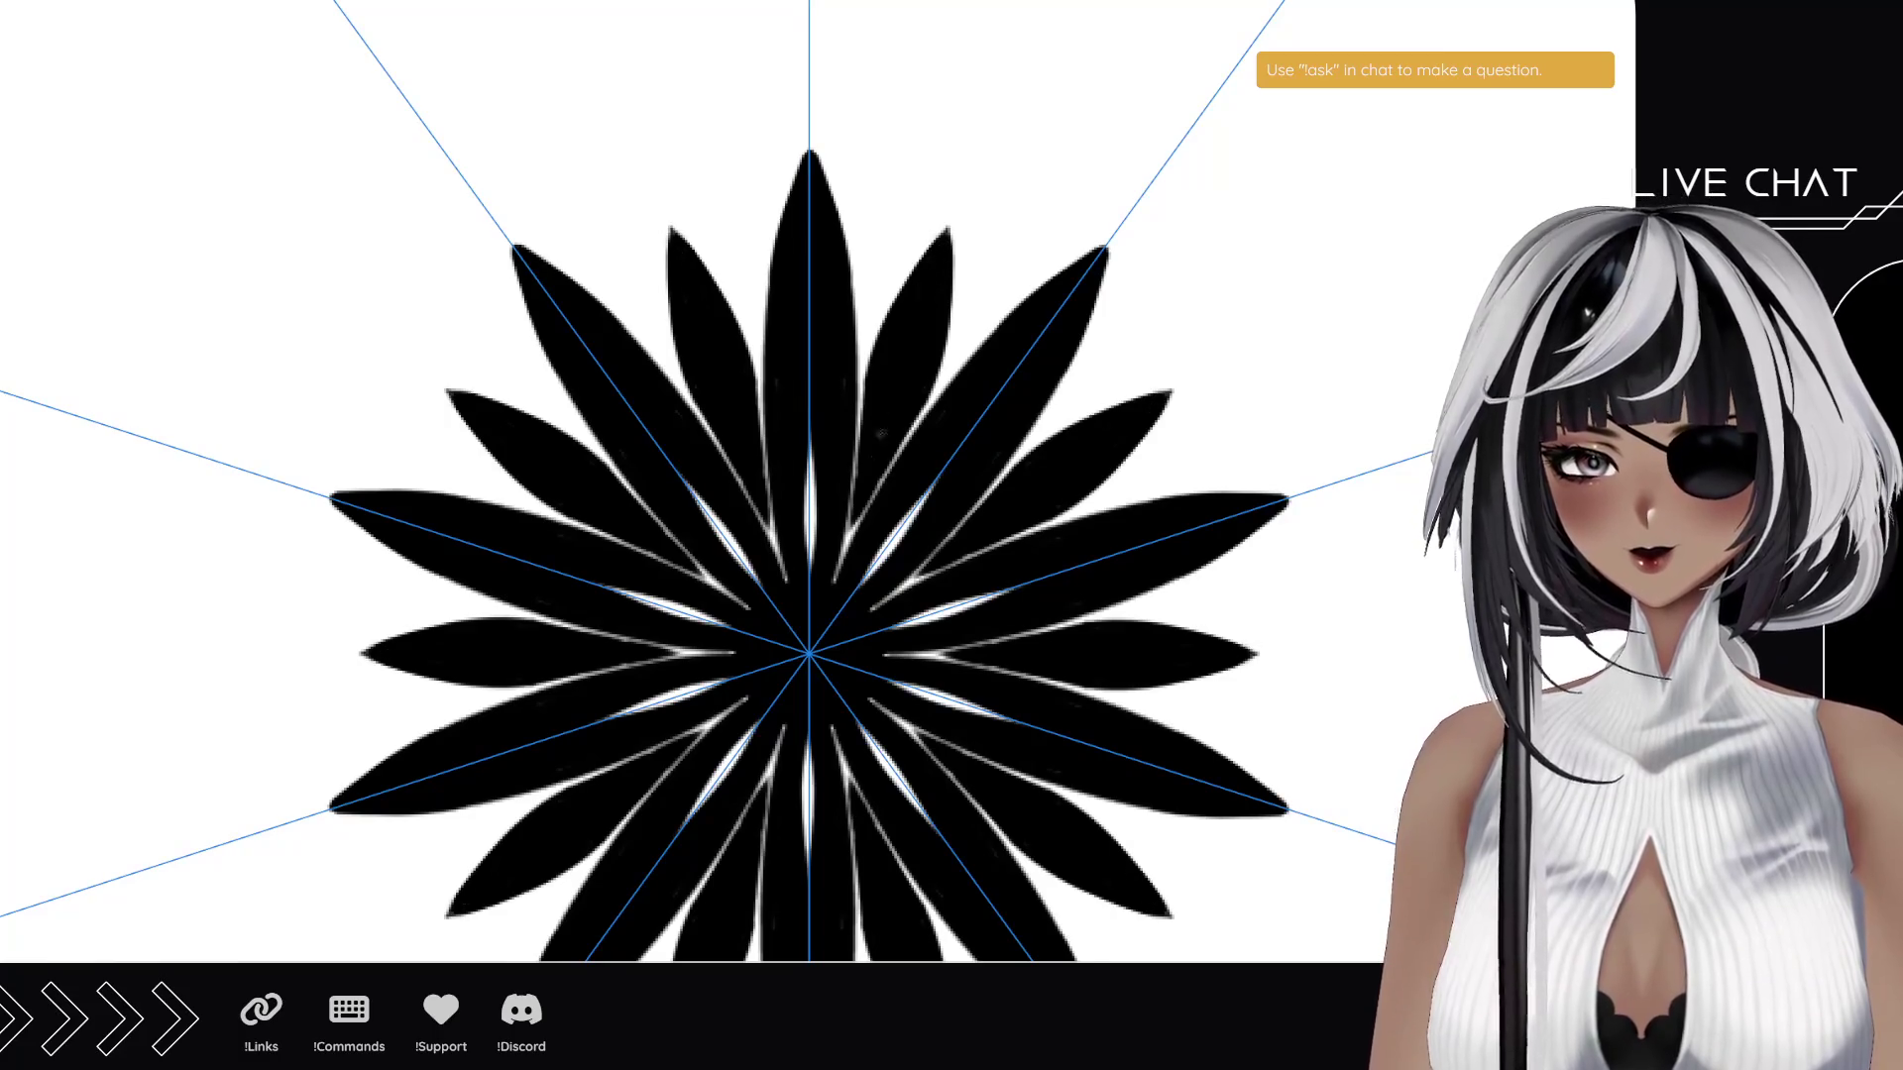
# - Paint a white disc over the centre of the twenty-petal flower
pyautogui.scroll(-3, 880, 434)
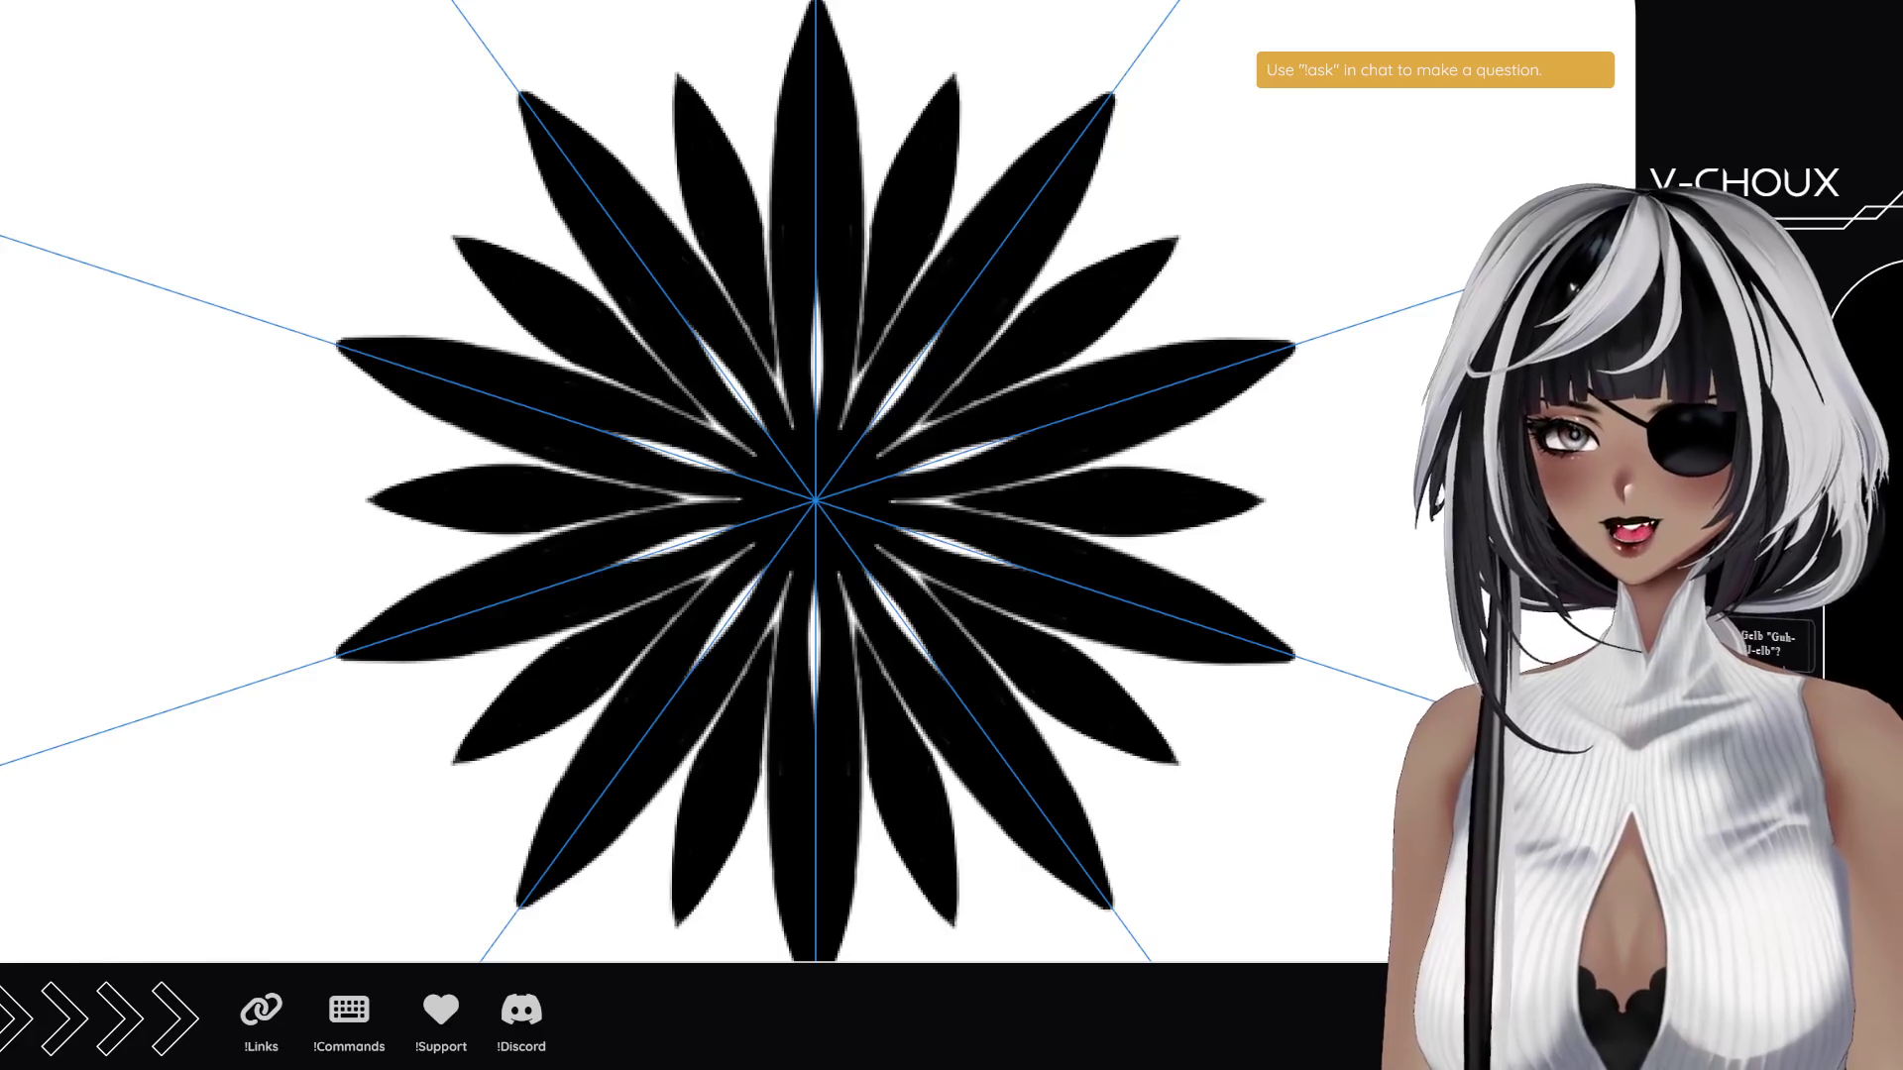
pyautogui.moveTo(813, 504)
pyautogui.mouseDown()
pyautogui.moveTo(791, 473)
pyautogui.moveTo(855, 464)
pyautogui.mouseUp()
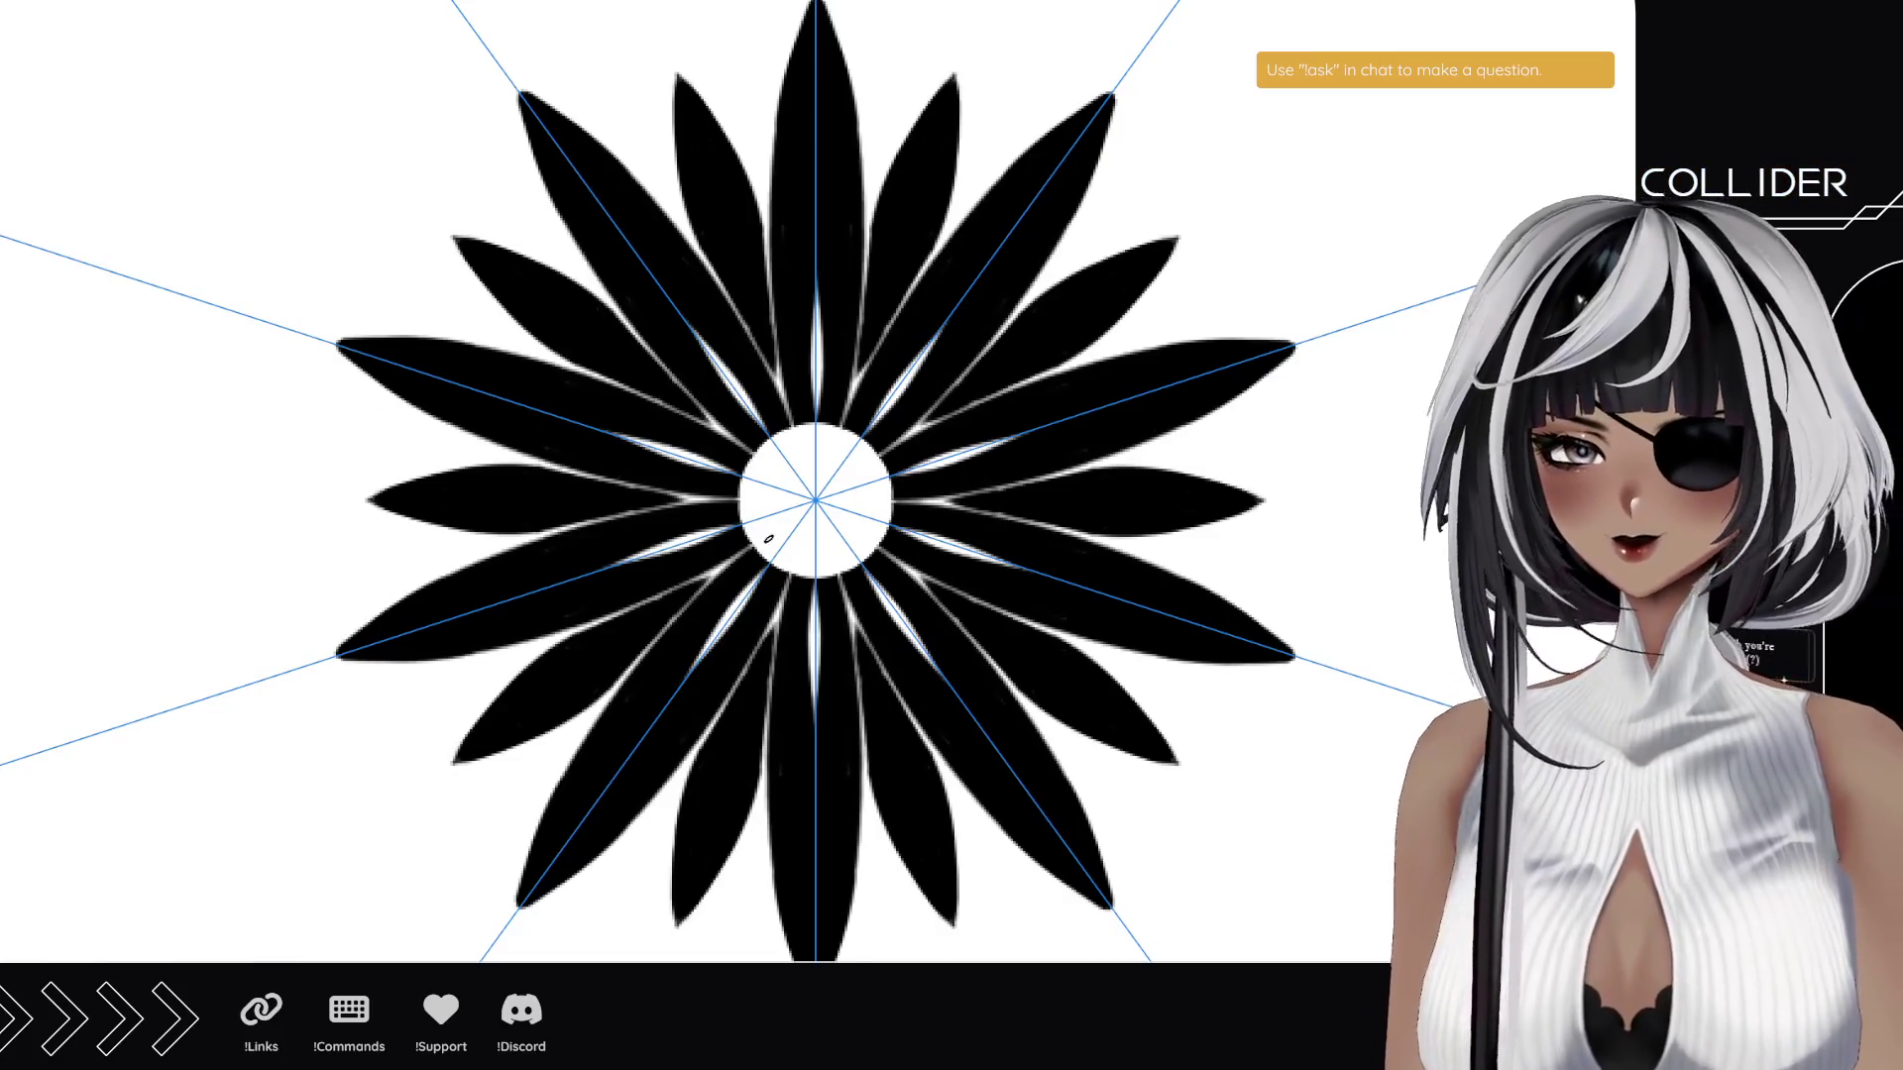
# - Draw a mirrored black ring around the white centre, then fit the canvas to the window
pyautogui.moveTo(771, 530)
pyautogui.mouseDown()
pyautogui.moveTo(755, 500)
pyautogui.moveTo(872, 486)
pyautogui.moveTo(823, 456)
pyautogui.moveTo(799, 493)
pyautogui.mouseUp()
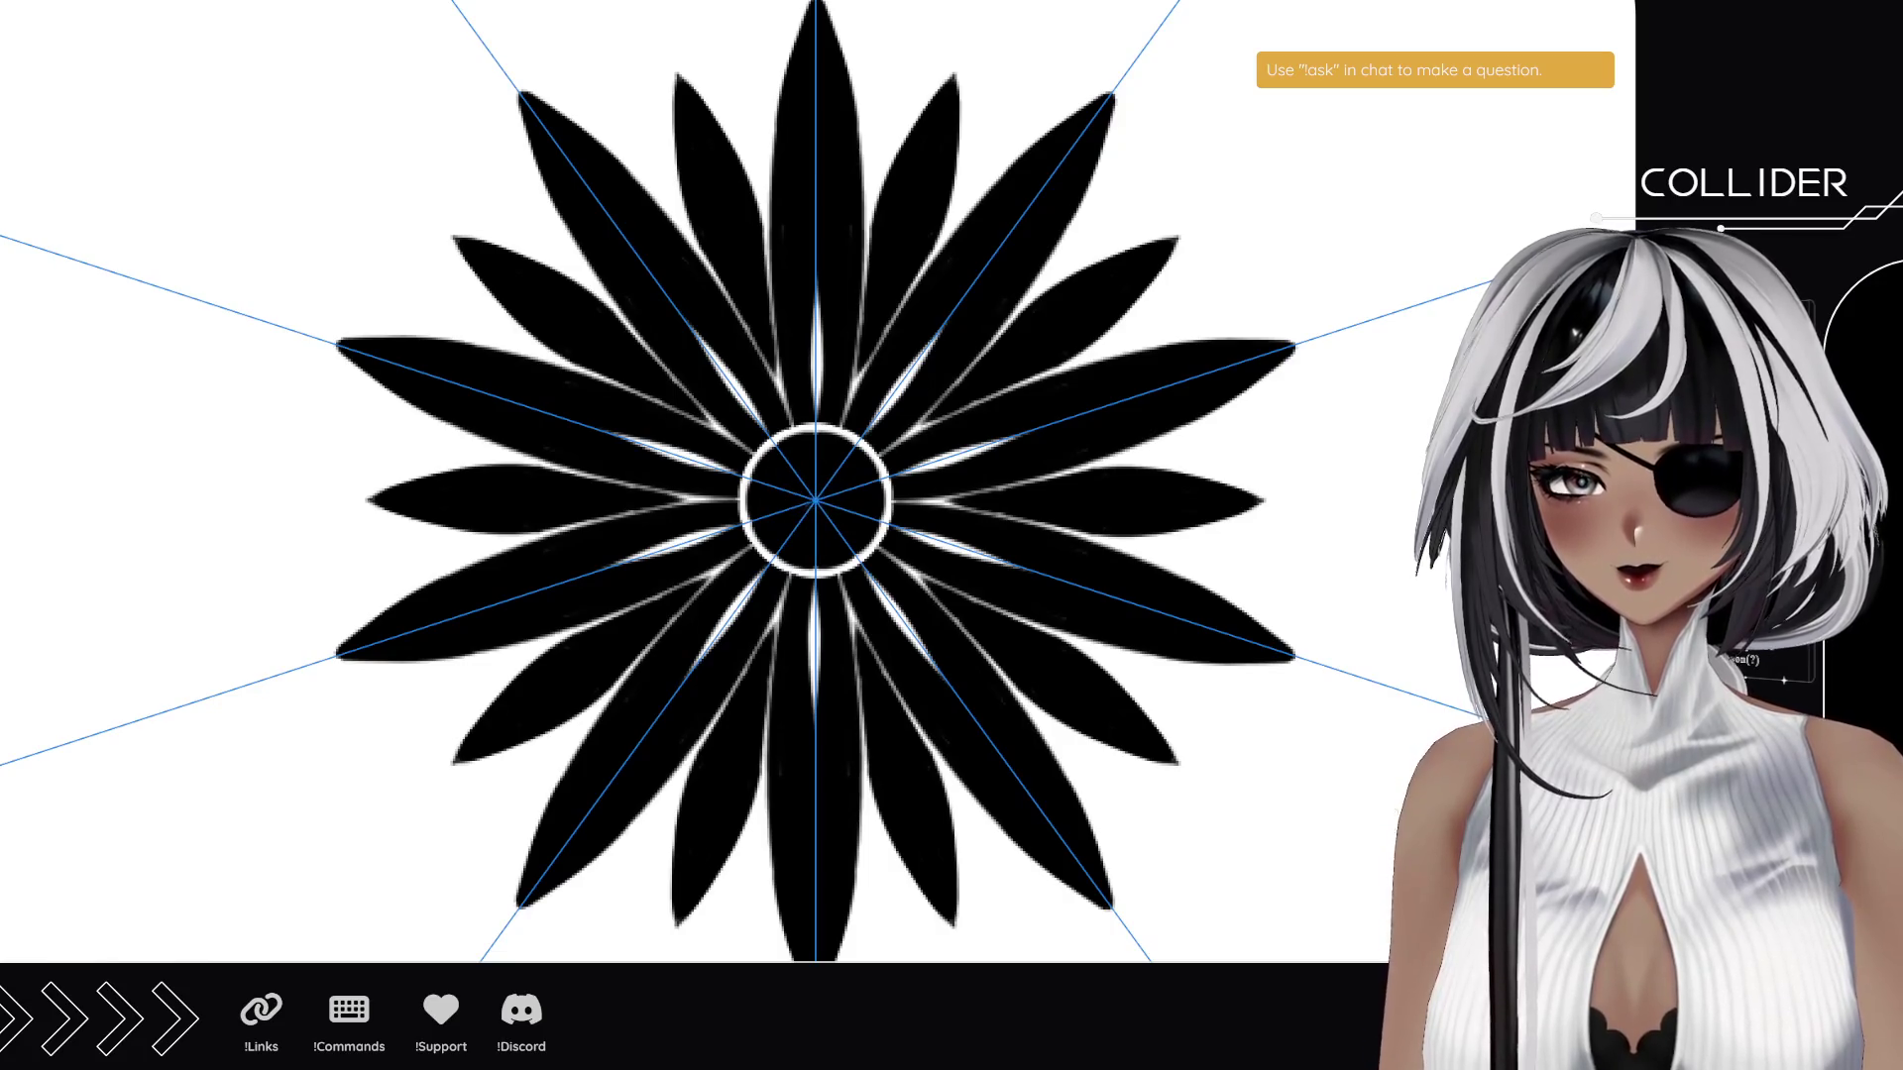
pyautogui.hotkey('ctrl', '0')
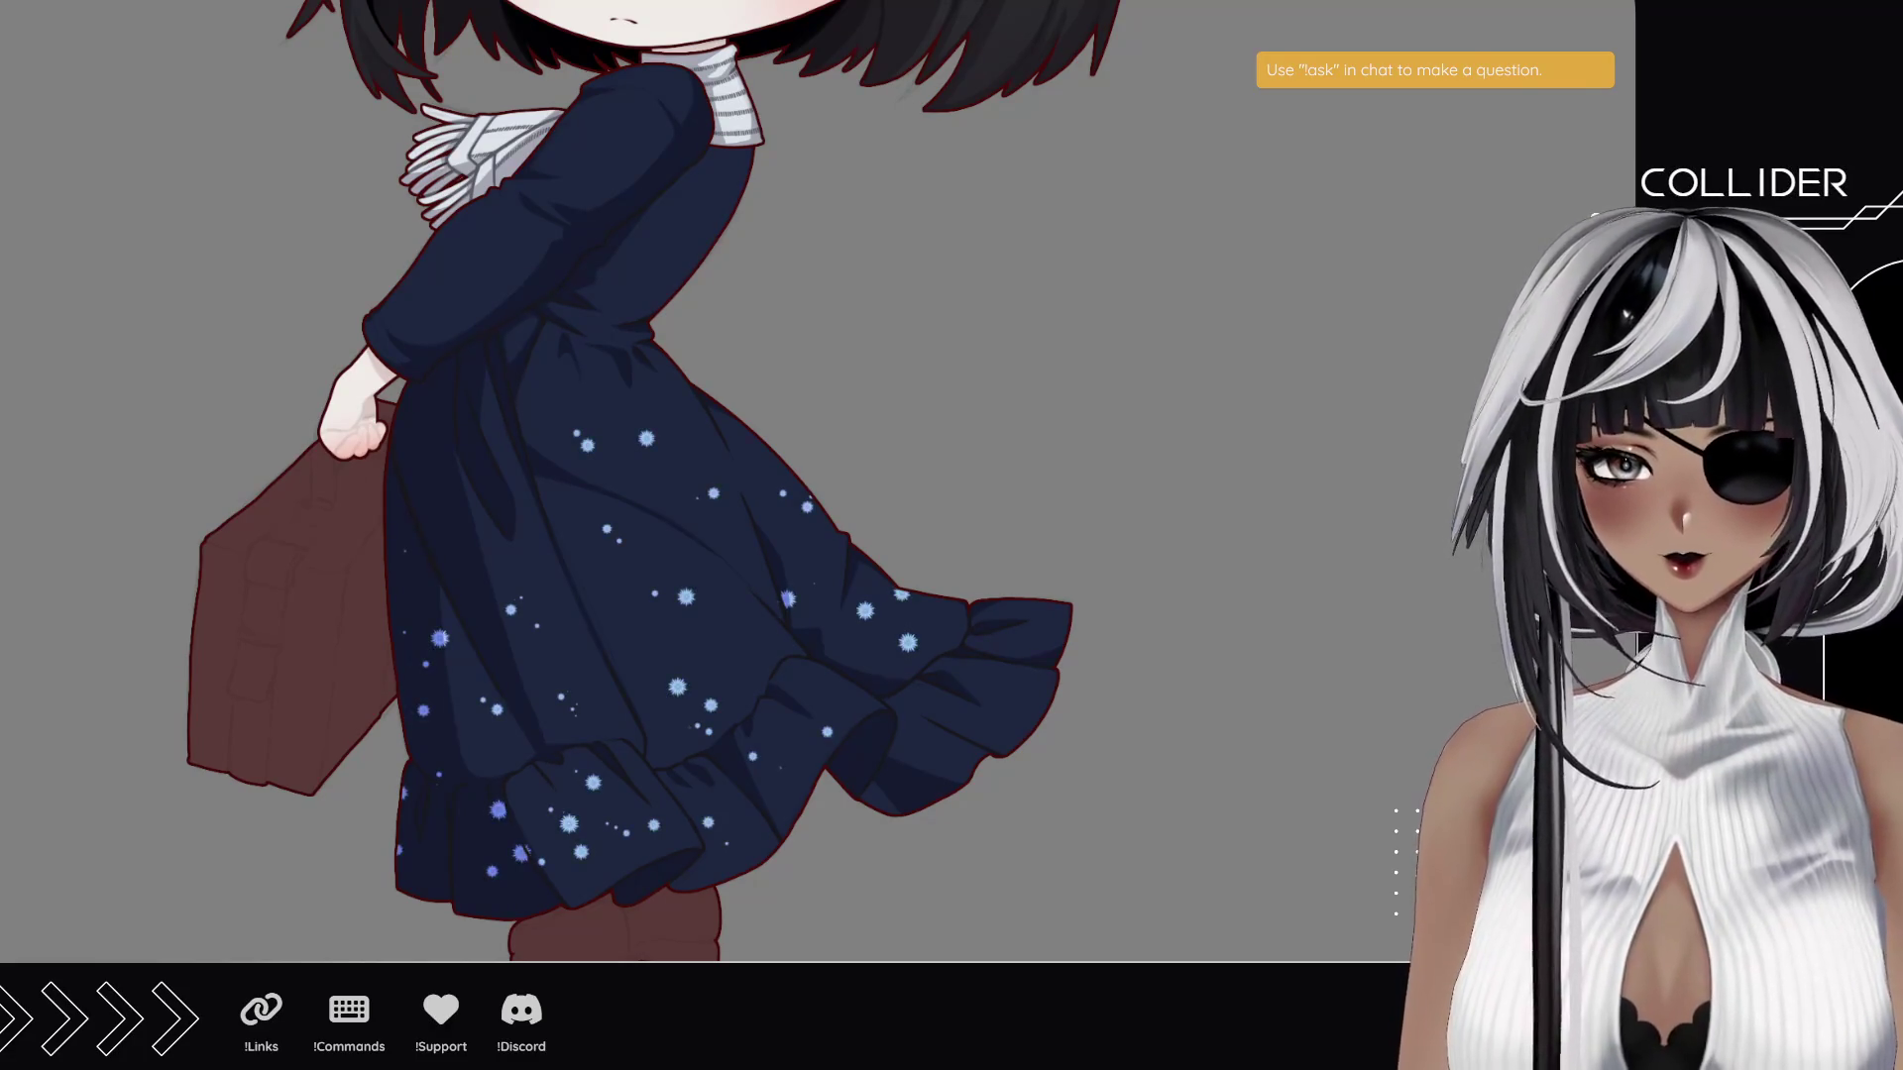
# - Stamp four sparkle stars on the ruffle, lower skirt and upper skirt
pyautogui.click(1036, 627)
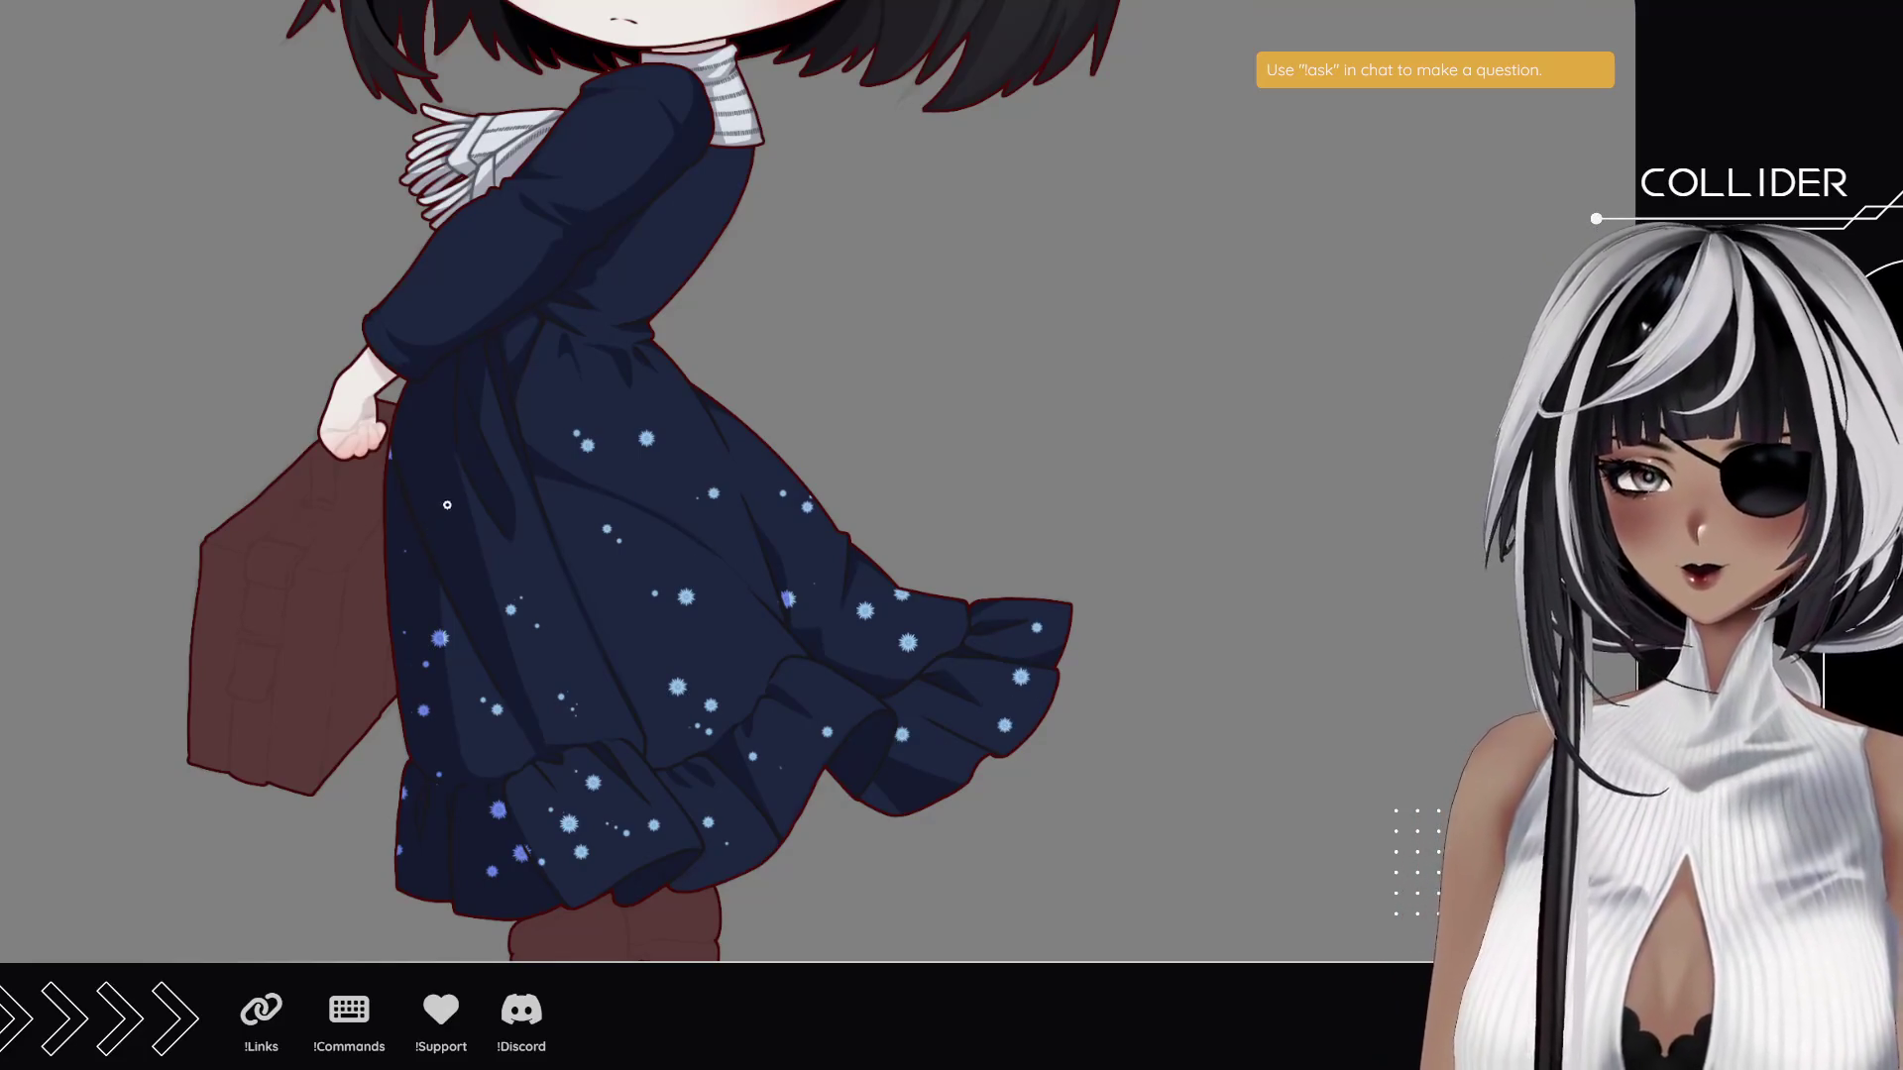
pyautogui.click(469, 543)
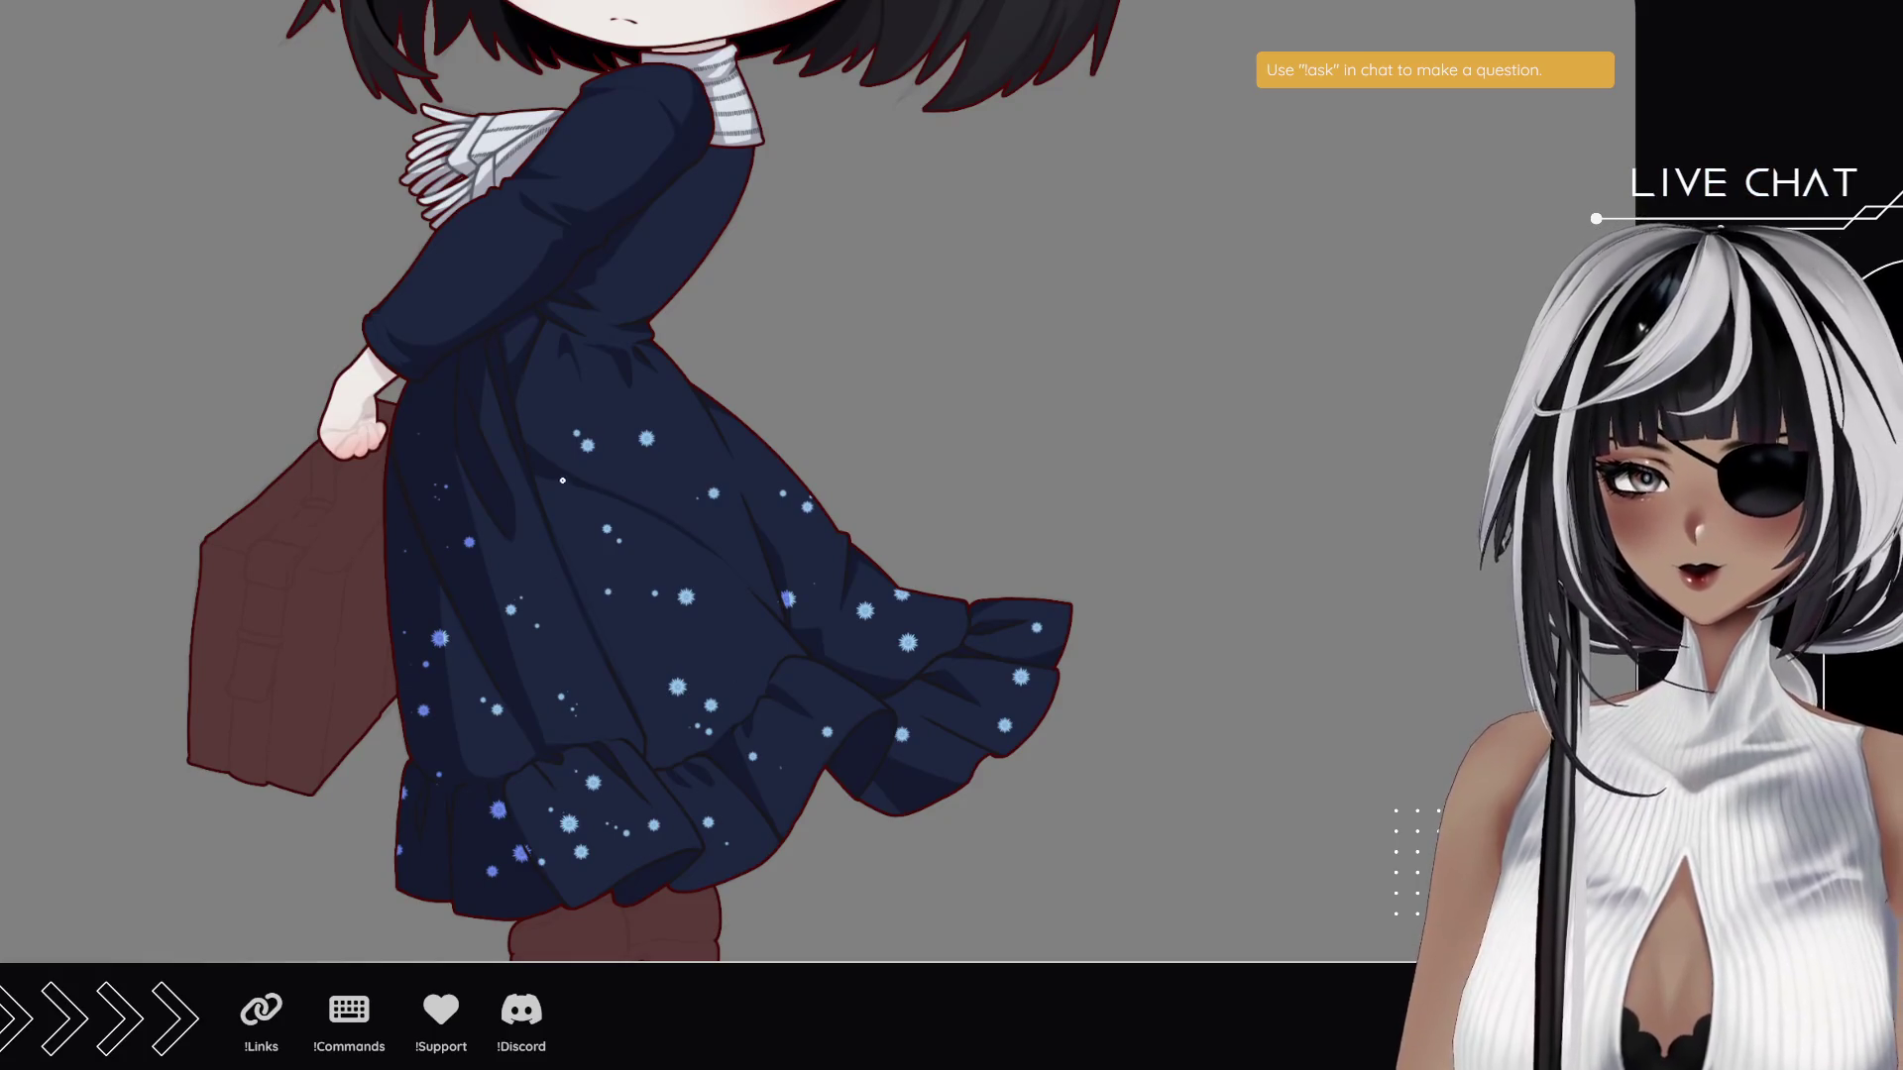
pyautogui.click(745, 639)
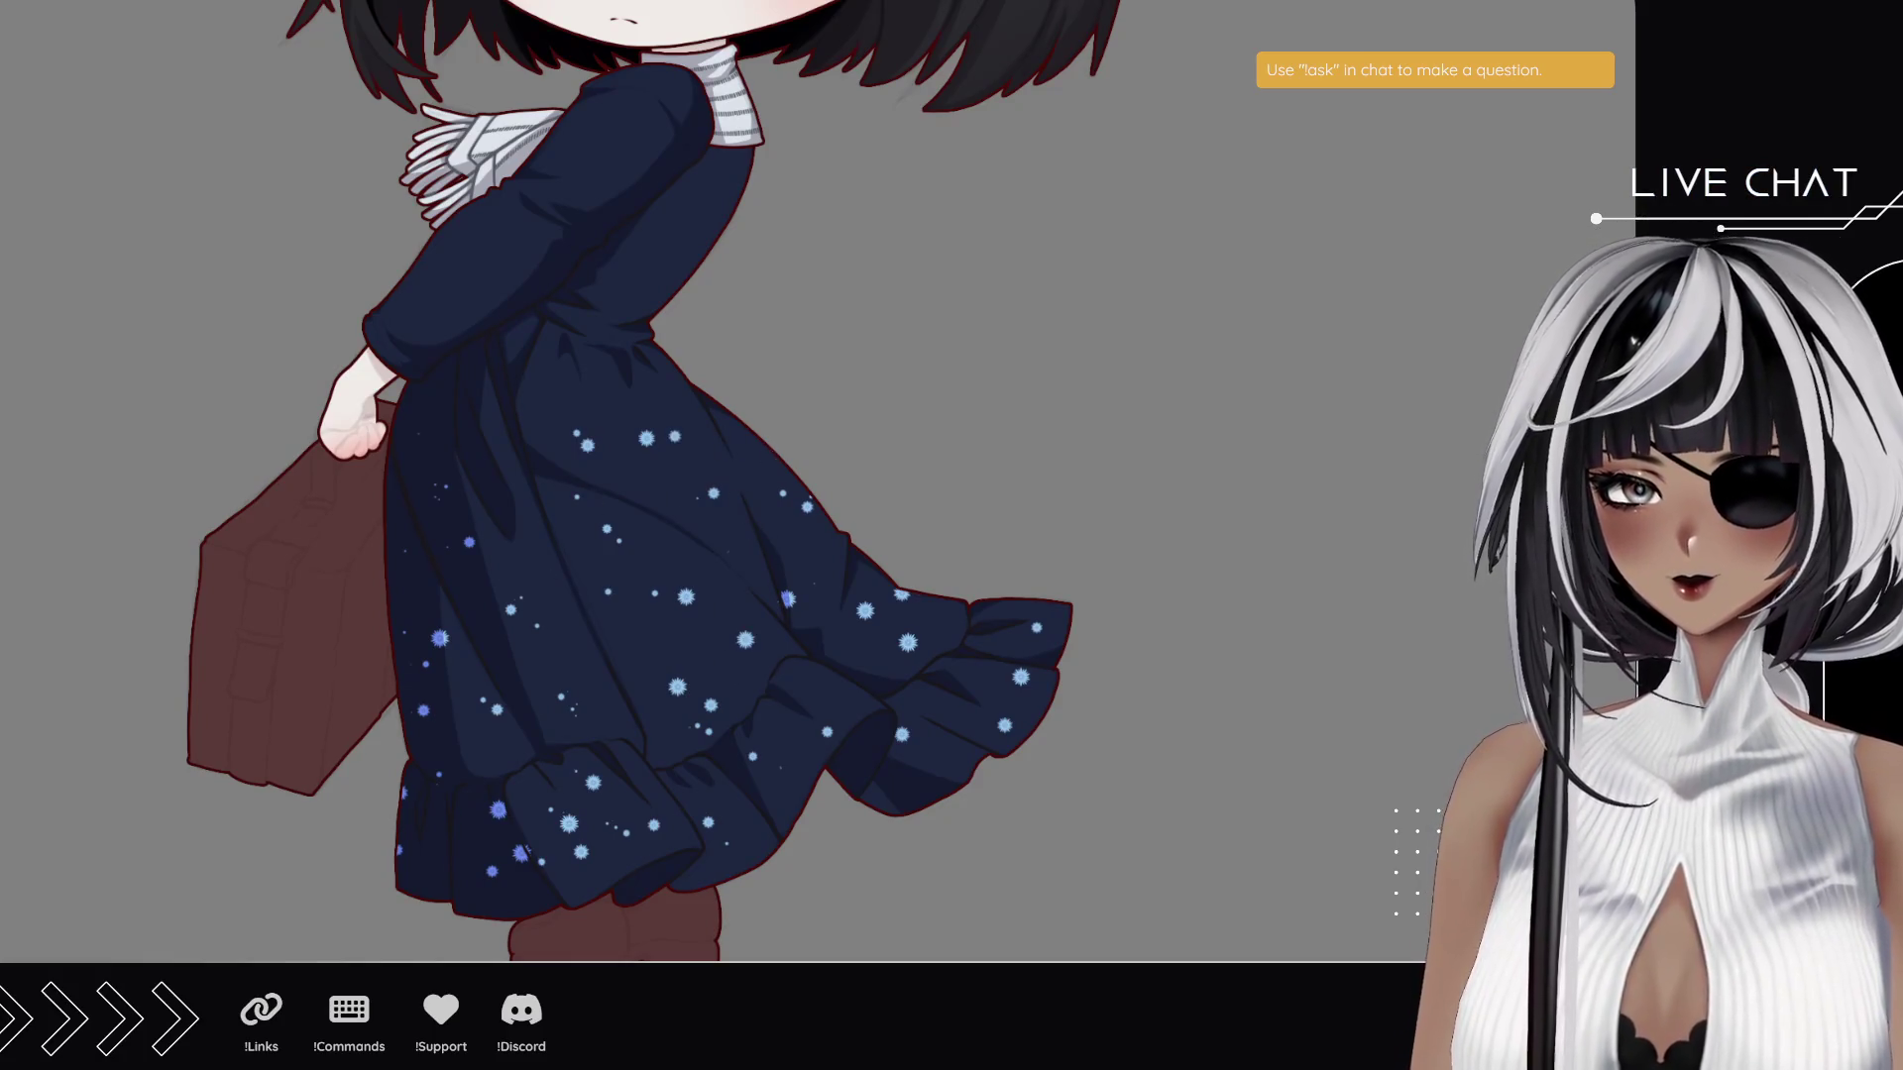
pyautogui.click(742, 449)
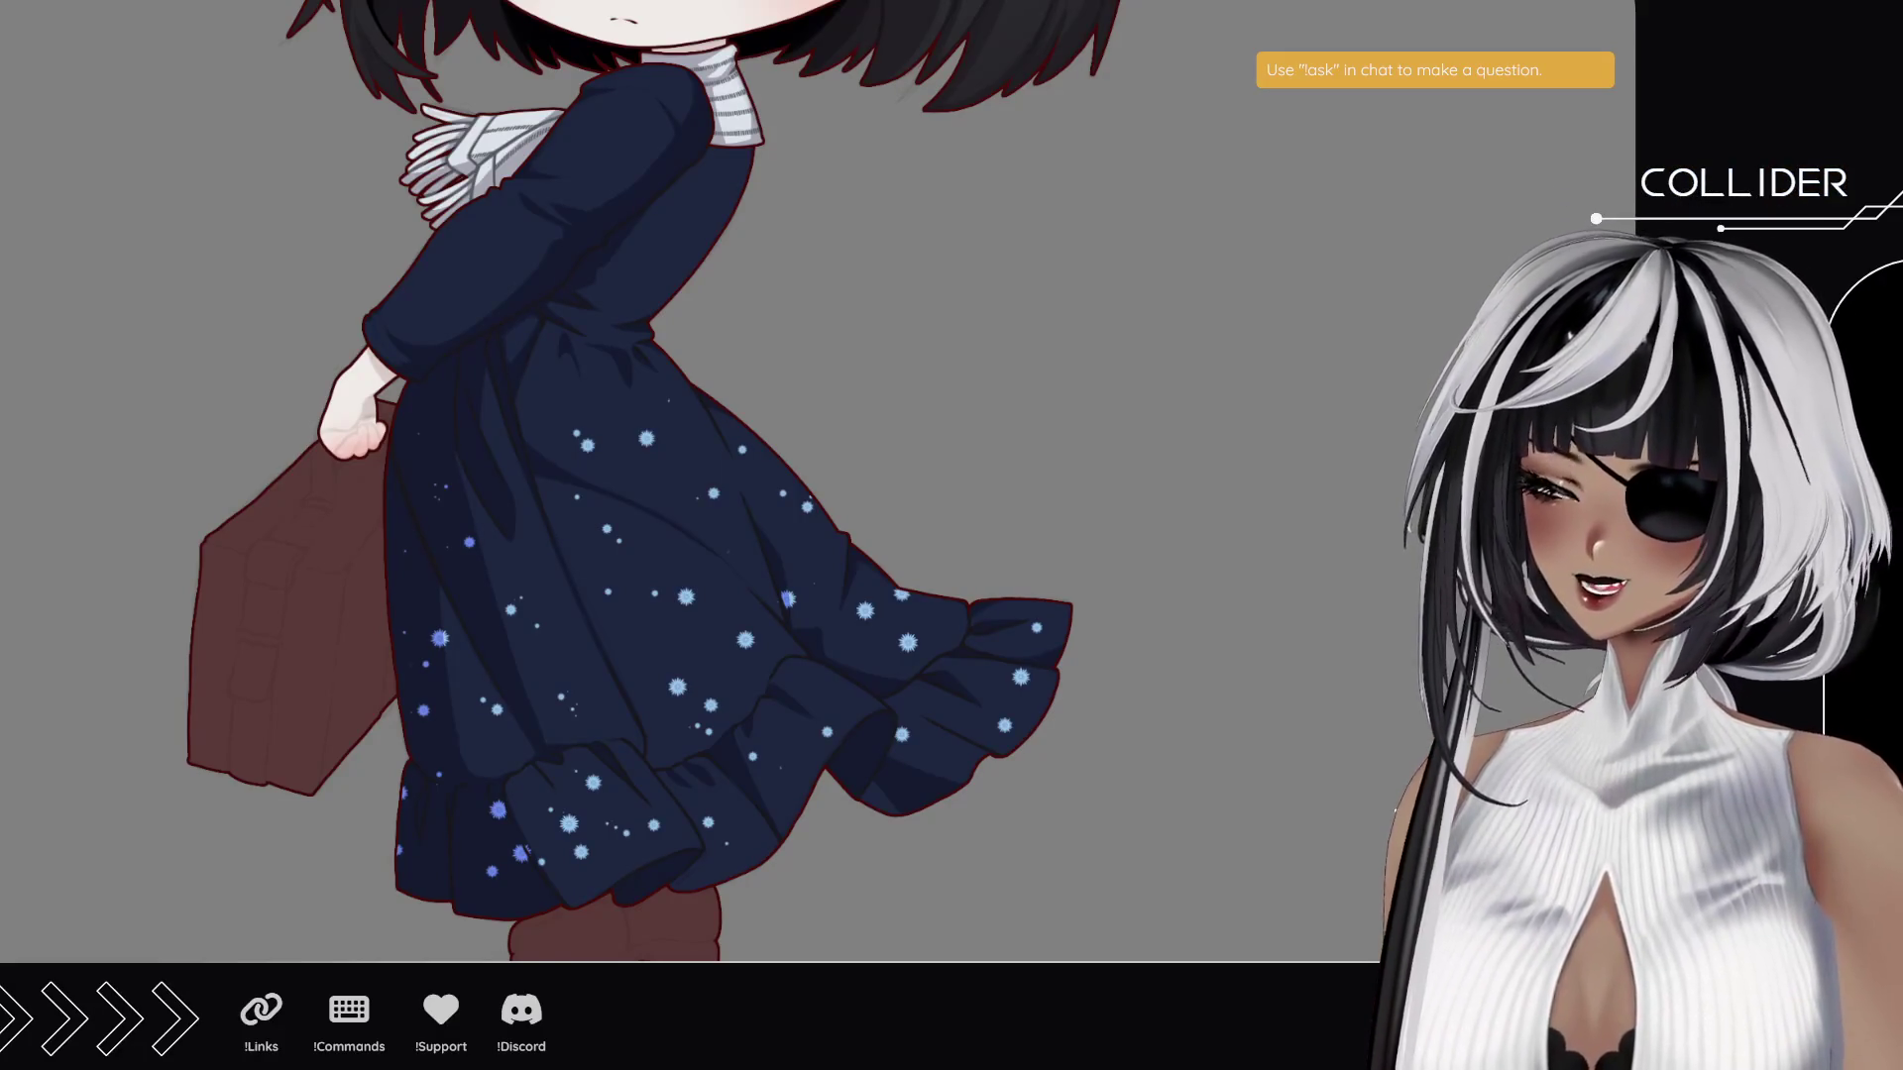
pyautogui.scroll(-3, 628, 531)
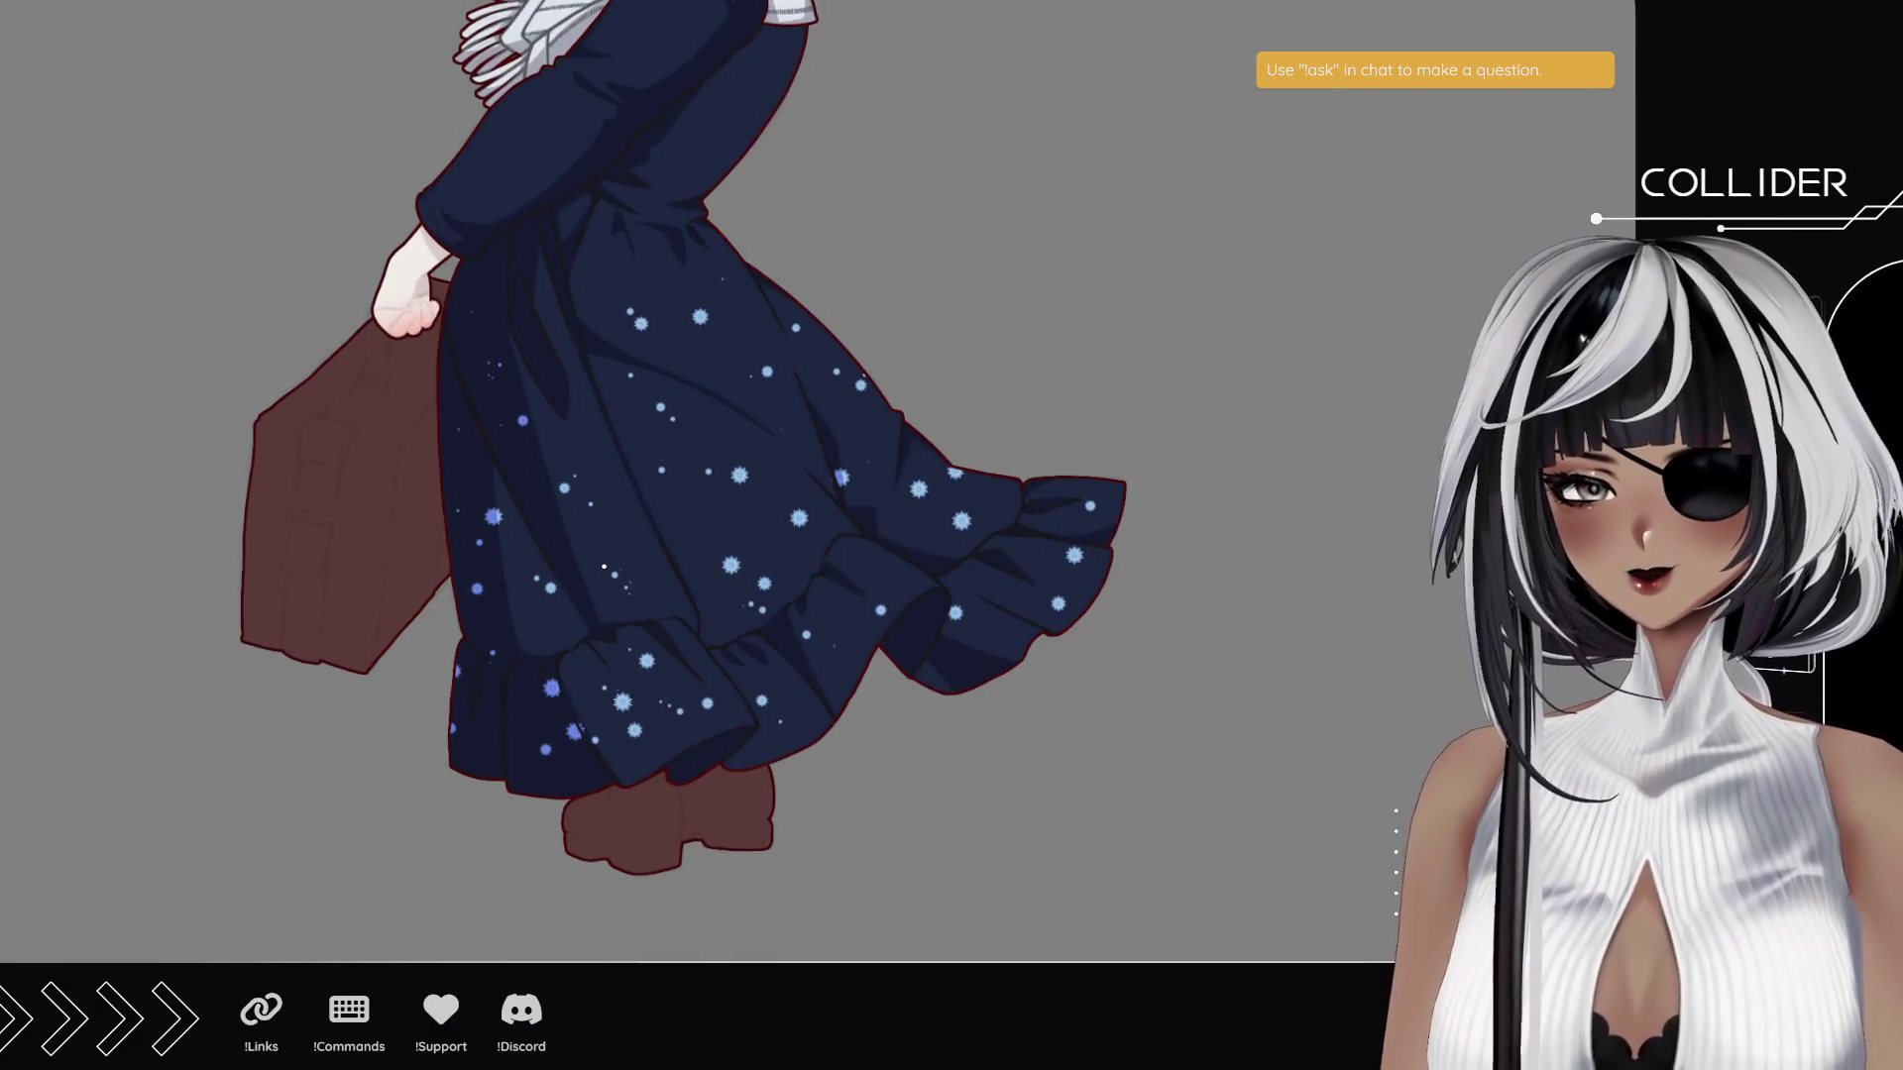
# - Stamp more sparkle stars over the upper and mid skirt, re-placing one pair, plus a snowflake dot
pyautogui.click(523, 349)
pyautogui.click(565, 439)
pyautogui.hotkey('ctrl', 'z')
pyautogui.hotkey('ctrl', 'z')
pyautogui.click(556, 315)
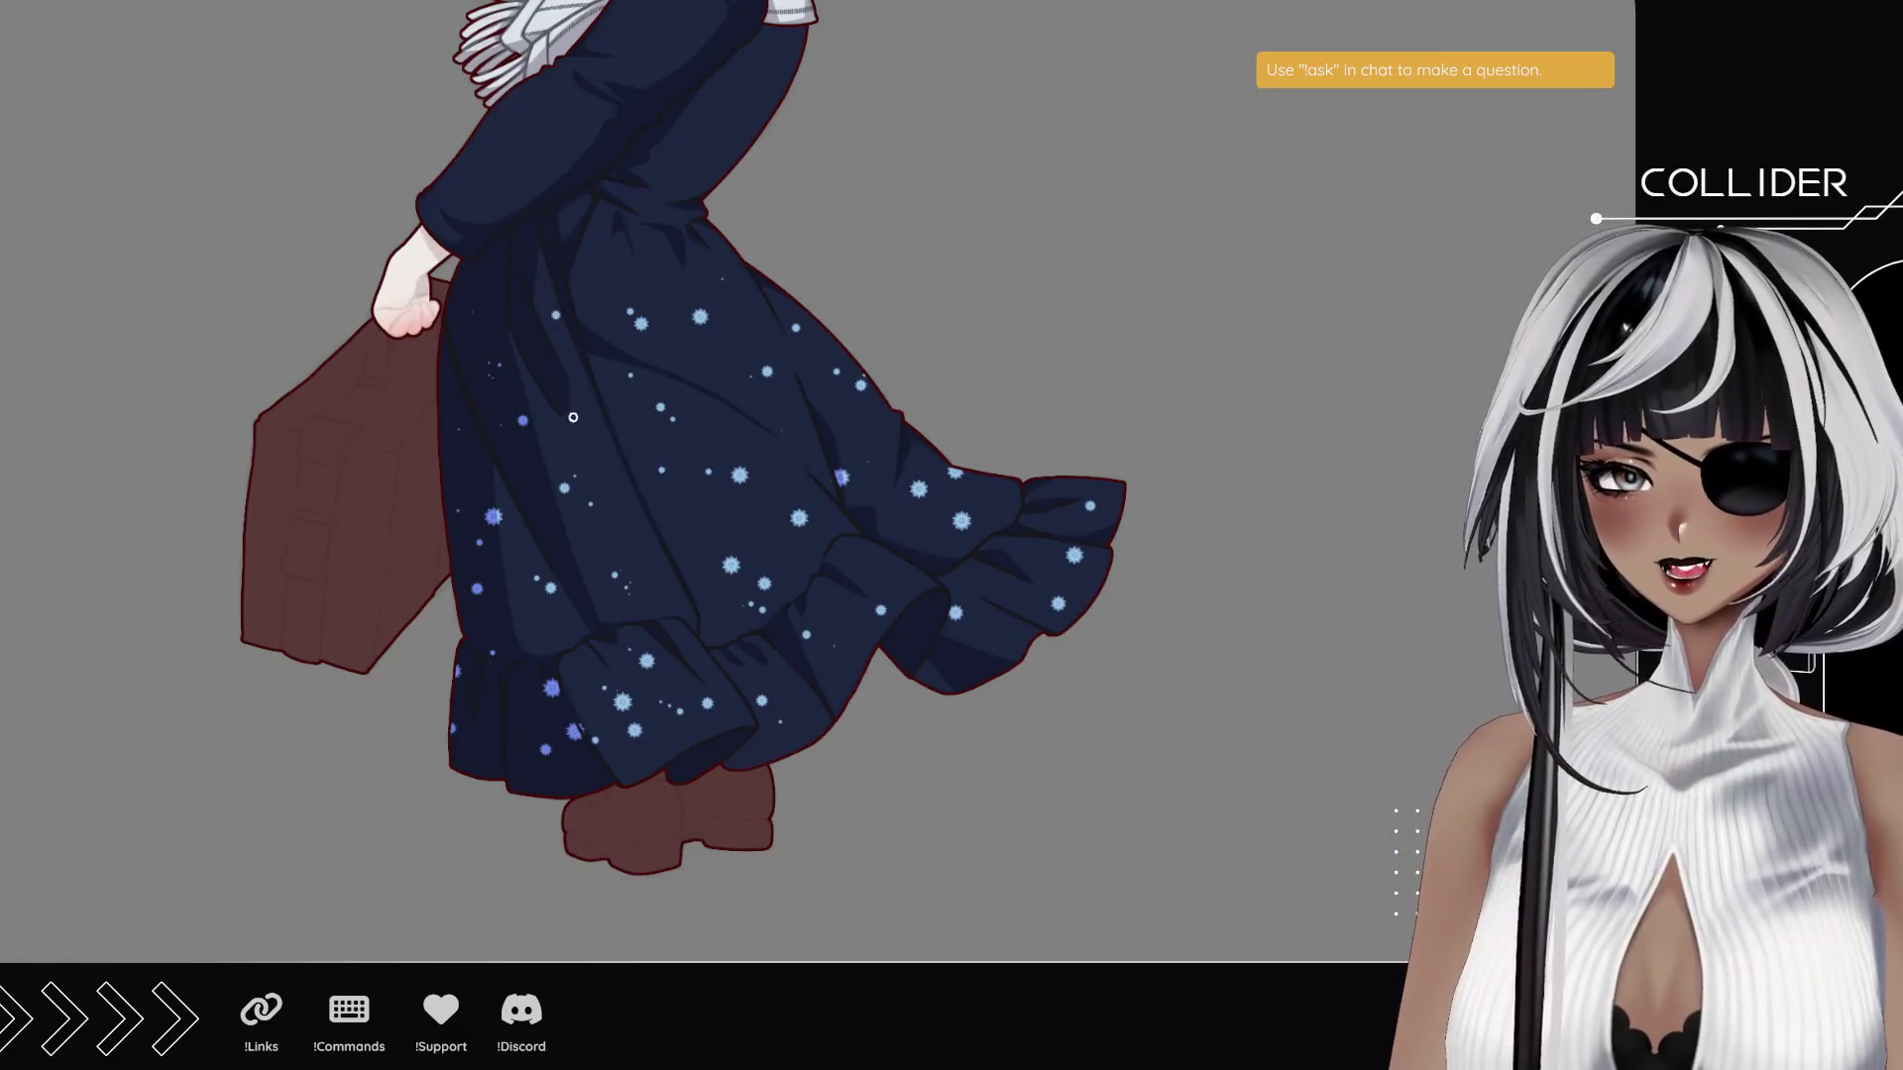
pyautogui.click(579, 432)
pyautogui.click(598, 270)
pyautogui.click(663, 275)
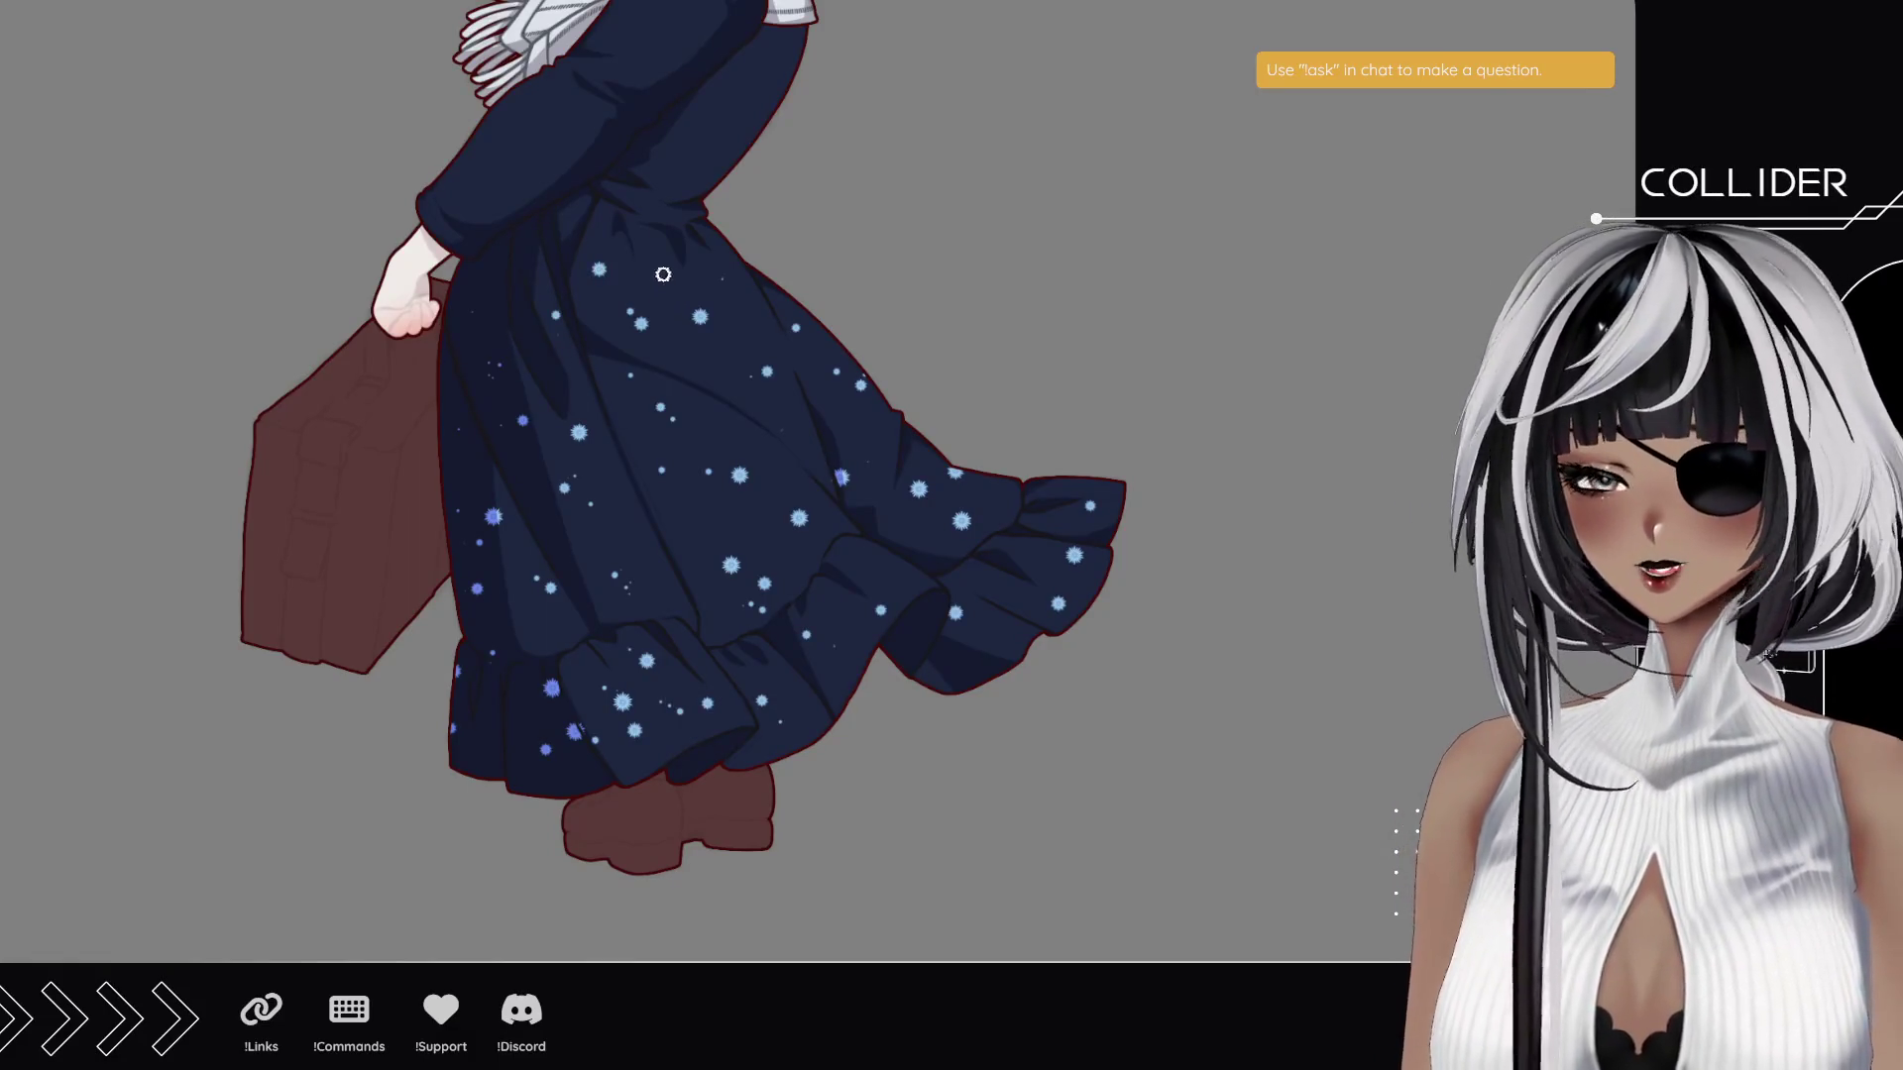
pyautogui.click(690, 512)
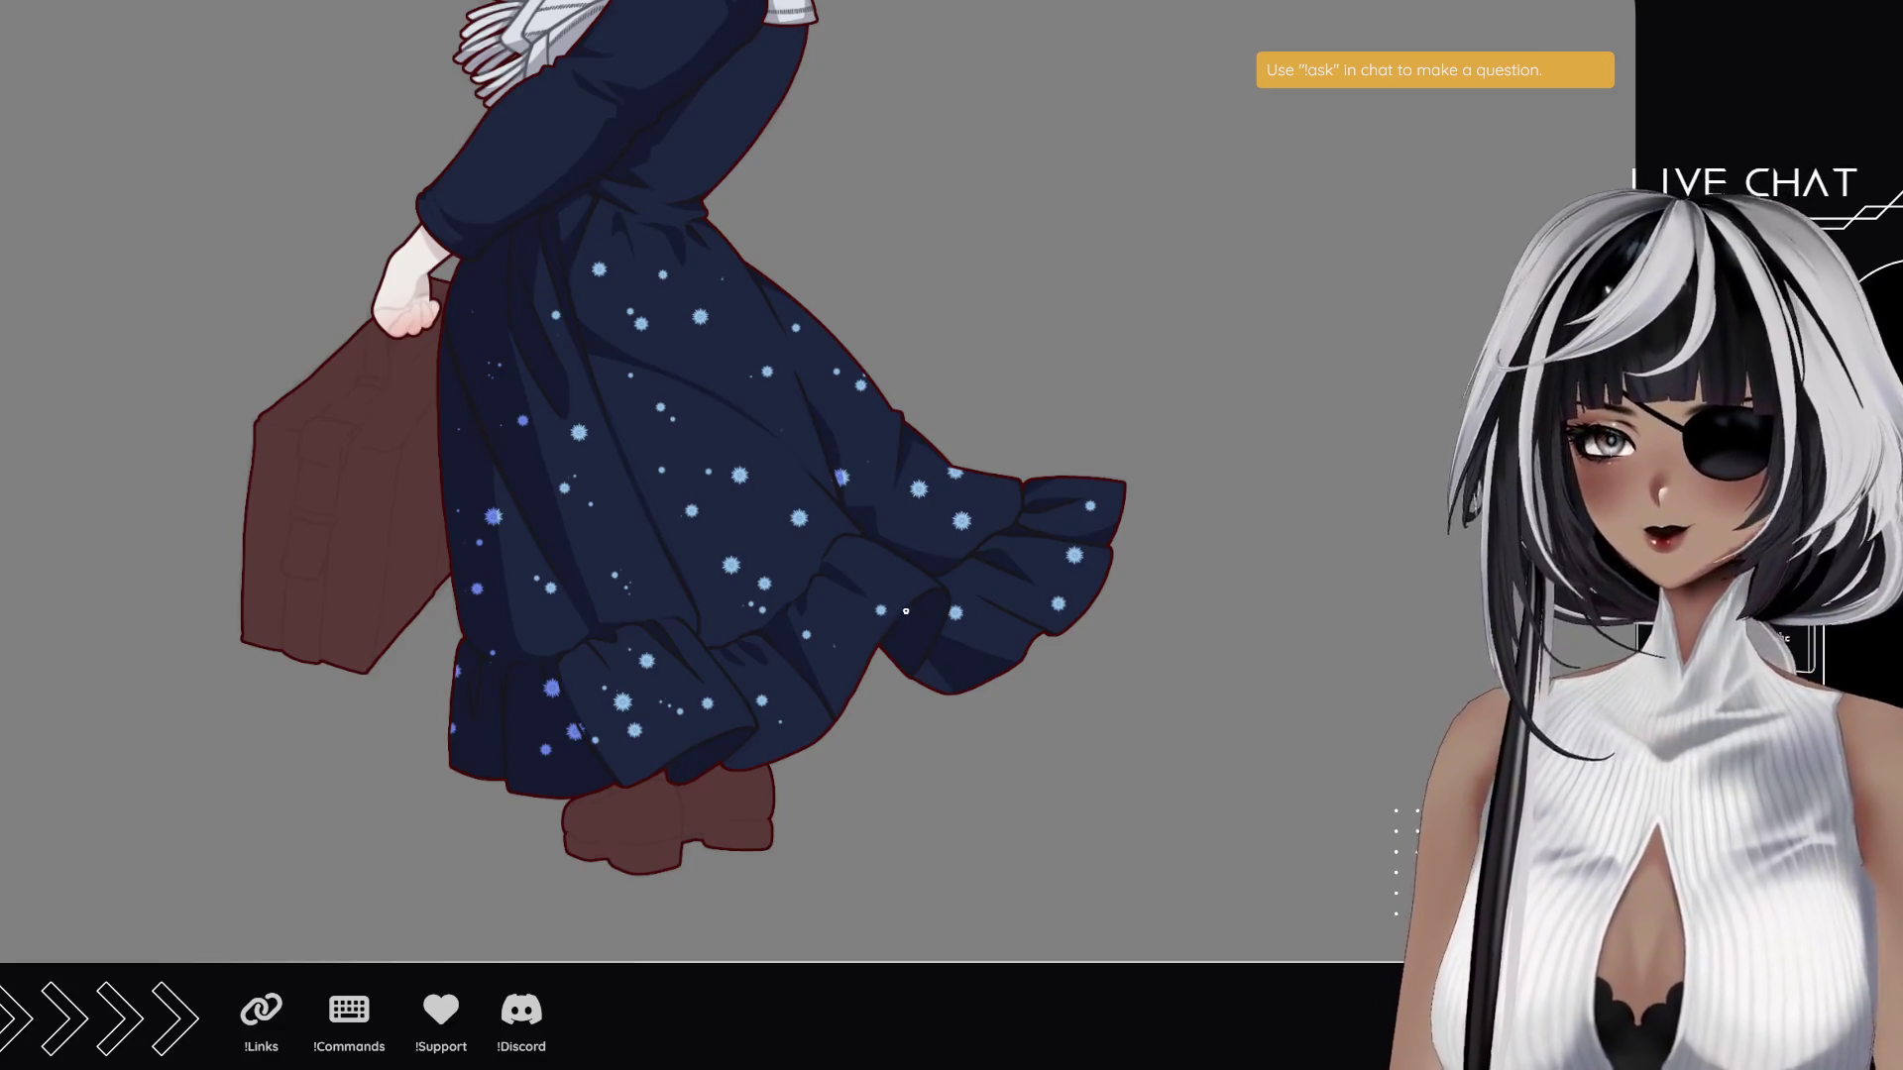
pyautogui.click(880, 609)
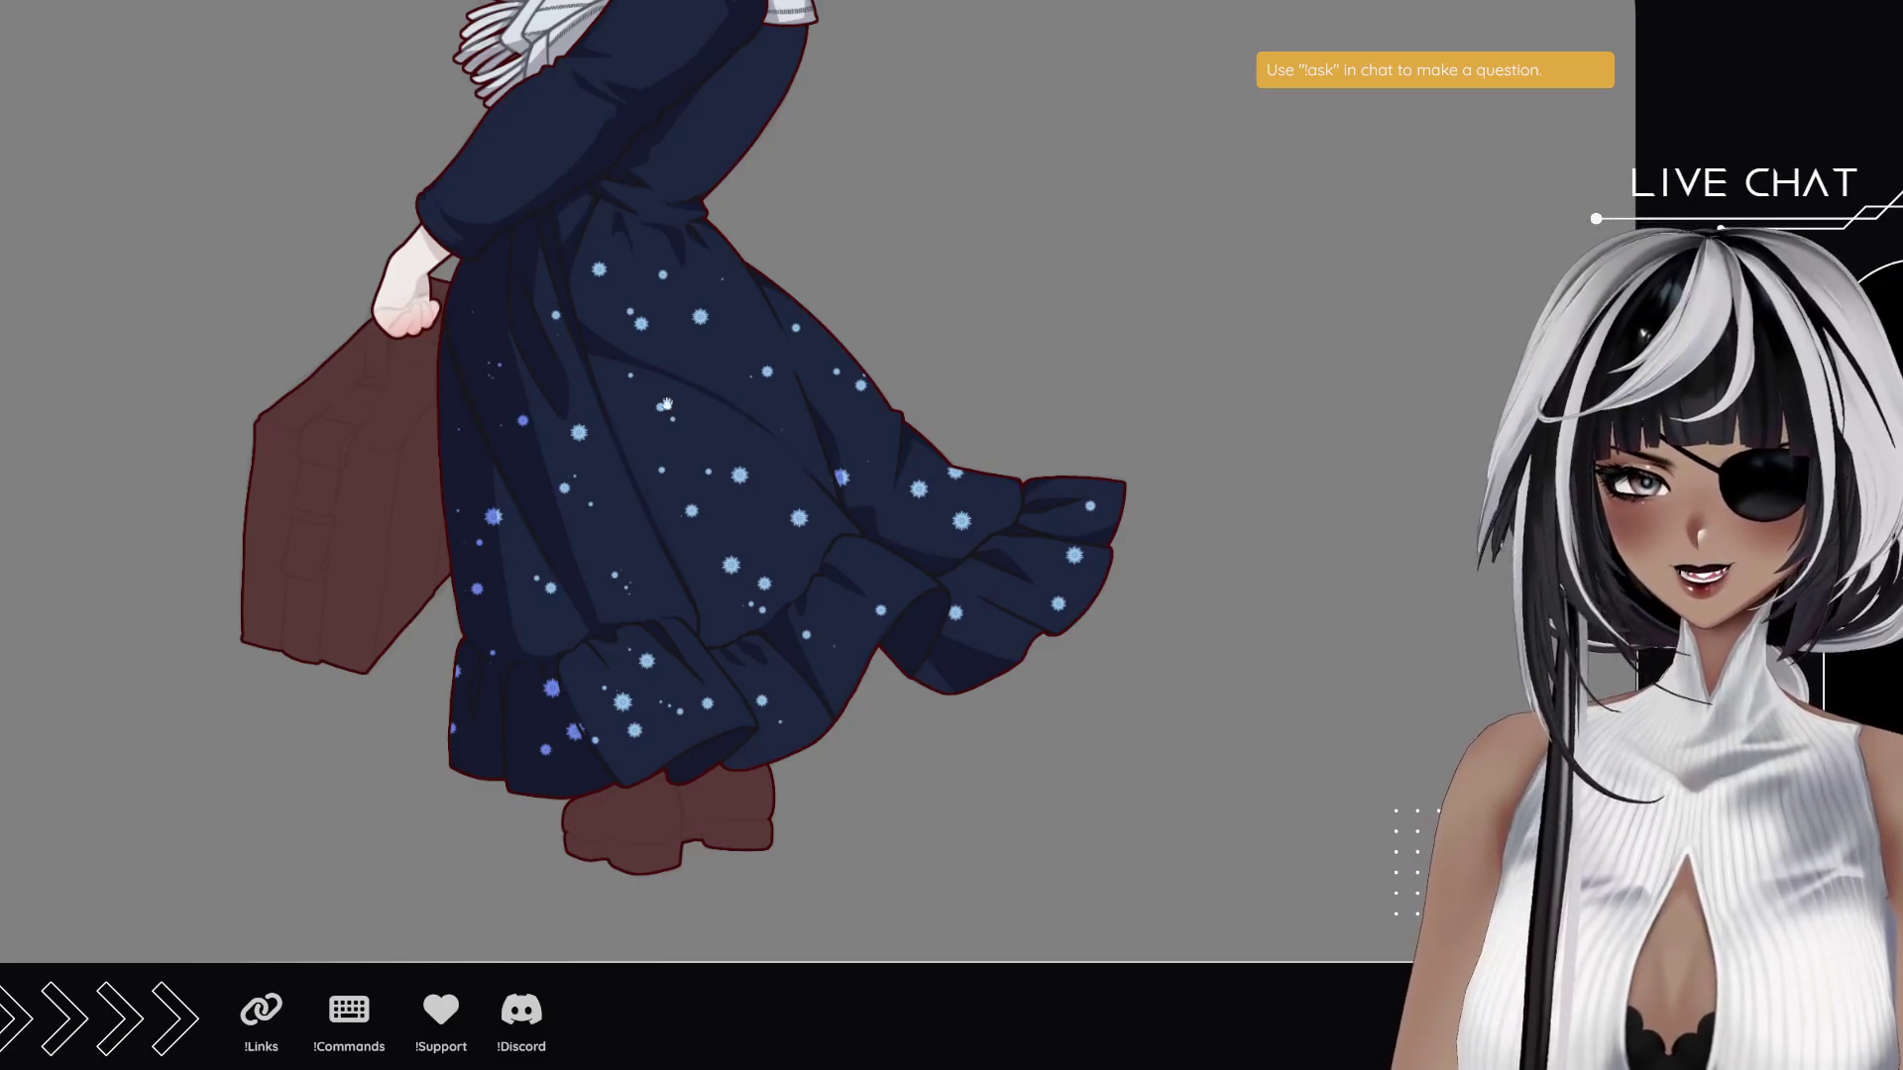
pyautogui.scroll(4, 696, 544)
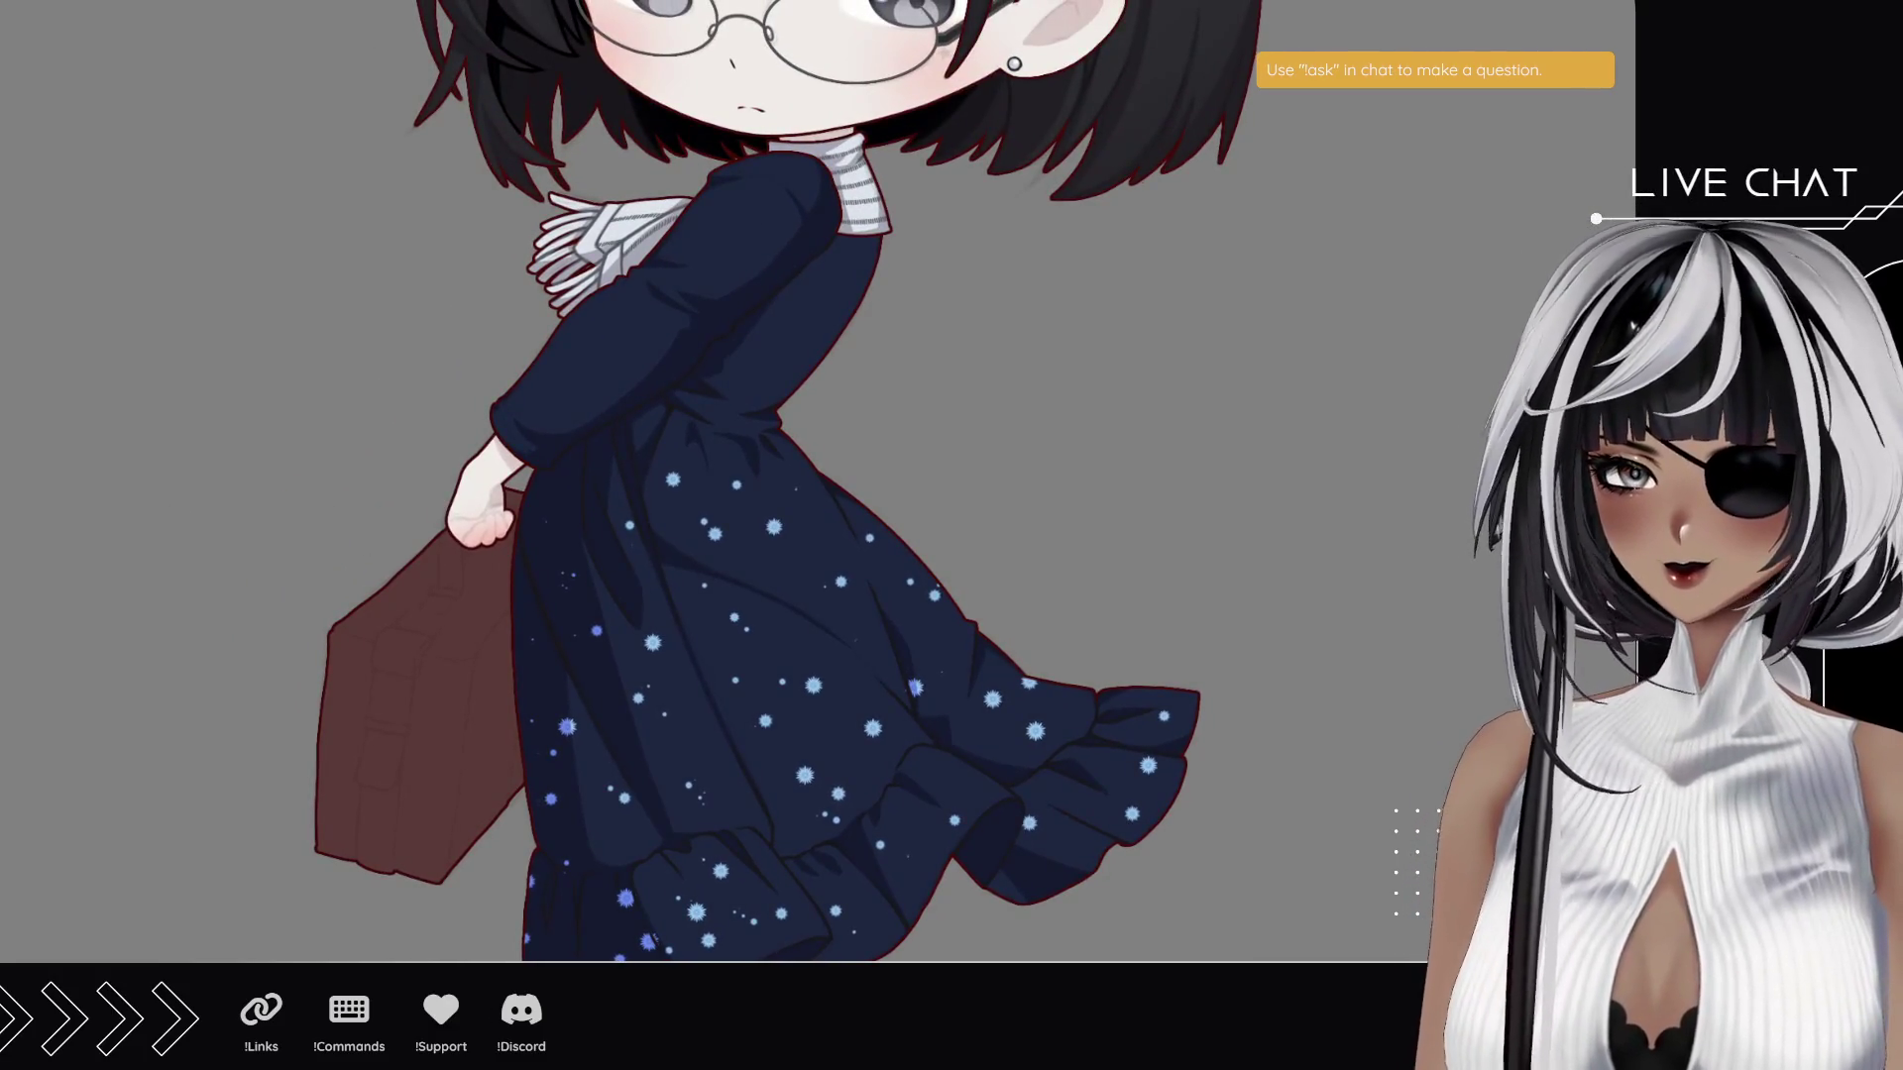
pyautogui.scroll(-5, 627, 645)
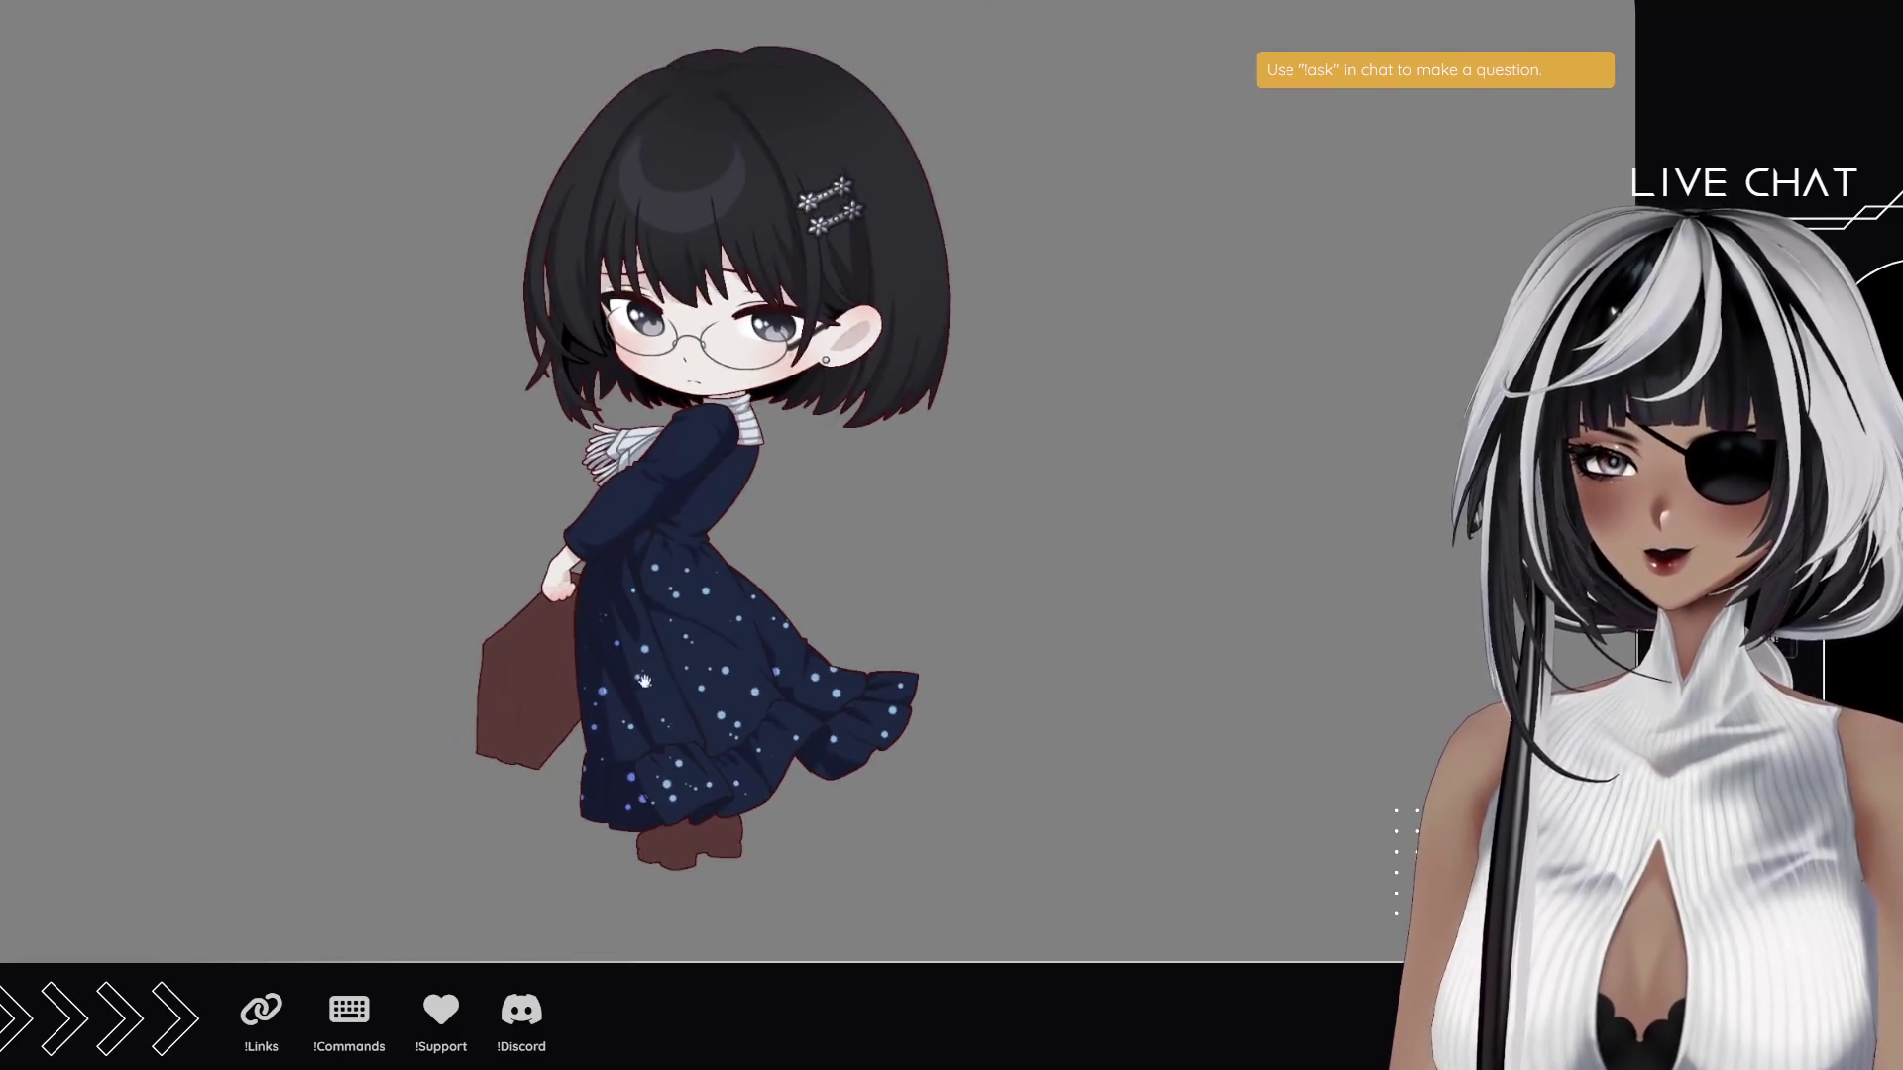
pyautogui.moveTo(635, 674); pyautogui.dragTo(635, 564)
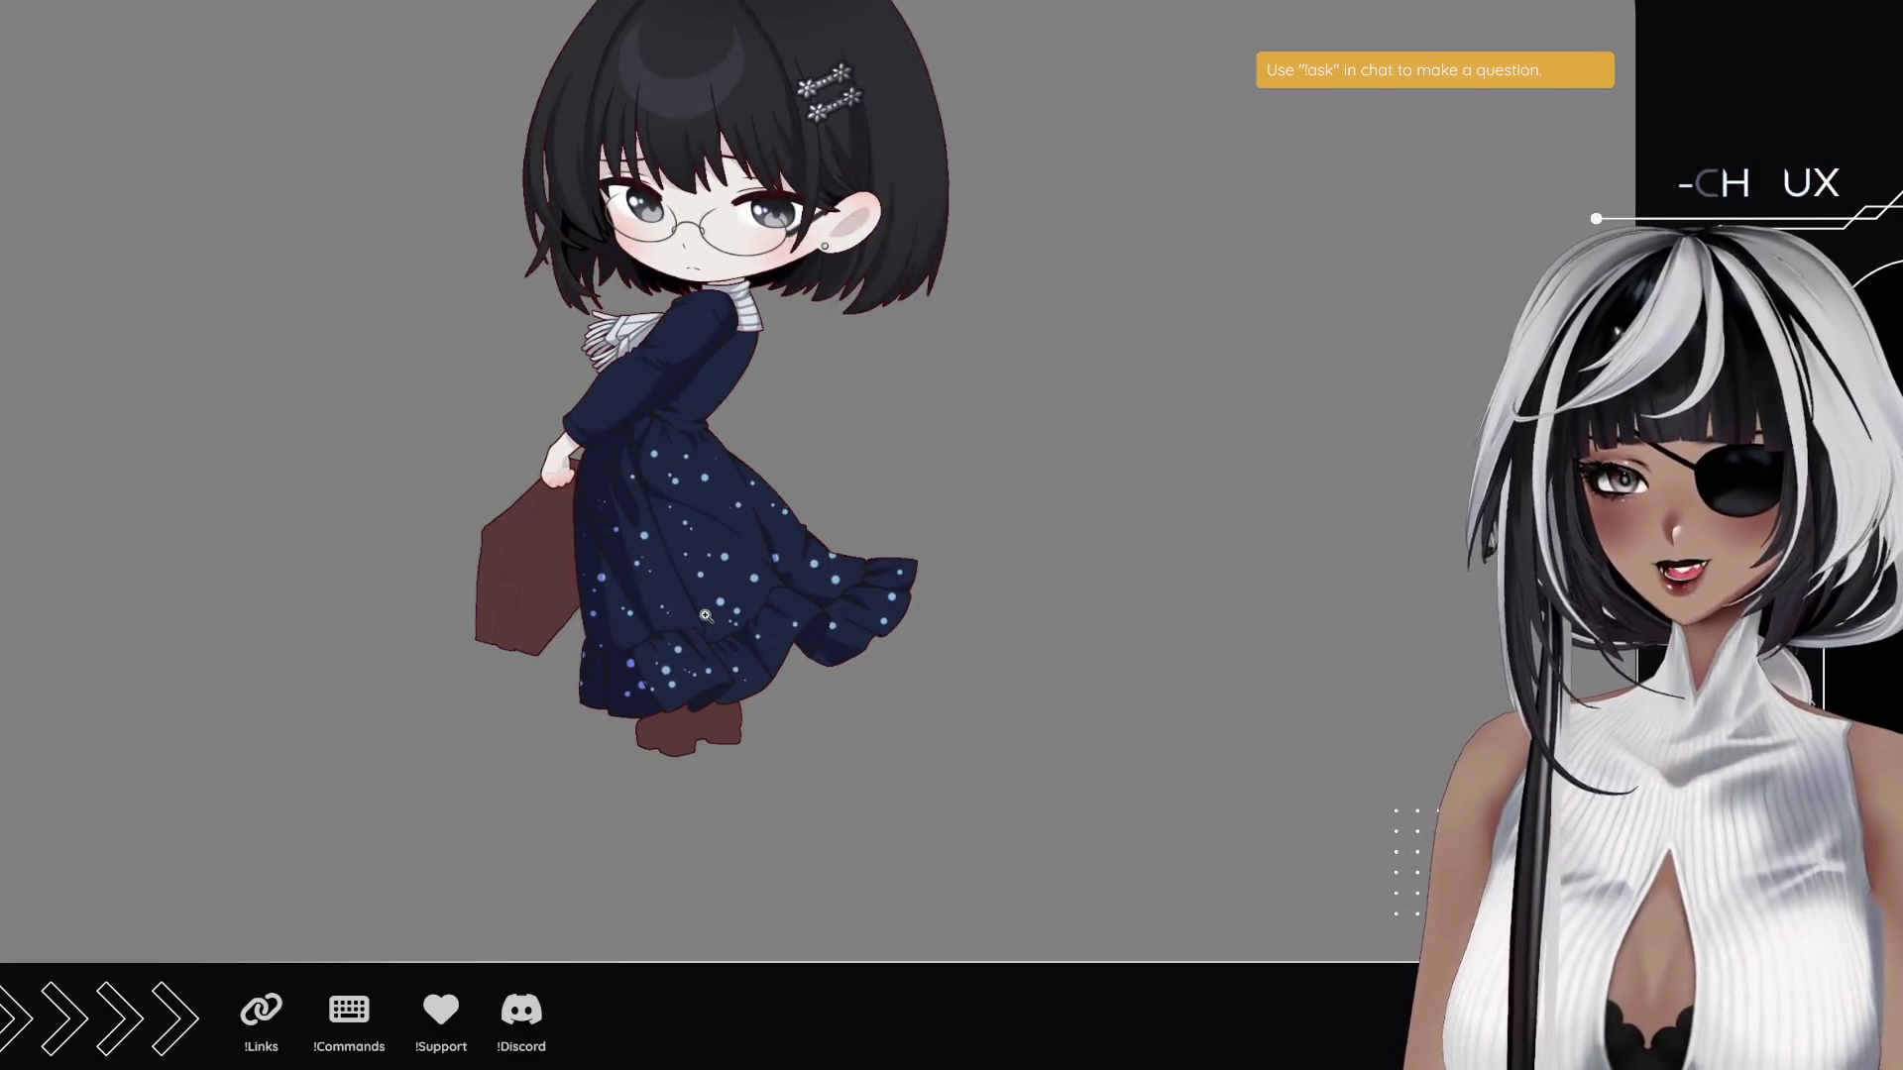
pyautogui.click(710, 616)
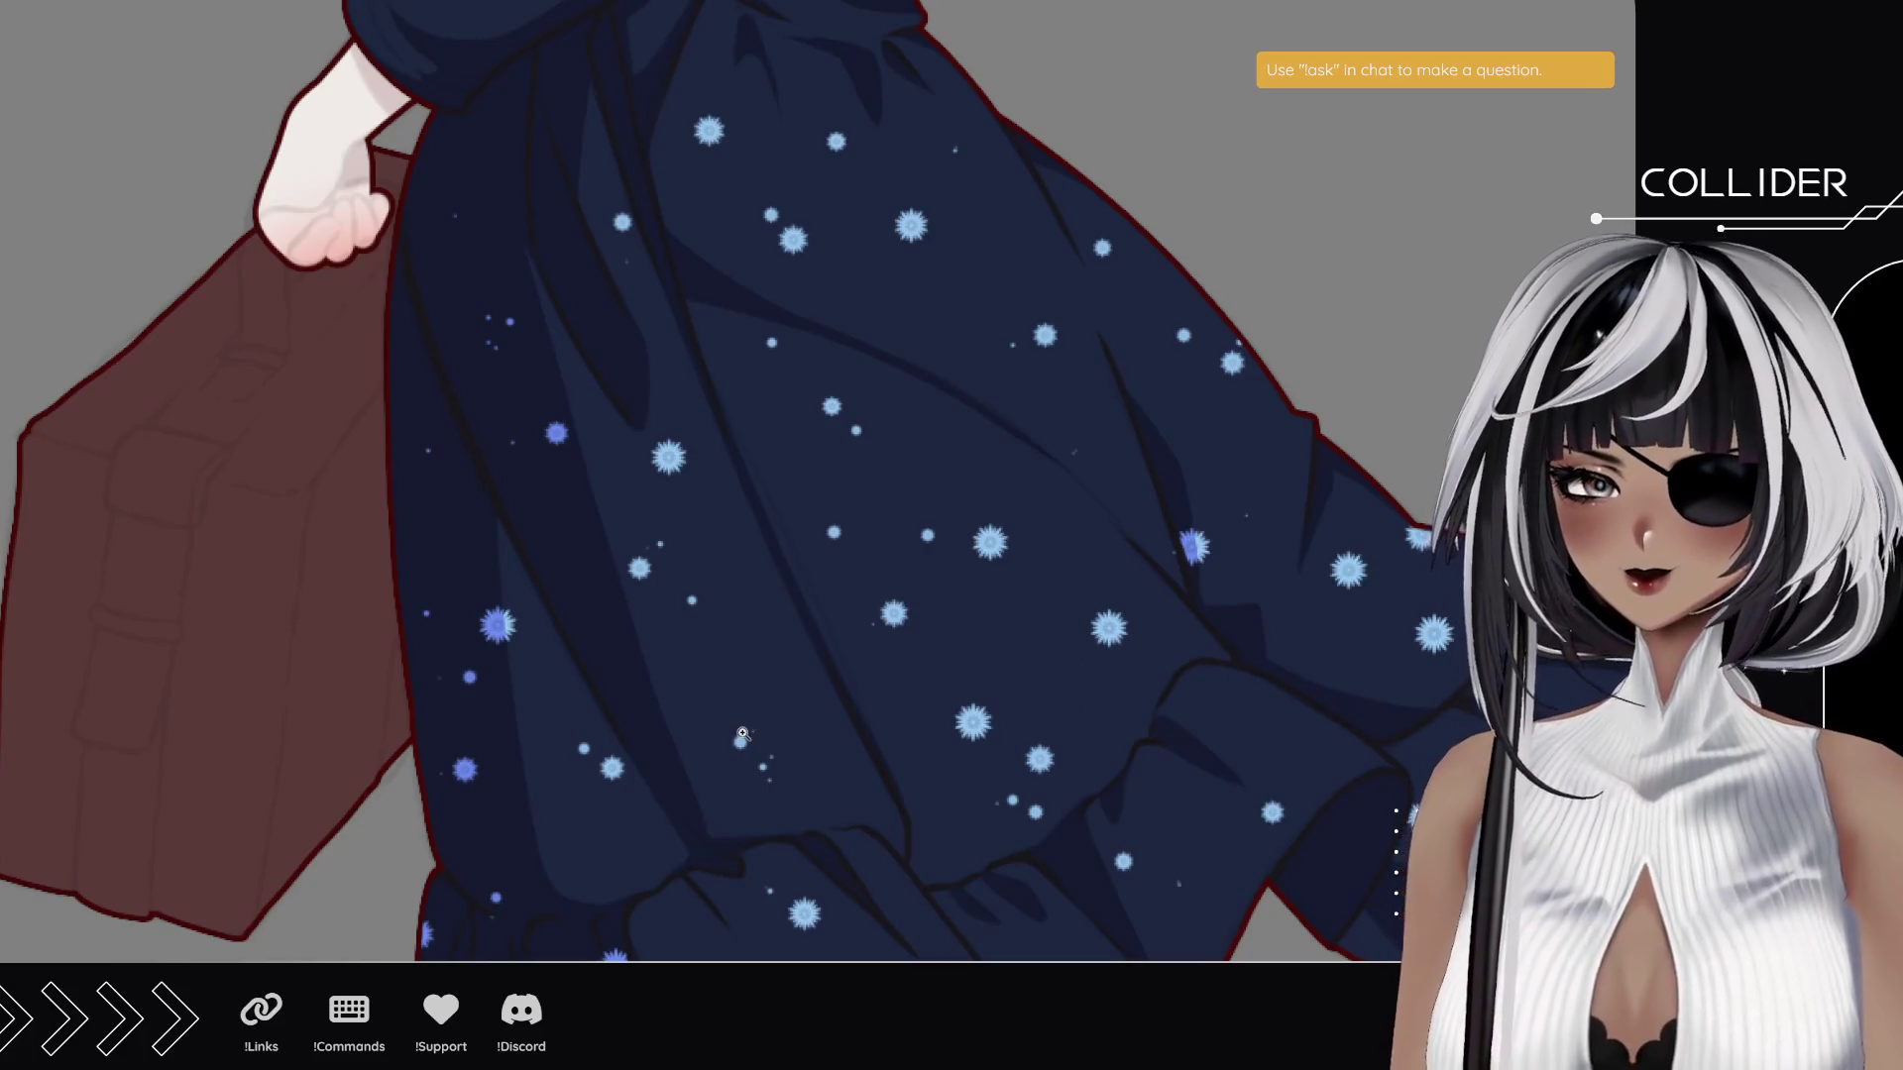
# - Pan down to the dress hem and boots, then tilt the view slightly
pyautogui.moveTo(905, 813); pyautogui.dragTo(879, 586)
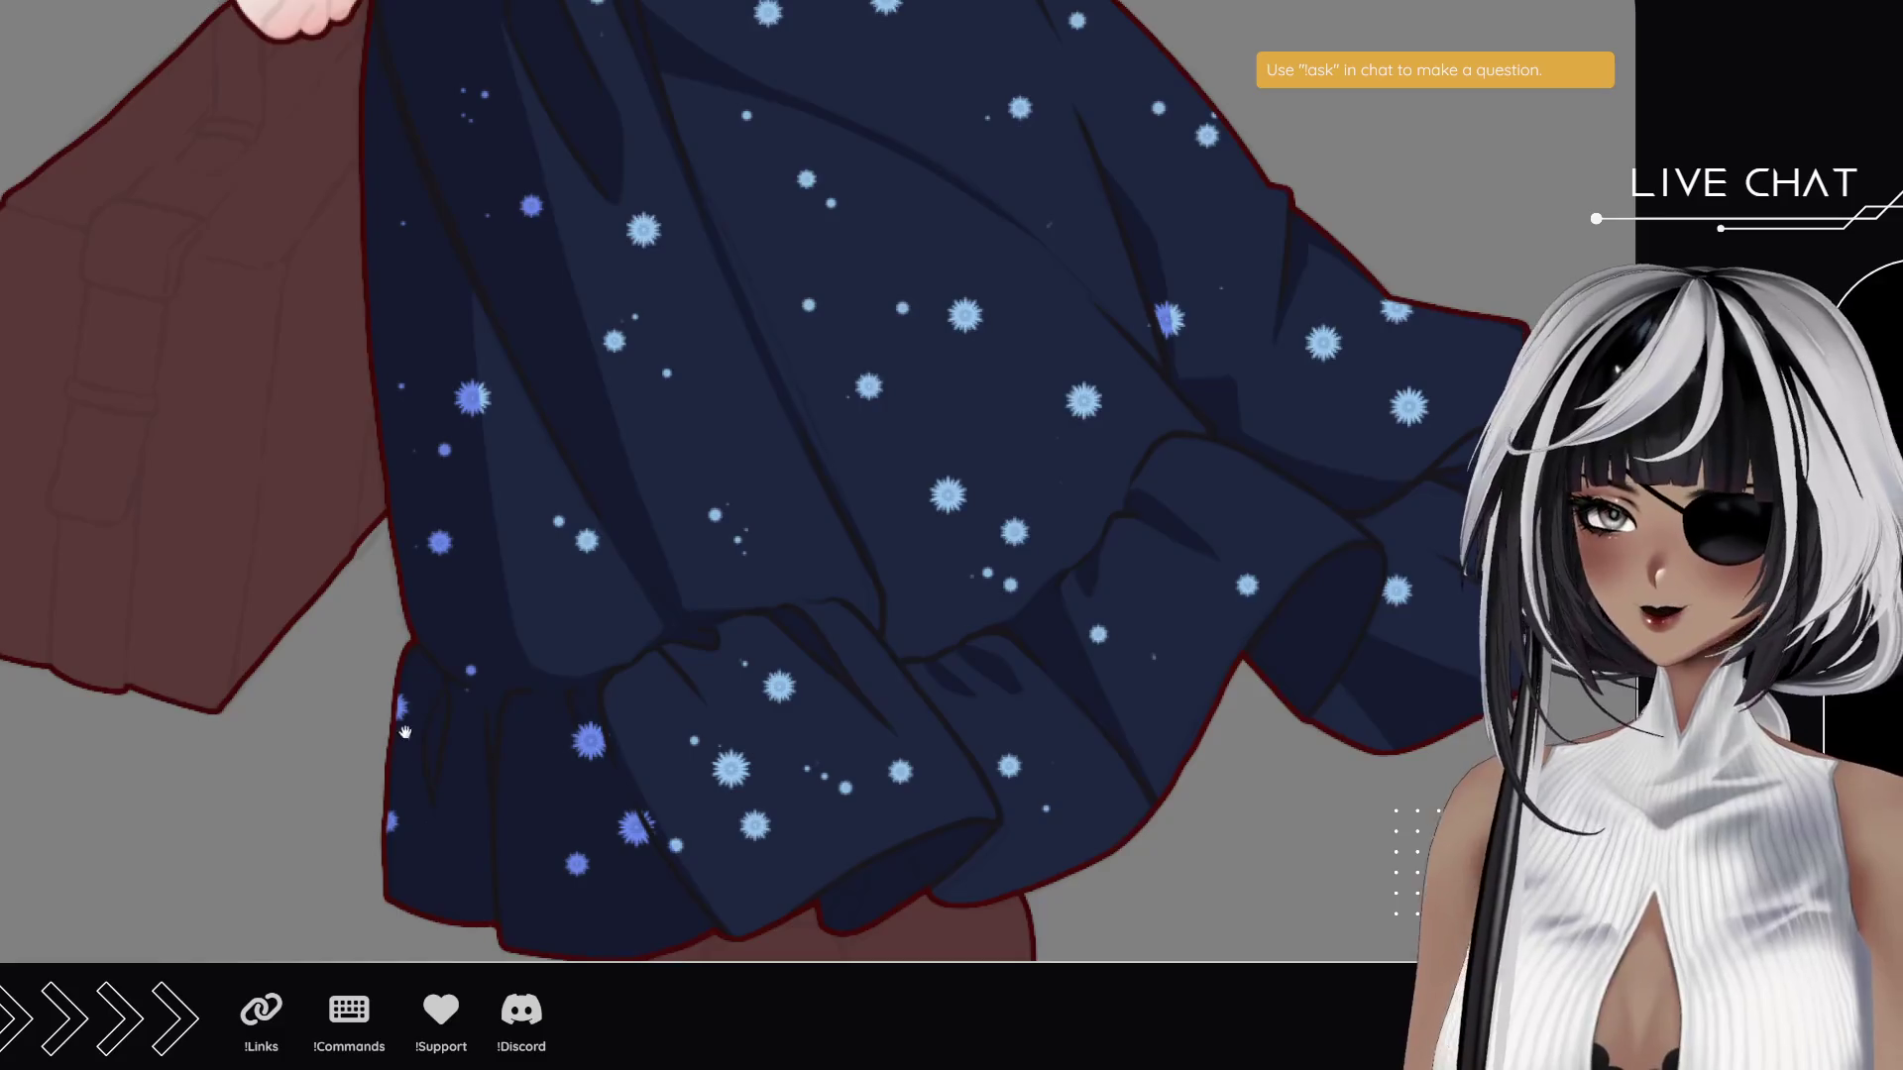
pyautogui.moveTo(406, 734); pyautogui.dragTo(386, 589)
pyautogui.moveTo(419, 684)
pyautogui.mouseDown()
pyautogui.moveTo(476, 621)
pyautogui.moveTo(637, 819)
pyautogui.mouseUp()
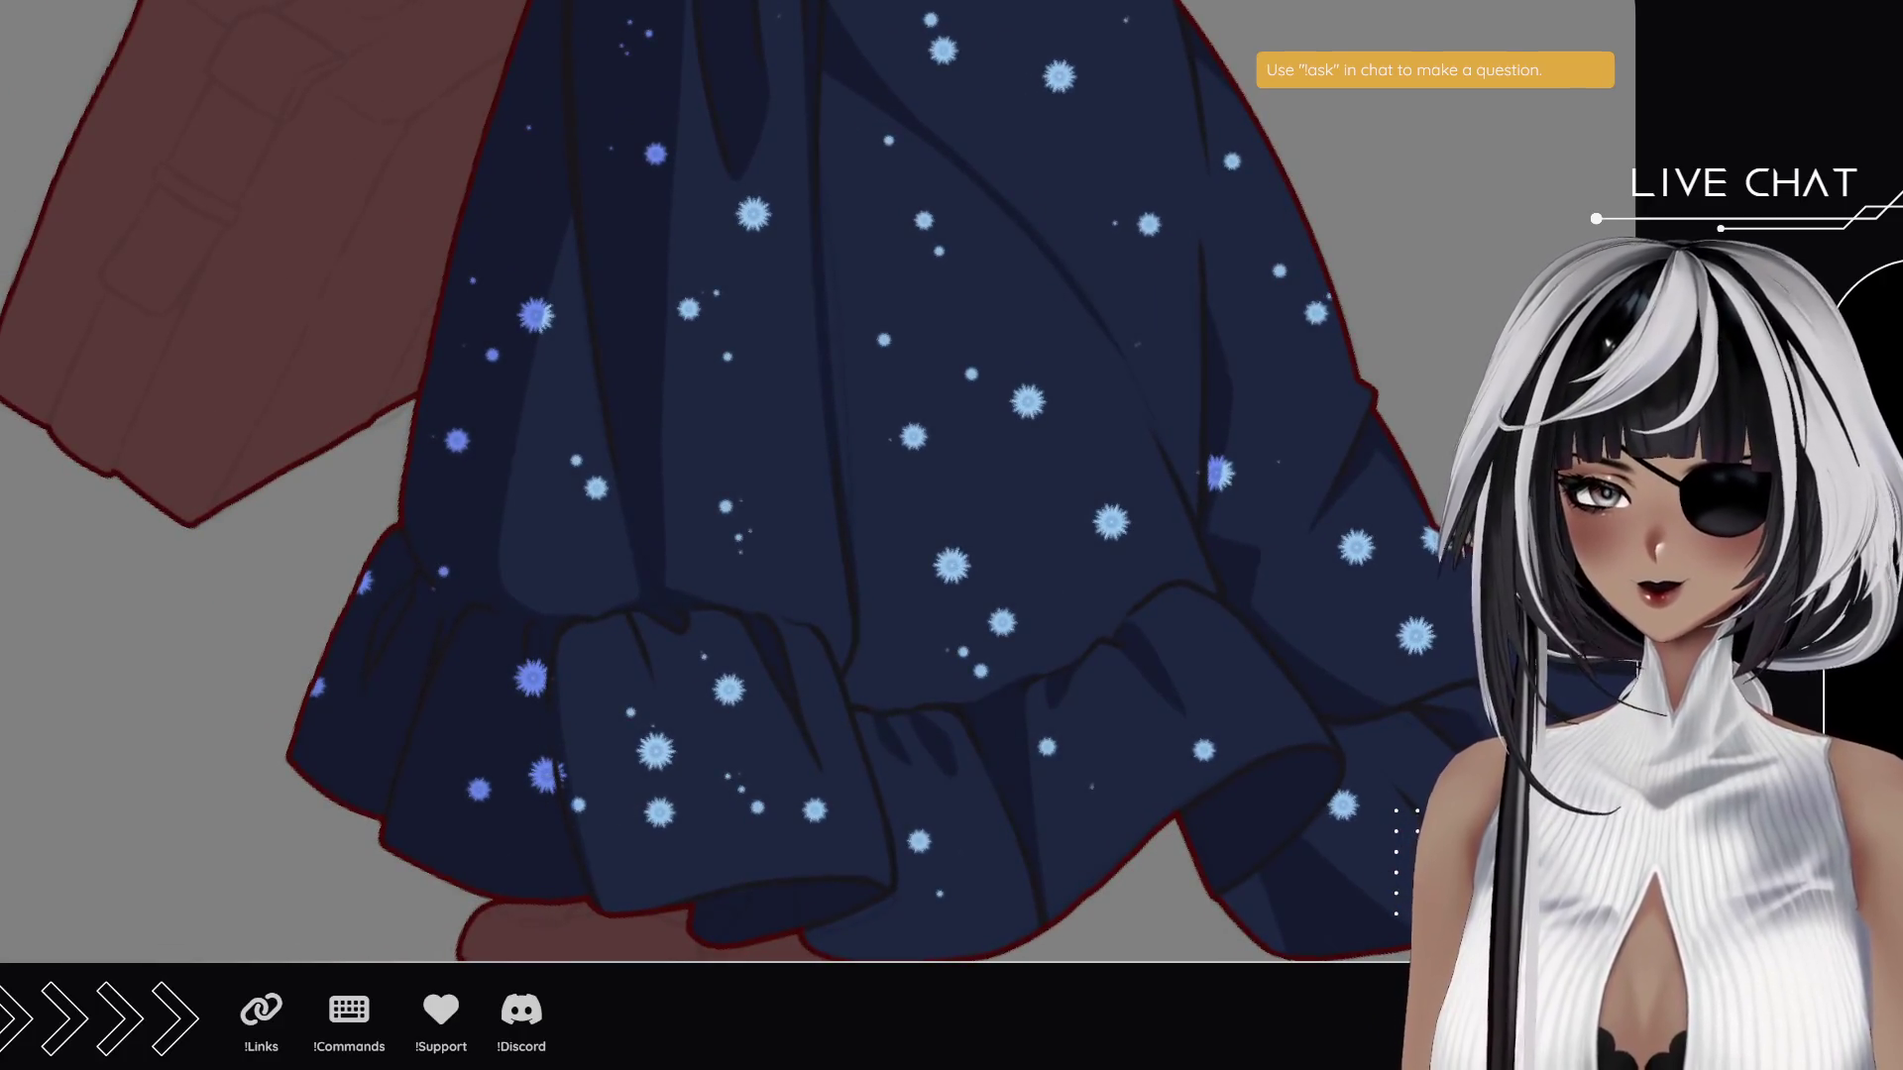
# - Zoom in on the lower-left hem's star flowers and draw a first thin stem
pyautogui.click(507, 872)
pyautogui.click(539, 890)
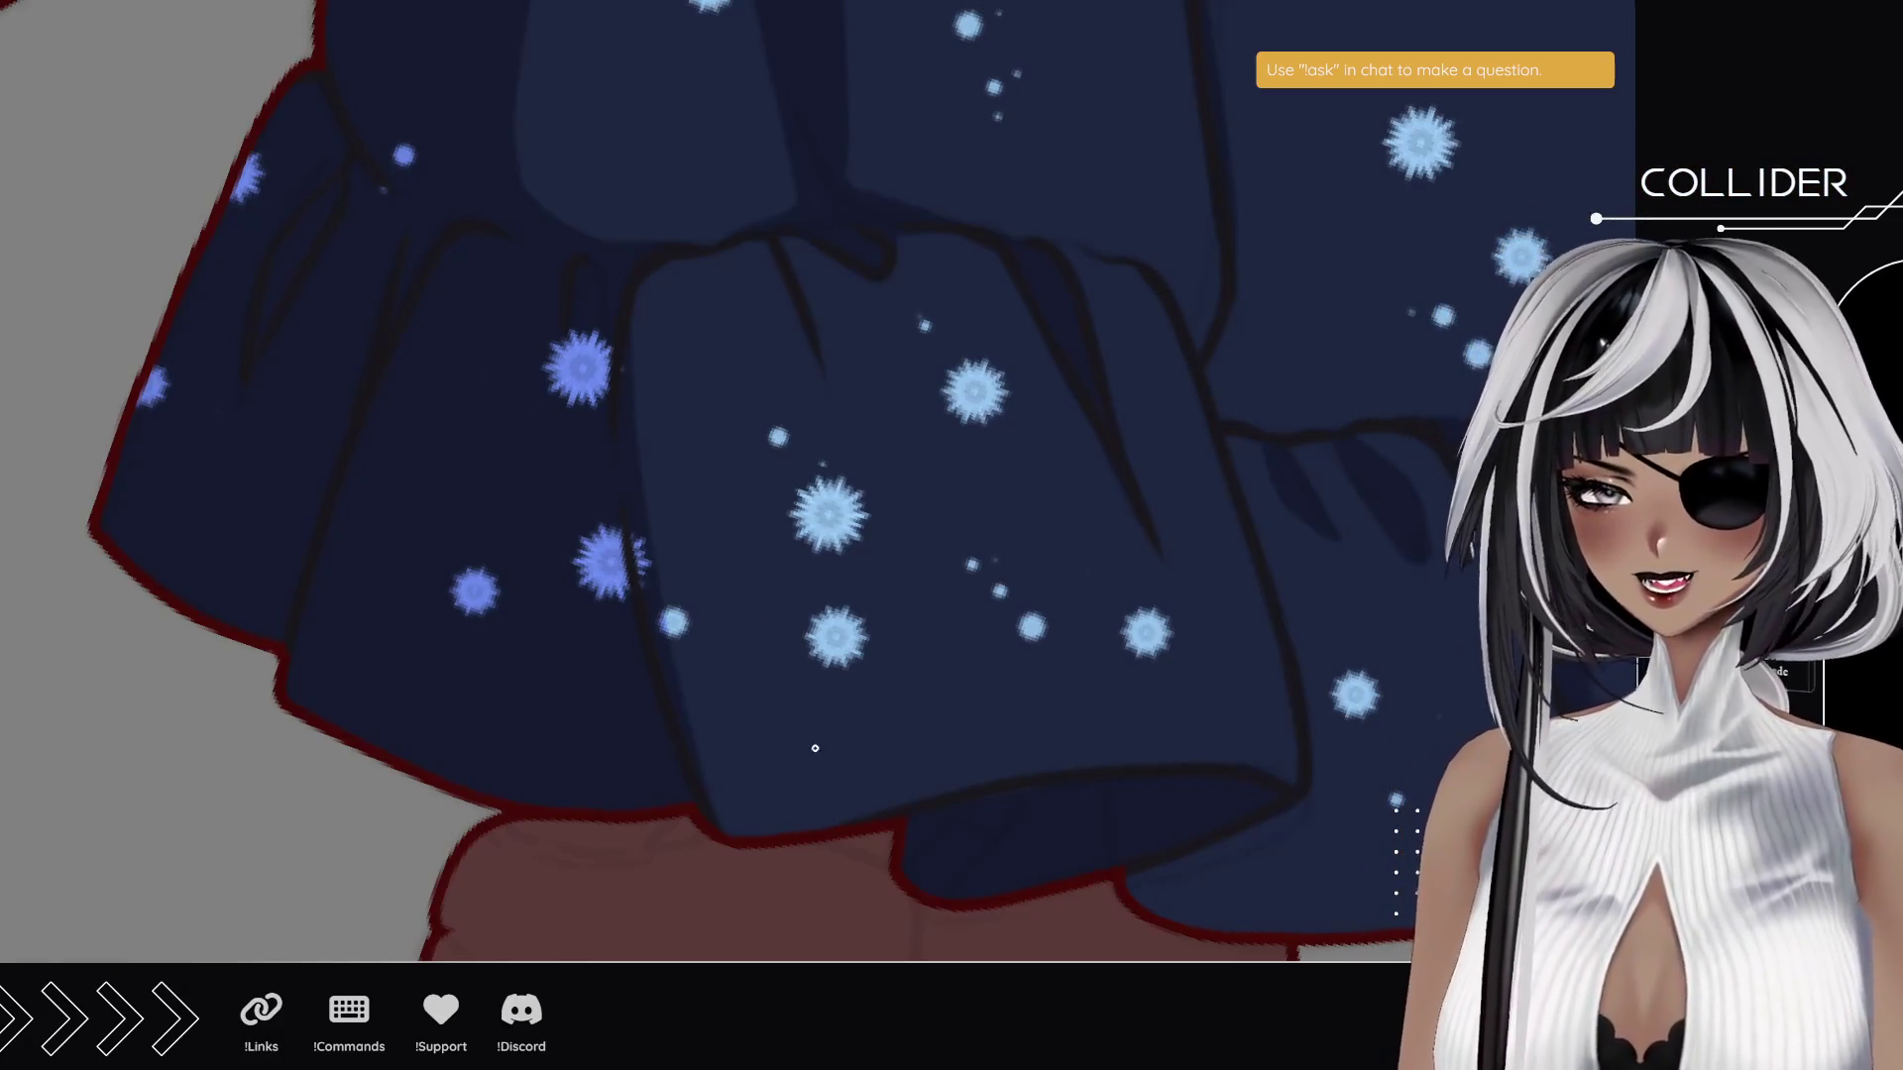
pyautogui.moveTo(864, 684); pyautogui.dragTo(682, 660)
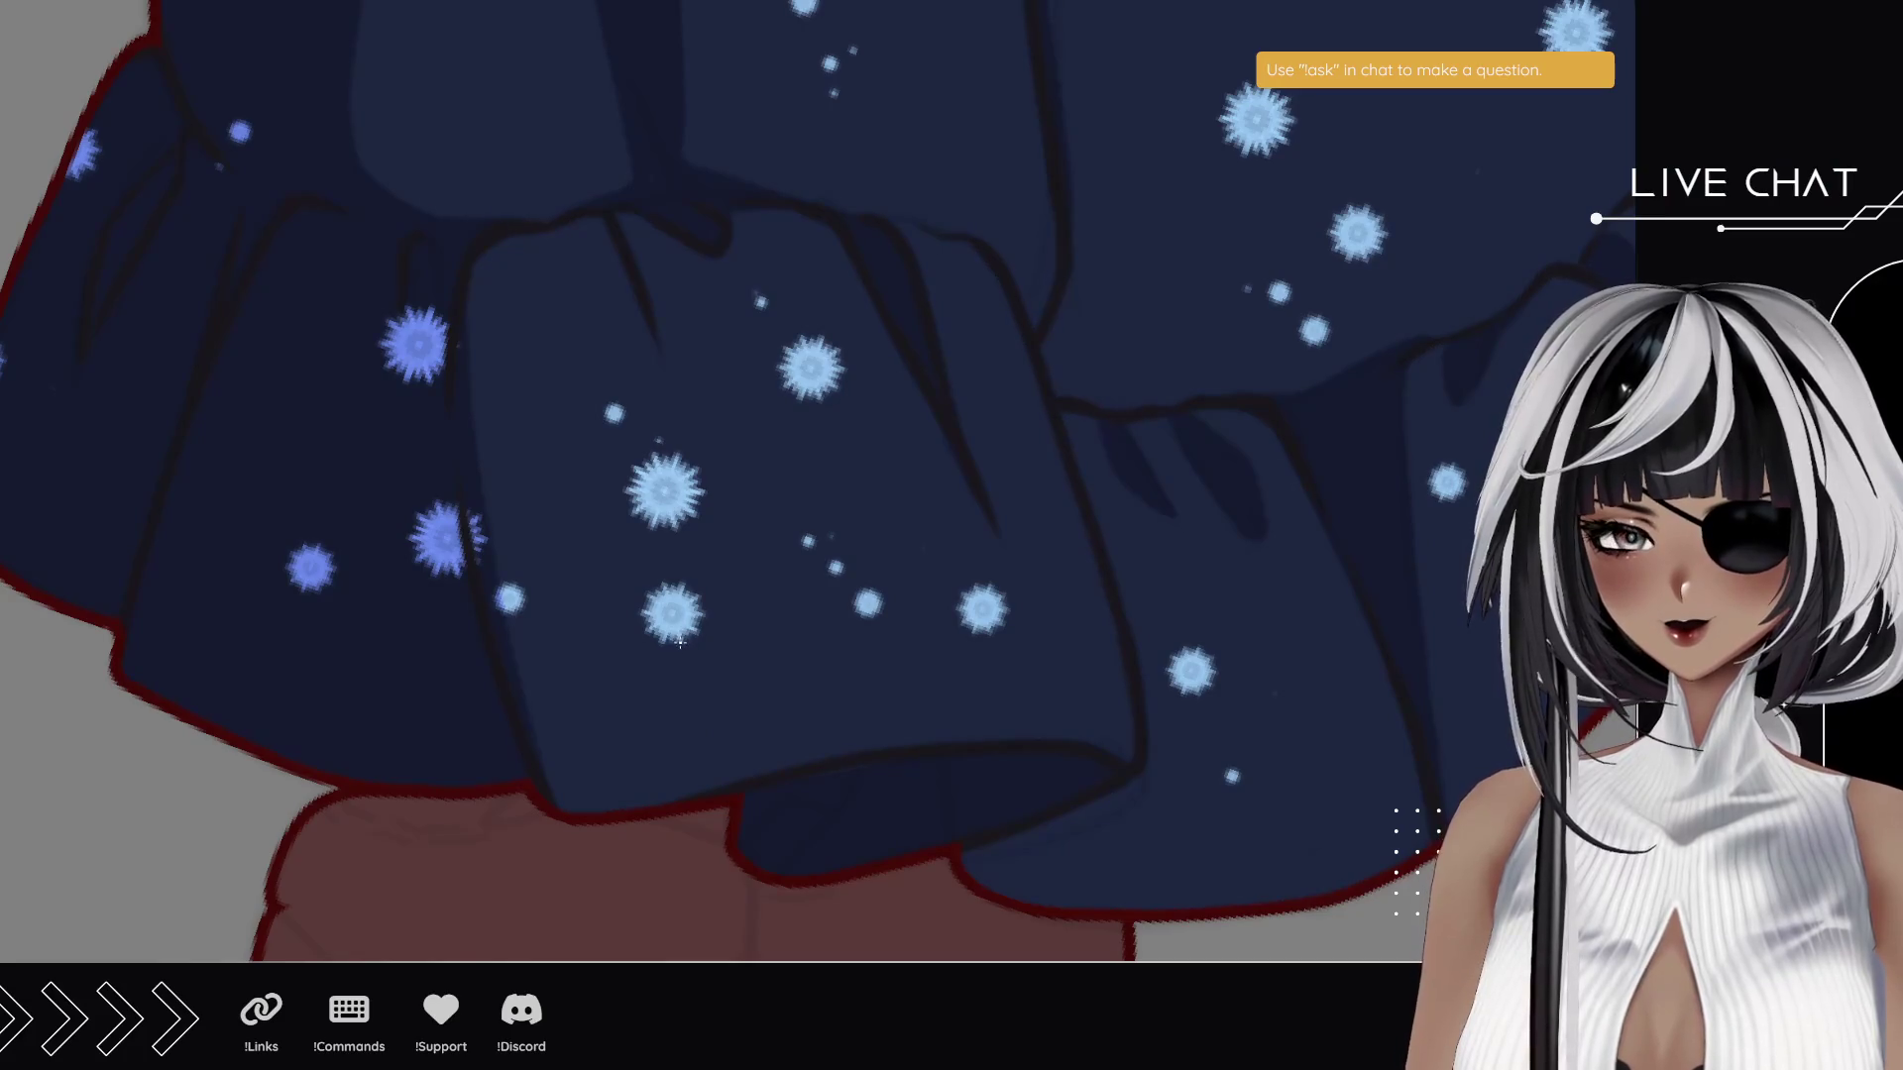
pyautogui.moveTo(683, 634); pyautogui.dragTo(728, 783)
# - Draw thin stems under three skirt flowers, including the lower ones
pyautogui.moveTo(694, 515); pyautogui.dragTo(738, 783)
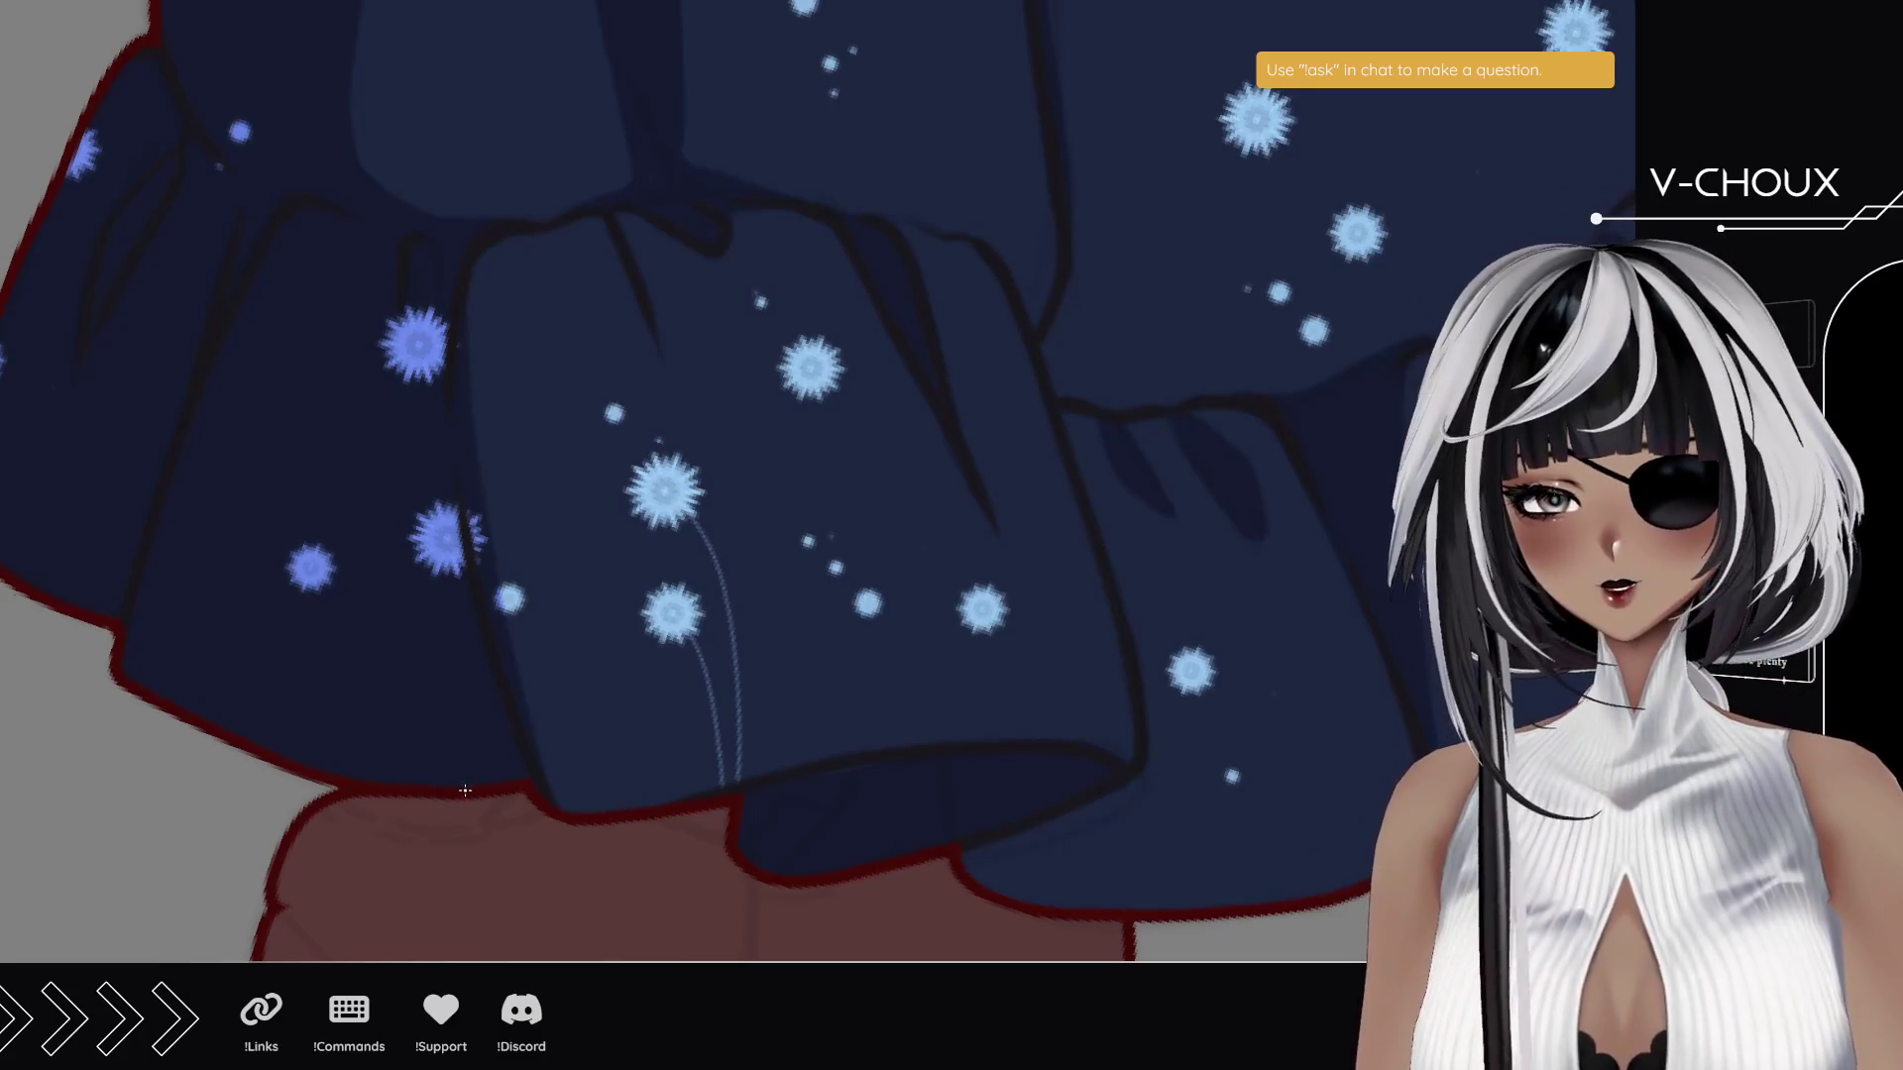
pyautogui.moveTo(339, 761); pyautogui.dragTo(587, 633)
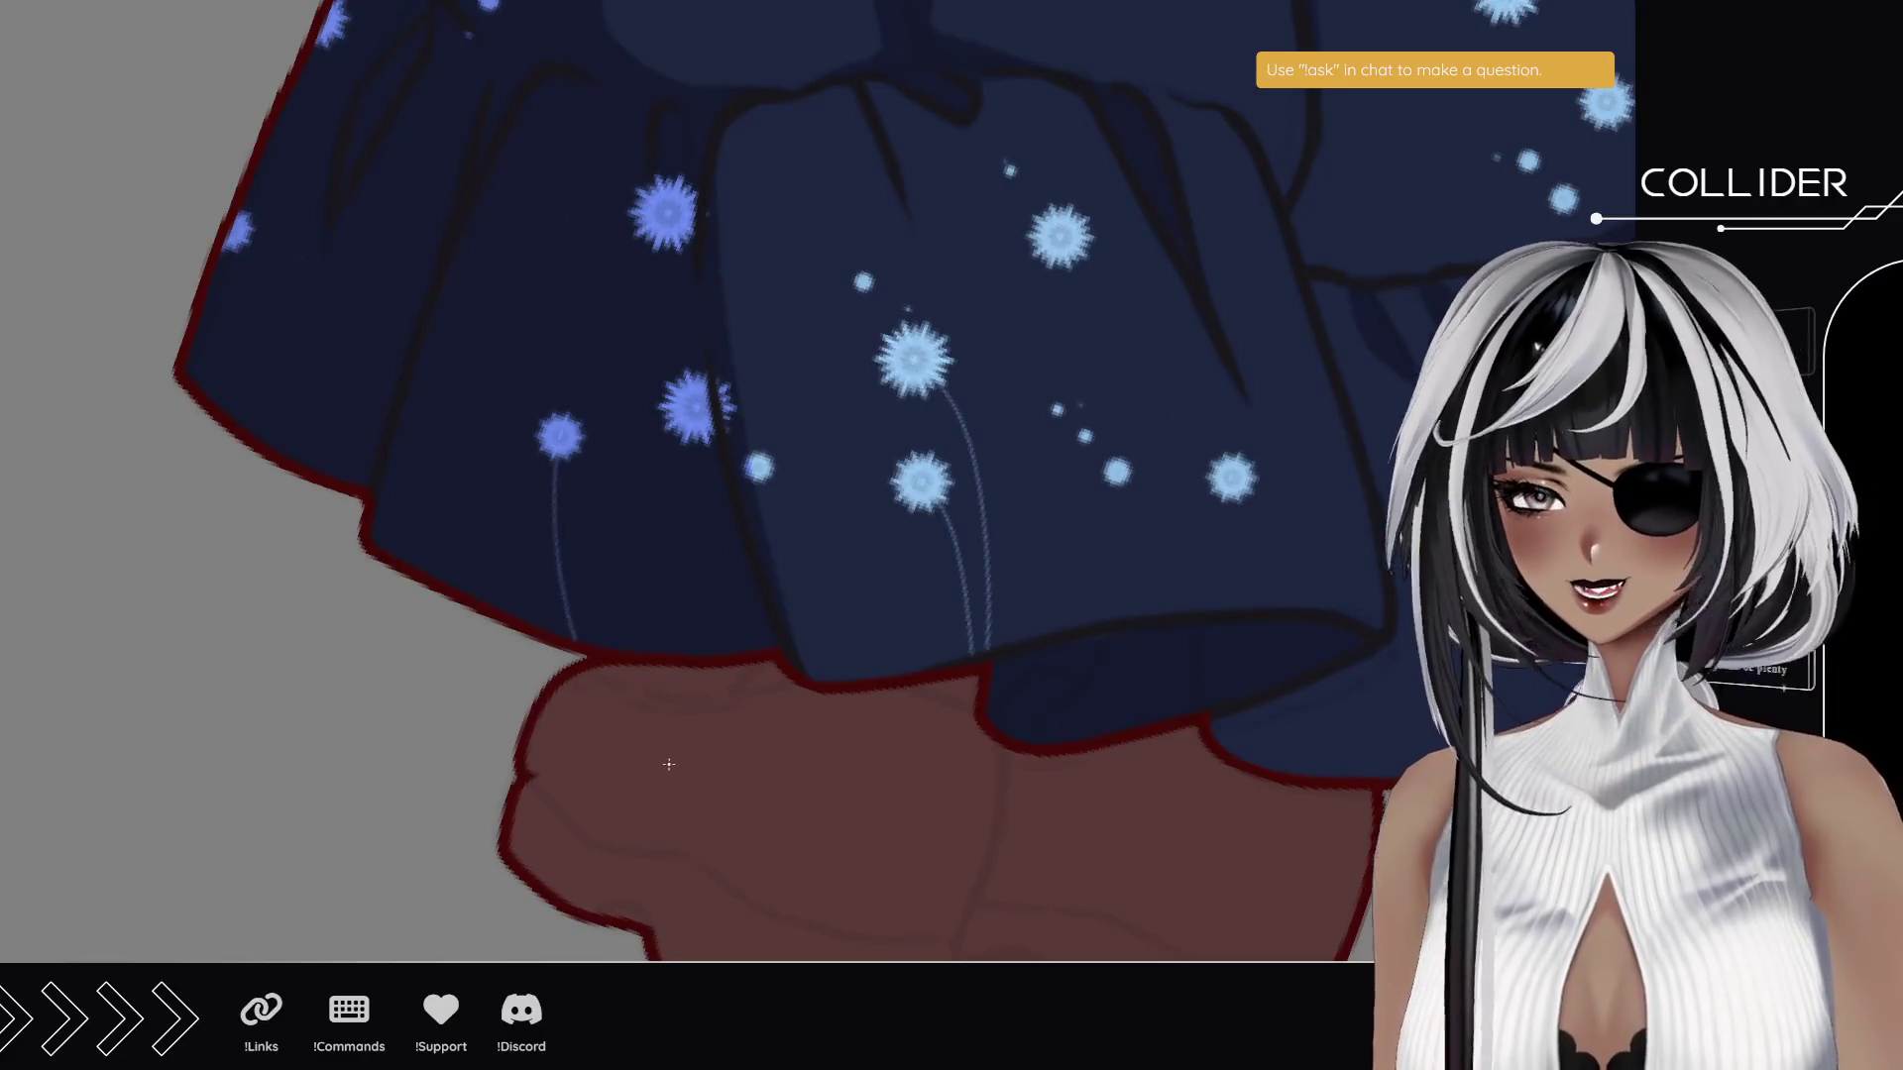
pyautogui.moveTo(560, 451); pyautogui.dragTo(543, 625)
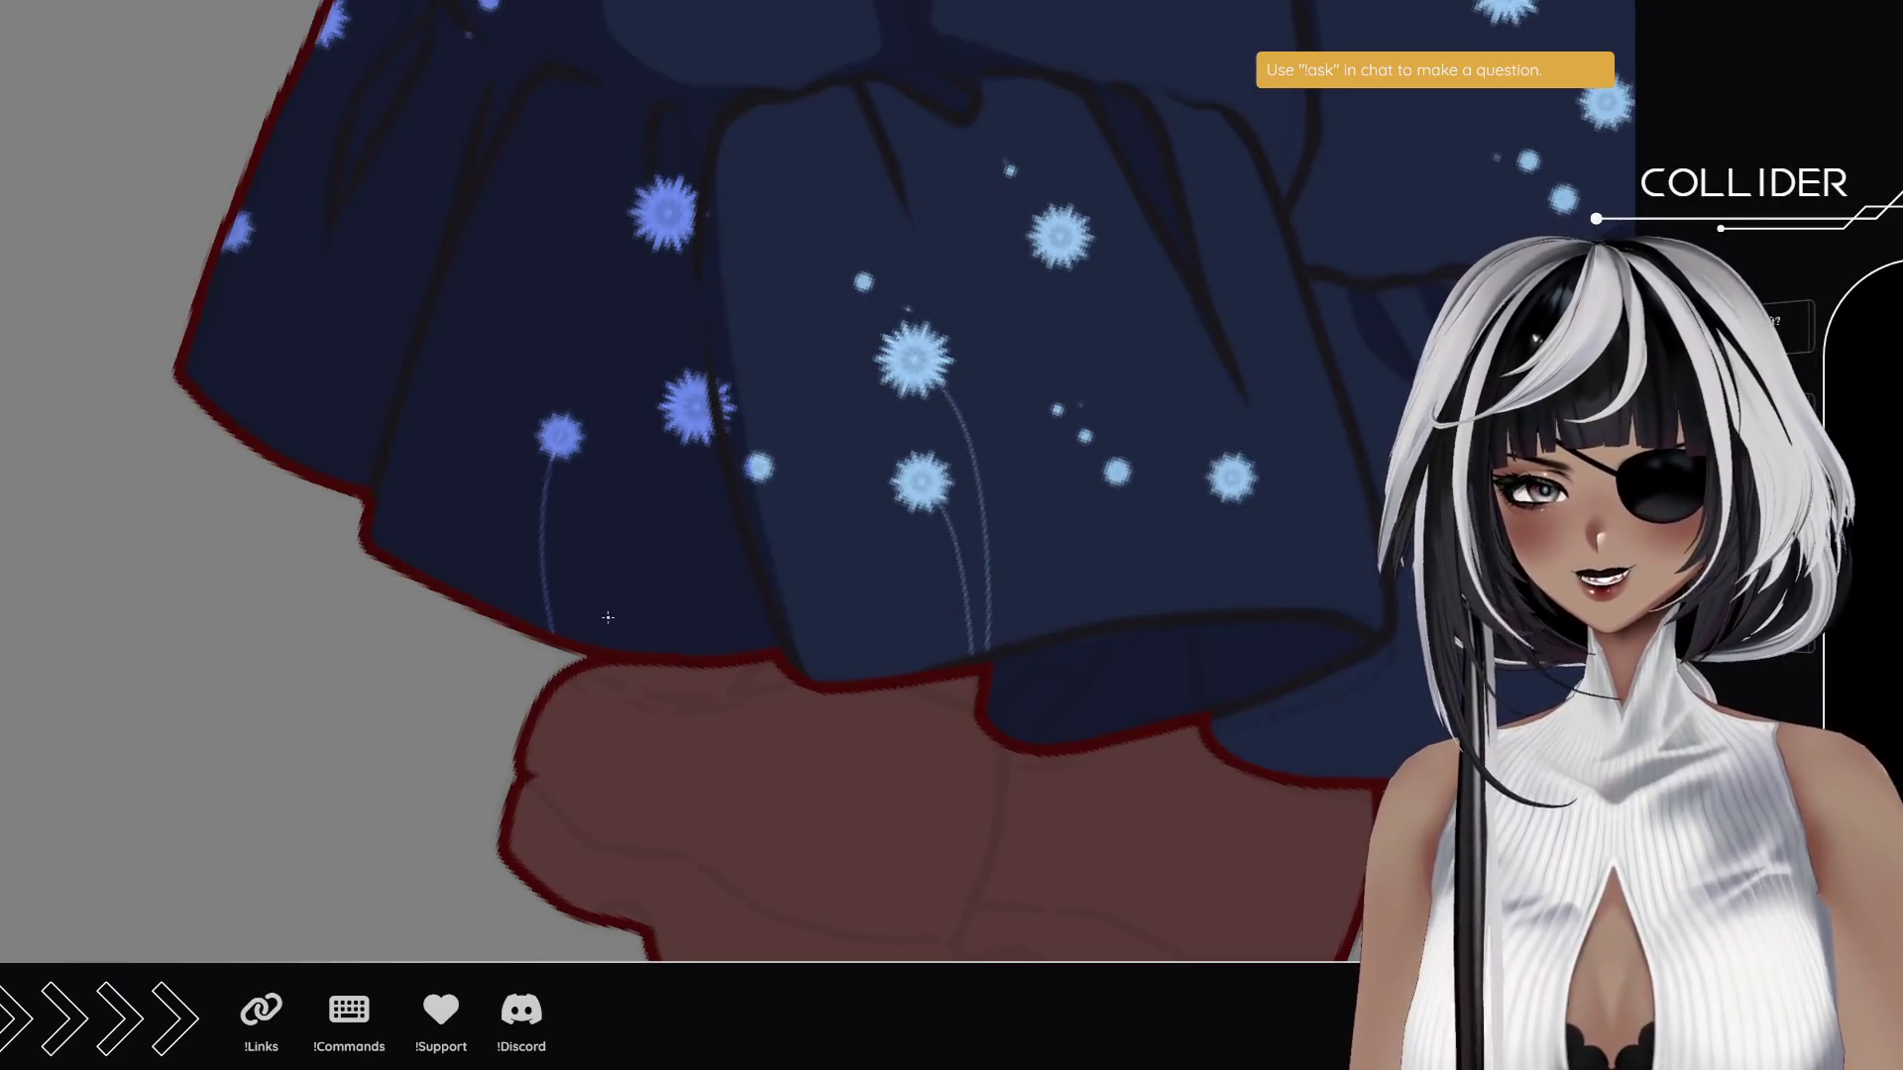
pyautogui.moveTo(662, 249)
pyautogui.mouseDown()
pyautogui.moveTo(646, 346)
pyautogui.moveTo(511, 612)
pyautogui.mouseUp()
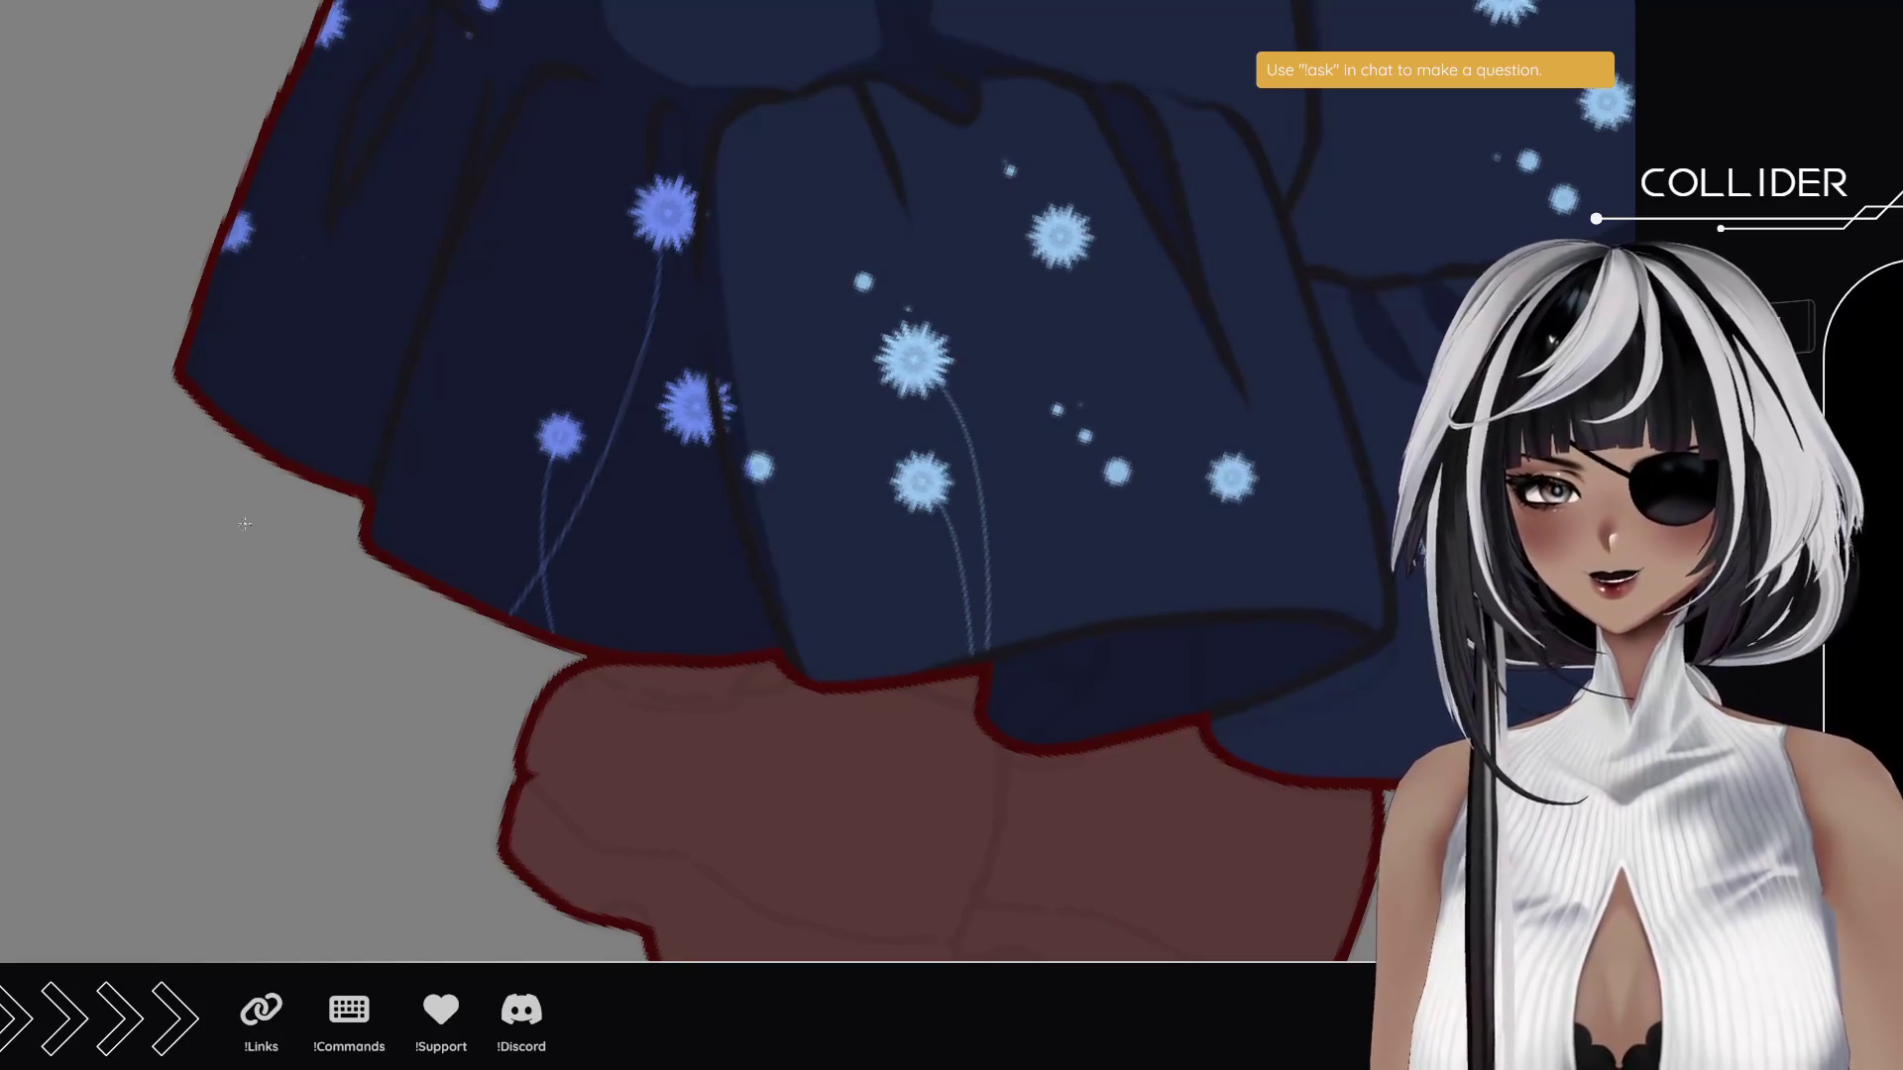
# - Rotate the dress upright and draw a curved stem with a leaf outline
pyautogui.scroll(-5, 217, 585)
pyautogui.scroll(2, 669, 535)
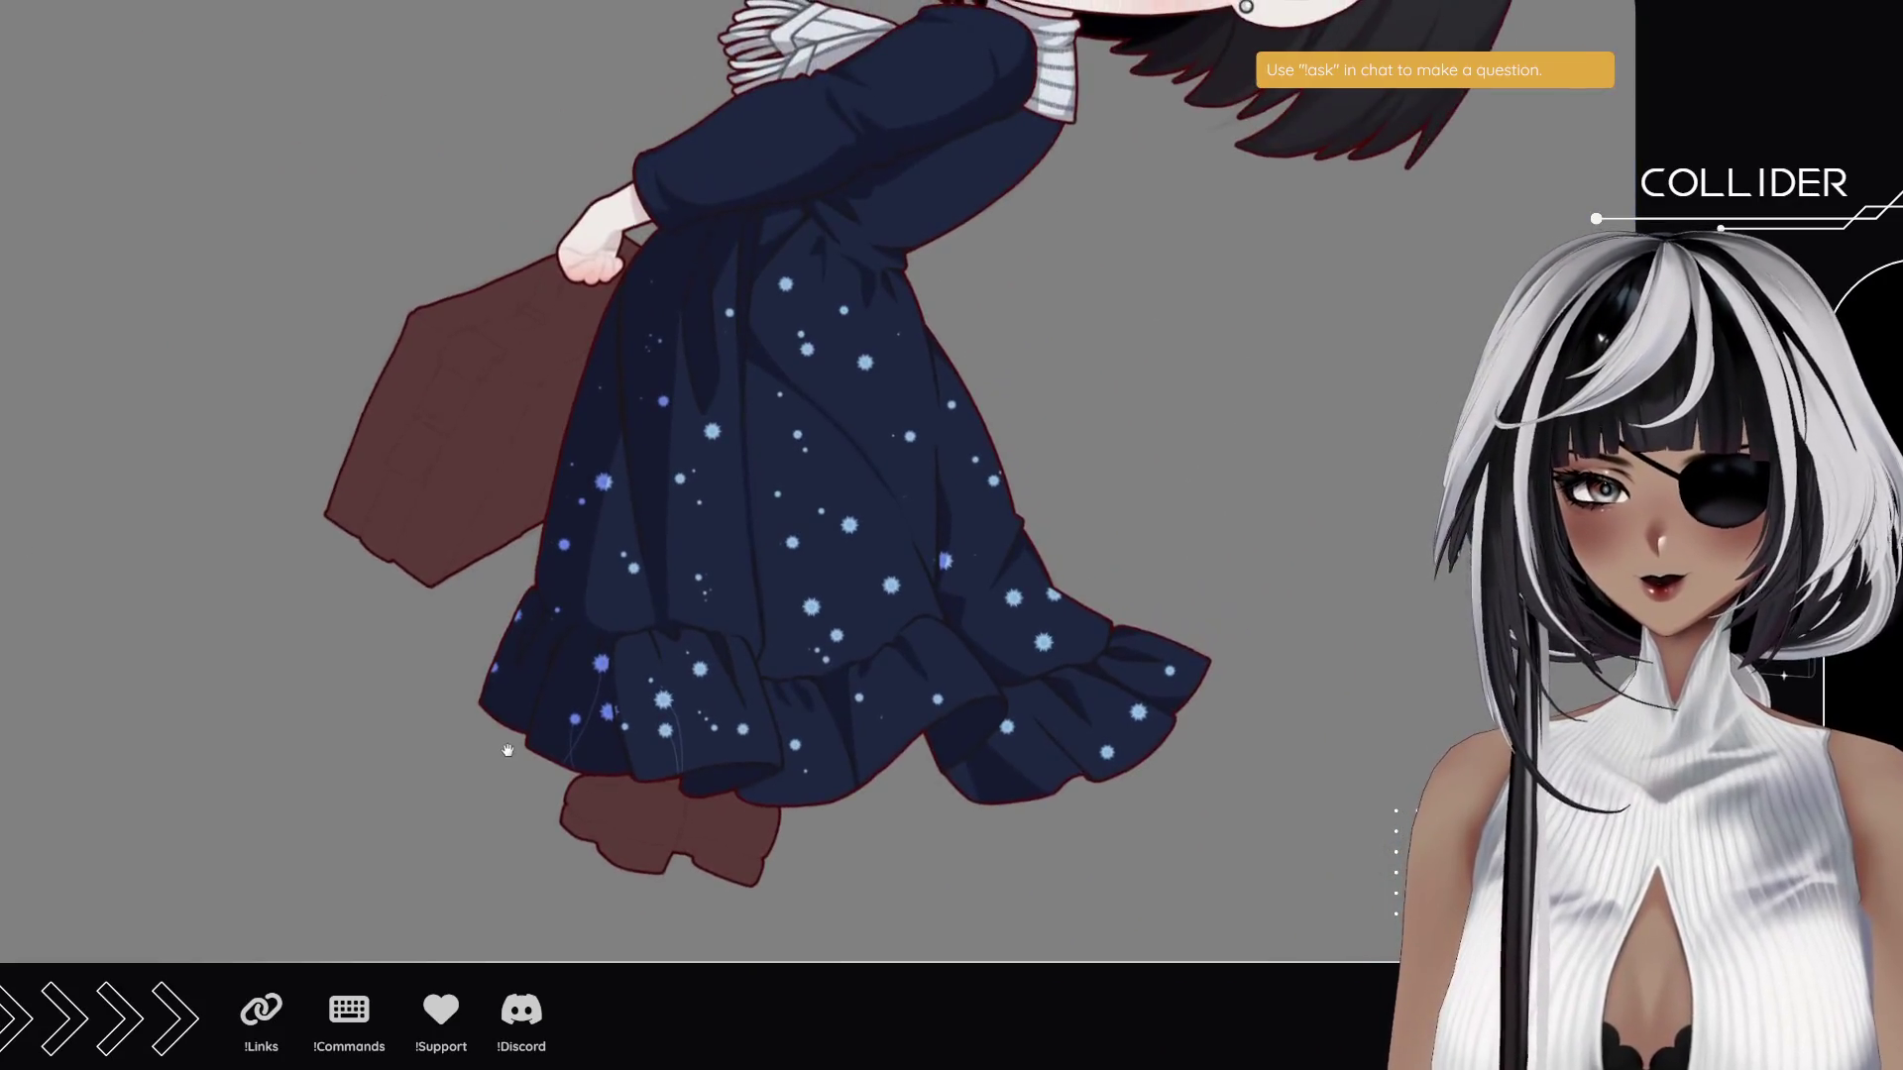
pyautogui.moveTo(519, 745)
pyautogui.mouseDown()
pyautogui.moveTo(340, 680)
pyautogui.moveTo(302, 719)
pyautogui.mouseUp()
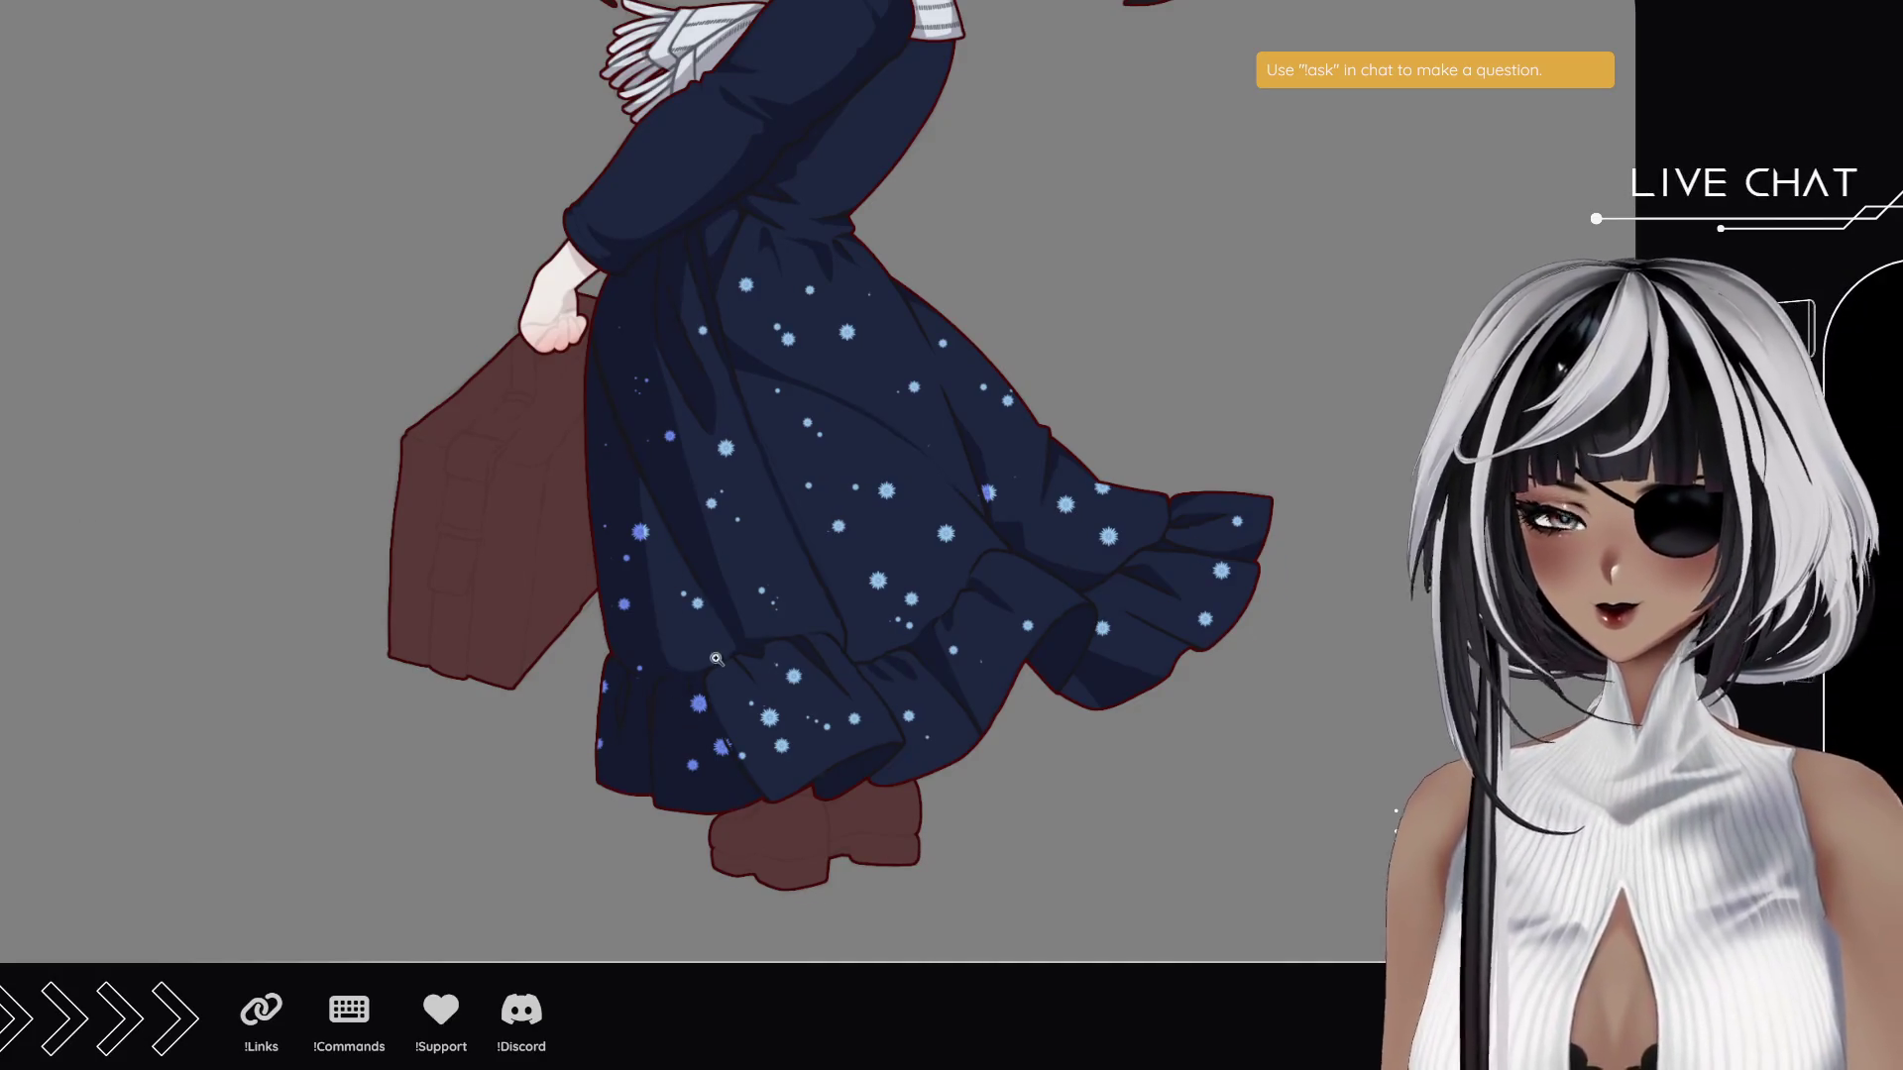
pyautogui.scroll(5, 717, 660)
pyautogui.scroll(4, 475, 393)
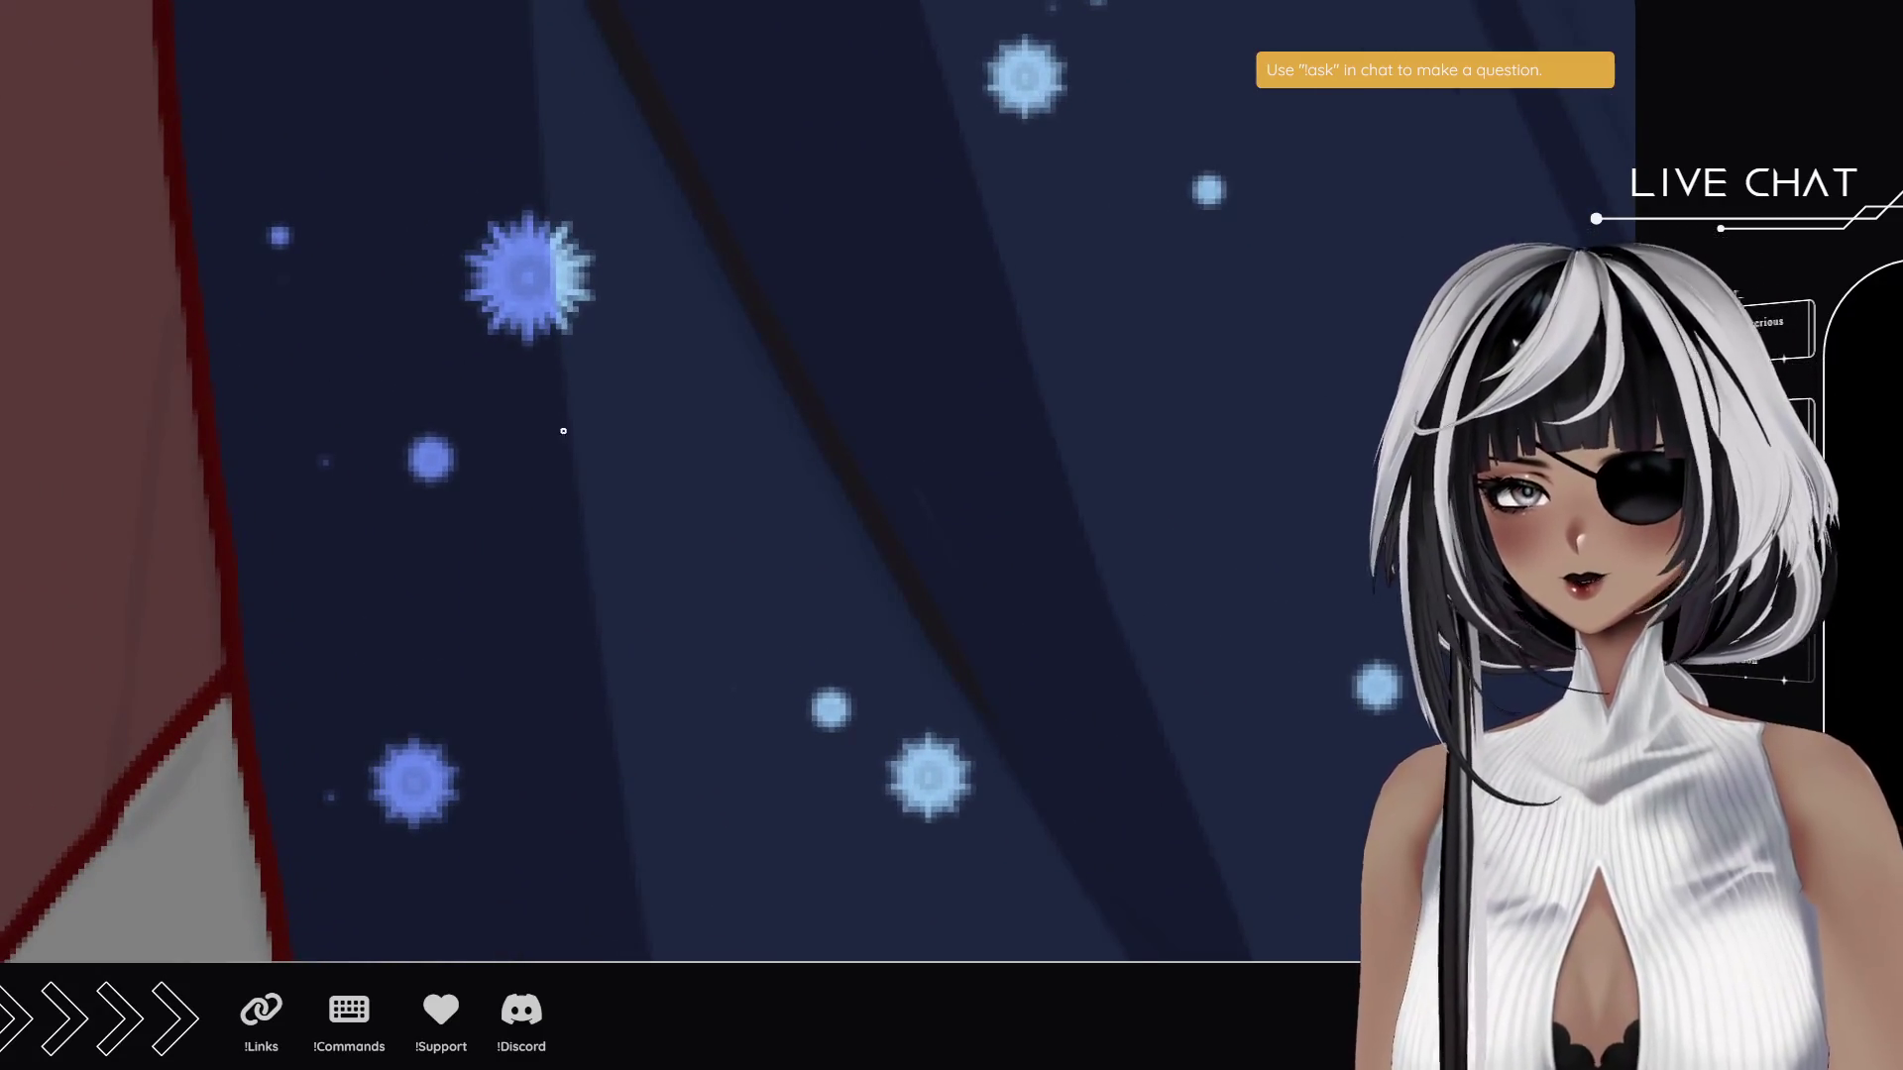
pyautogui.moveTo(557, 335); pyautogui.dragTo(548, 593)
pyautogui.moveTo(609, 485)
pyautogui.mouseDown()
pyautogui.moveTo(551, 587)
pyautogui.moveTo(676, 448)
pyautogui.mouseUp()
pyautogui.hotkey('ctrl', 'z')
pyautogui.moveTo(595, 522)
pyautogui.mouseDown()
pyautogui.moveTo(678, 447)
pyautogui.moveTo(619, 397)
pyautogui.moveTo(611, 867)
pyautogui.mouseUp()
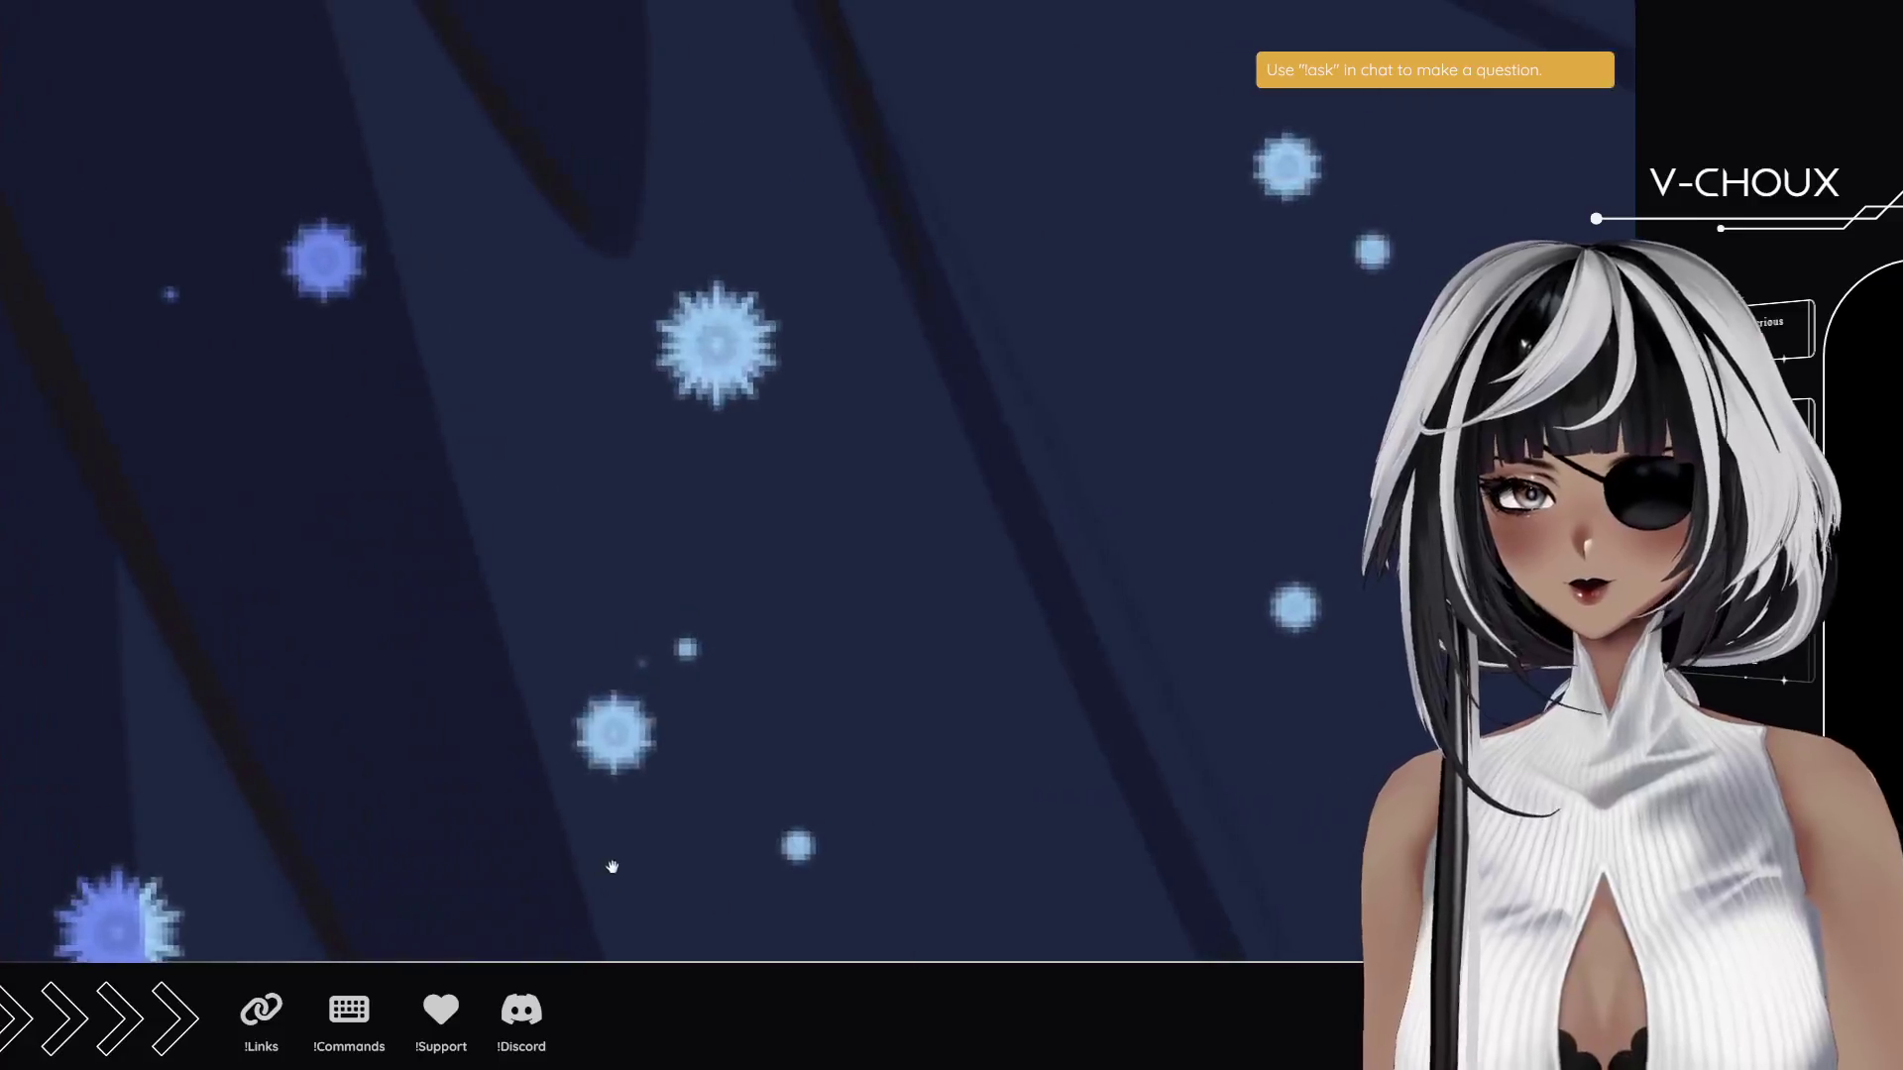
# - Draw two more curved stems with leaf outlines and a thin side branch
pyautogui.moveTo(738, 401); pyautogui.dragTo(852, 560)
pyautogui.moveTo(814, 453)
pyautogui.mouseDown()
pyautogui.moveTo(829, 539)
pyautogui.moveTo(823, 439)
pyautogui.mouseUp()
pyautogui.moveTo(793, 501)
pyautogui.mouseDown()
pyautogui.moveTo(701, 478)
pyautogui.moveTo(748, 487)
pyautogui.mouseUp()
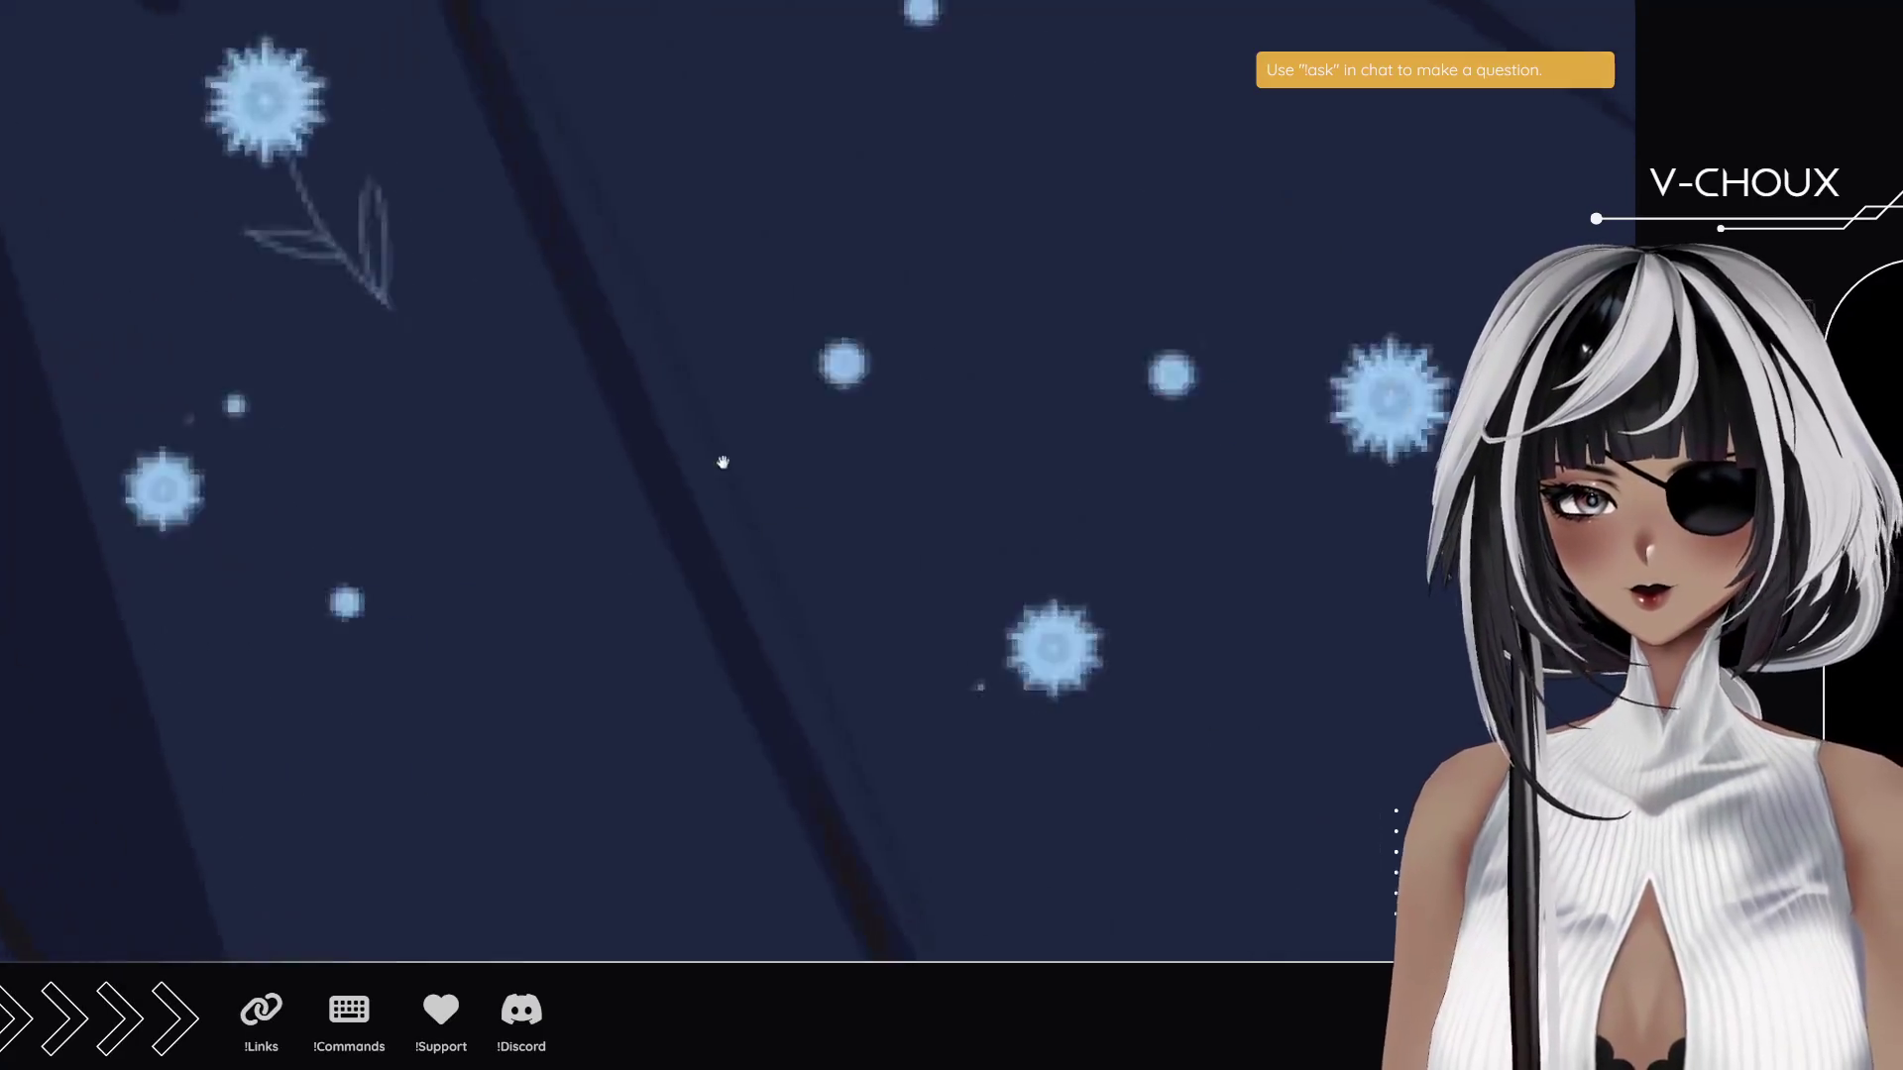
pyautogui.moveTo(939, 276); pyautogui.dragTo(1003, 525)
pyautogui.moveTo(1006, 461); pyautogui.dragTo(1051, 358)
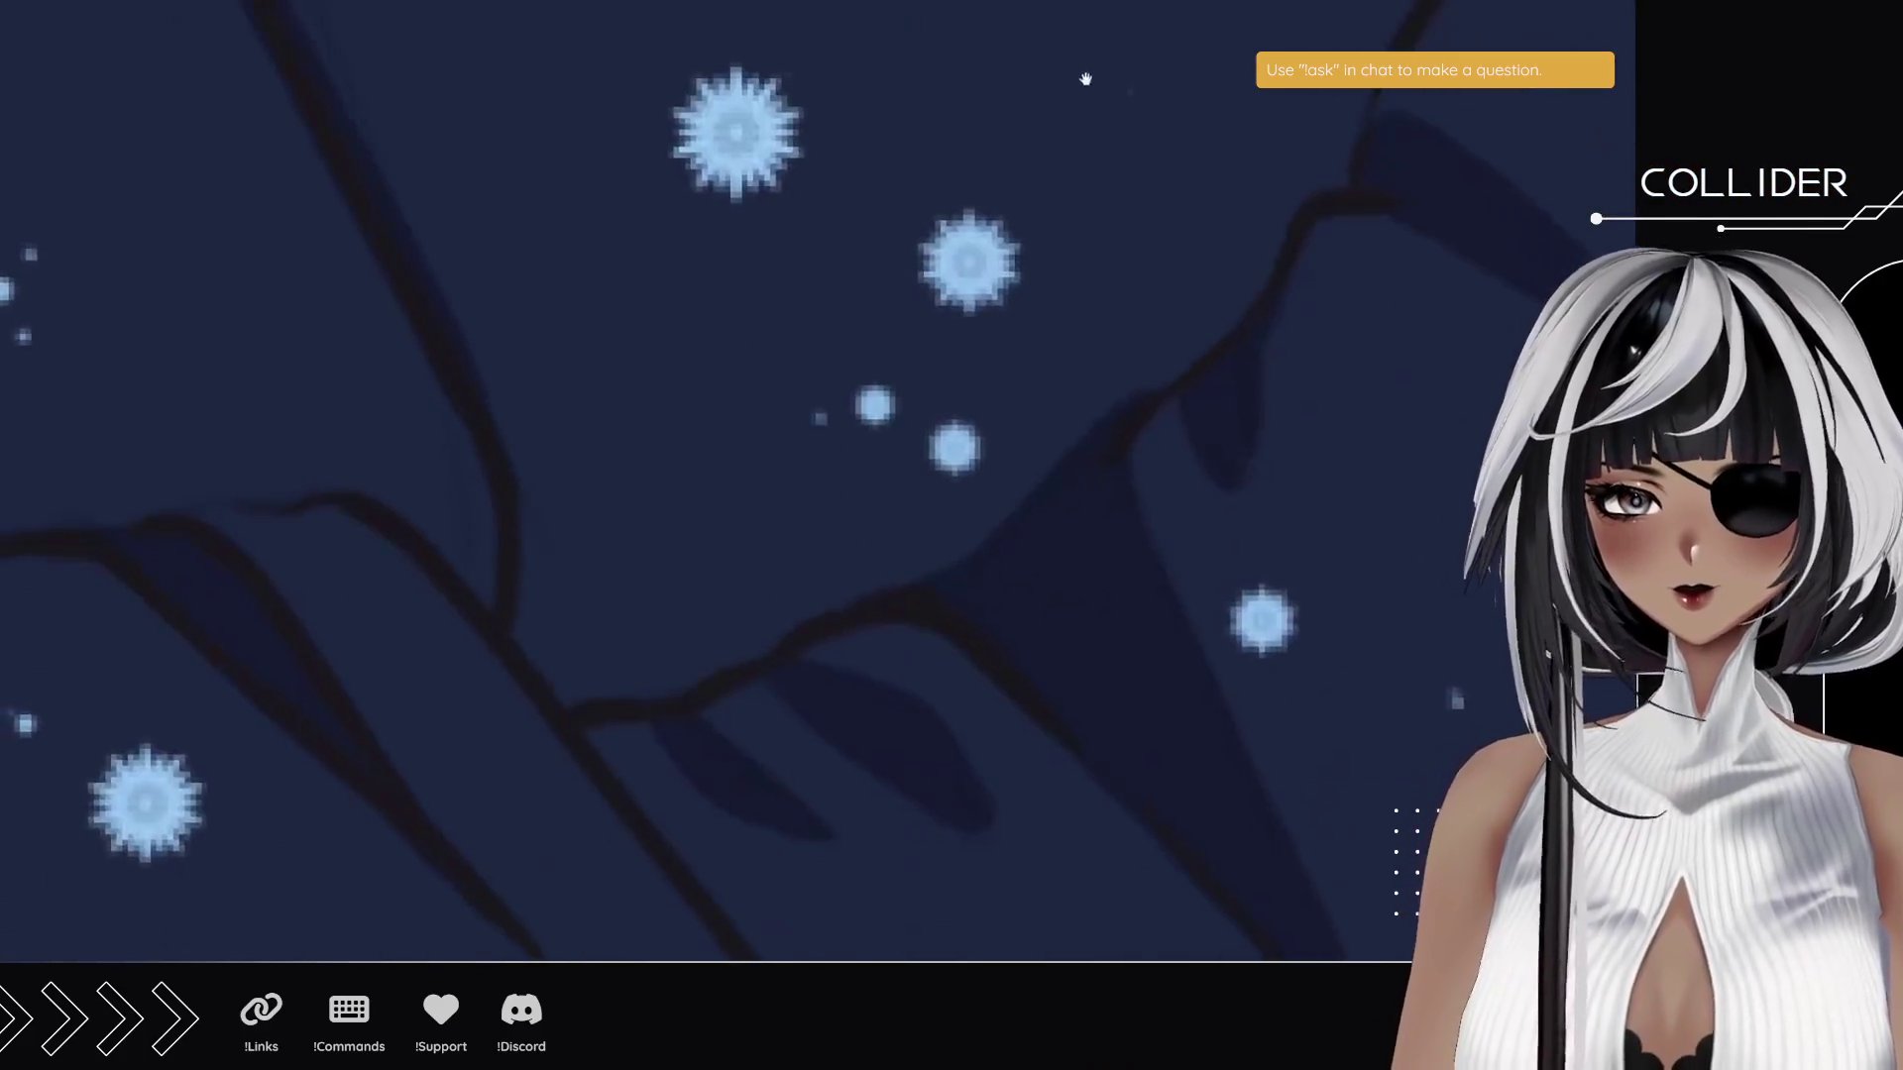
# - Redraw a curved stem under another star flower and close its leaf shape
pyautogui.moveTo(543, 496); pyautogui.dragTo(783, 658)
pyautogui.hotkey('ctrl', 'z')
pyautogui.moveTo(559, 505)
pyautogui.mouseDown()
pyautogui.moveTo(768, 660)
pyautogui.moveTo(548, 636)
pyautogui.mouseUp()
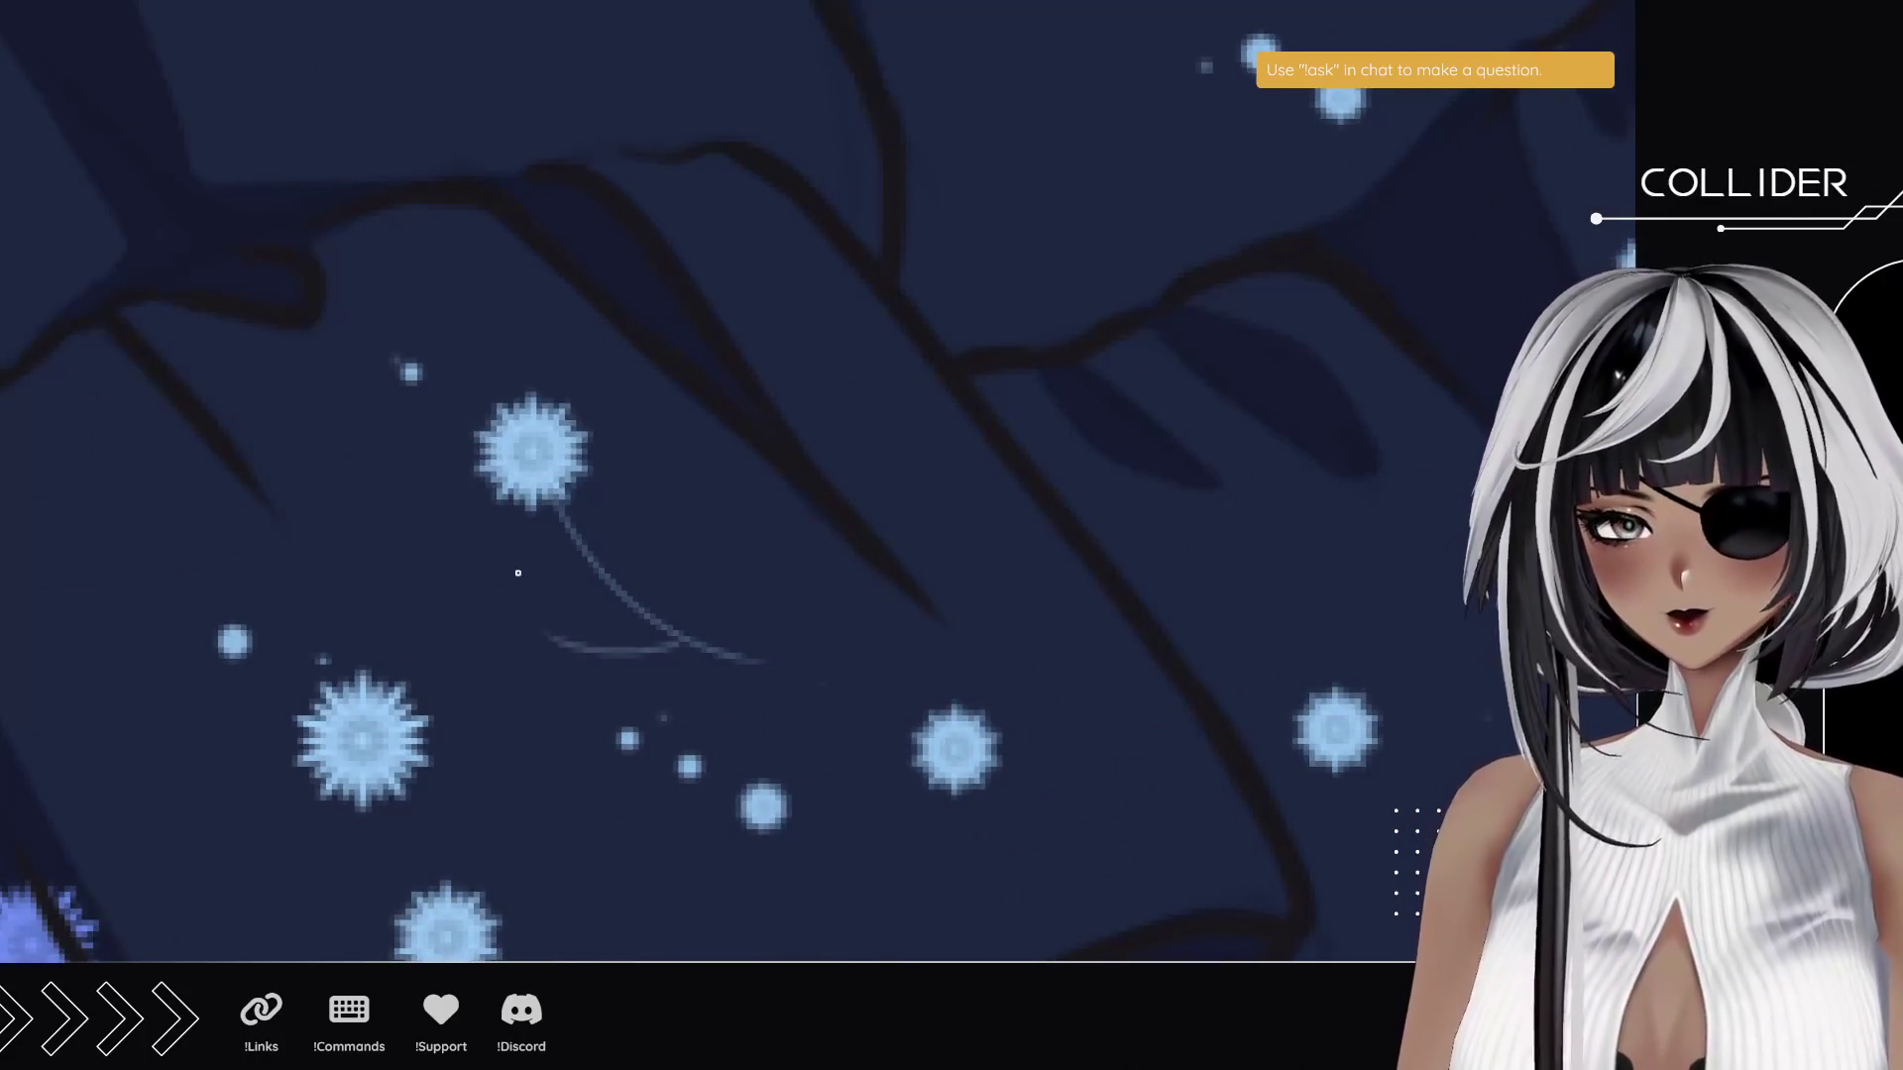
pyautogui.moveTo(671, 633); pyautogui.dragTo(515, 622)
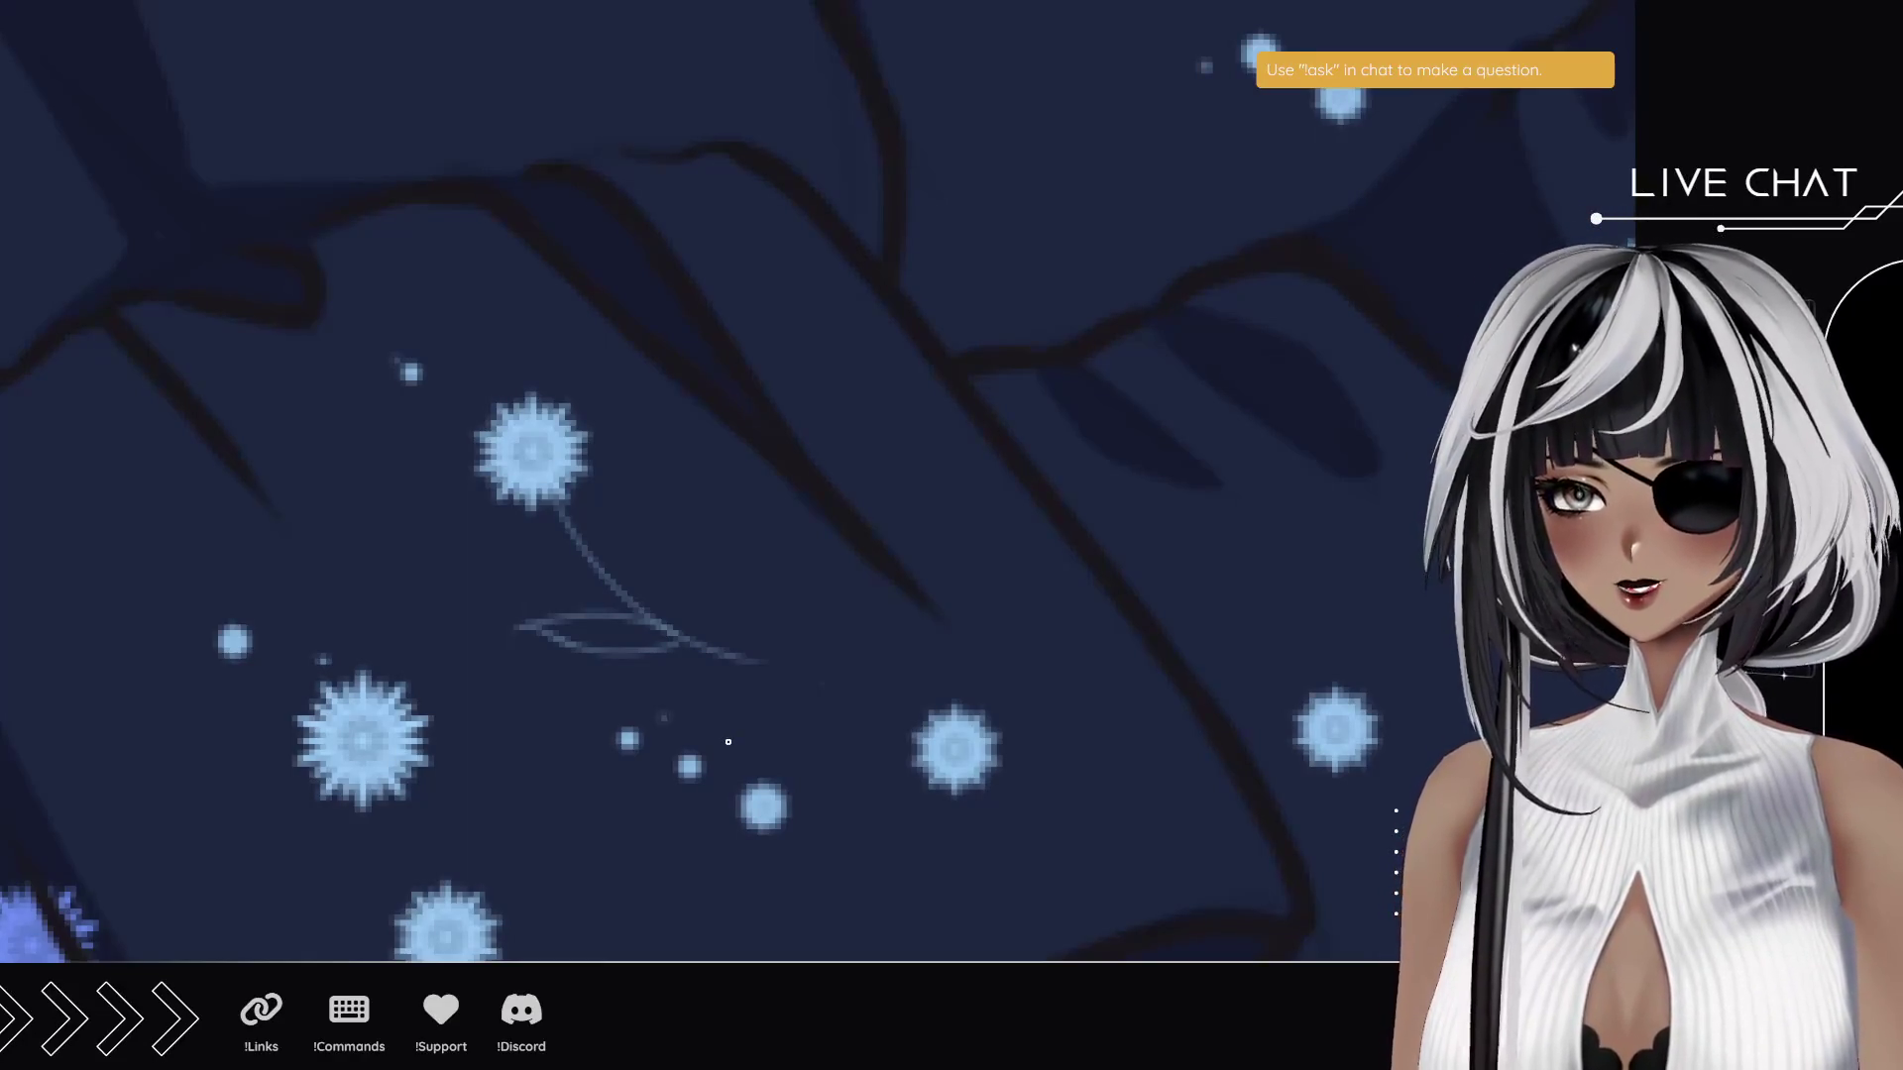
pyautogui.moveTo(634, 548)
pyautogui.mouseDown()
pyautogui.moveTo(718, 546)
pyautogui.moveTo(688, 618)
pyautogui.moveTo(523, 791)
pyautogui.mouseUp()
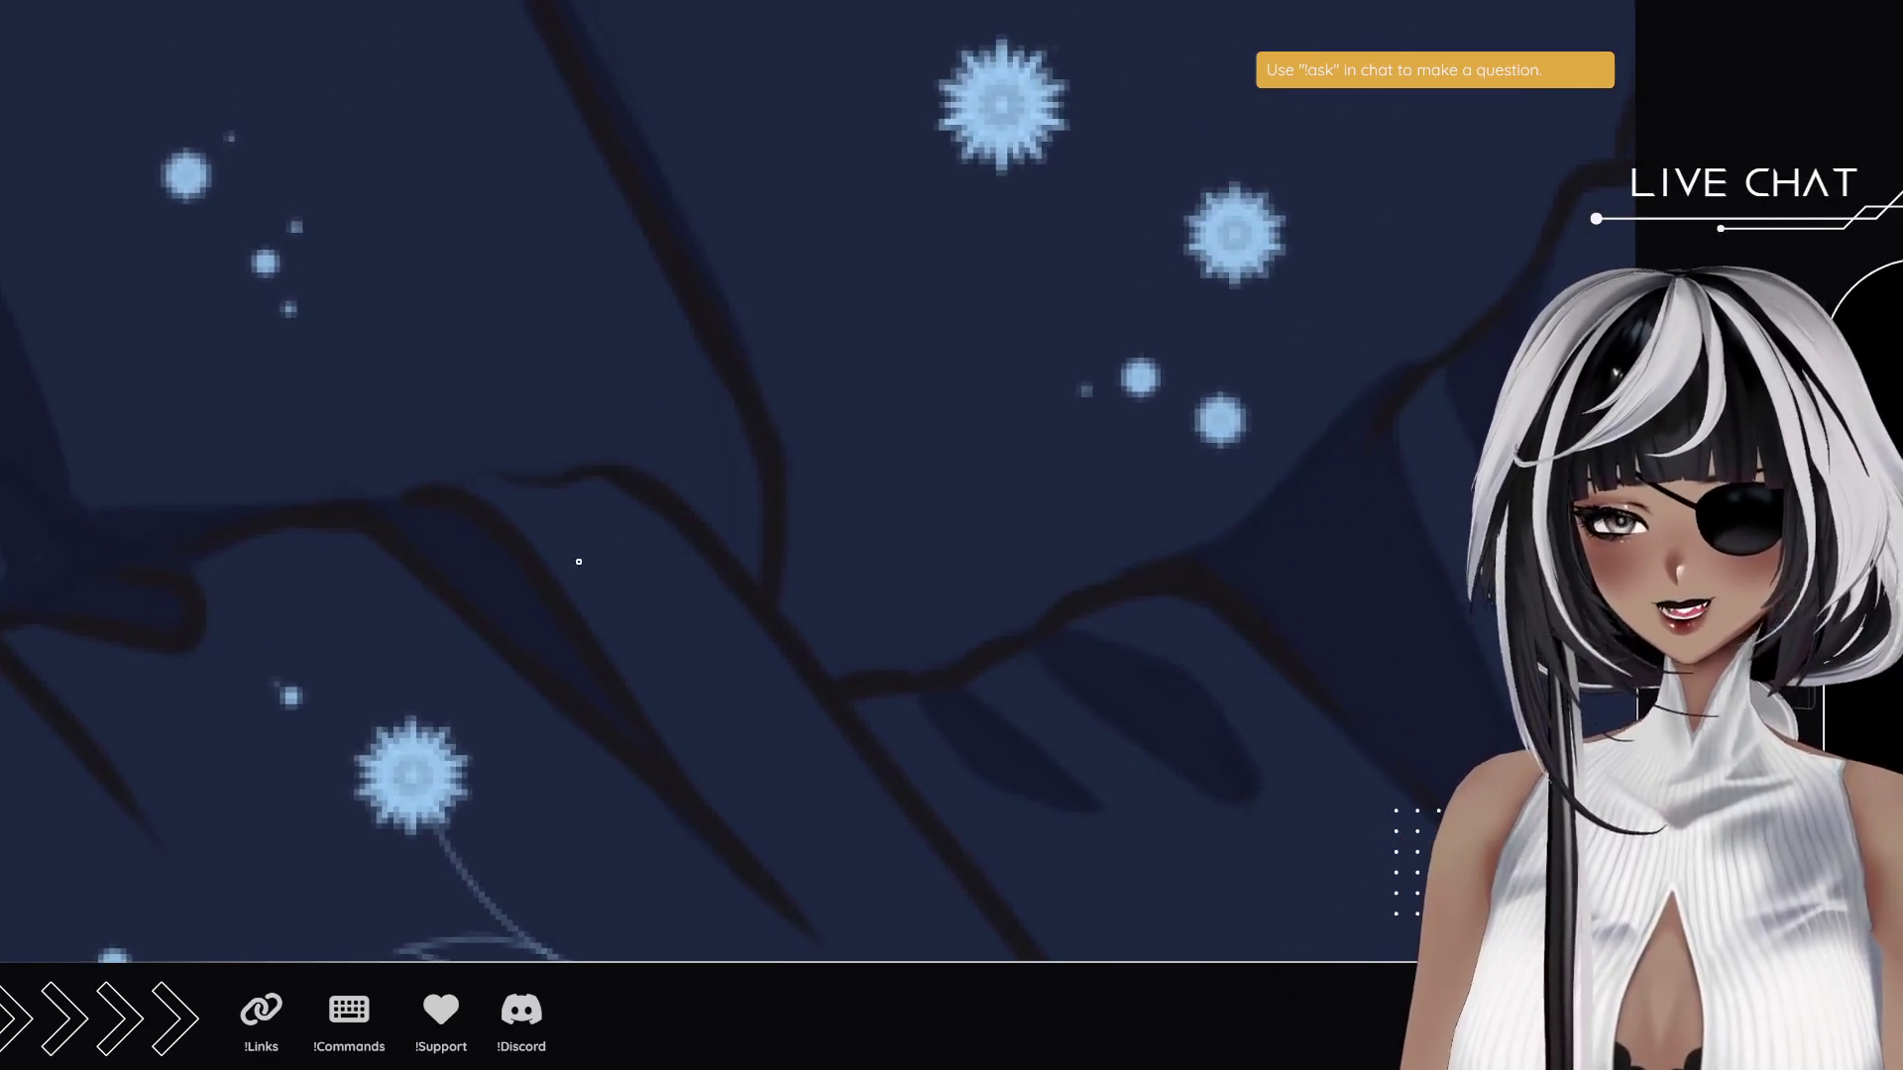
pyautogui.scroll(-5, 795, 397)
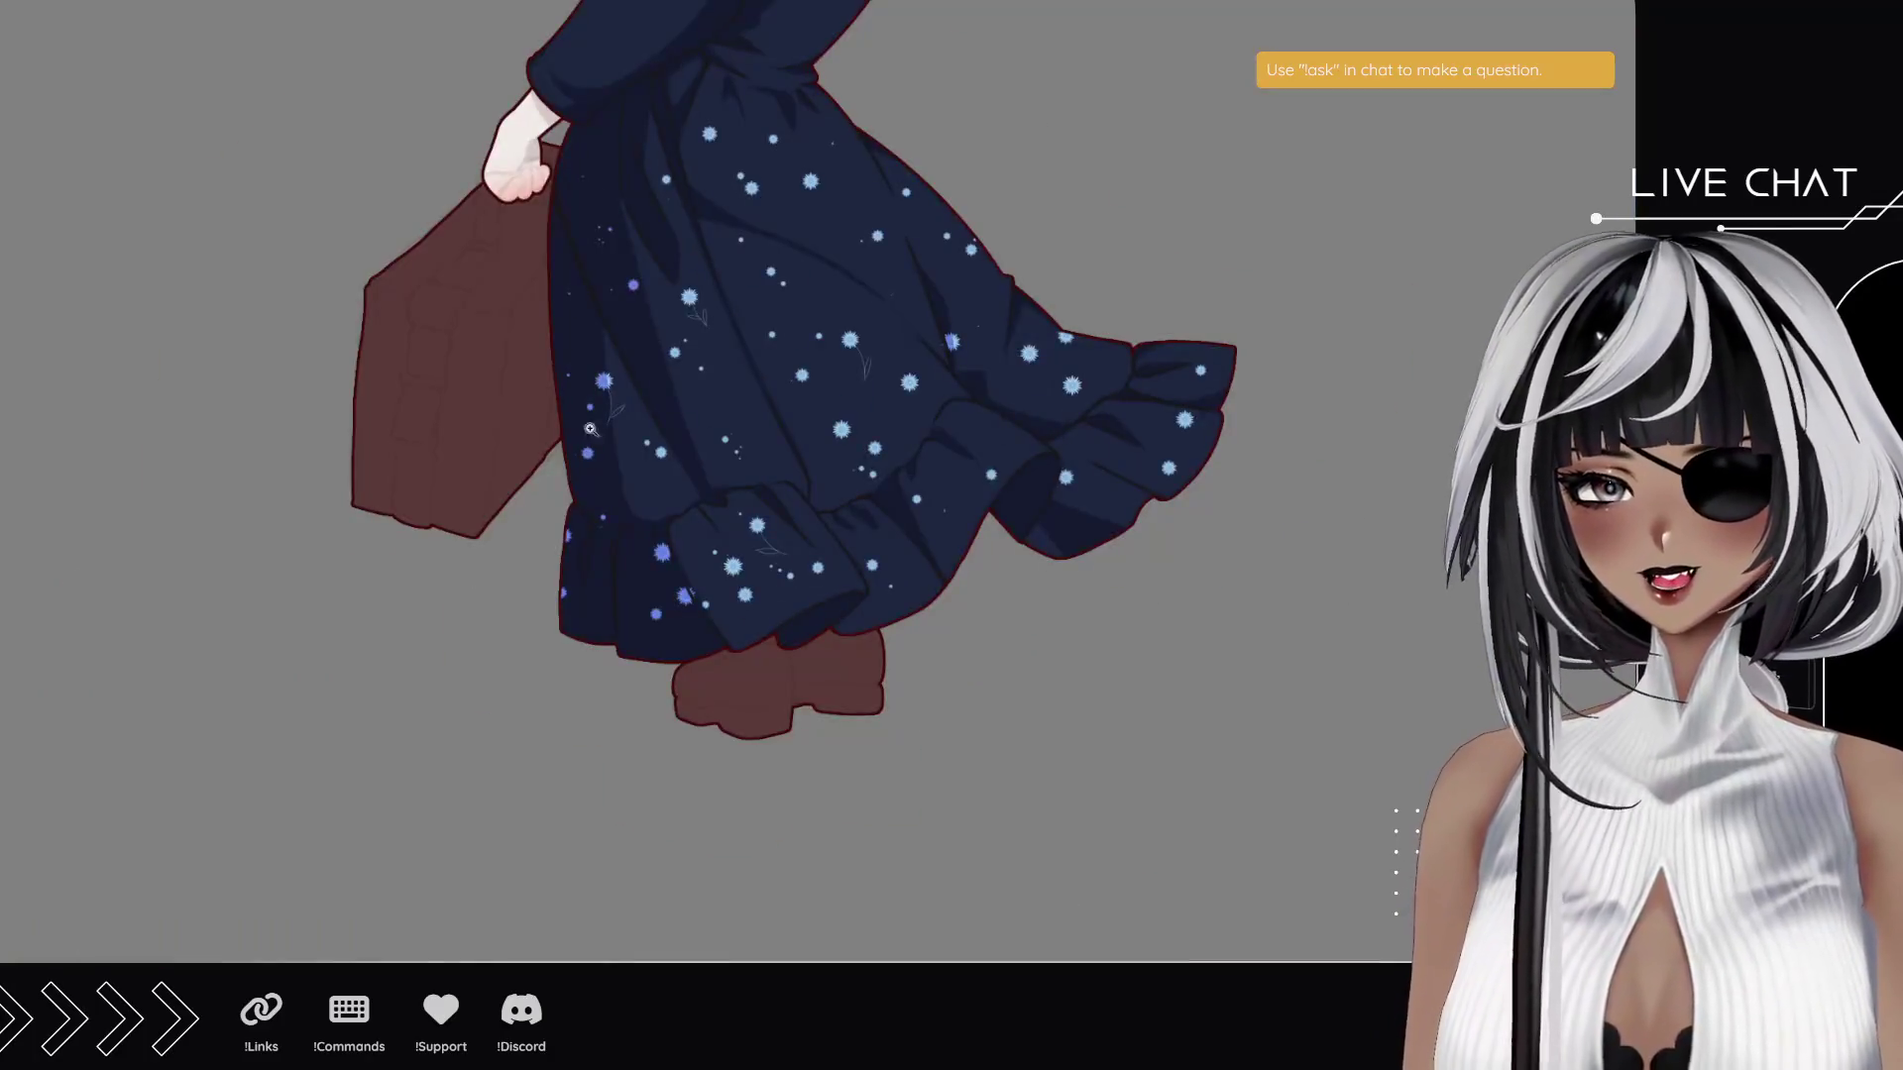
# - Draw a branched stem under a flower in another skirt cluster
pyautogui.scroll(-2, 795, 397)
pyautogui.scroll(2, 712, 372)
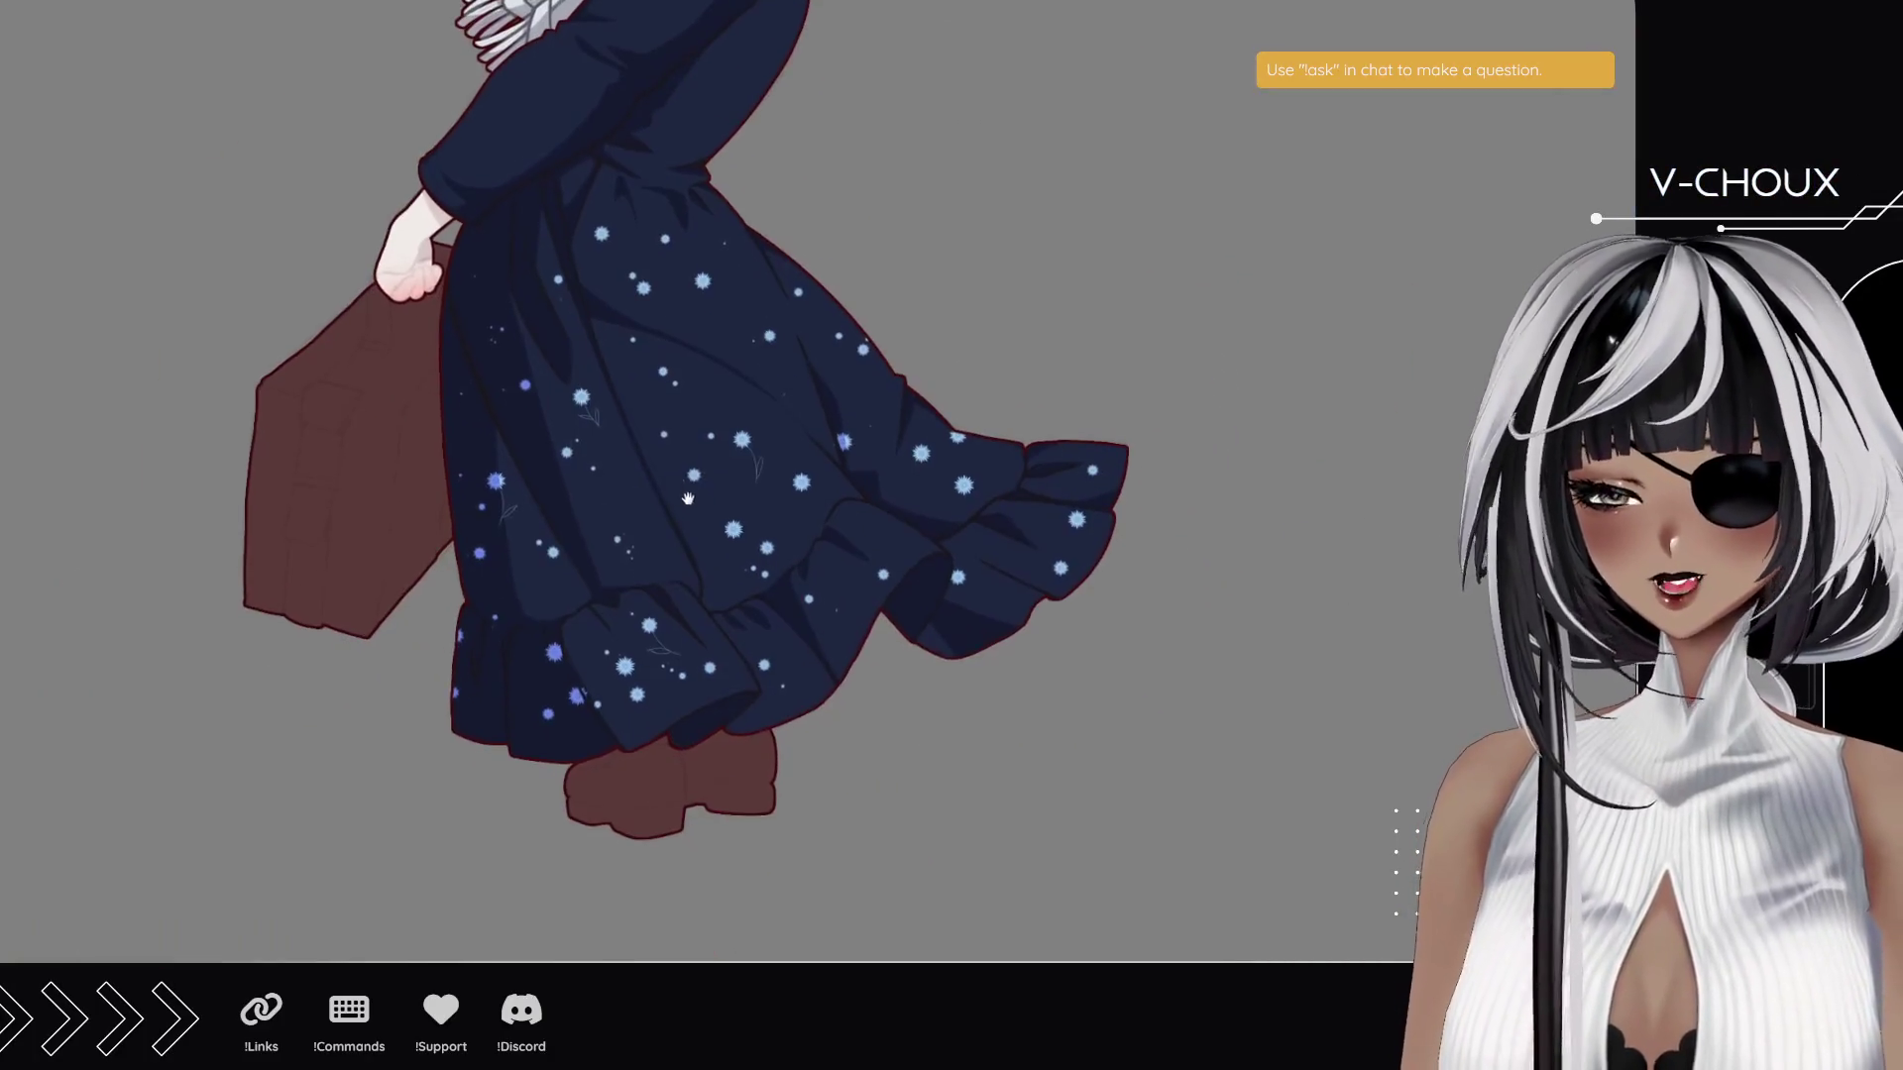
pyautogui.scroll(3, 712, 373)
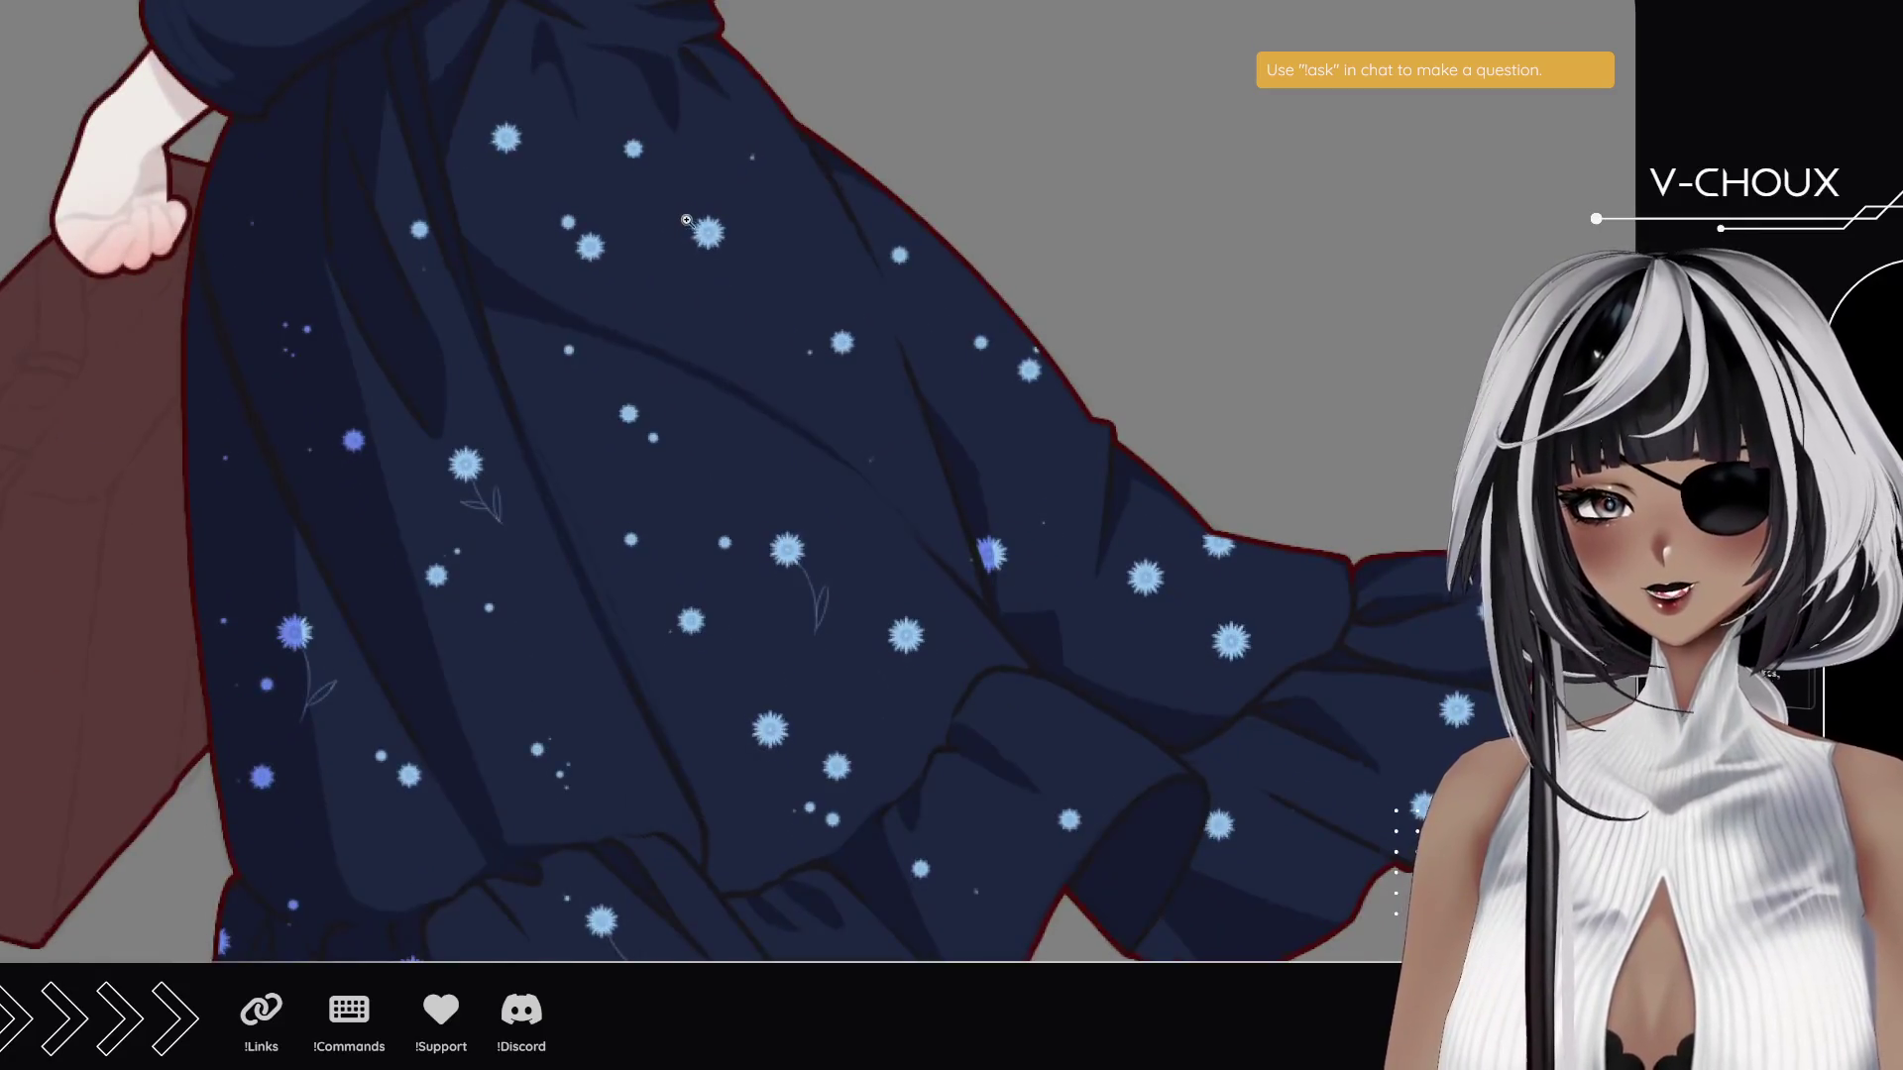
pyautogui.moveTo(538, 247); pyautogui.dragTo(764, 514)
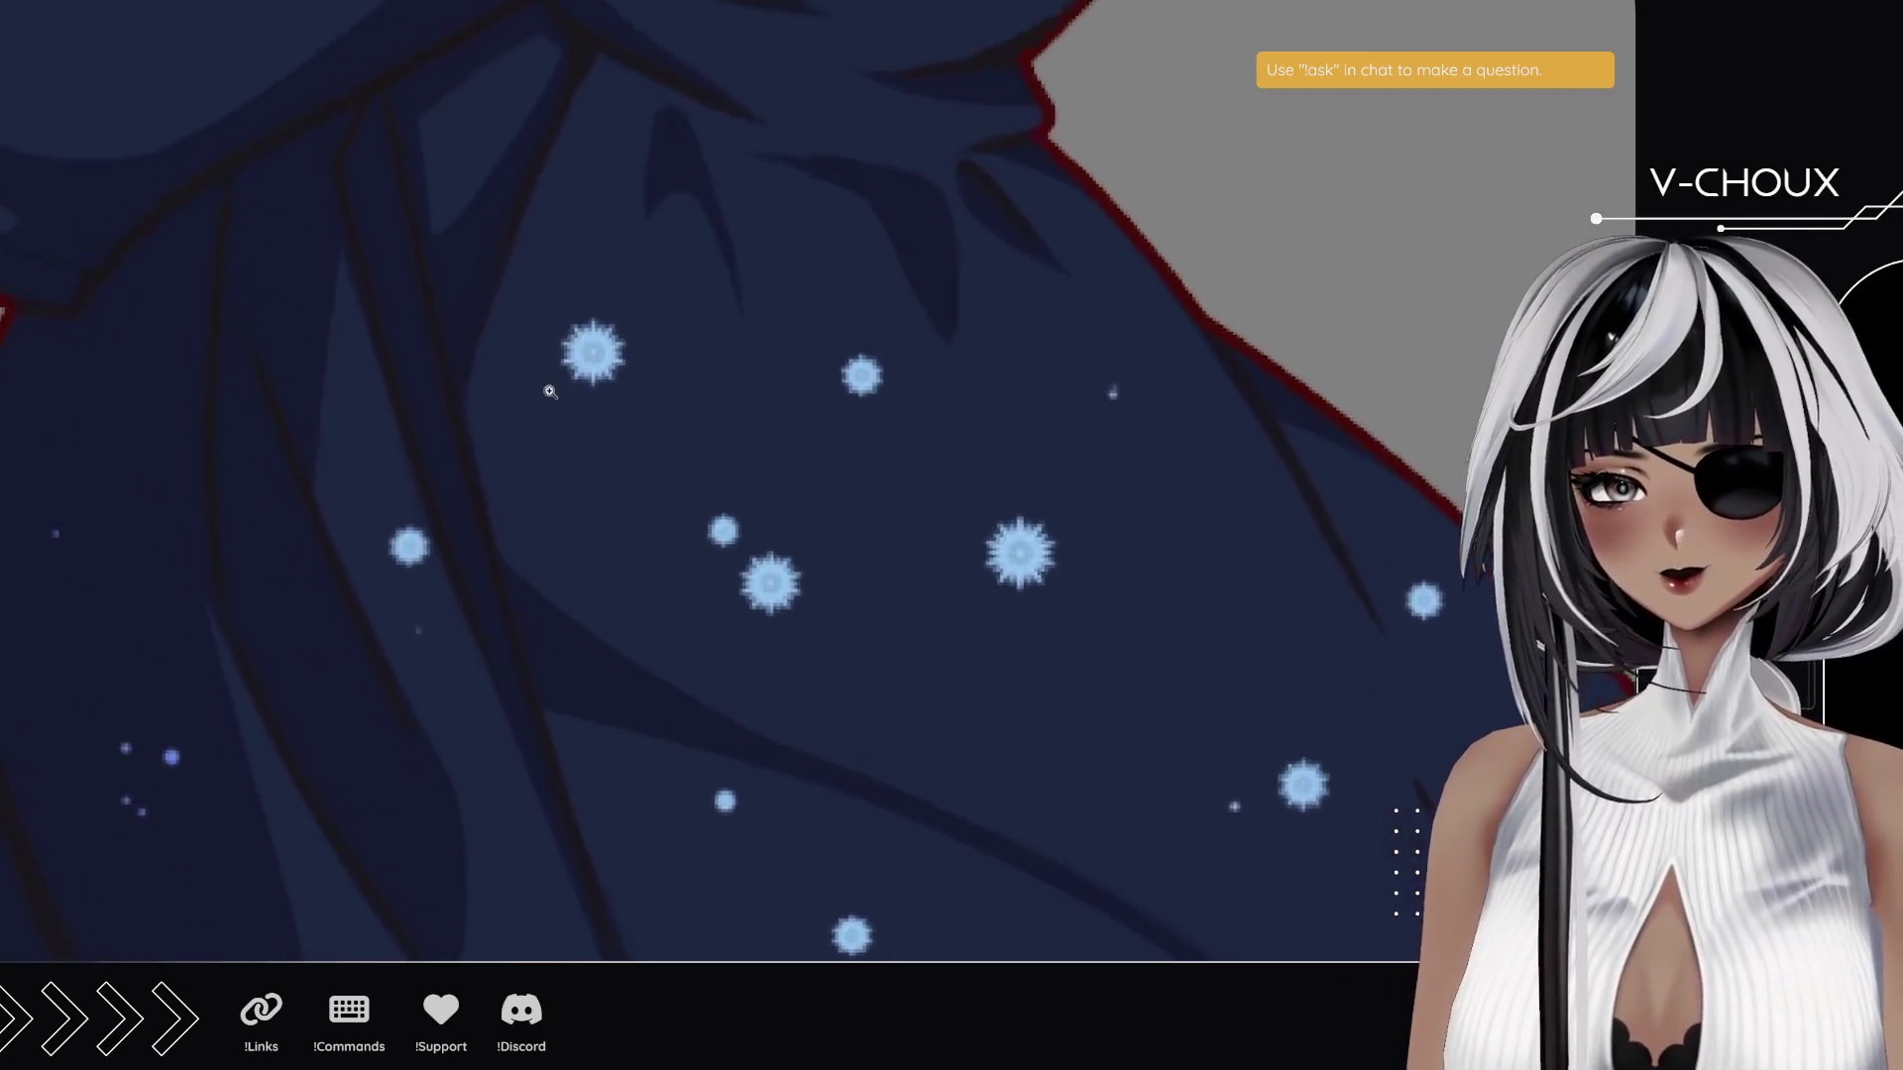
pyautogui.scroll(1, 764, 514)
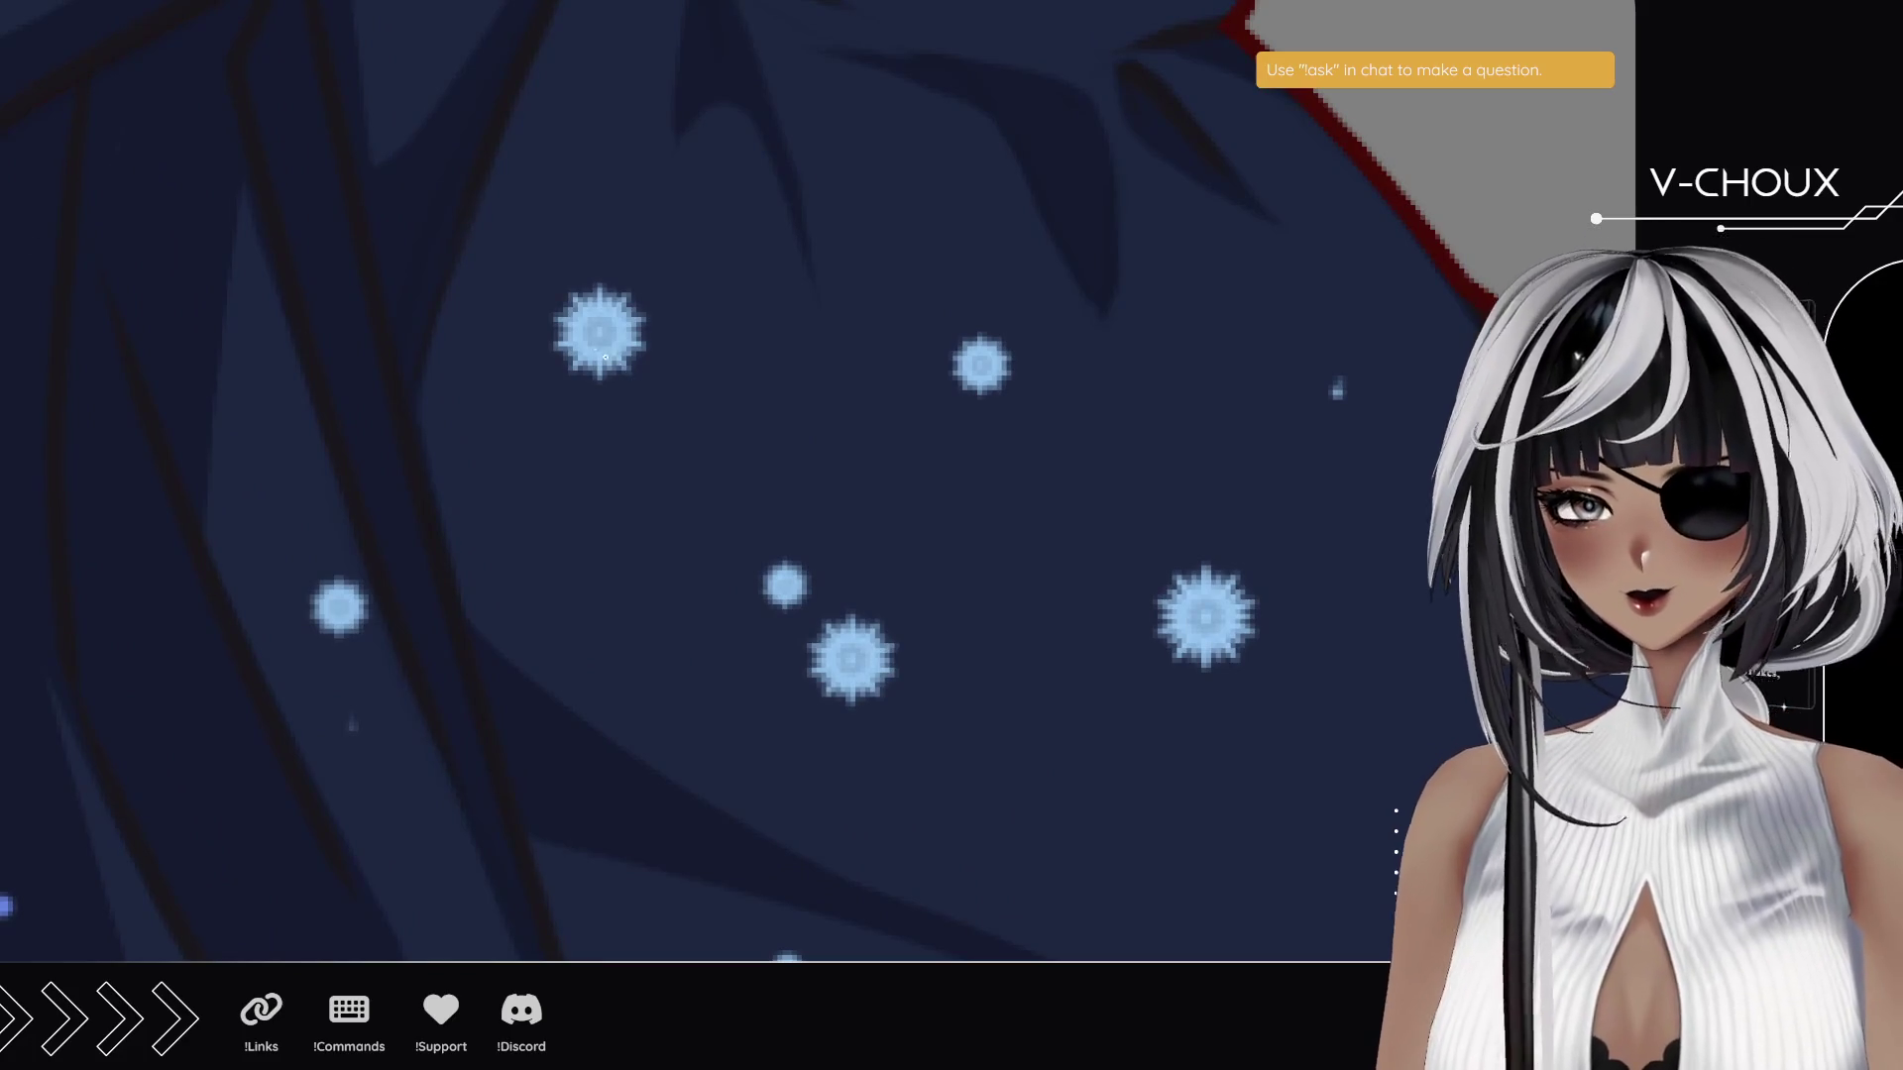
pyautogui.moveTo(604, 357); pyautogui.dragTo(657, 508)
pyautogui.hotkey('ctrl', 'z')
pyautogui.moveTo(607, 369)
pyautogui.mouseDown()
pyautogui.moveTo(657, 585)
pyautogui.moveTo(713, 402)
pyautogui.mouseUp()
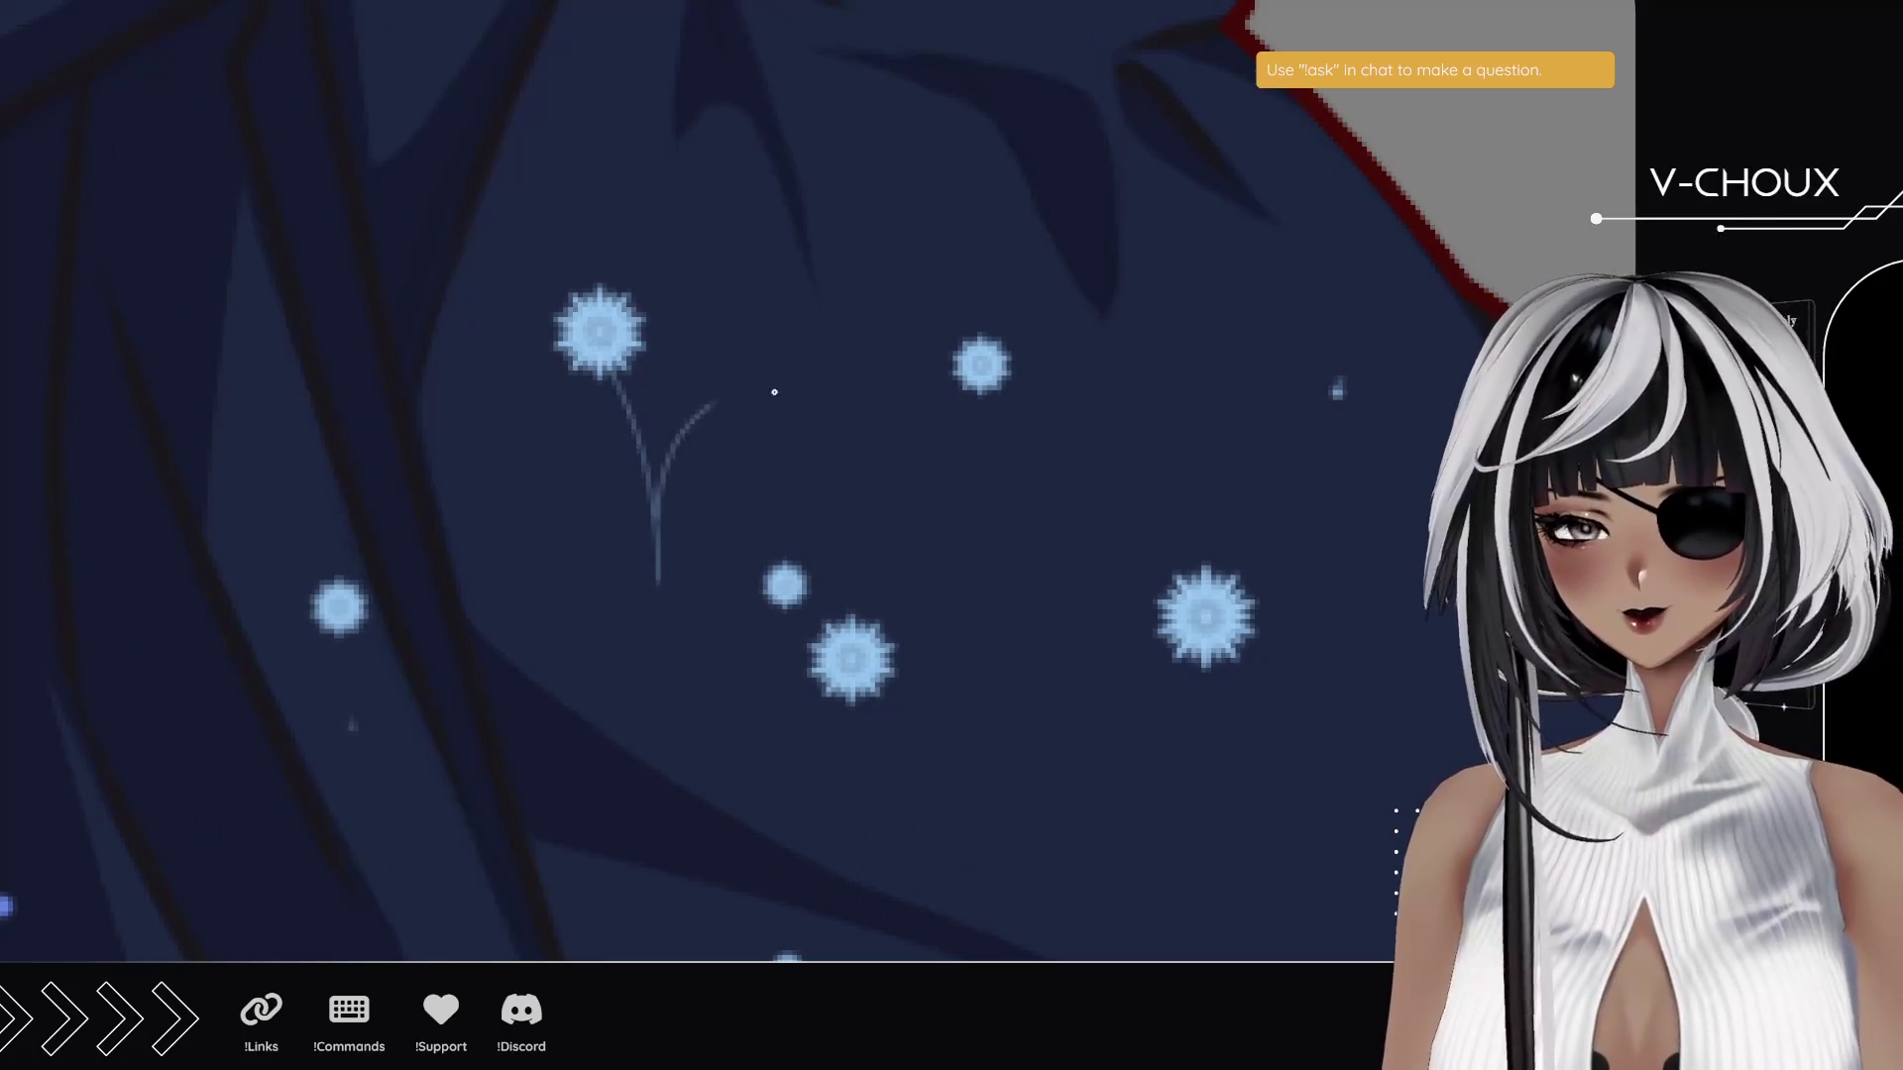
# - Draw a forked stem with leaves on both sides under another skirt flower
pyautogui.moveTo(1121, 634); pyautogui.dragTo(417, 430)
pyautogui.moveTo(924, 703); pyautogui.dragTo(489, 336)
pyautogui.moveTo(895, 342); pyautogui.dragTo(966, 555)
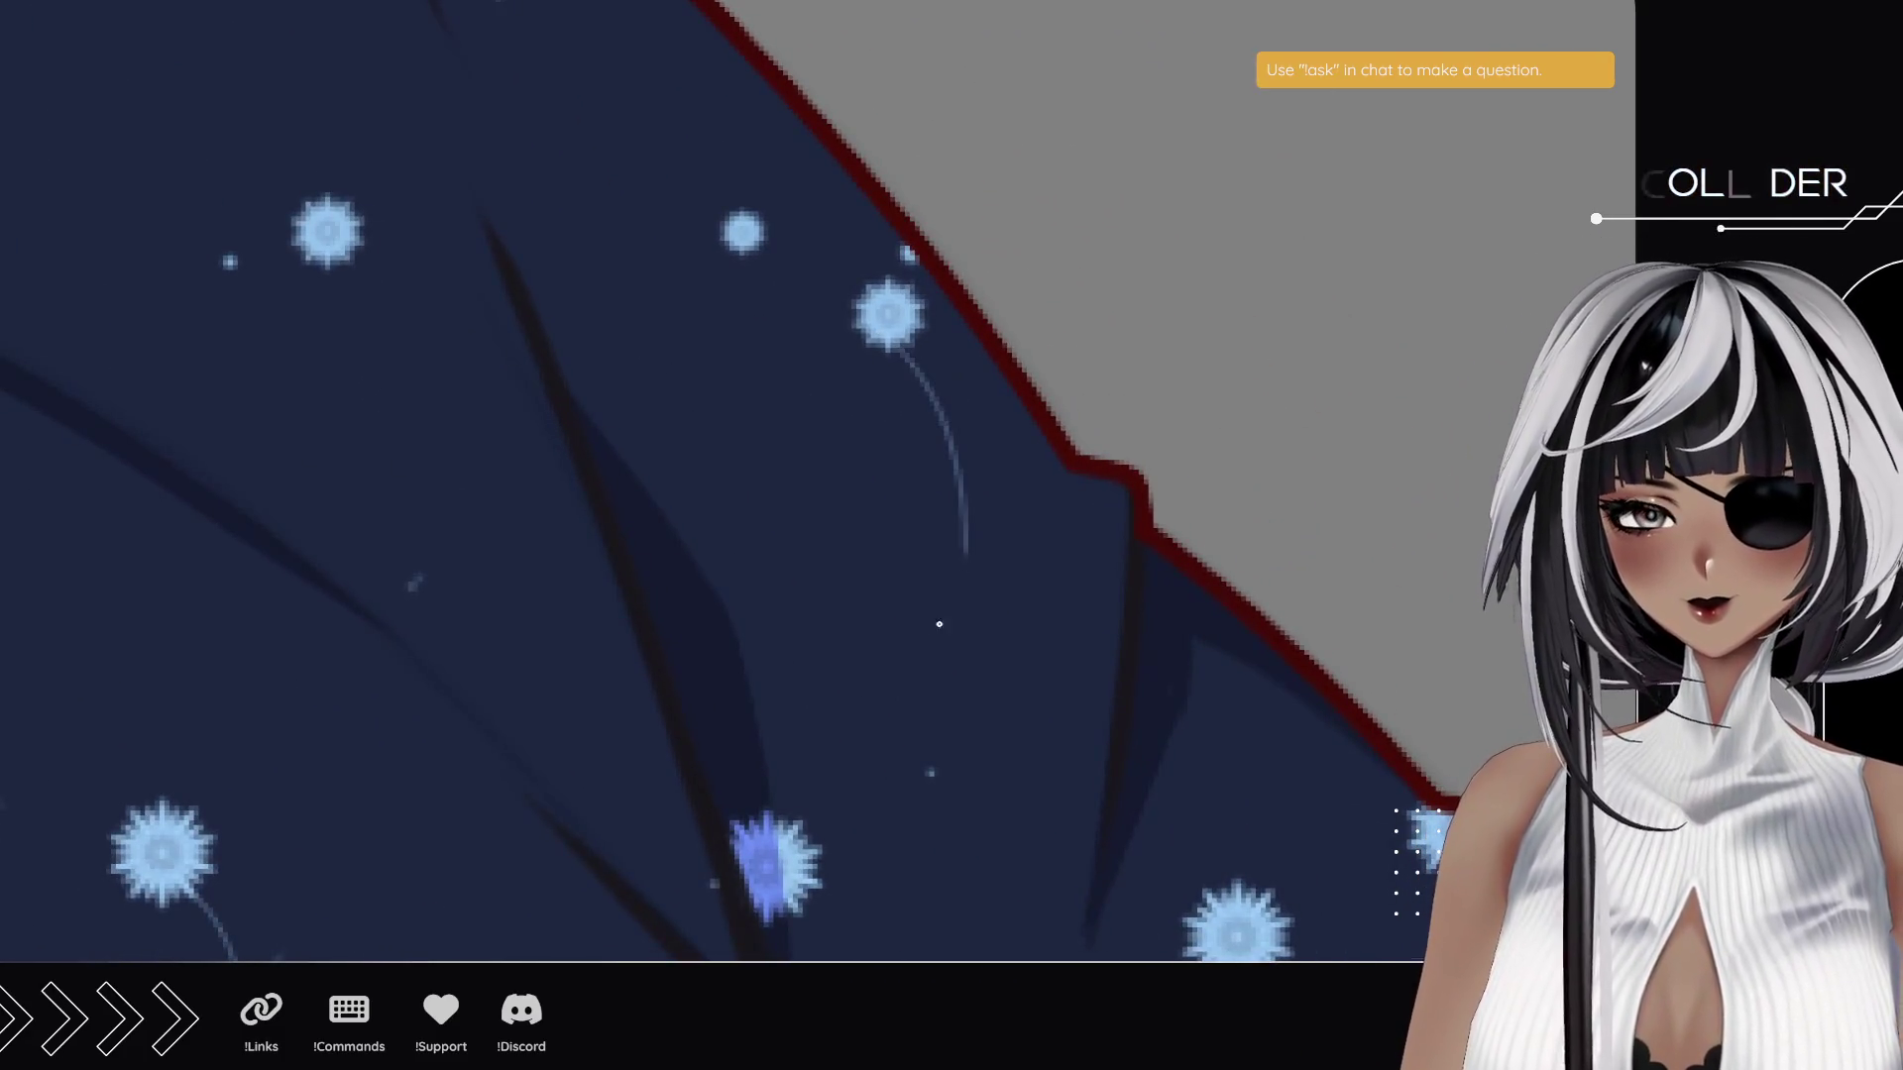
pyautogui.hotkey('ctrl', 'z')
pyautogui.moveTo(900, 349); pyautogui.dragTo(936, 585)
pyautogui.moveTo(935, 466)
pyautogui.mouseDown()
pyautogui.moveTo(966, 362)
pyautogui.moveTo(960, 482)
pyautogui.mouseUp()
pyautogui.moveTo(968, 362); pyautogui.dragTo(963, 417)
pyautogui.moveTo(940, 545); pyautogui.dragTo(868, 451)
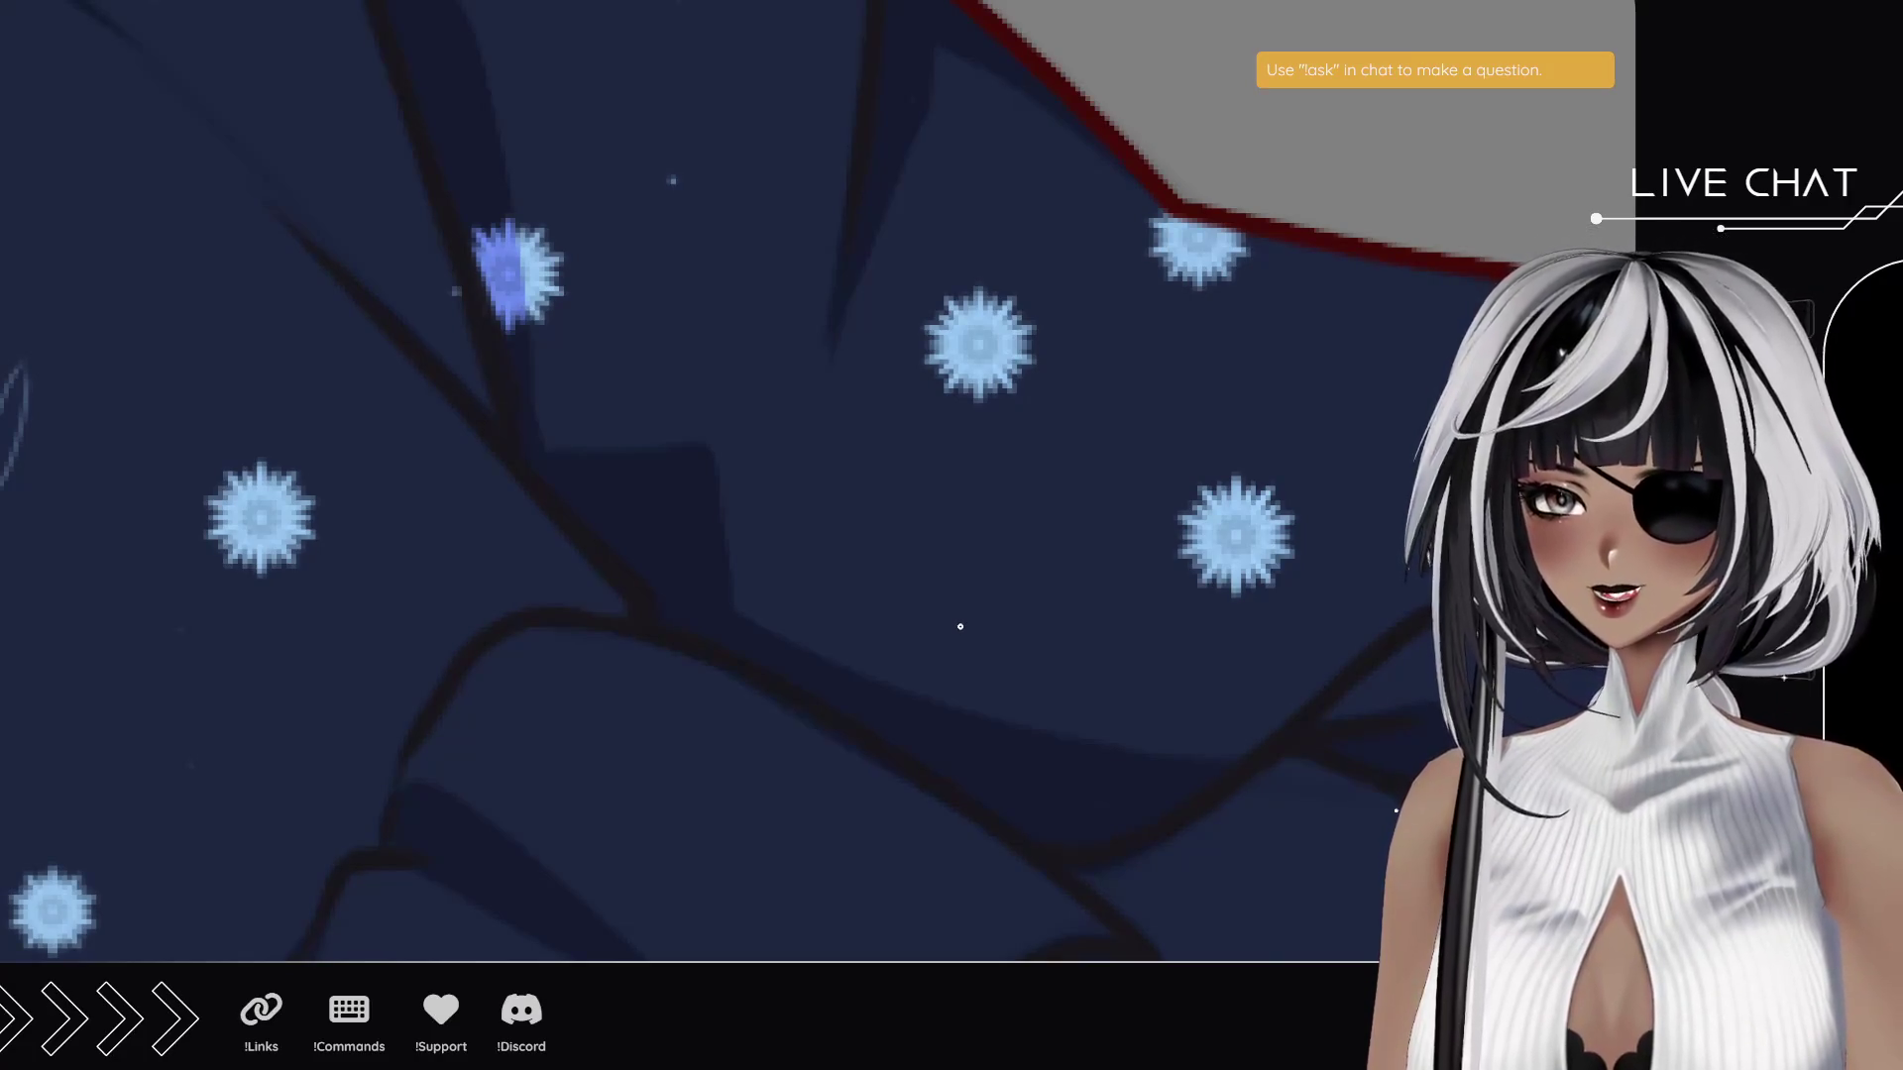
pyautogui.moveTo(944, 586)
pyautogui.mouseDown()
pyautogui.moveTo(704, 466)
pyautogui.moveTo(782, 416)
pyautogui.moveTo(704, 285)
pyautogui.moveTo(731, 486)
pyautogui.mouseUp()
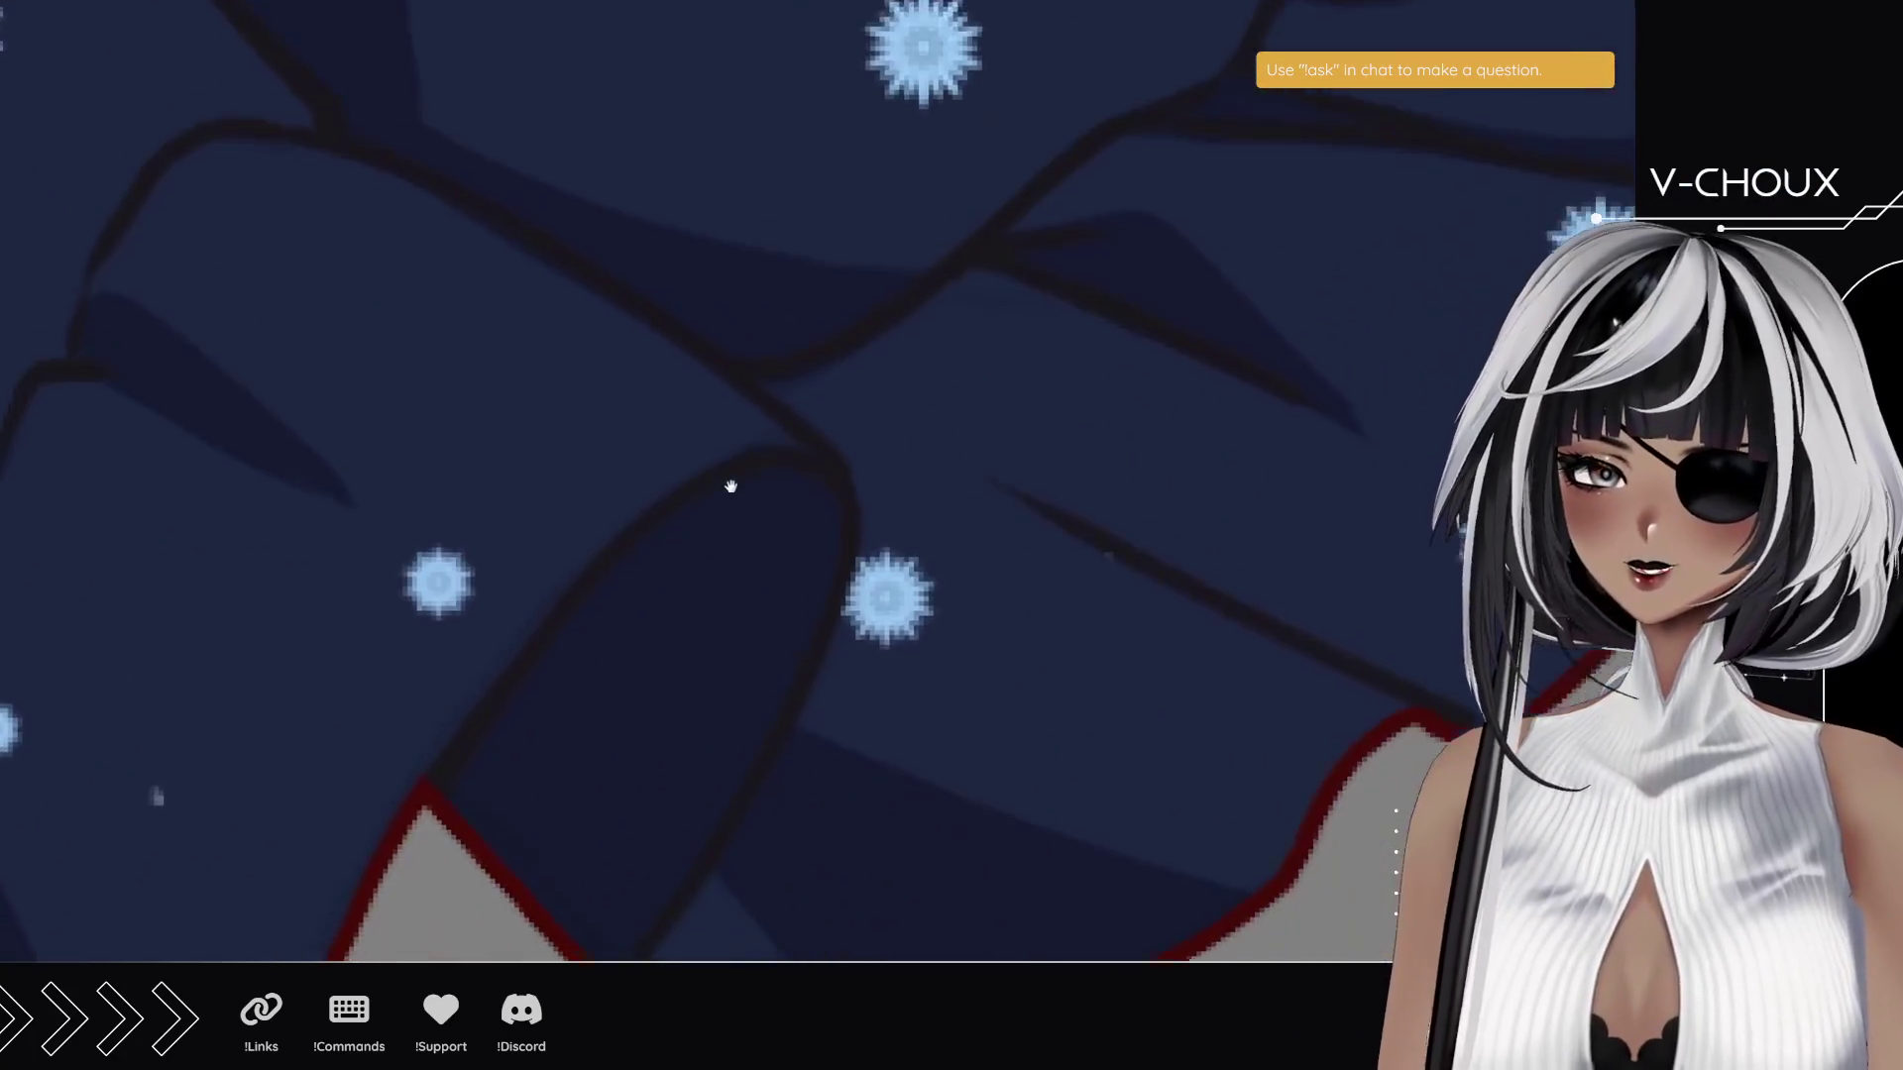
pyautogui.scroll(-1, 571, 522)
pyautogui.scroll(-5, 461, 586)
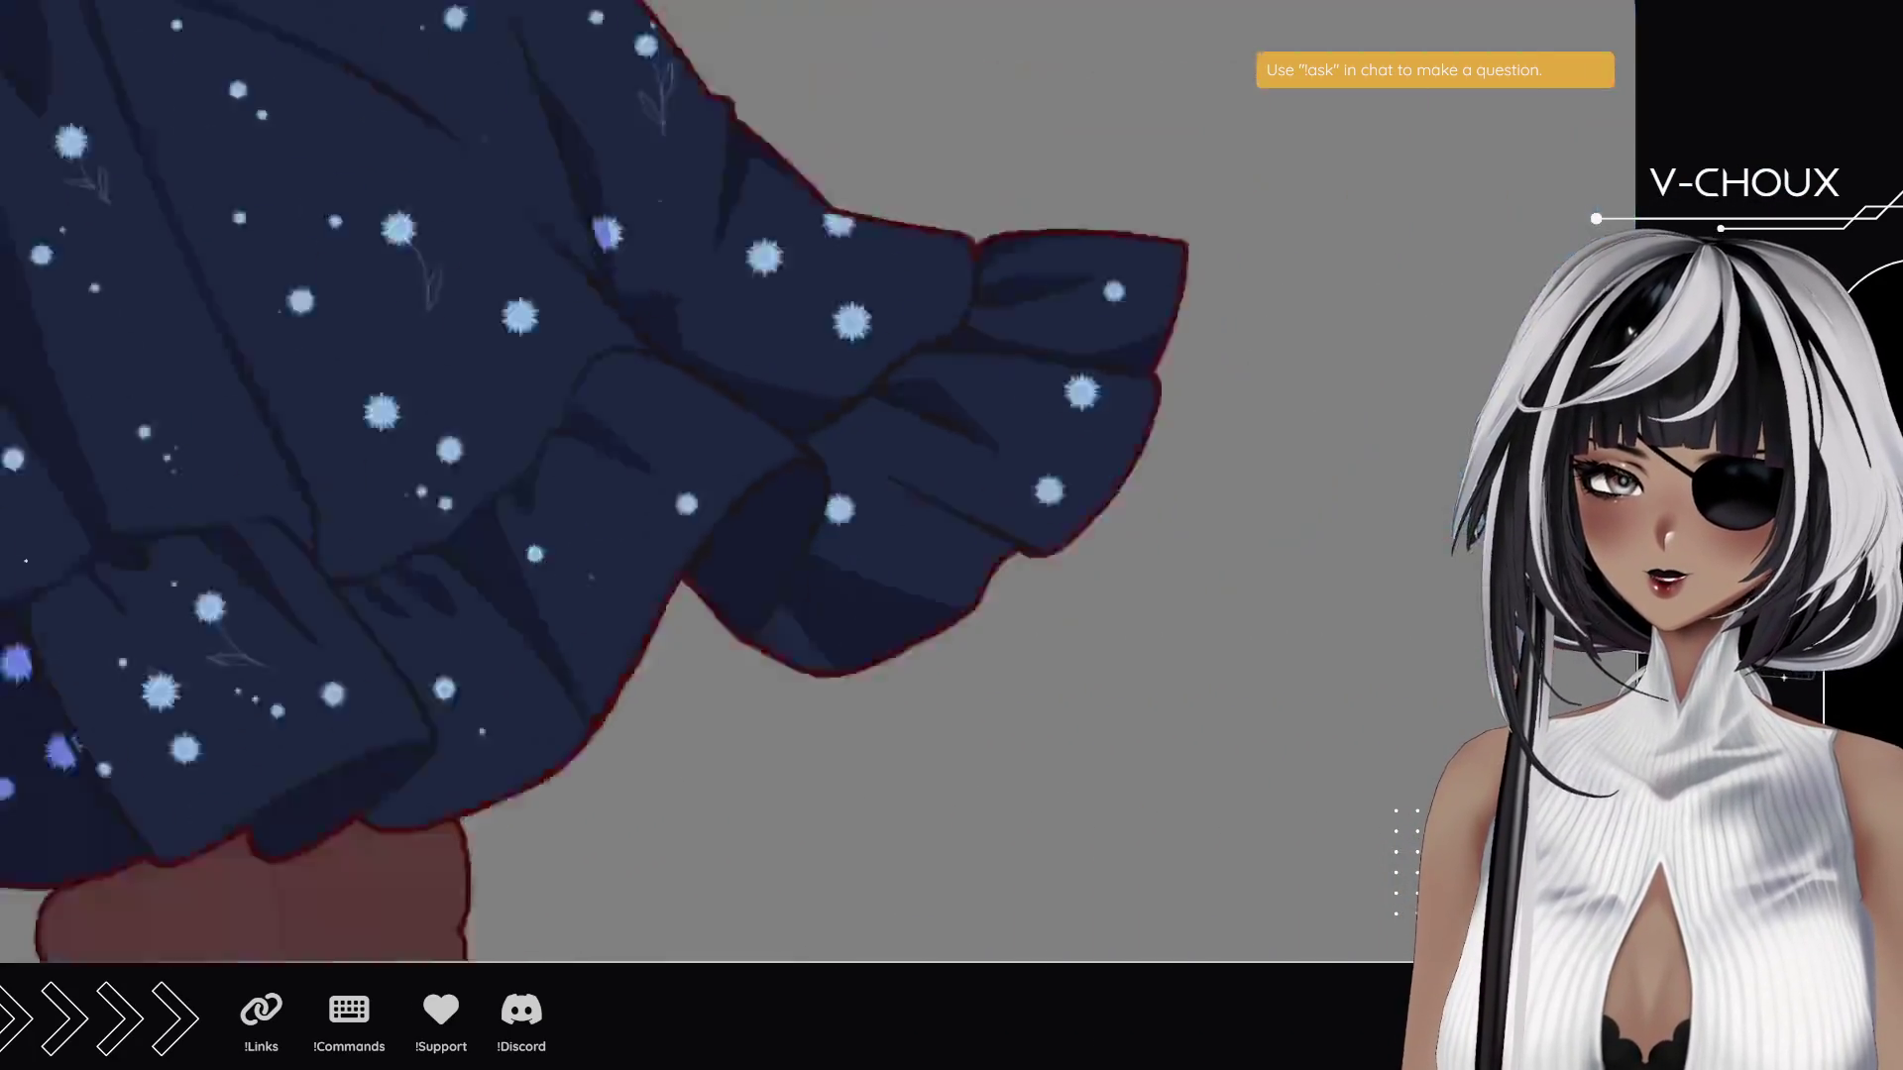
# - Rotate the view and draw a thin stem with a leaf outline under a hem flower
pyautogui.moveTo(657, 551); pyautogui.dragTo(741, 626)
pyautogui.scroll(4, 741, 627)
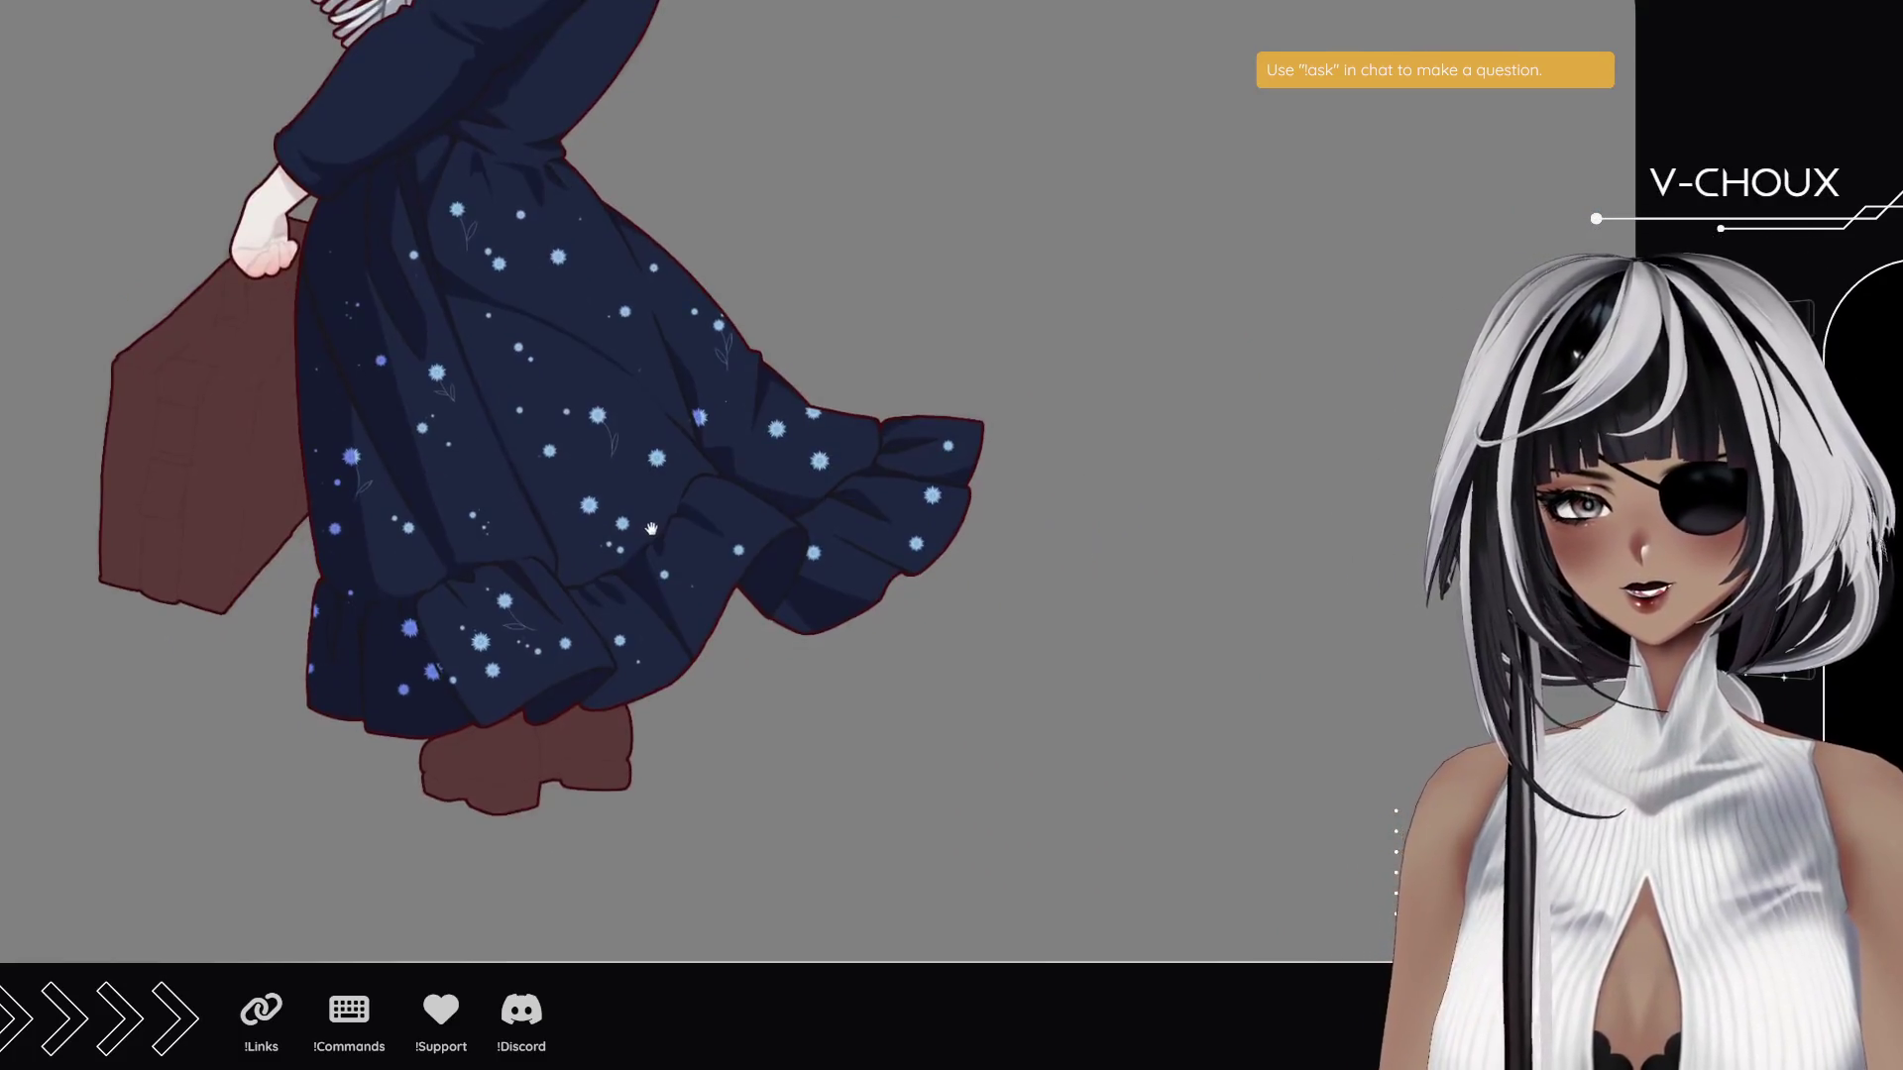
pyautogui.scroll(4, 1035, 579)
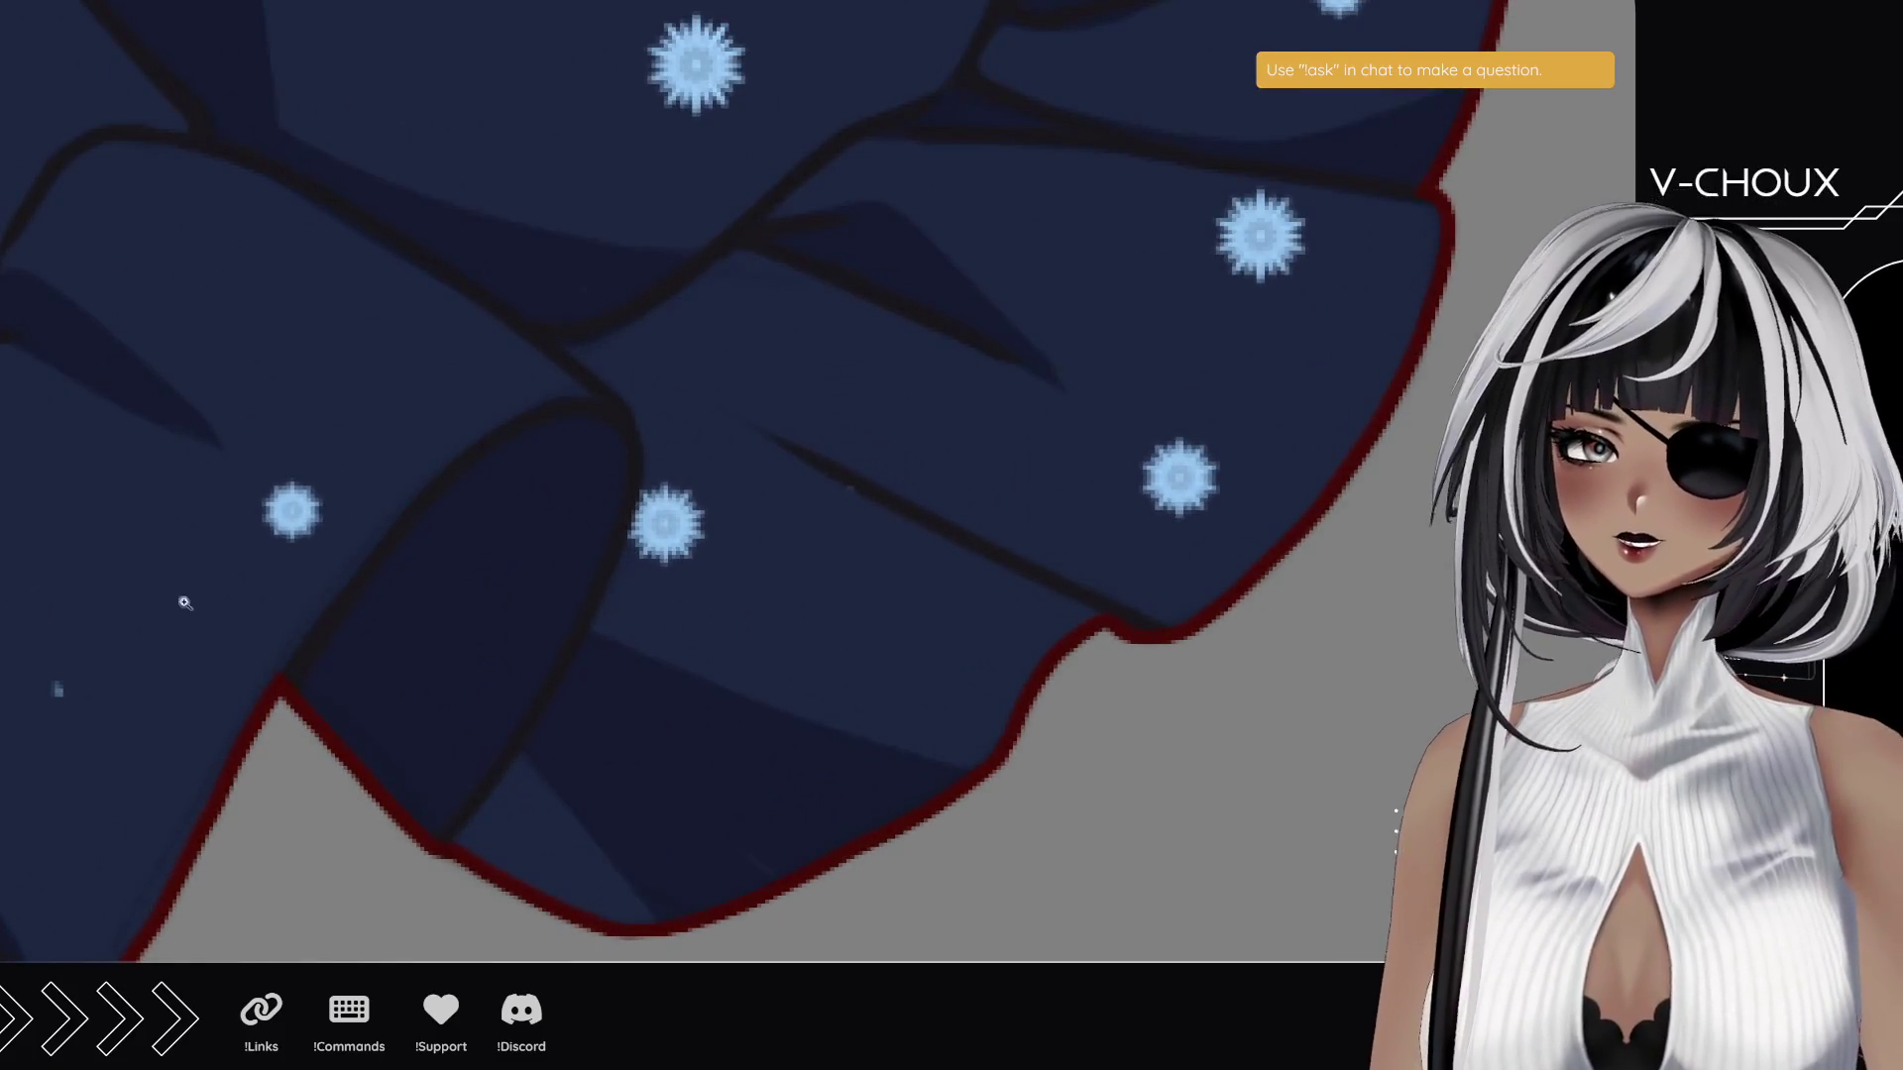
pyautogui.moveTo(688, 713)
pyautogui.mouseDown()
pyautogui.moveTo(552, 564)
pyautogui.moveTo(555, 638)
pyautogui.moveTo(467, 571)
pyautogui.mouseUp()
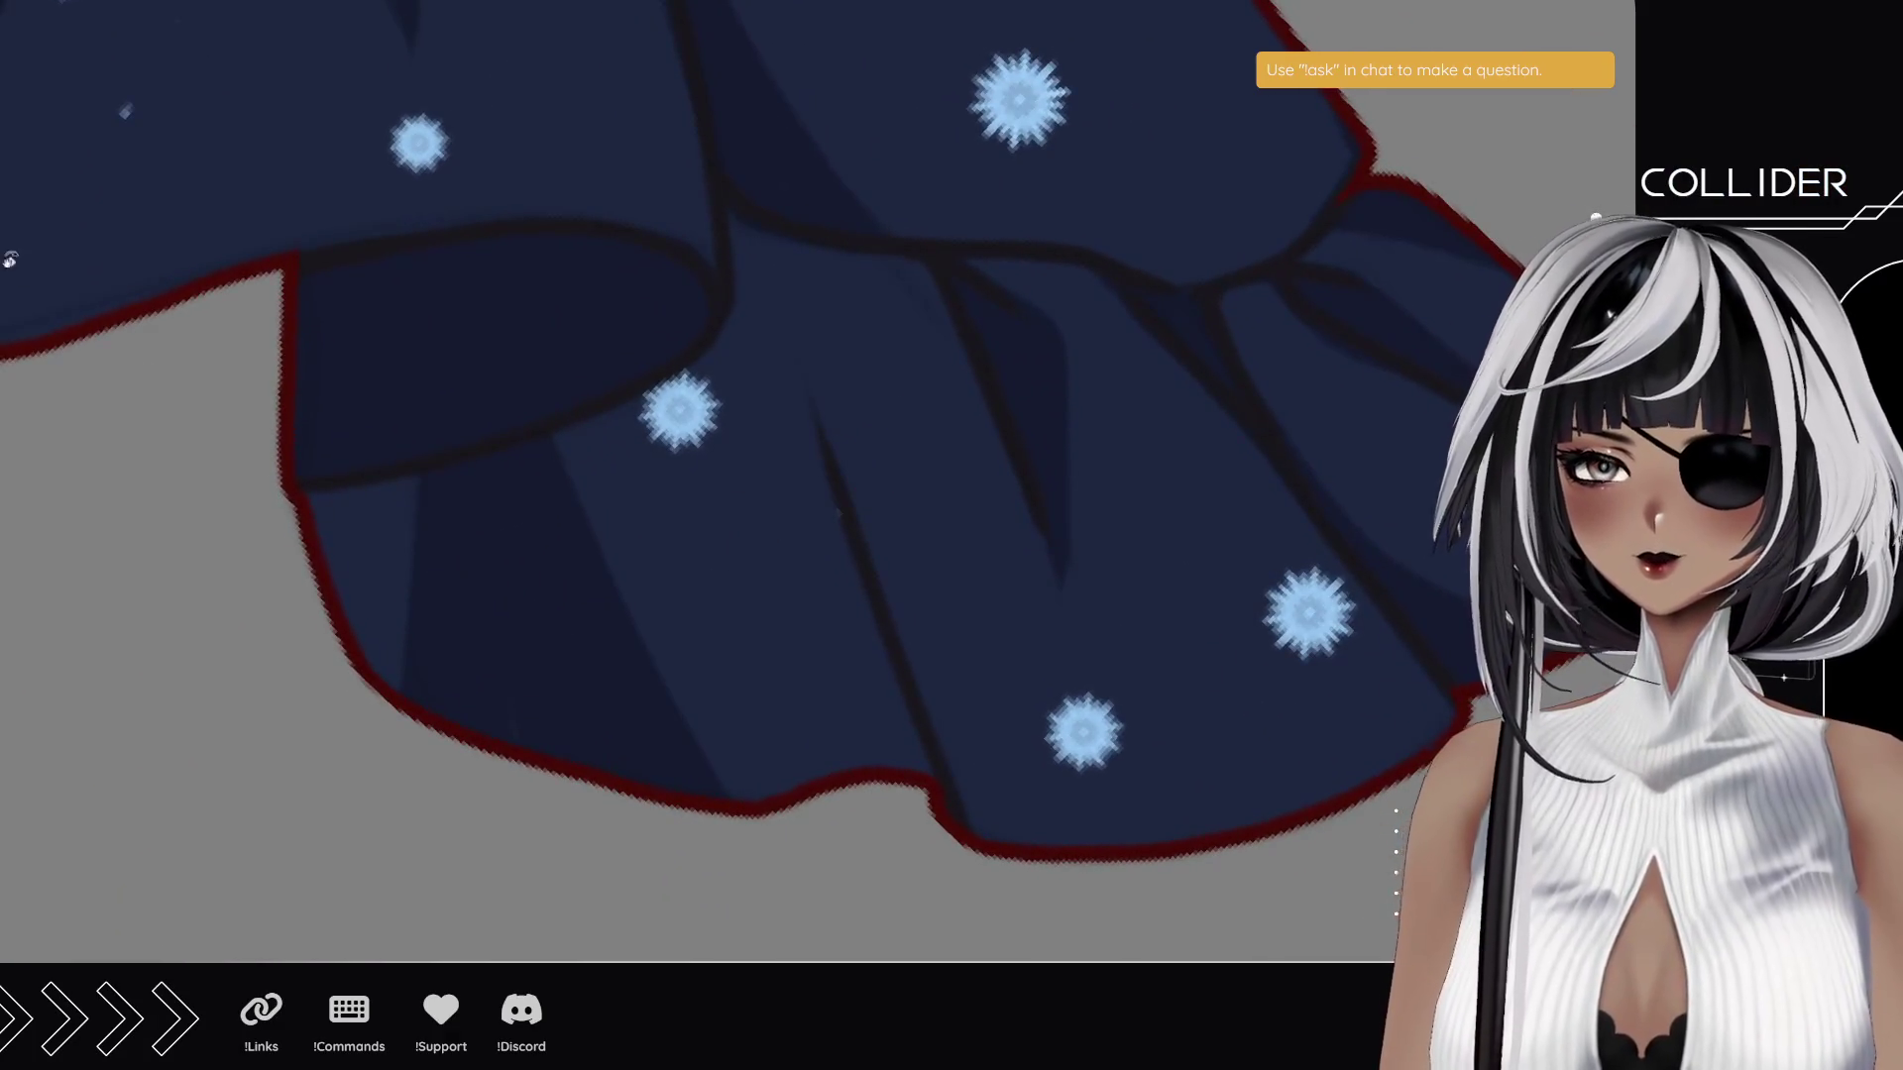
pyautogui.moveTo(679, 391)
pyautogui.mouseDown()
pyautogui.moveTo(721, 637)
pyautogui.moveTo(741, 502)
pyautogui.mouseUp()
pyautogui.moveTo(713, 610); pyautogui.dragTo(745, 514)
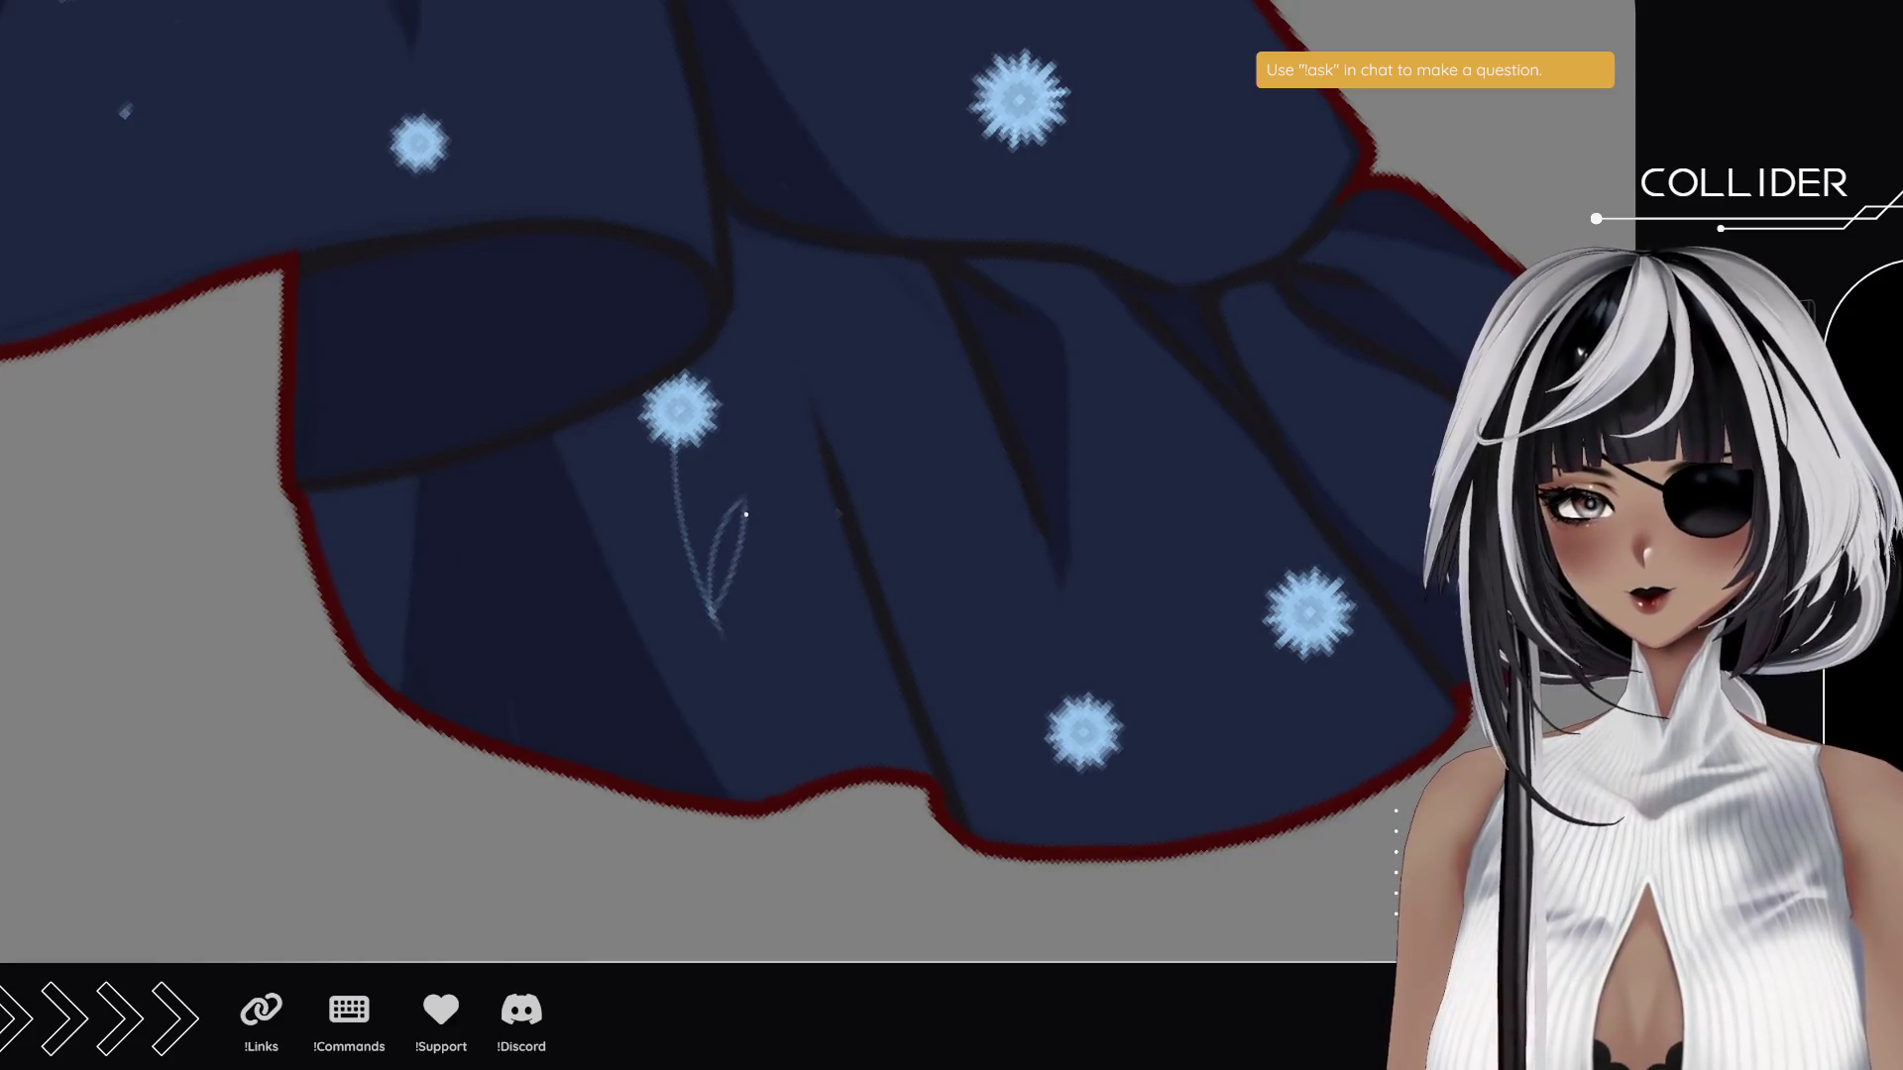
# - Draw a stem from the middle flower toward the hem on its right side
pyautogui.moveTo(795, 655); pyautogui.dragTo(590, 531)
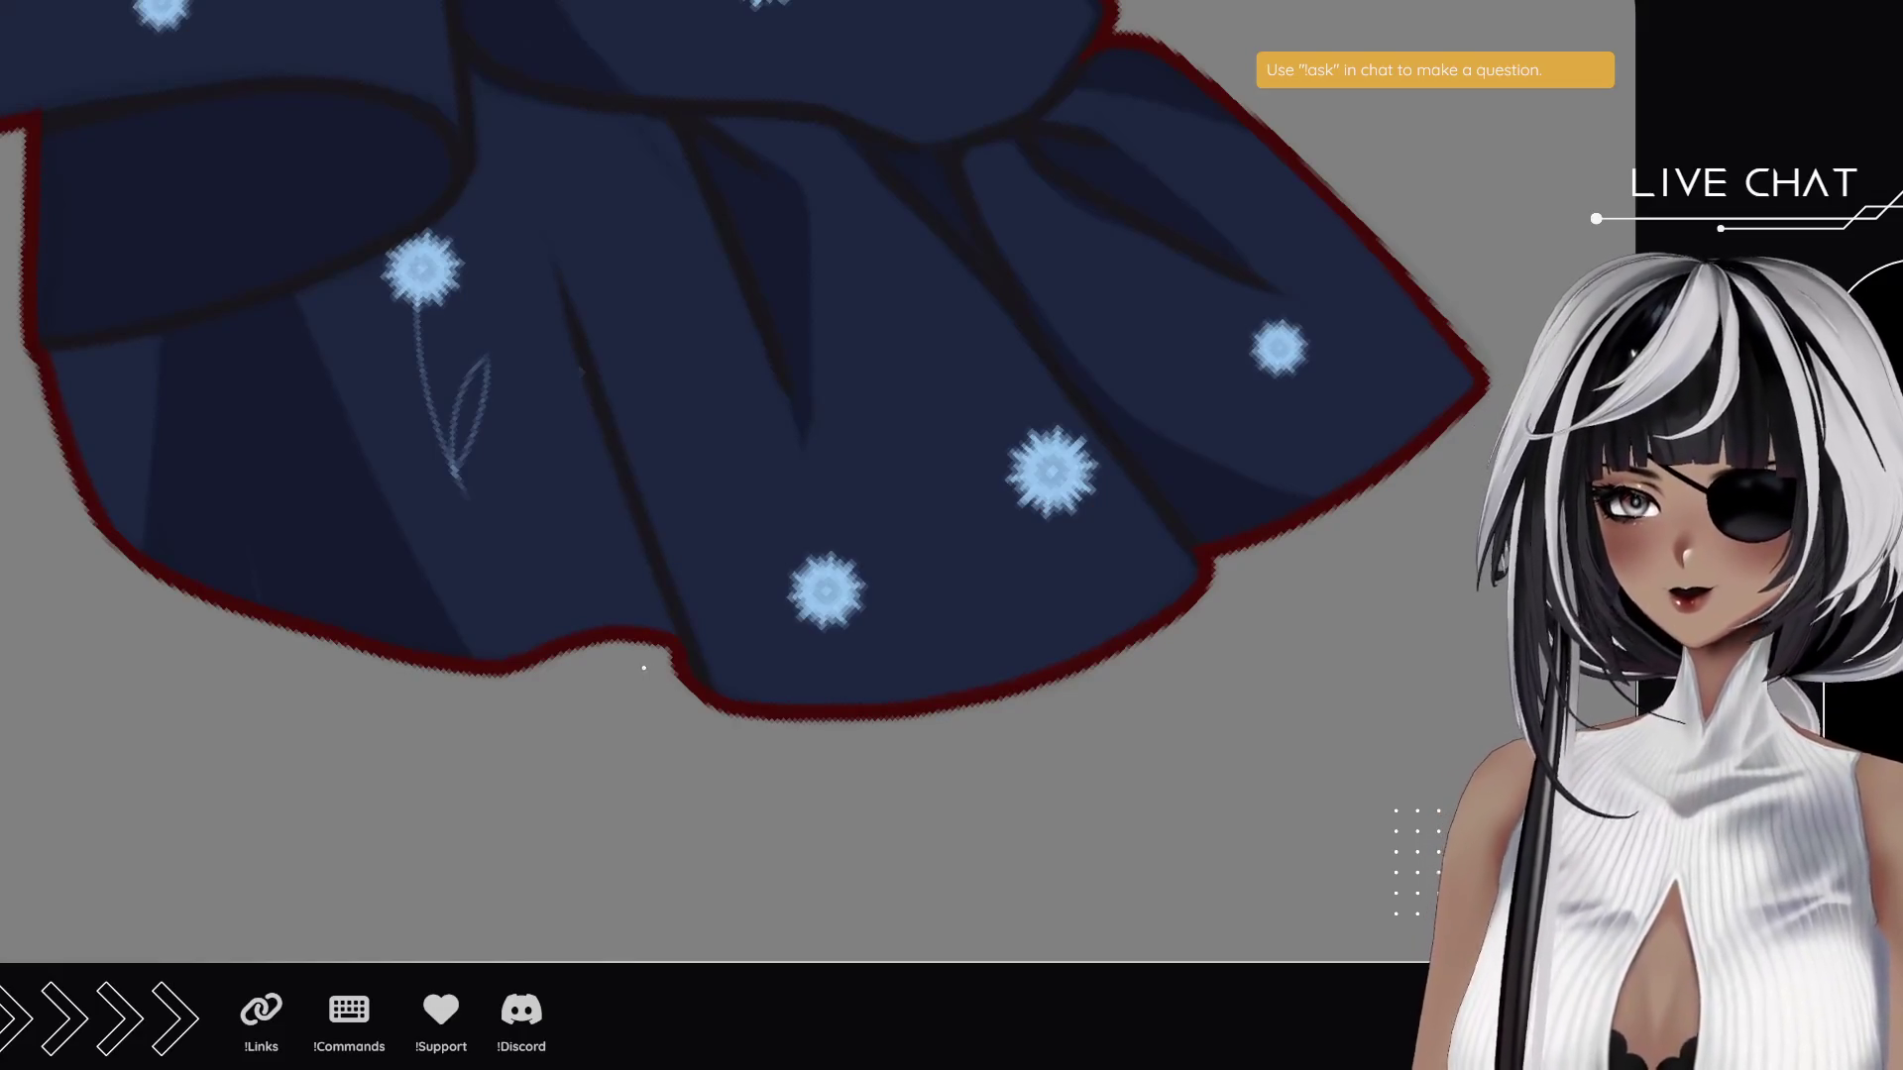
pyautogui.moveTo(705, 573); pyautogui.dragTo(403, 522)
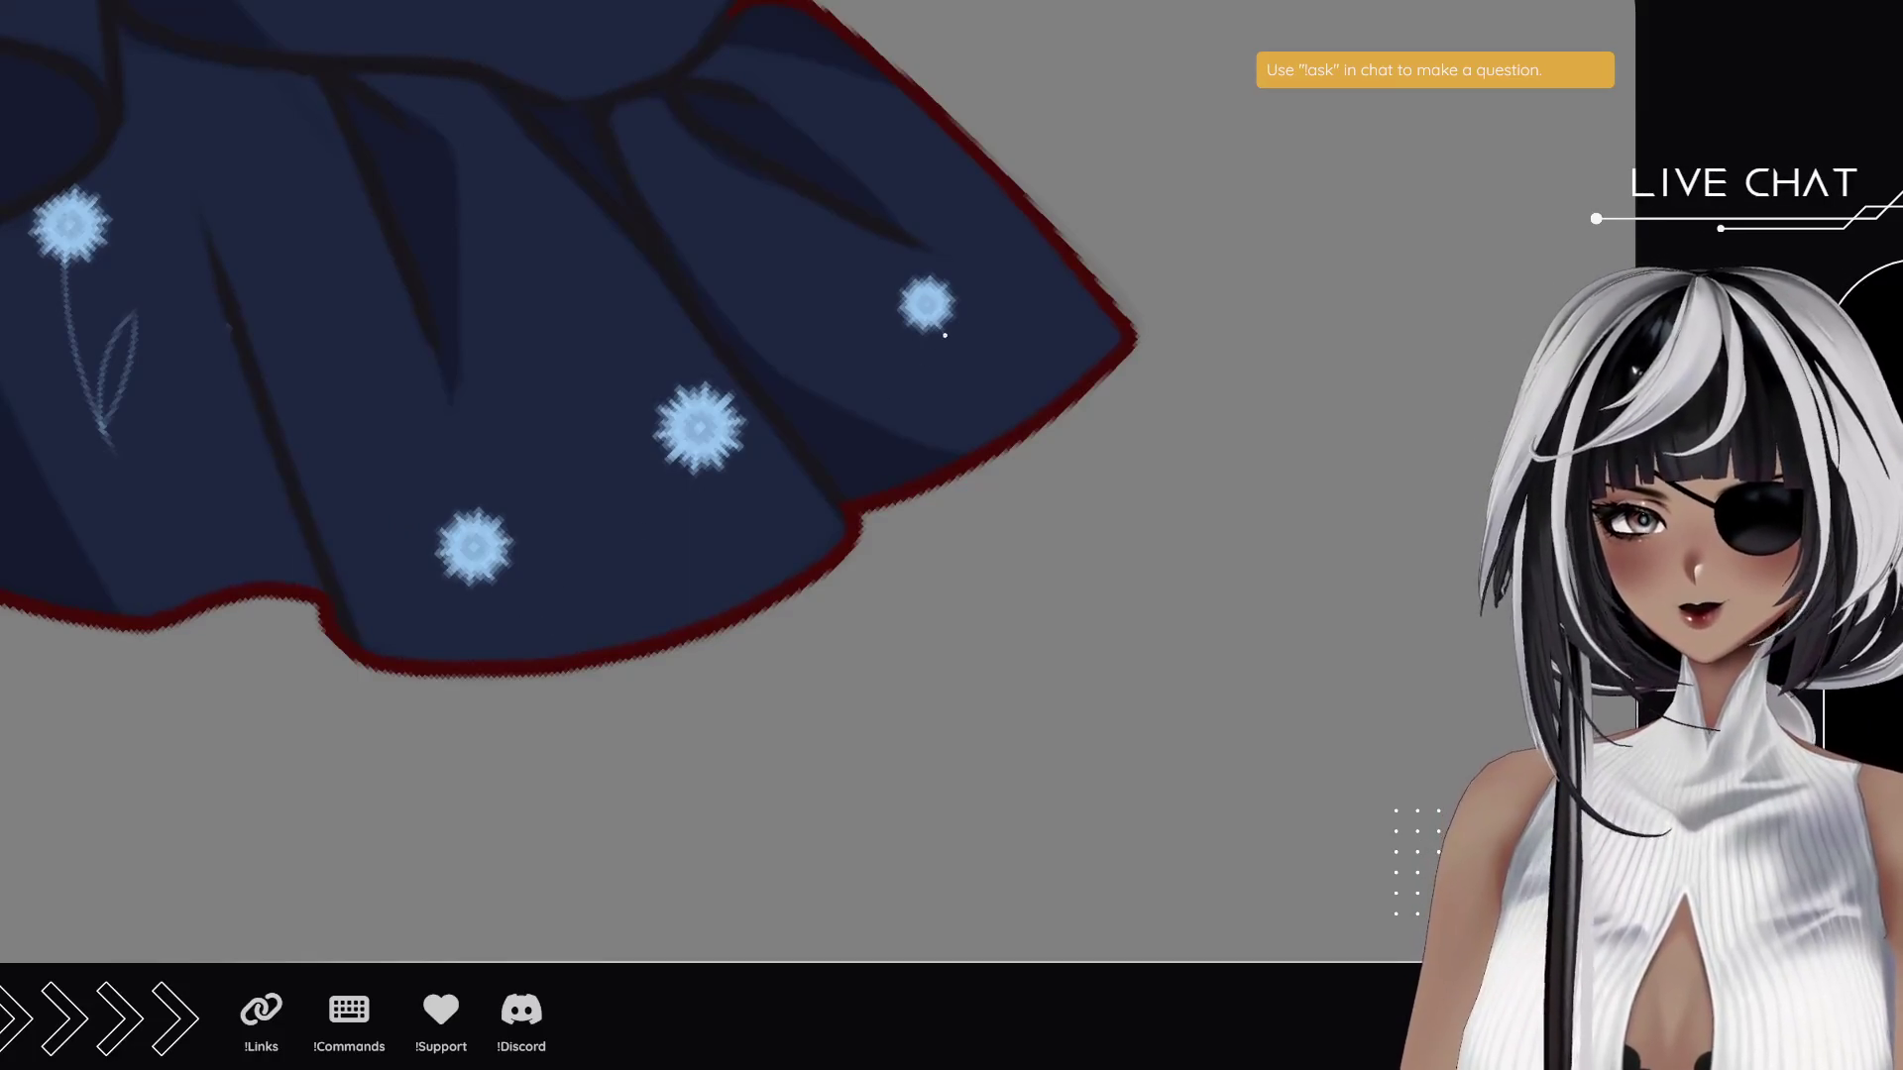
pyautogui.moveTo(725, 462)
pyautogui.mouseDown()
pyautogui.moveTo(770, 587)
pyautogui.moveTo(806, 517)
pyautogui.moveTo(814, 565)
pyautogui.moveTo(671, 507)
pyautogui.mouseUp()
pyautogui.hotkey('ctrl', 'z')
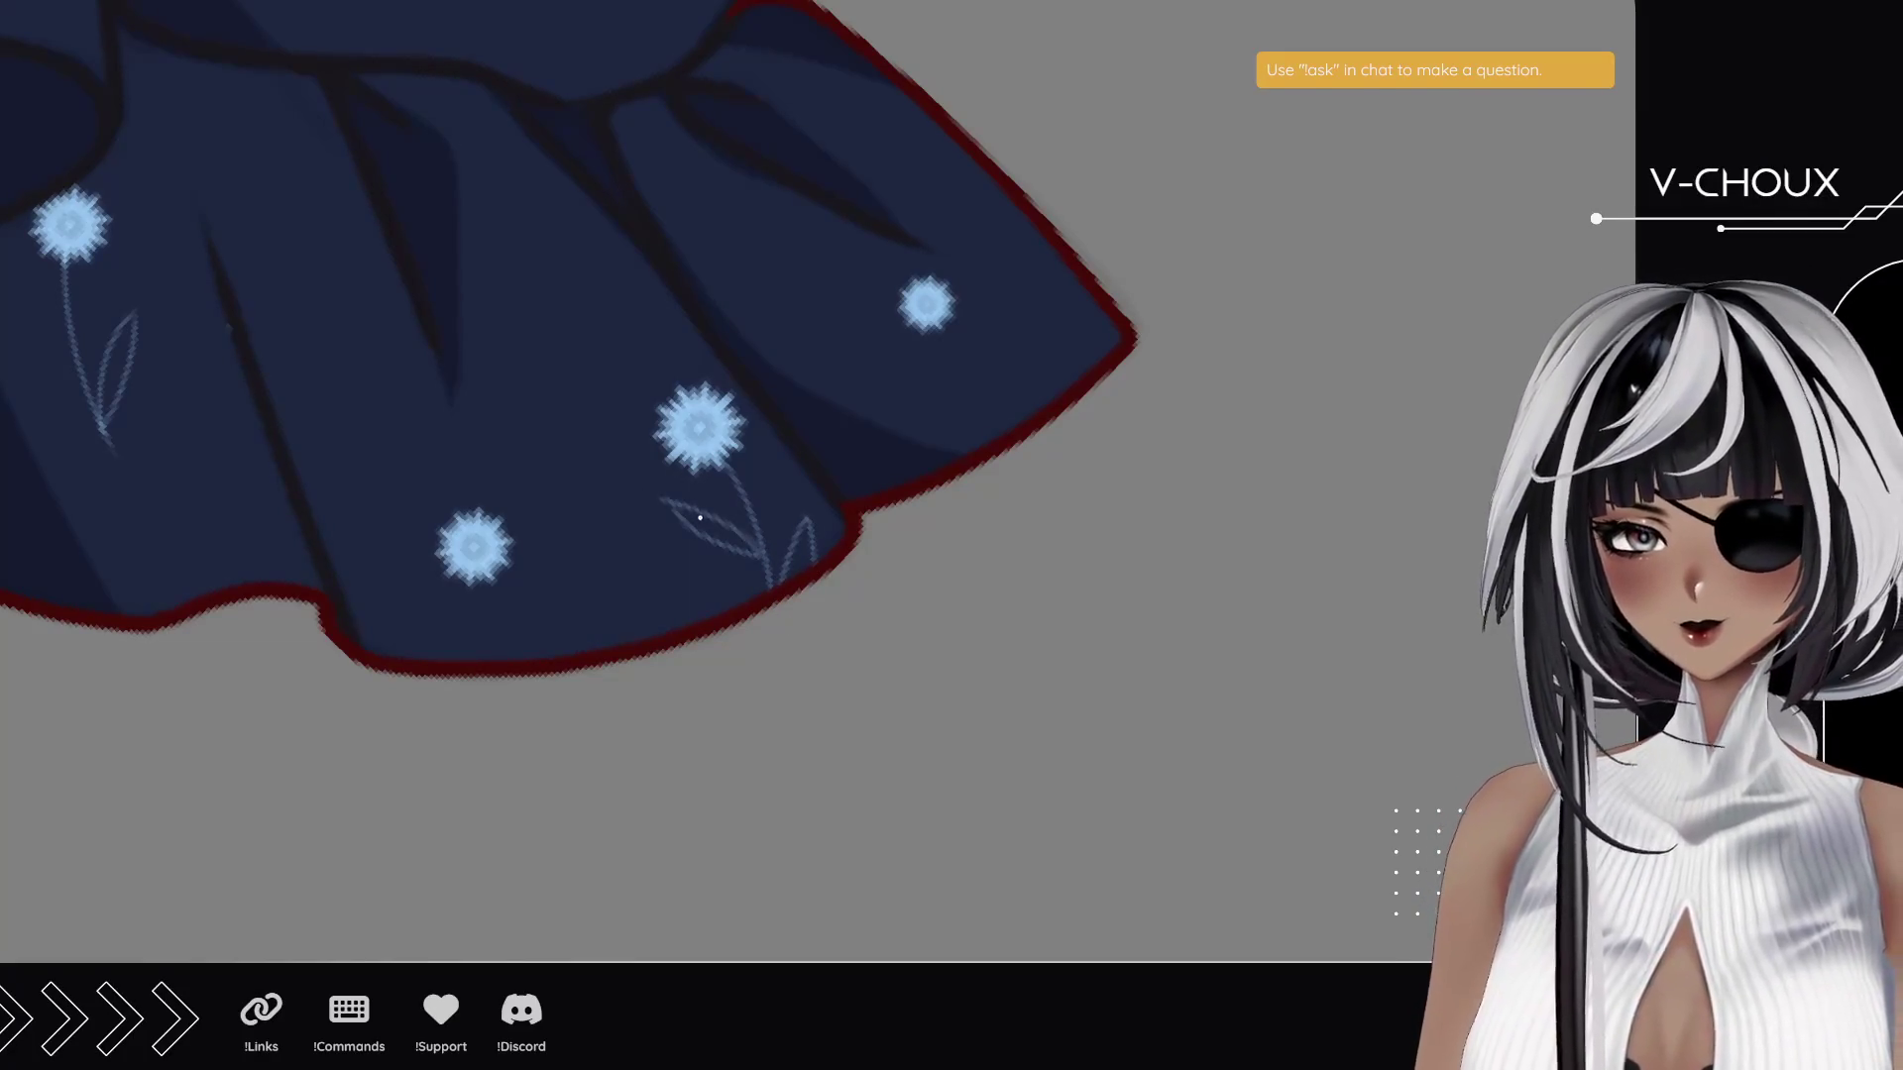
pyautogui.scroll(-5, 472, 644)
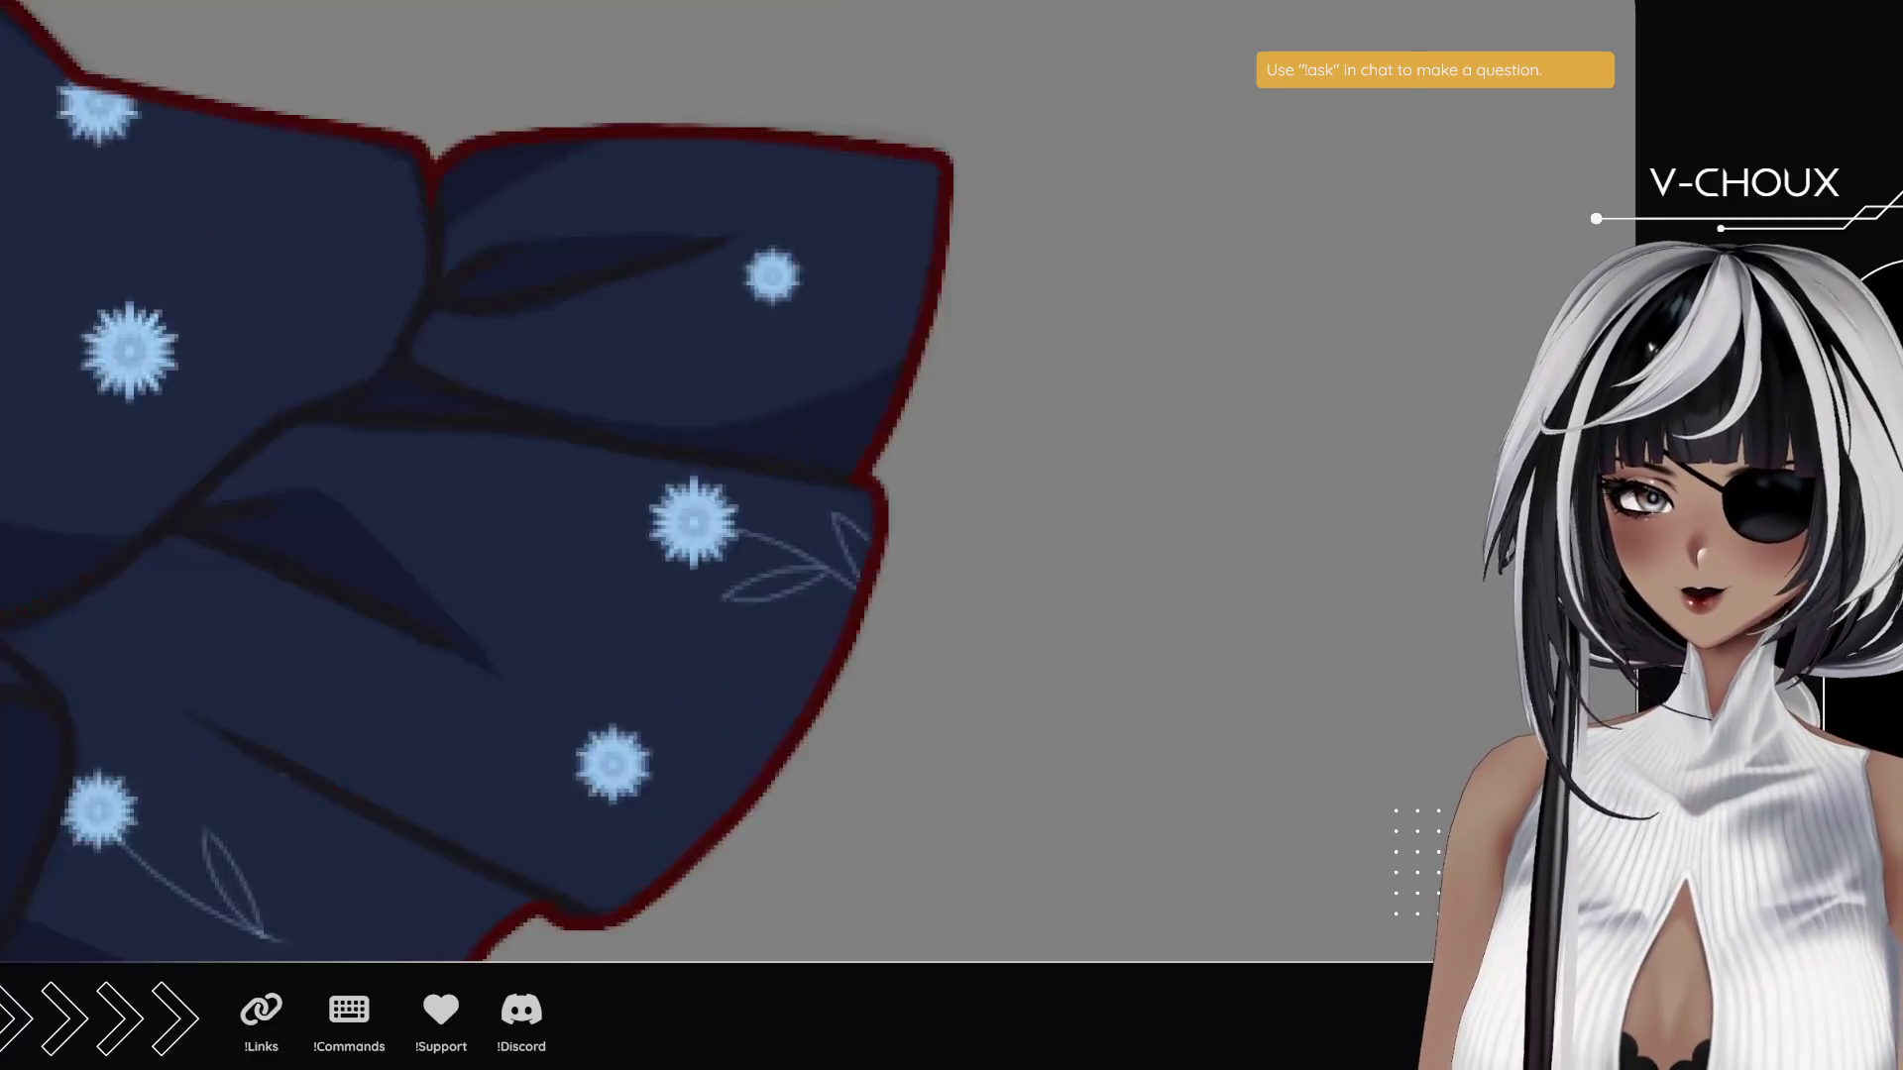
# - Tilt the view and paint one leaf outline under a skirt flower solid light blue
pyautogui.moveTo(472, 644)
pyautogui.mouseDown()
pyautogui.moveTo(556, 704)
pyautogui.moveTo(685, 707)
pyautogui.mouseUp()
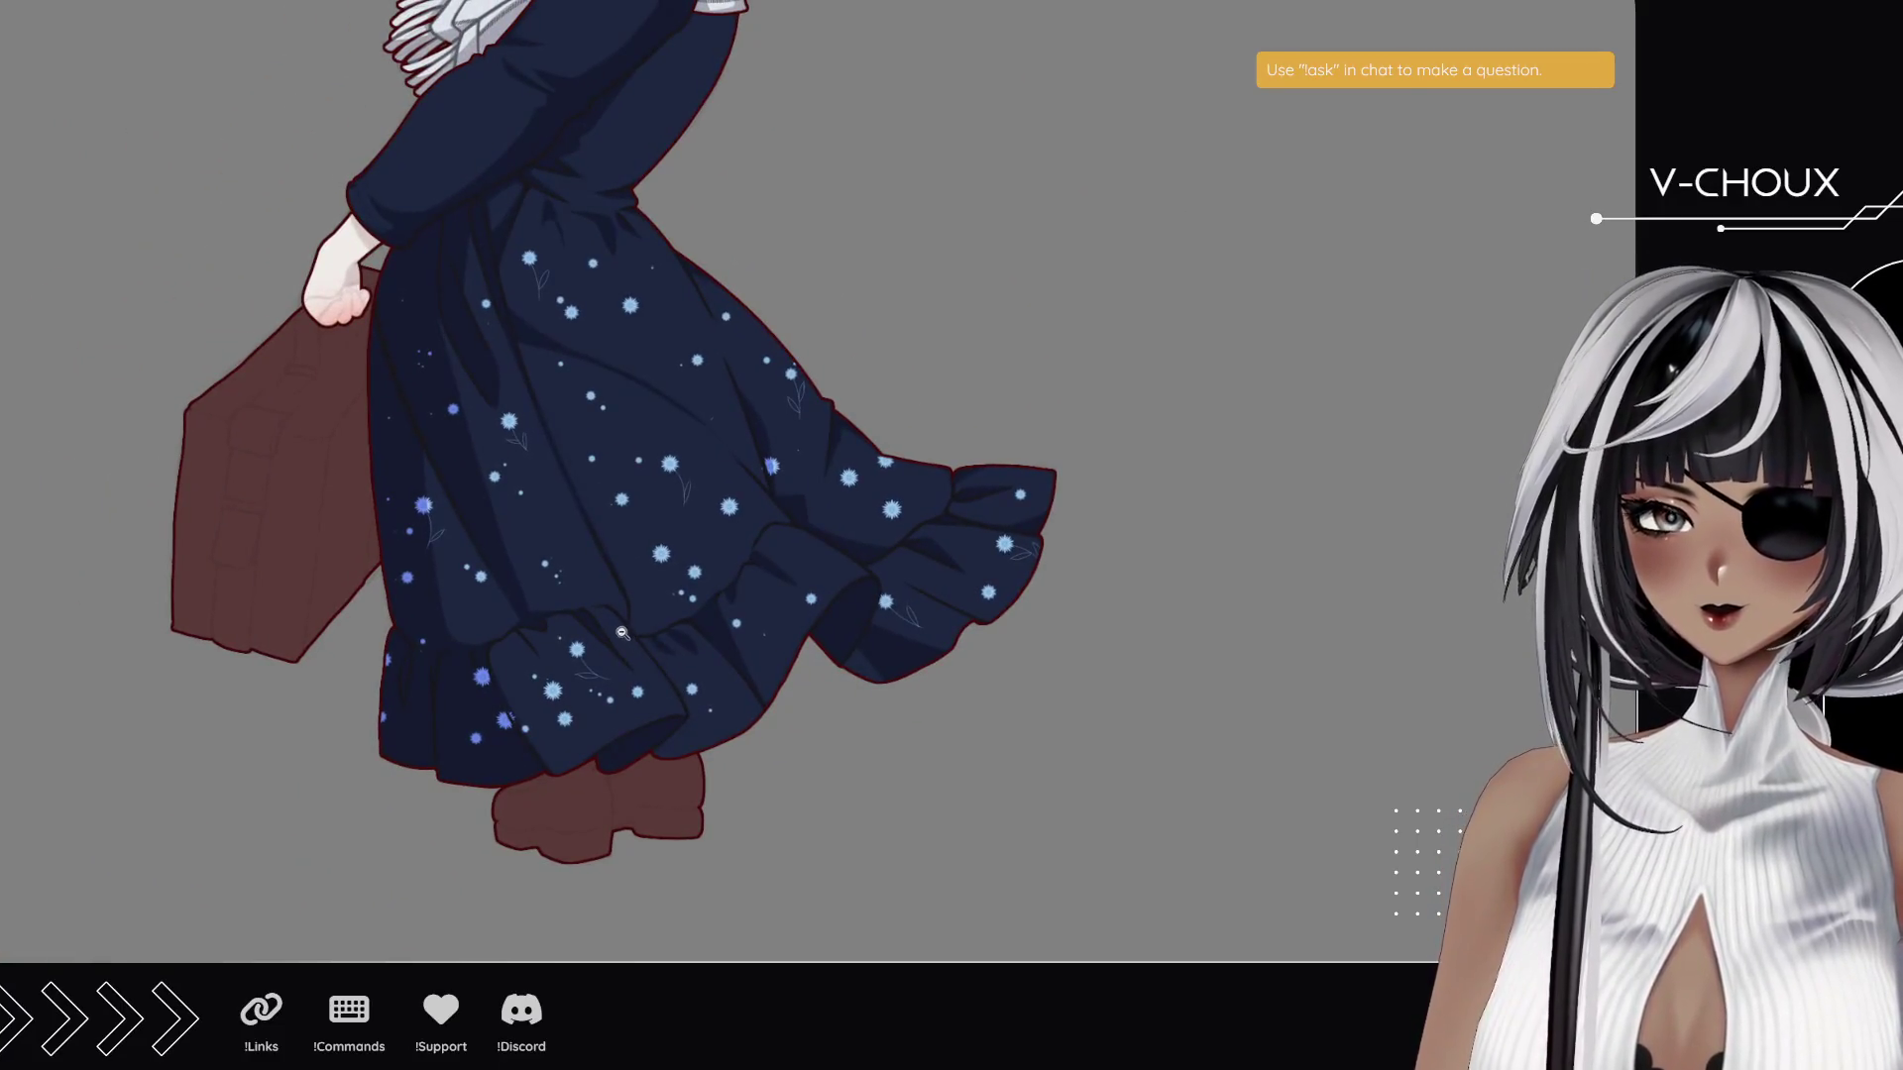
pyautogui.scroll(-3, 685, 708)
pyautogui.scroll(2, 545, 537)
pyautogui.scroll(5, 545, 537)
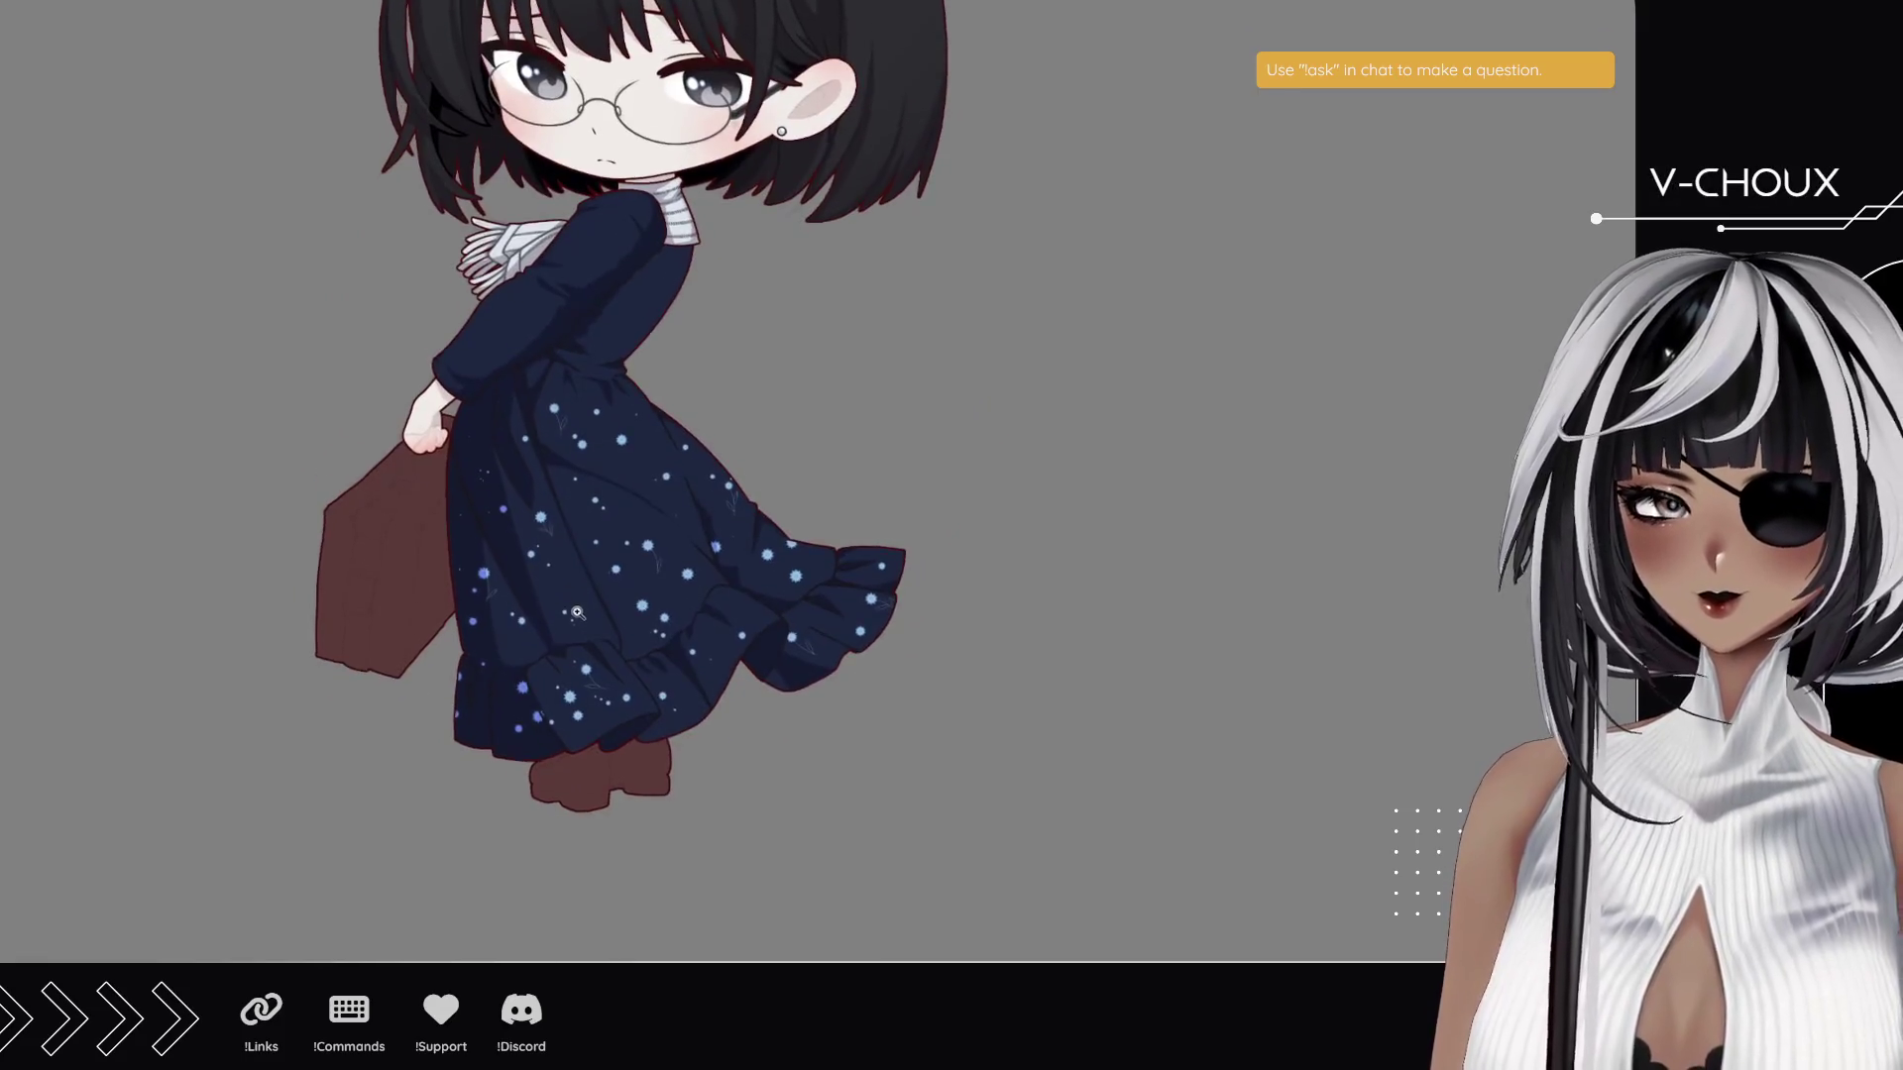
pyautogui.scroll(-2, 586, 624)
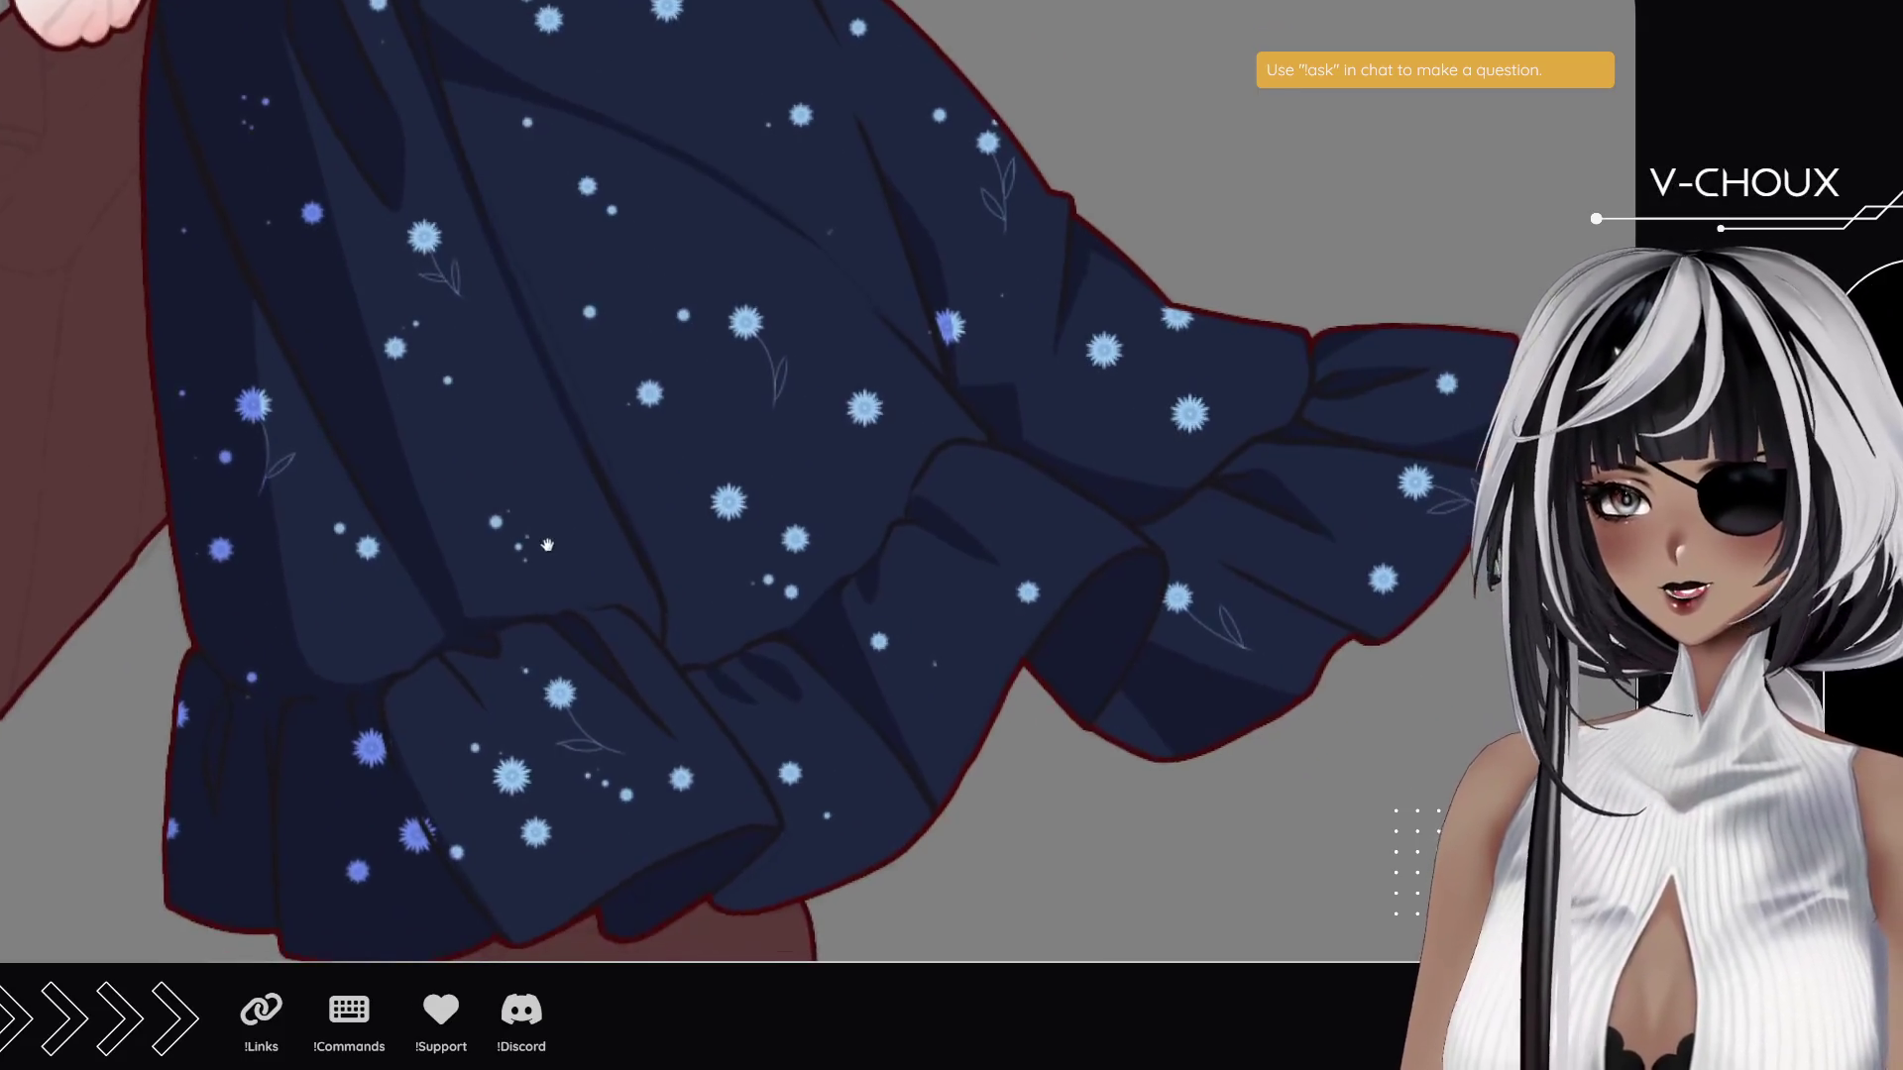
pyautogui.scroll(-3, 589, 575)
pyautogui.scroll(1, 595, 528)
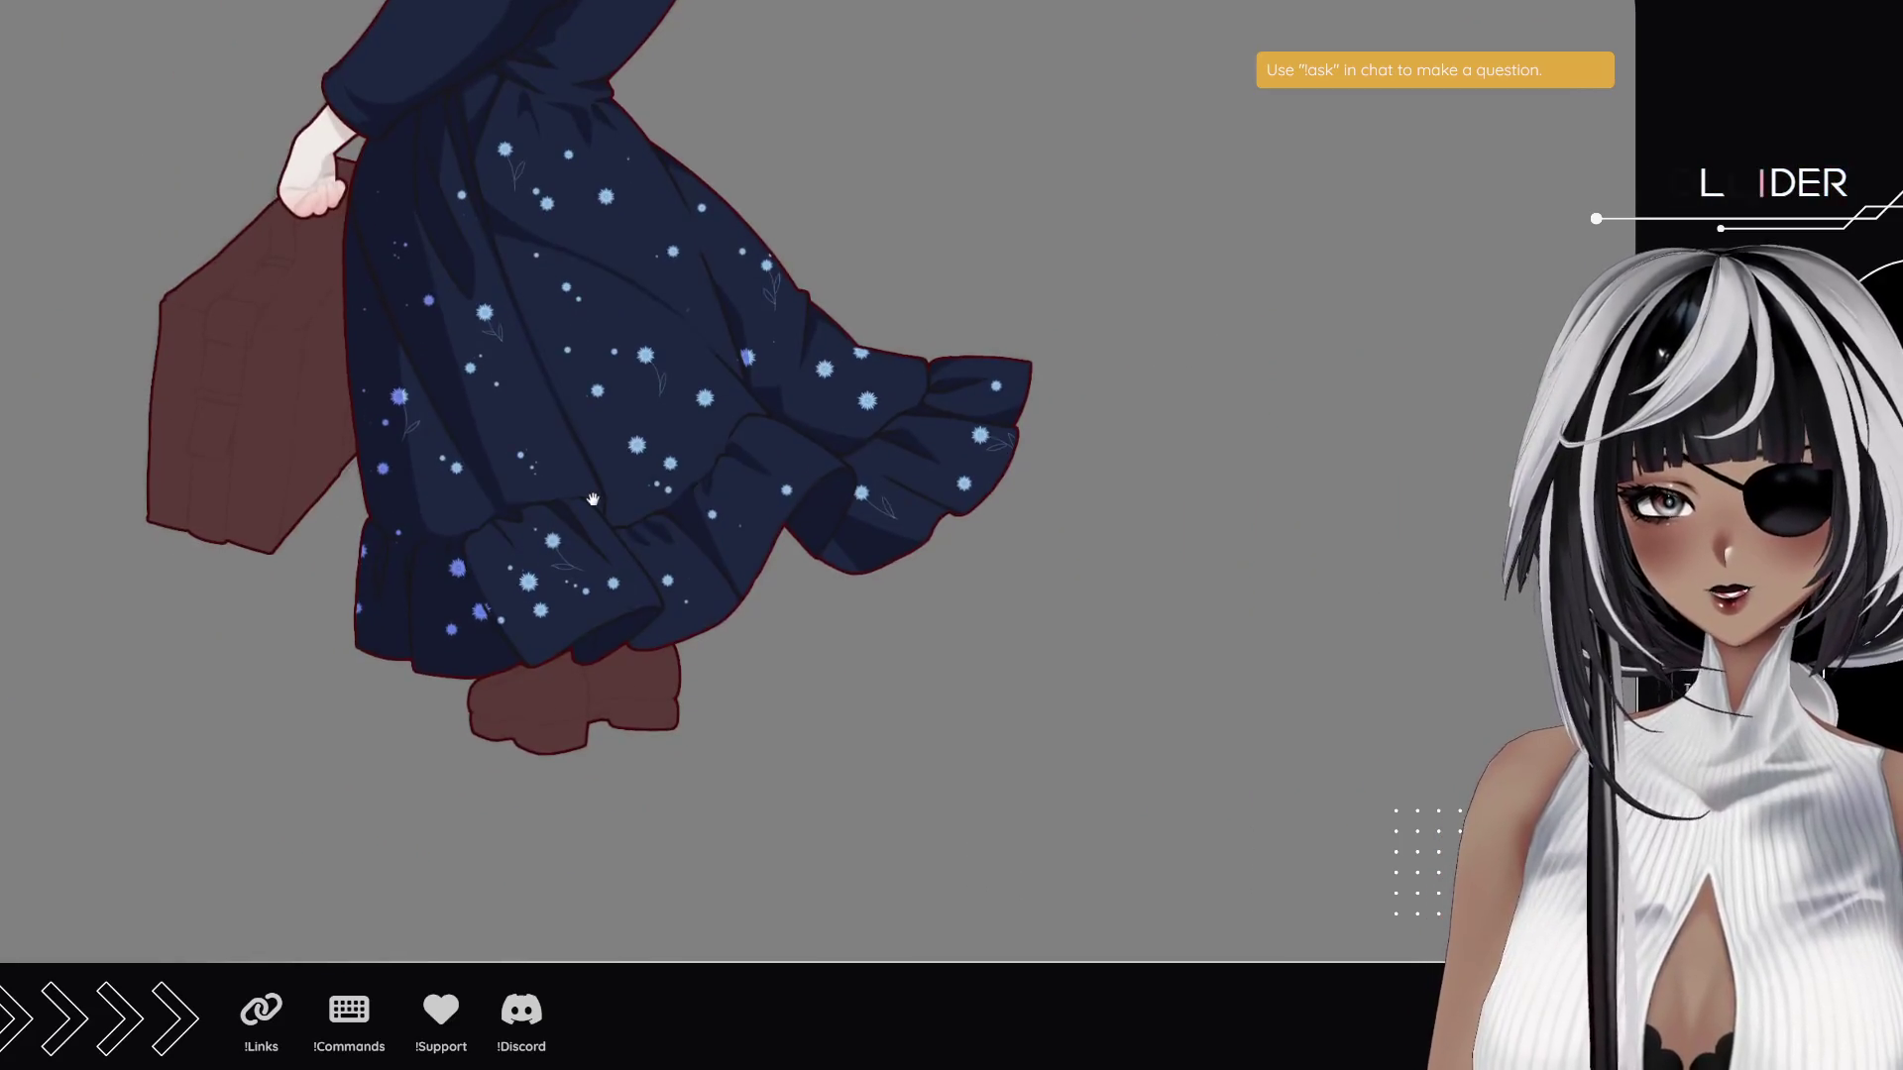
pyautogui.scroll(3, 411, 449)
pyautogui.scroll(4, 412, 449)
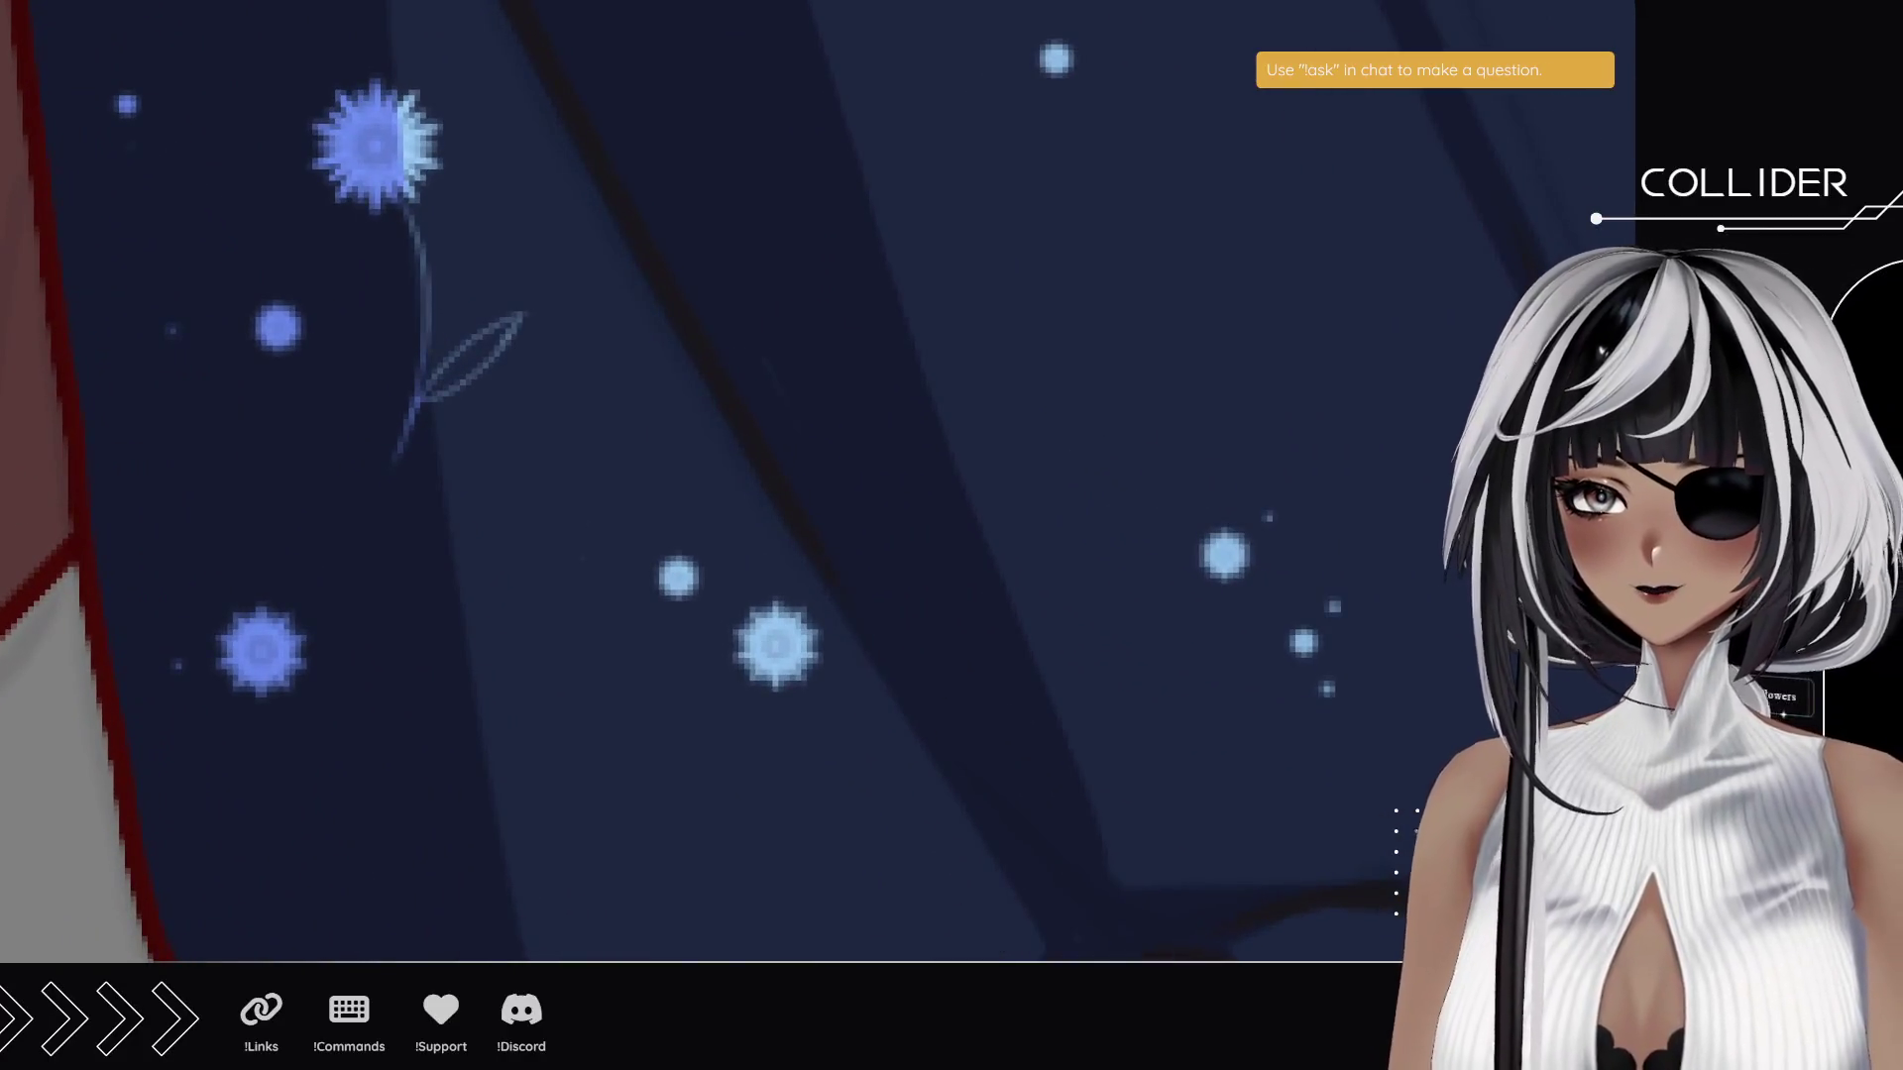
pyautogui.moveTo(353, 332)
pyautogui.mouseDown()
pyautogui.moveTo(412, 667)
pyautogui.moveTo(480, 532)
pyautogui.moveTo(256, 501)
pyautogui.mouseUp()
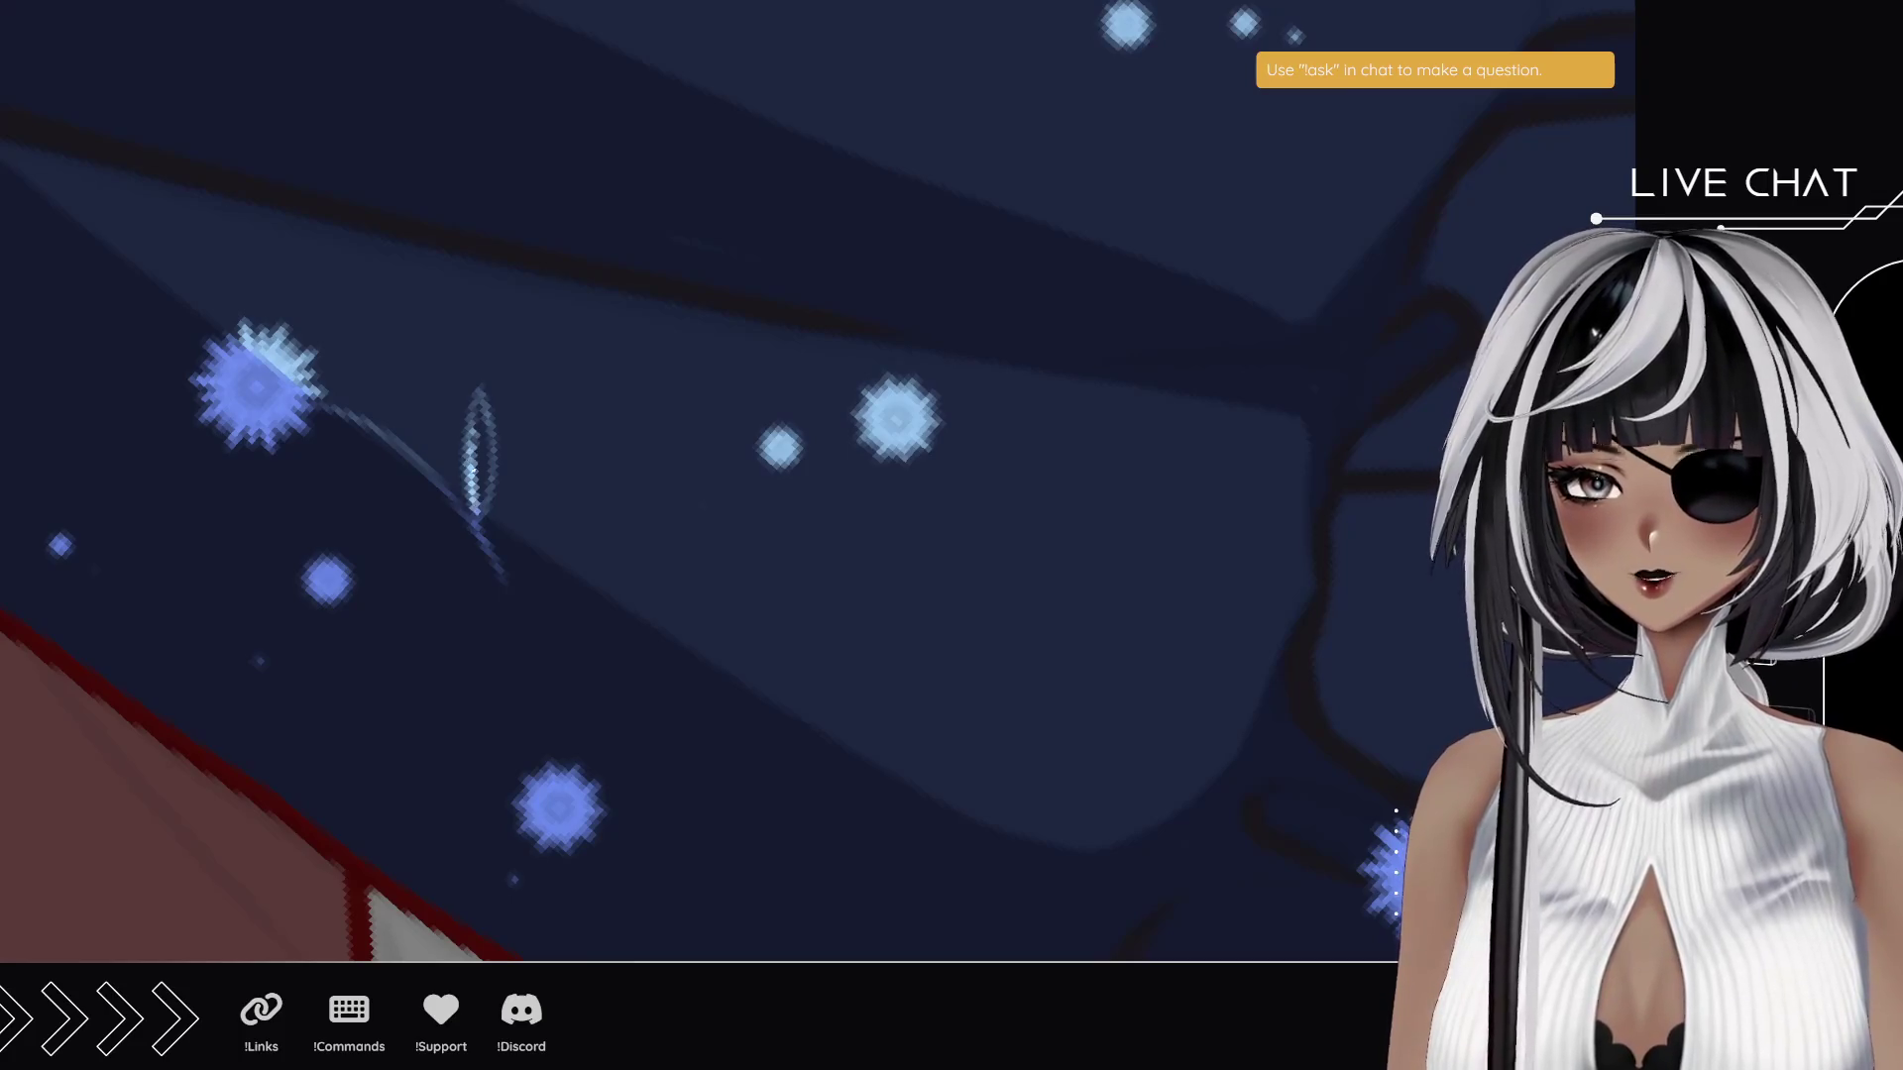
pyautogui.moveTo(476, 481)
pyautogui.mouseDown()
pyautogui.moveTo(491, 511)
pyautogui.moveTo(482, 416)
pyautogui.moveTo(471, 458)
pyautogui.mouseUp()
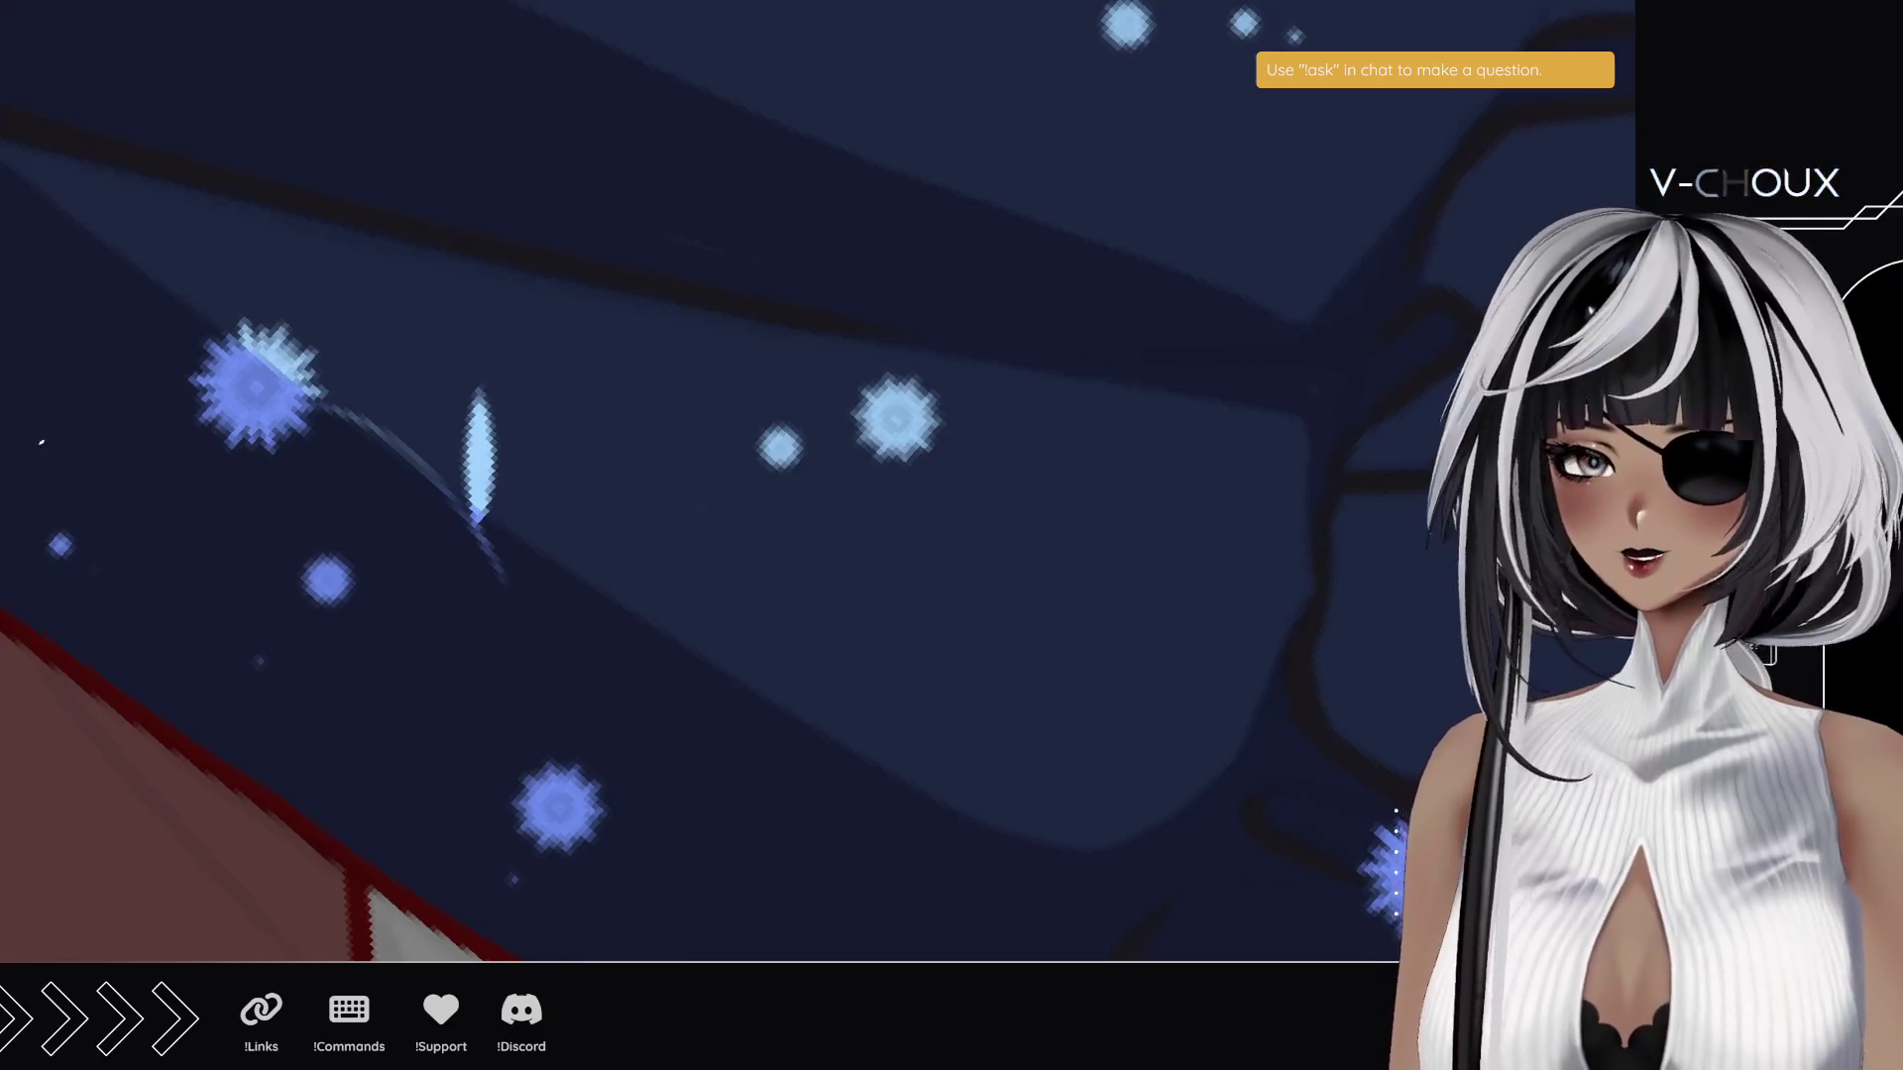
pyautogui.scroll(-5, 703, 517)
pyautogui.scroll(1, 702, 517)
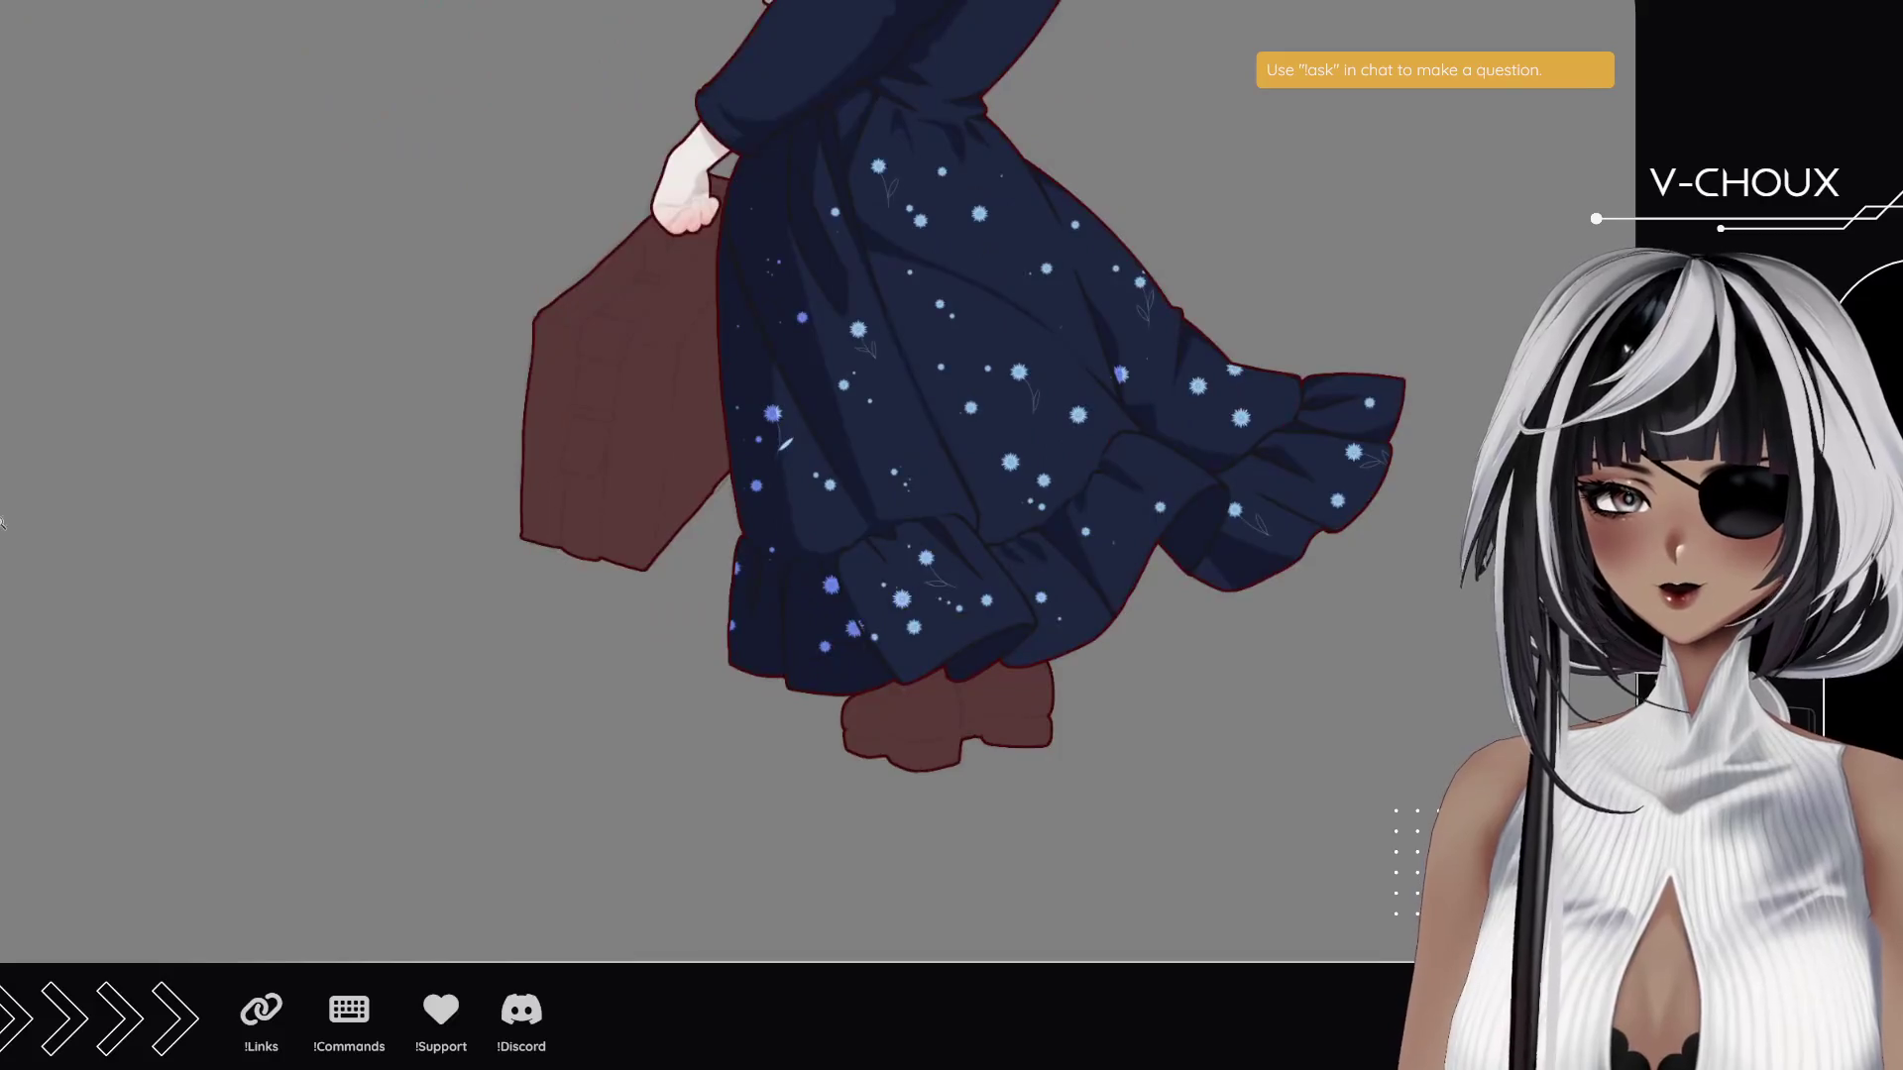
# - Re-angle the view toward the hem and fill a sketched leaf with light blue
pyautogui.moveTo(944, 477); pyautogui.dragTo(740, 732)
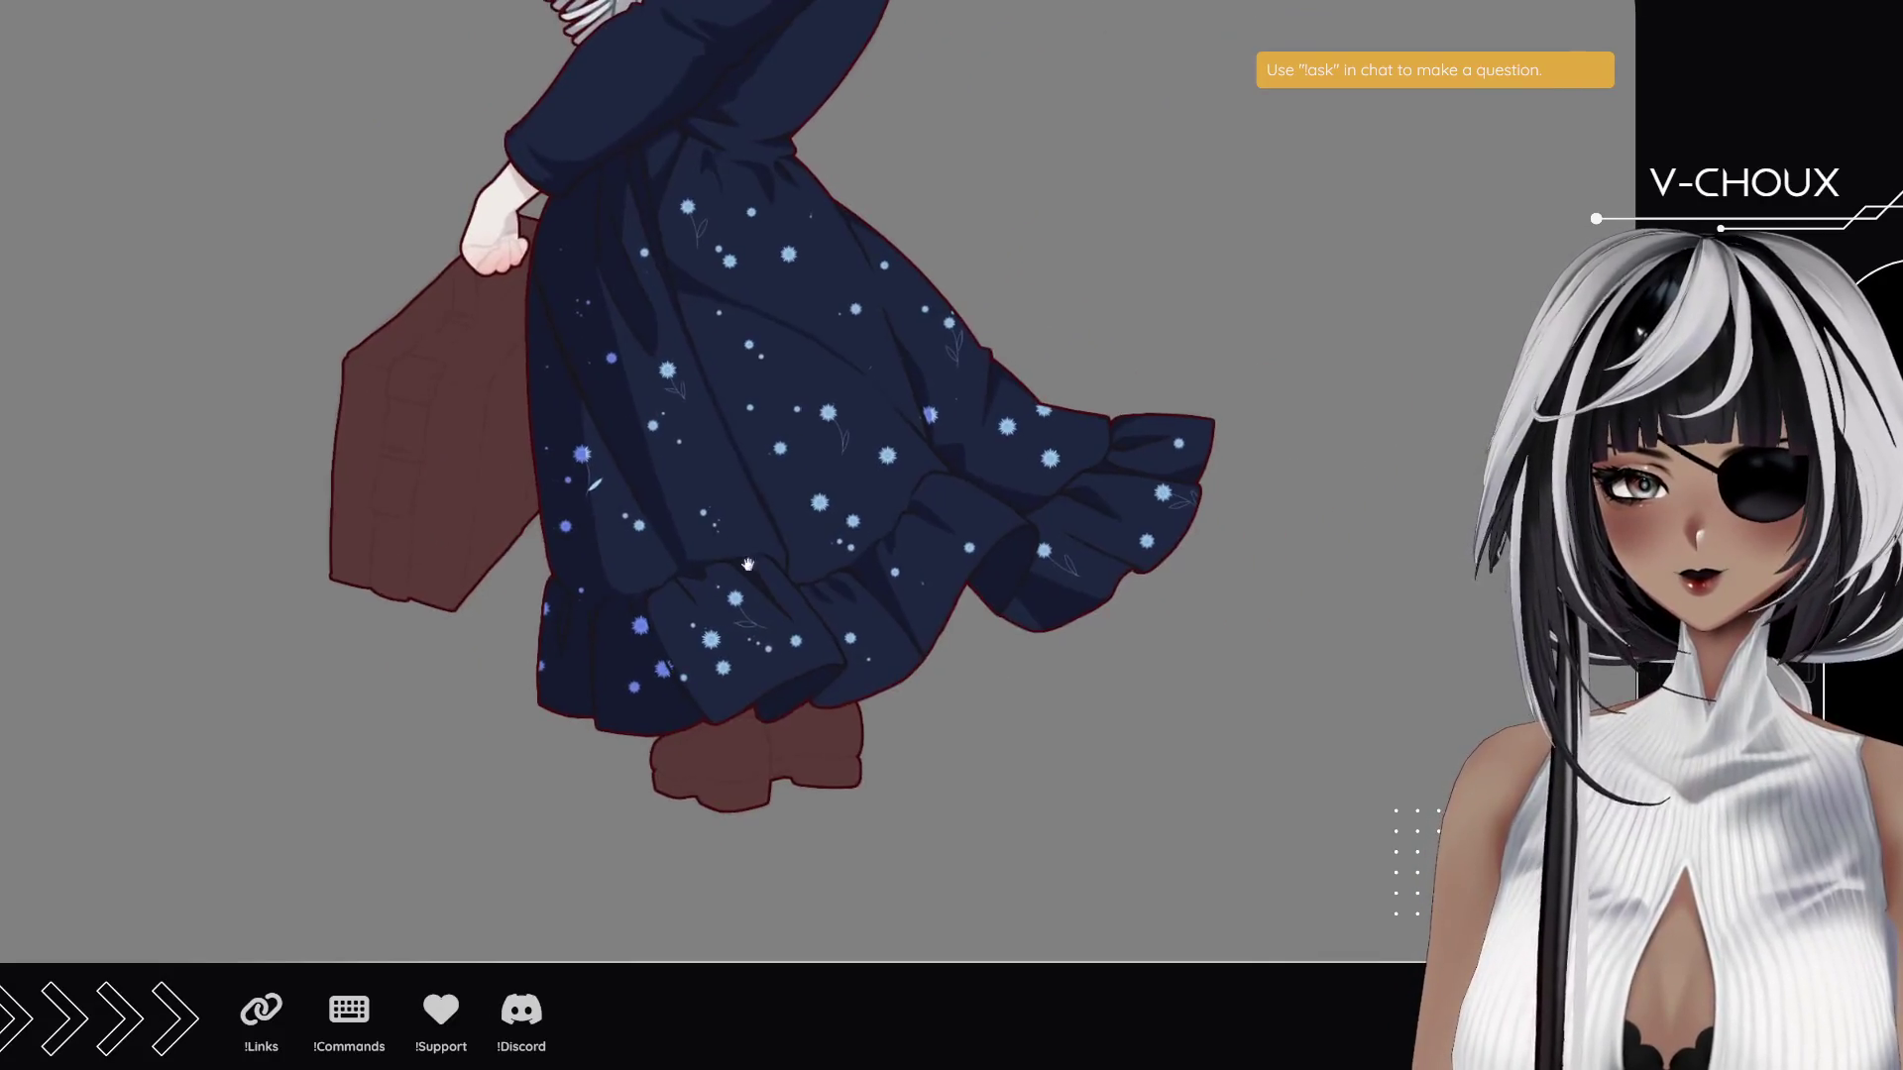
pyautogui.scroll(4, 670, 591)
pyautogui.scroll(5, 670, 591)
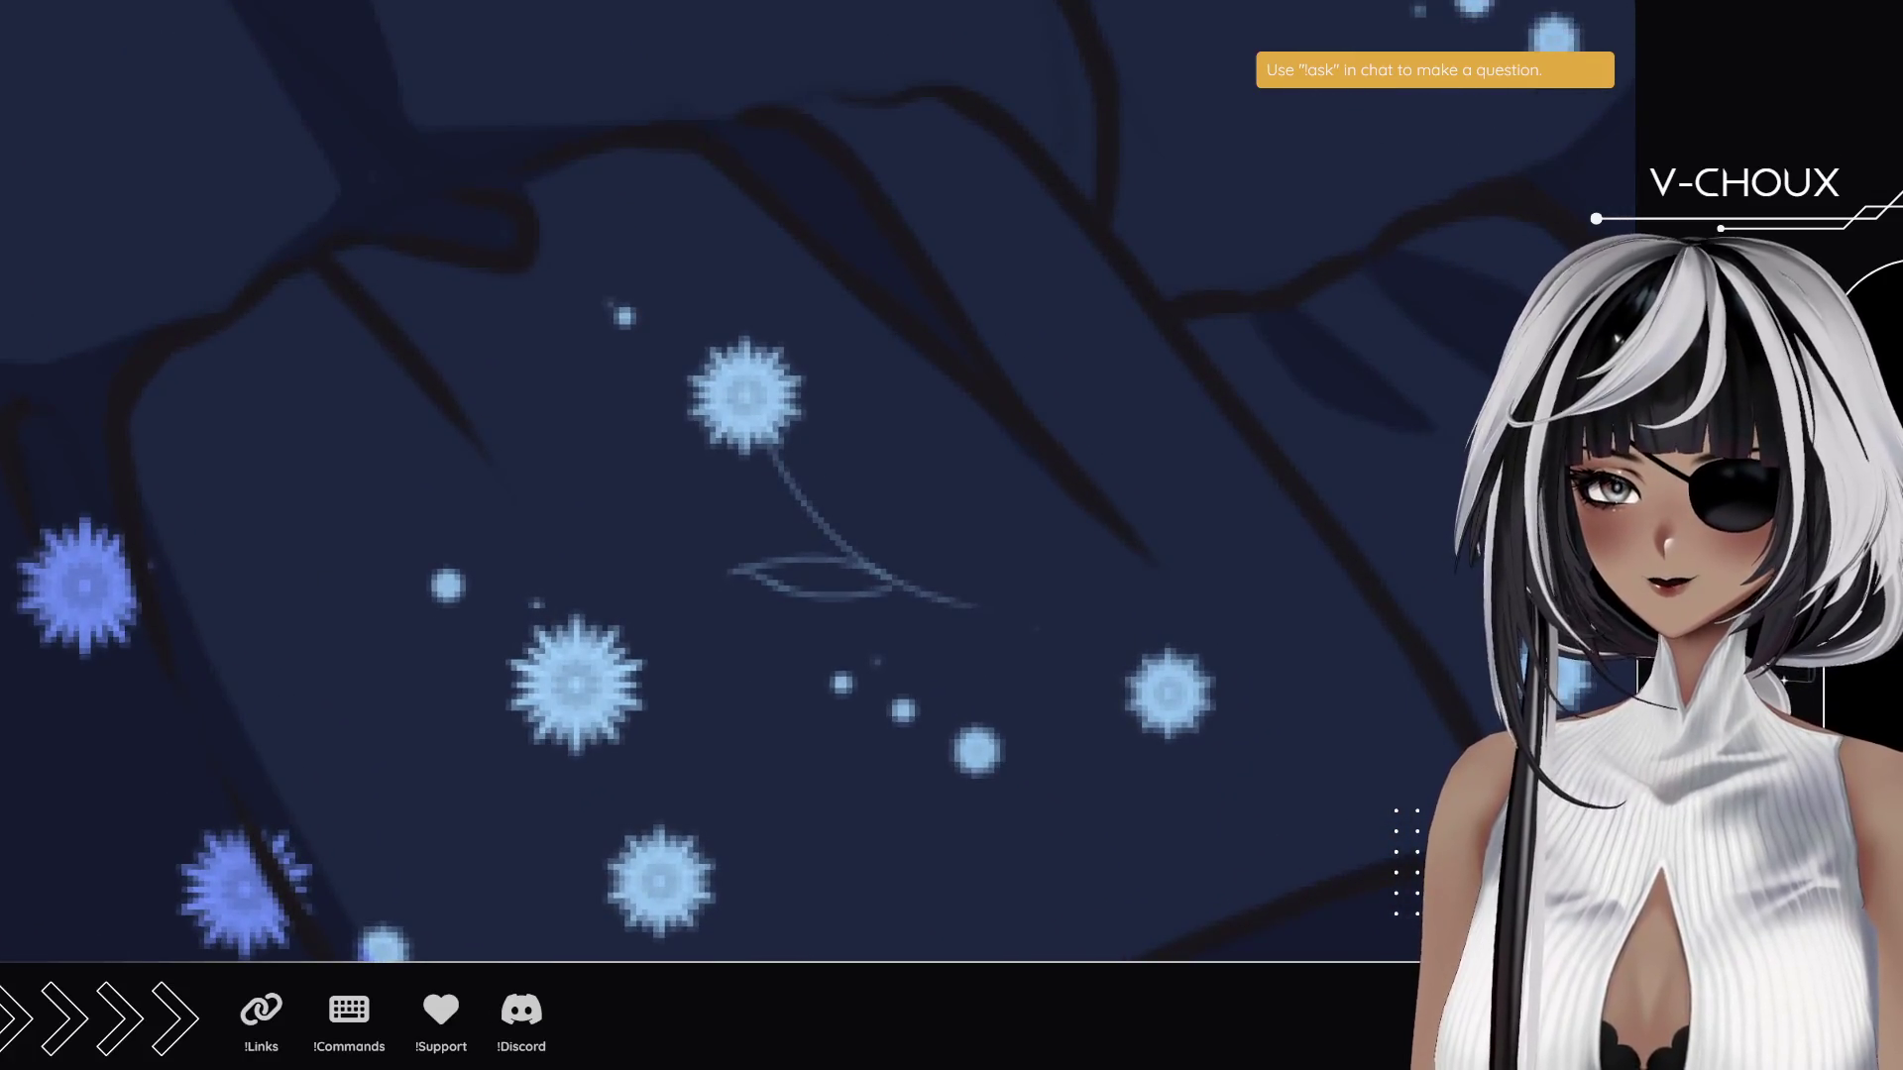
pyautogui.moveTo(459, 339)
pyautogui.mouseDown()
pyautogui.moveTo(600, 824)
pyautogui.moveTo(683, 564)
pyautogui.moveTo(655, 544)
pyautogui.mouseUp()
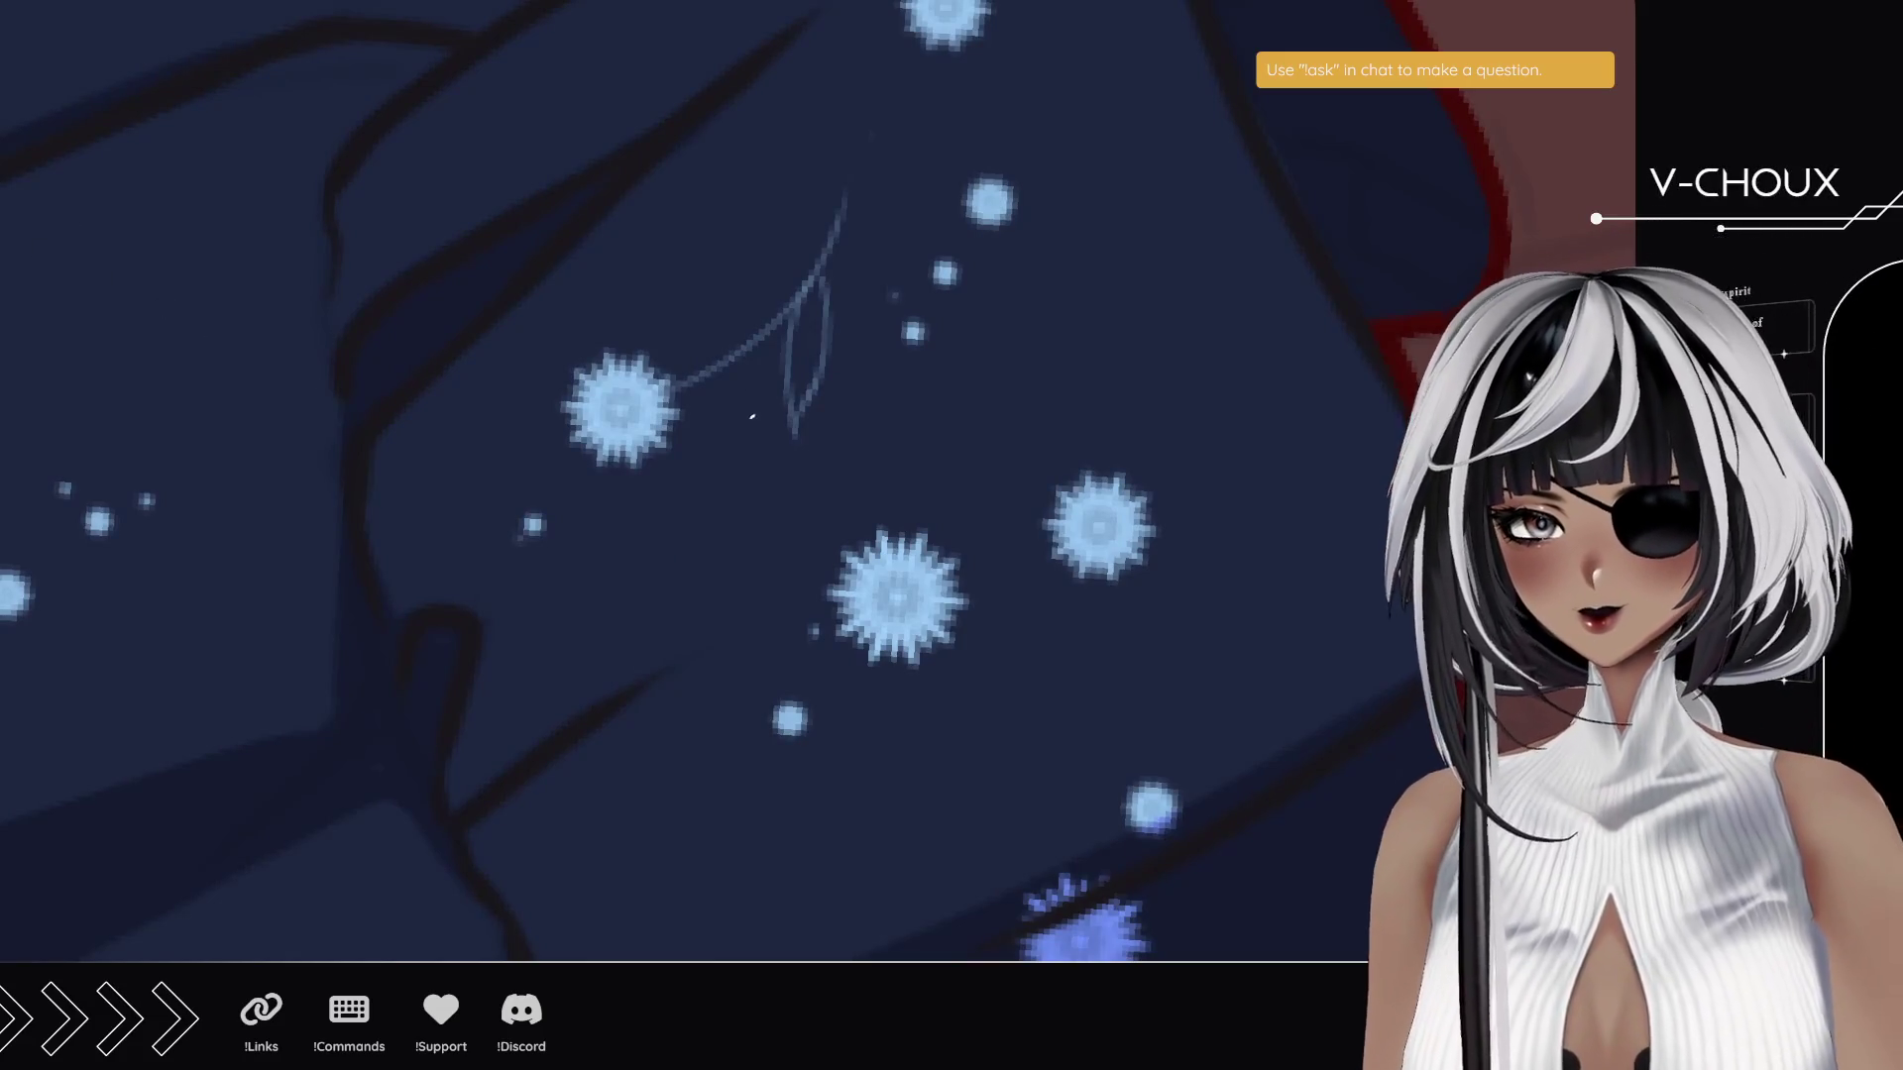
pyautogui.moveTo(793, 416); pyautogui.dragTo(818, 287)
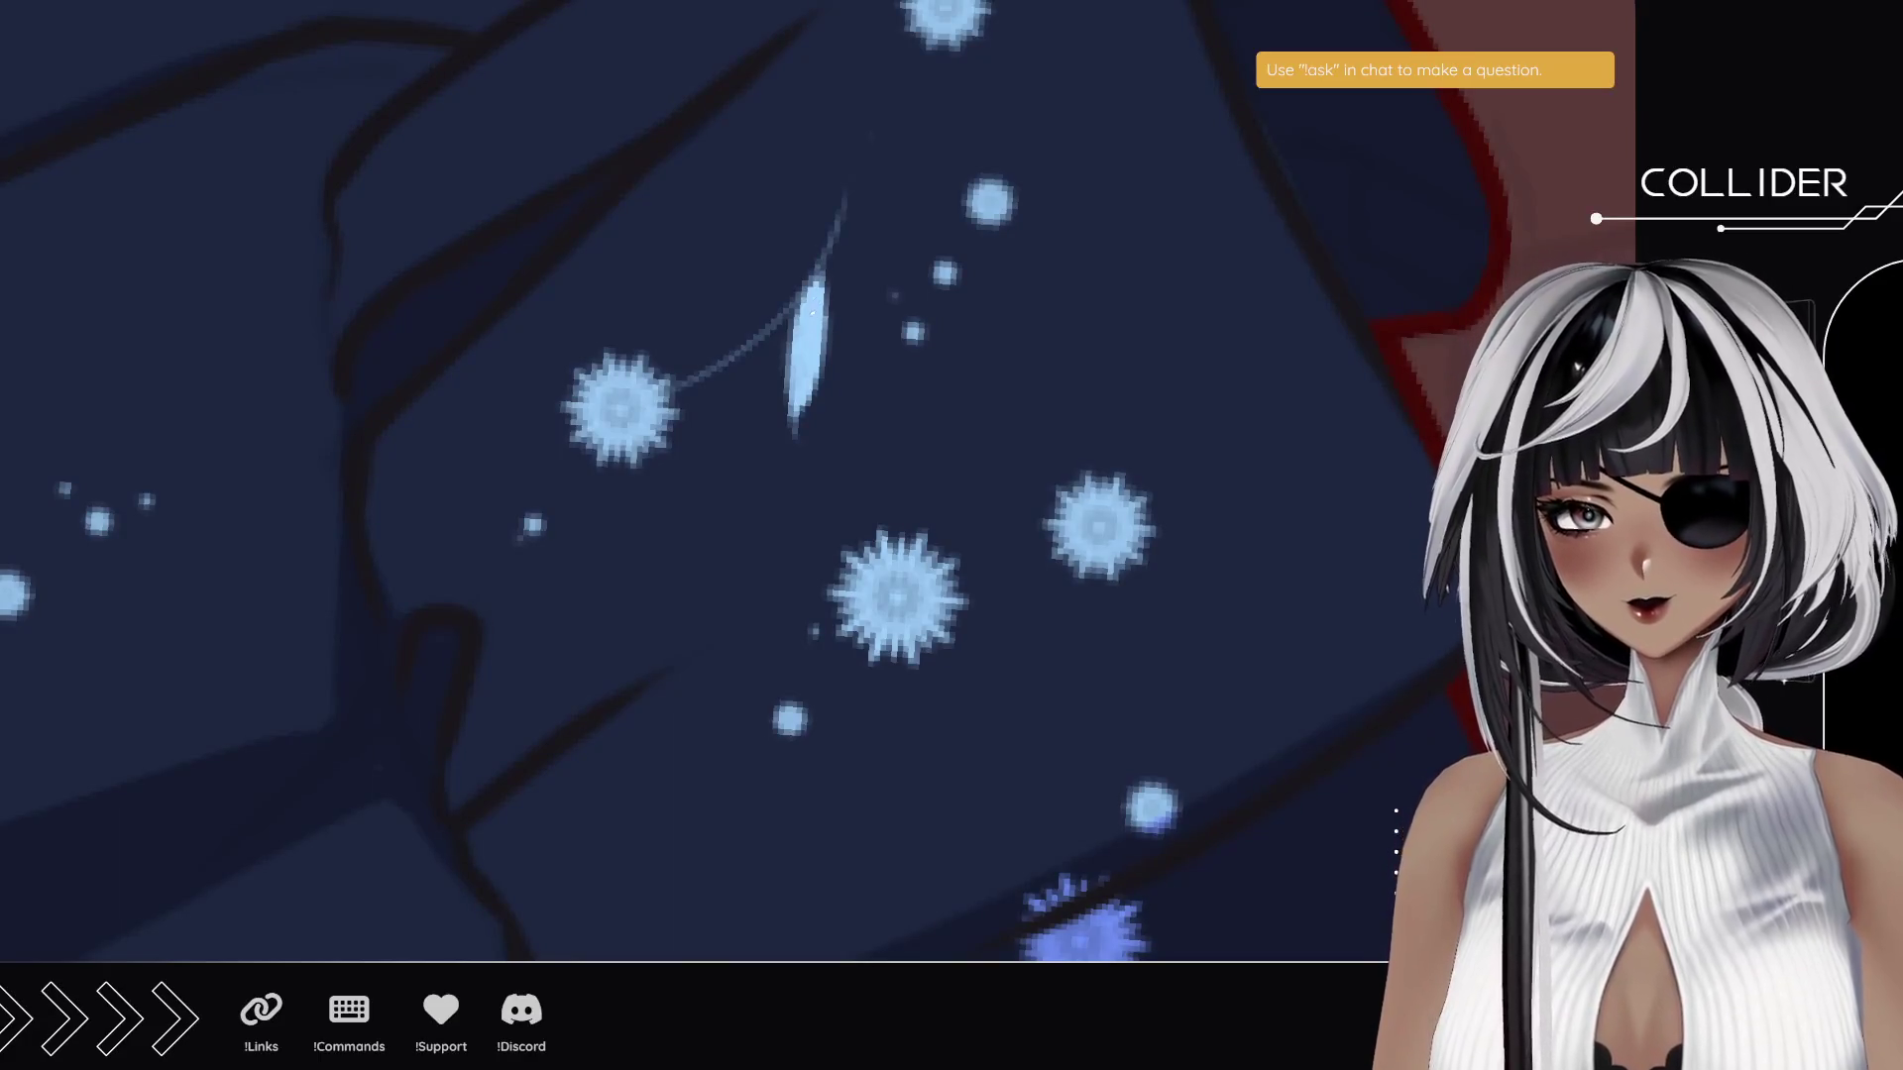
# - Fill the leaf below the flower and the left leaf with lighter blue
pyautogui.scroll(-2, 638, 531)
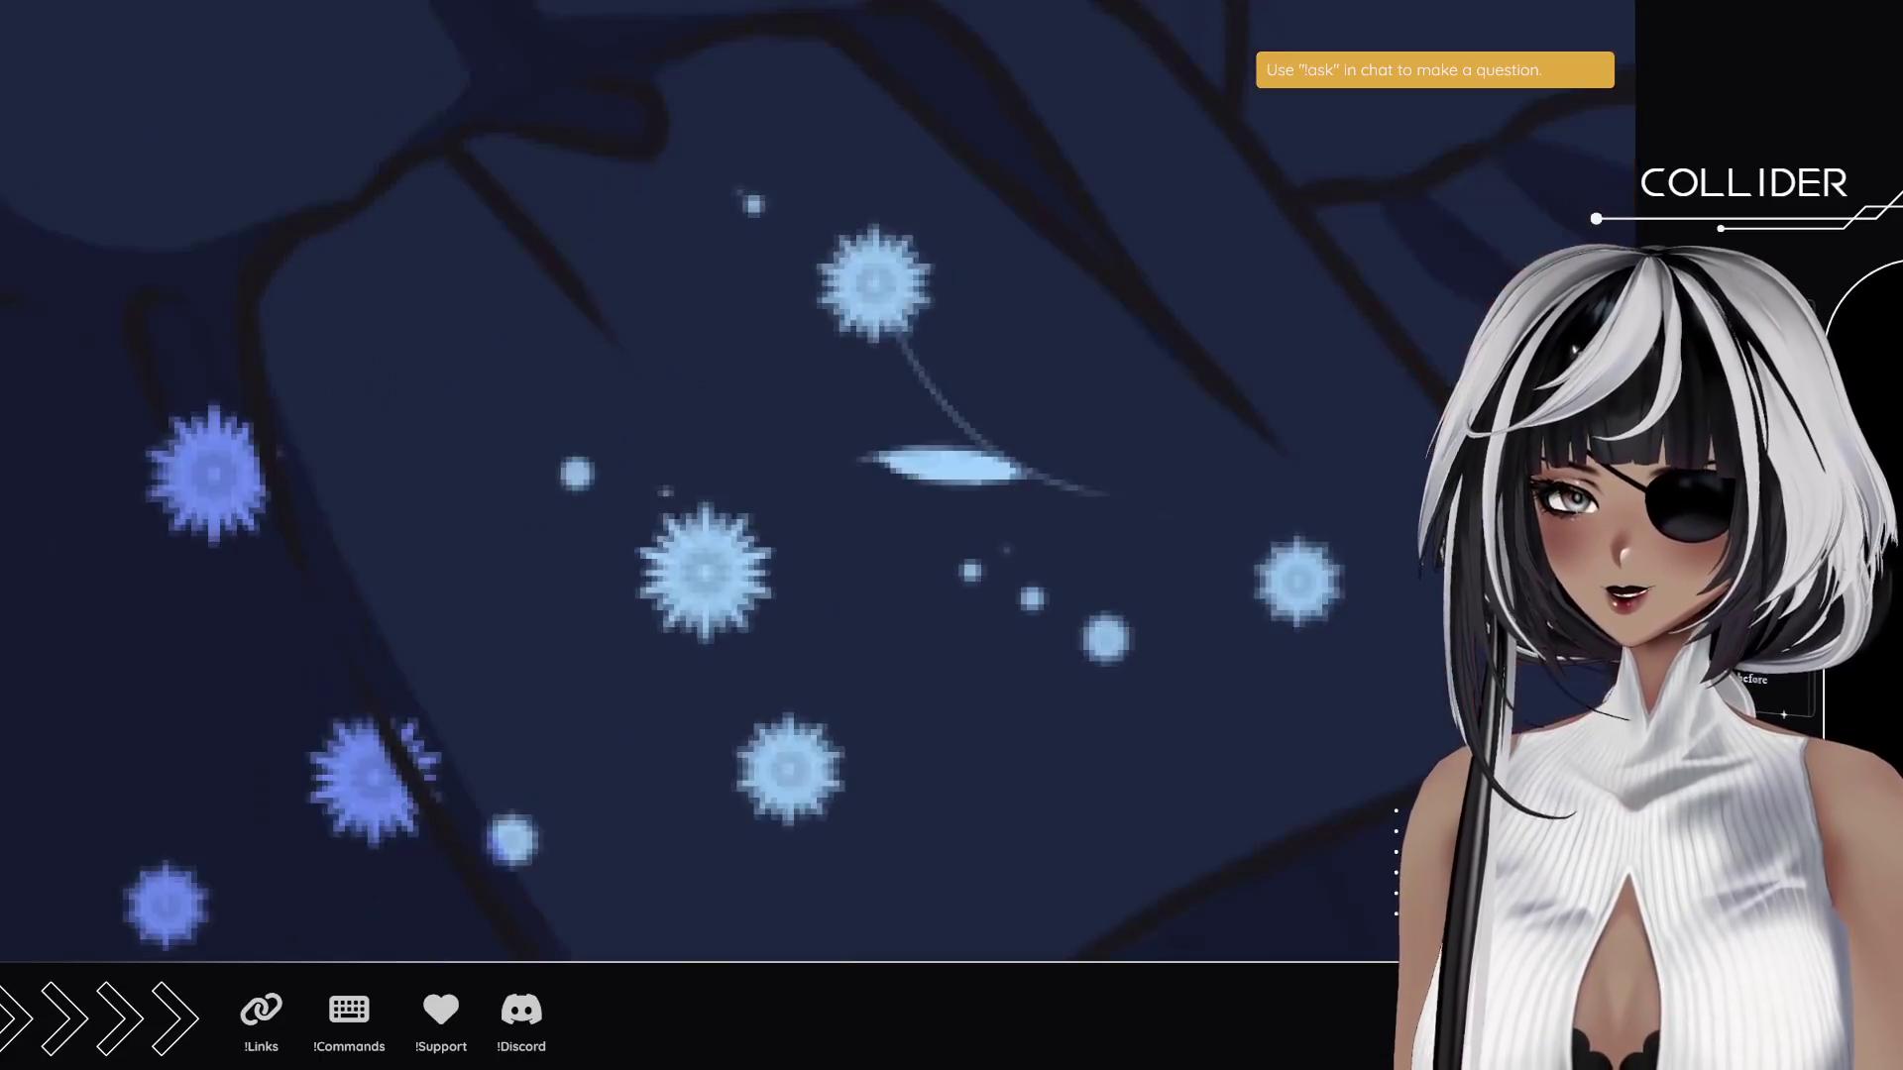
pyautogui.scroll(-3, 638, 530)
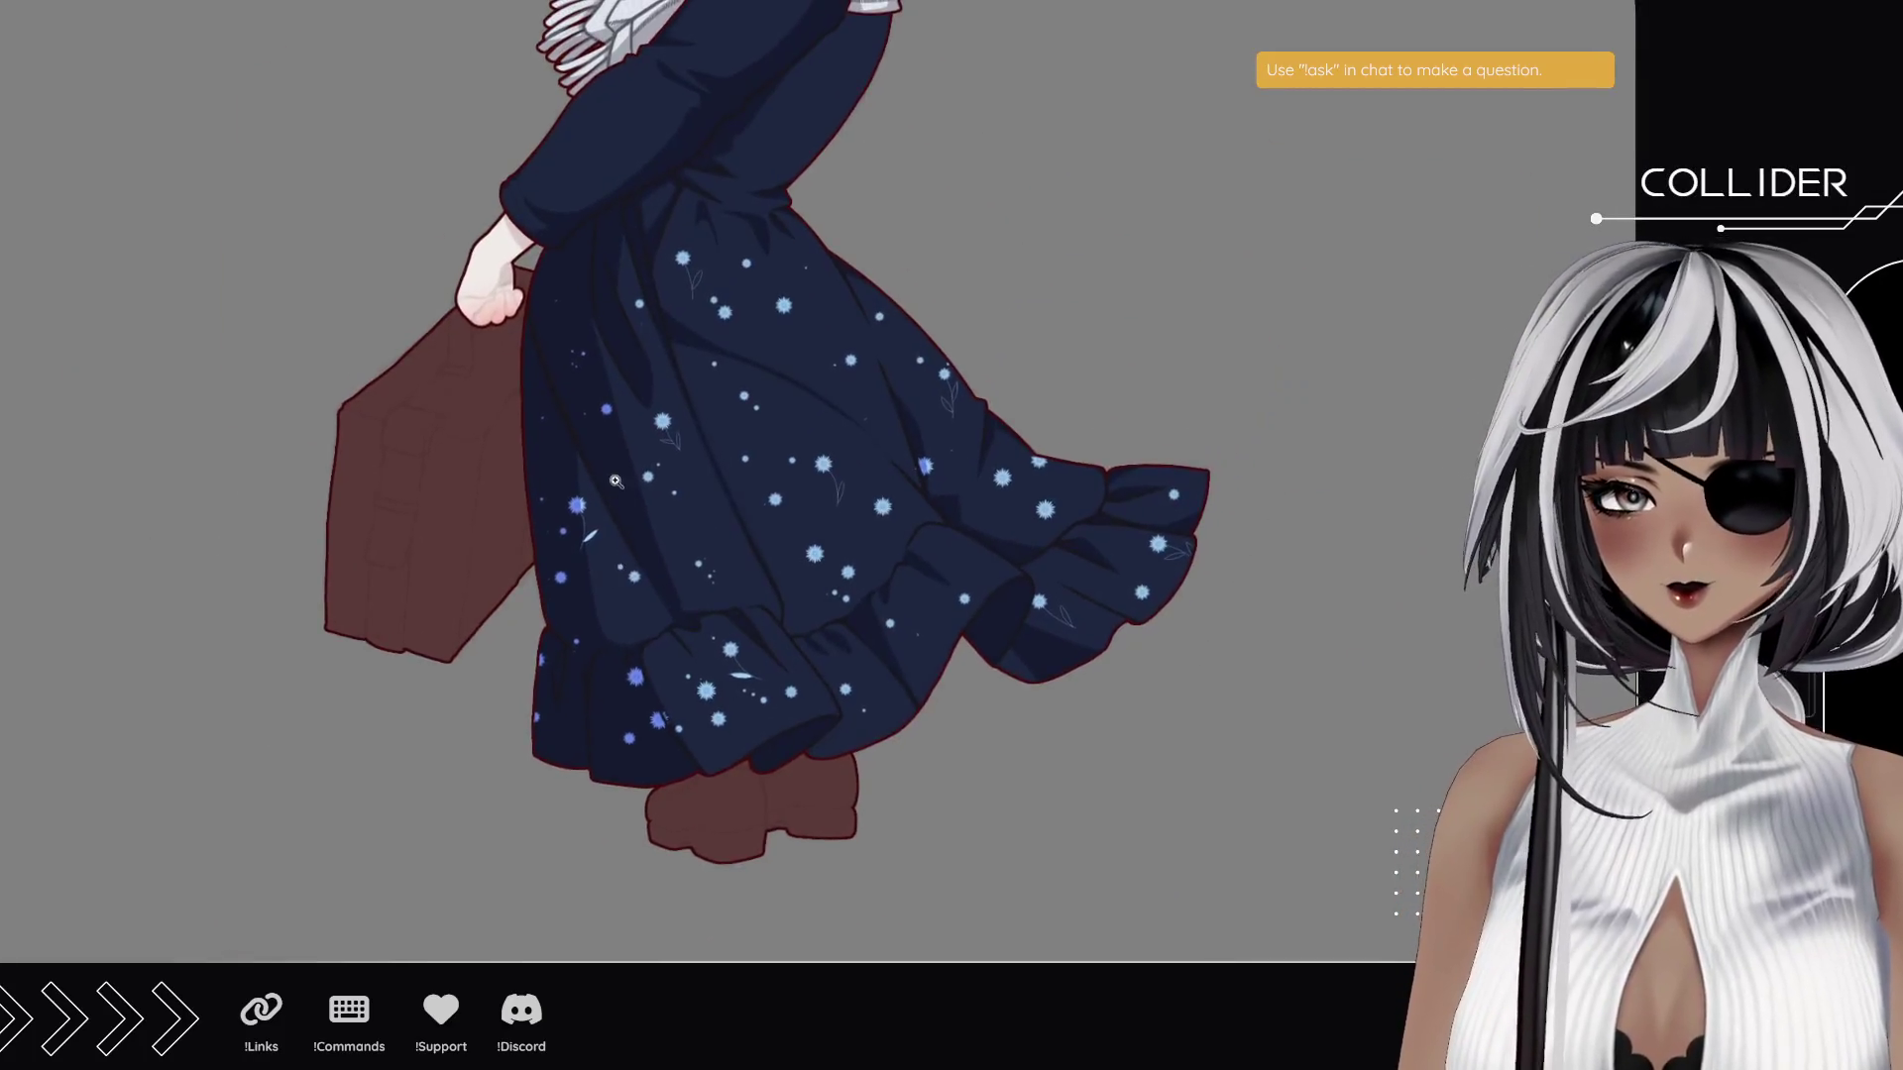
pyautogui.scroll(5, 751, 419)
pyautogui.scroll(2, 751, 418)
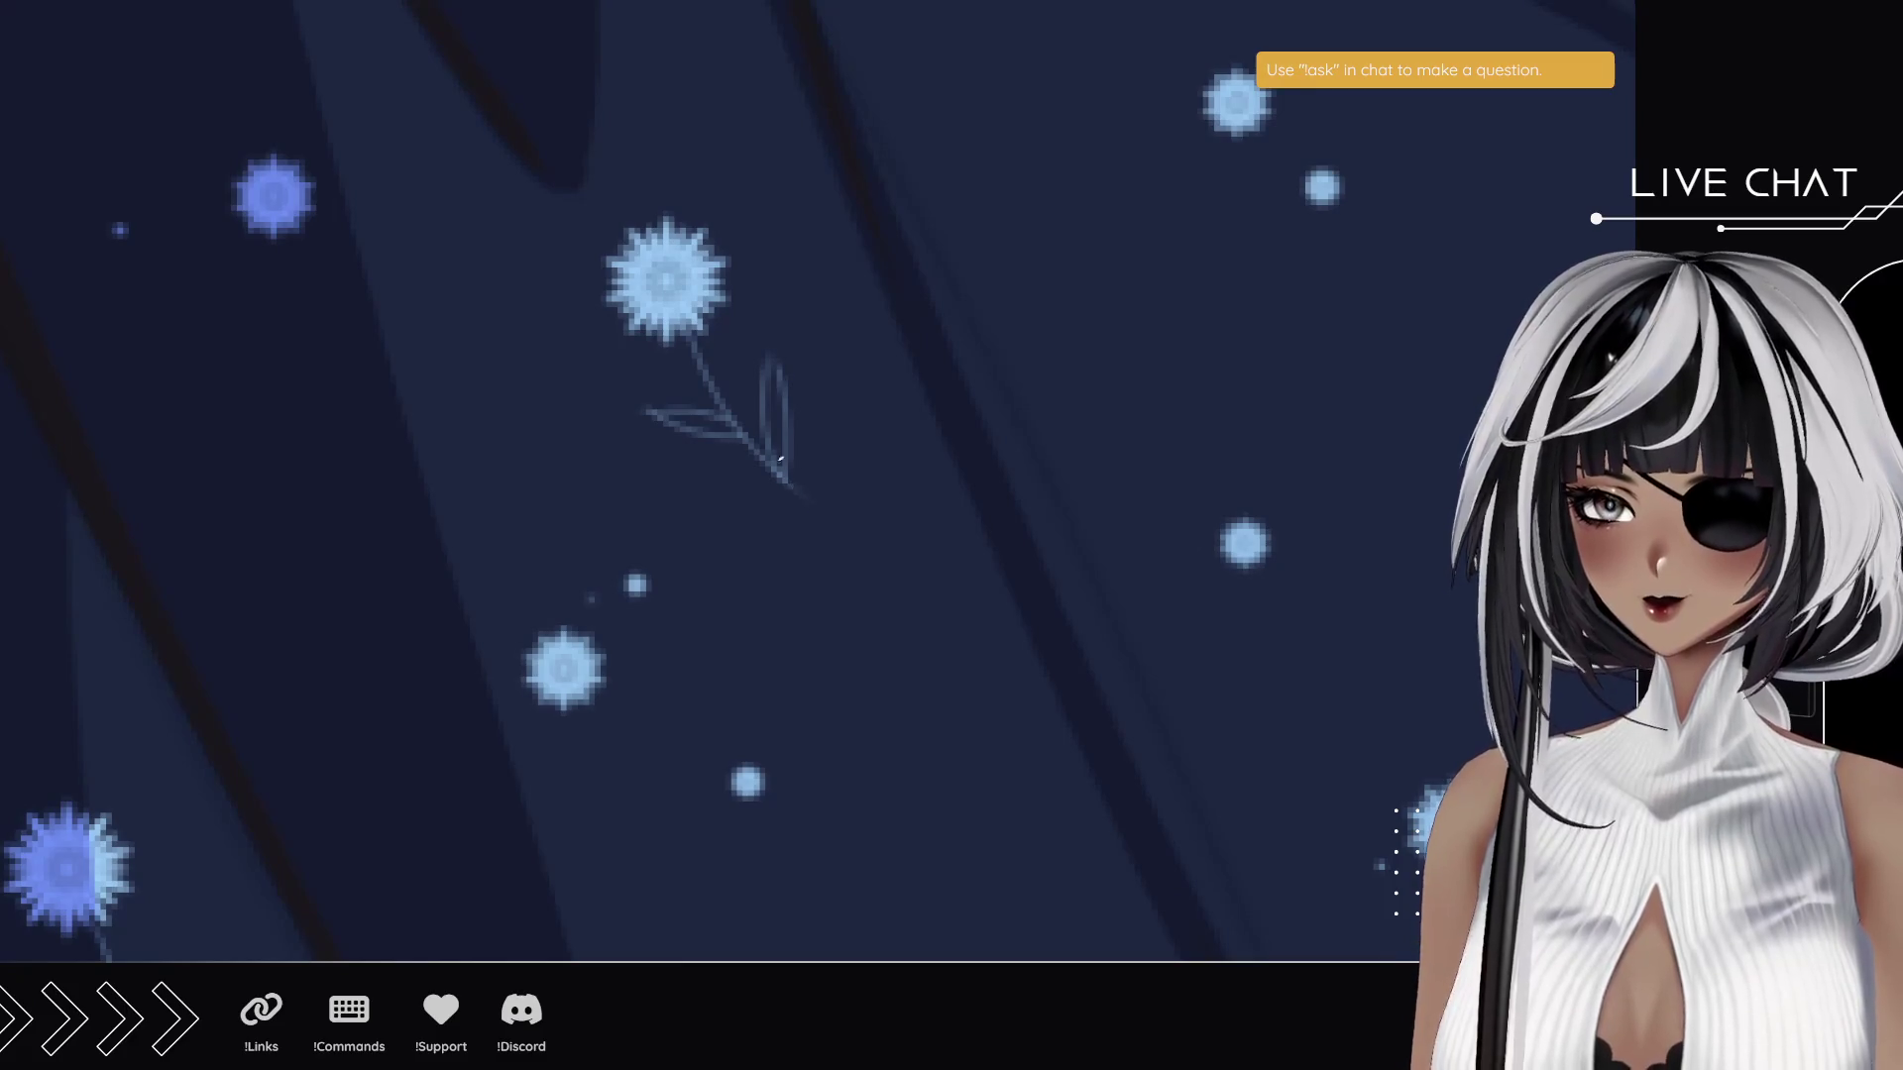
pyautogui.moveTo(778, 439)
pyautogui.mouseDown()
pyautogui.moveTo(773, 416)
pyautogui.moveTo(780, 472)
pyautogui.moveTo(773, 367)
pyautogui.moveTo(774, 504)
pyautogui.moveTo(442, 552)
pyautogui.moveTo(526, 368)
pyautogui.moveTo(404, 486)
pyautogui.moveTo(424, 454)
pyautogui.mouseUp()
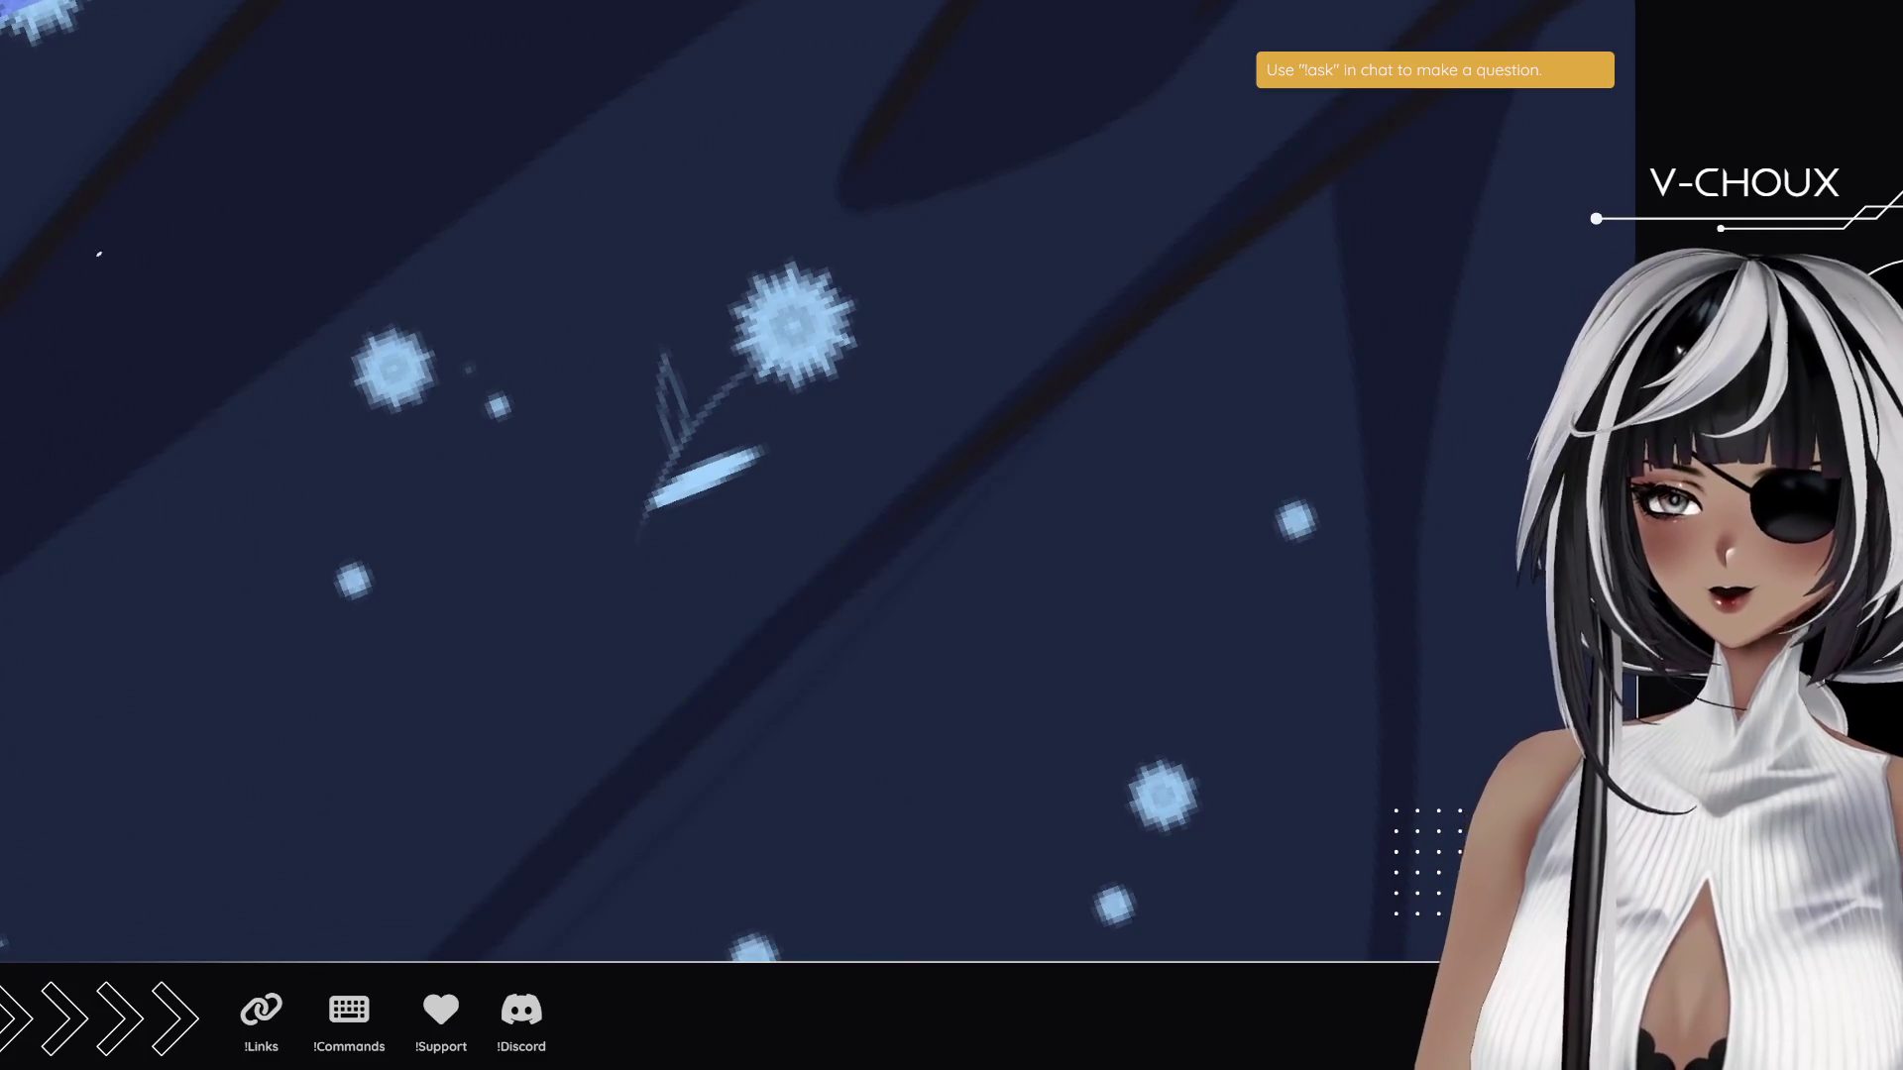
pyautogui.moveTo(670, 436)
pyautogui.mouseDown()
pyautogui.moveTo(674, 397)
pyautogui.moveTo(672, 453)
pyautogui.moveTo(661, 349)
pyautogui.mouseUp()
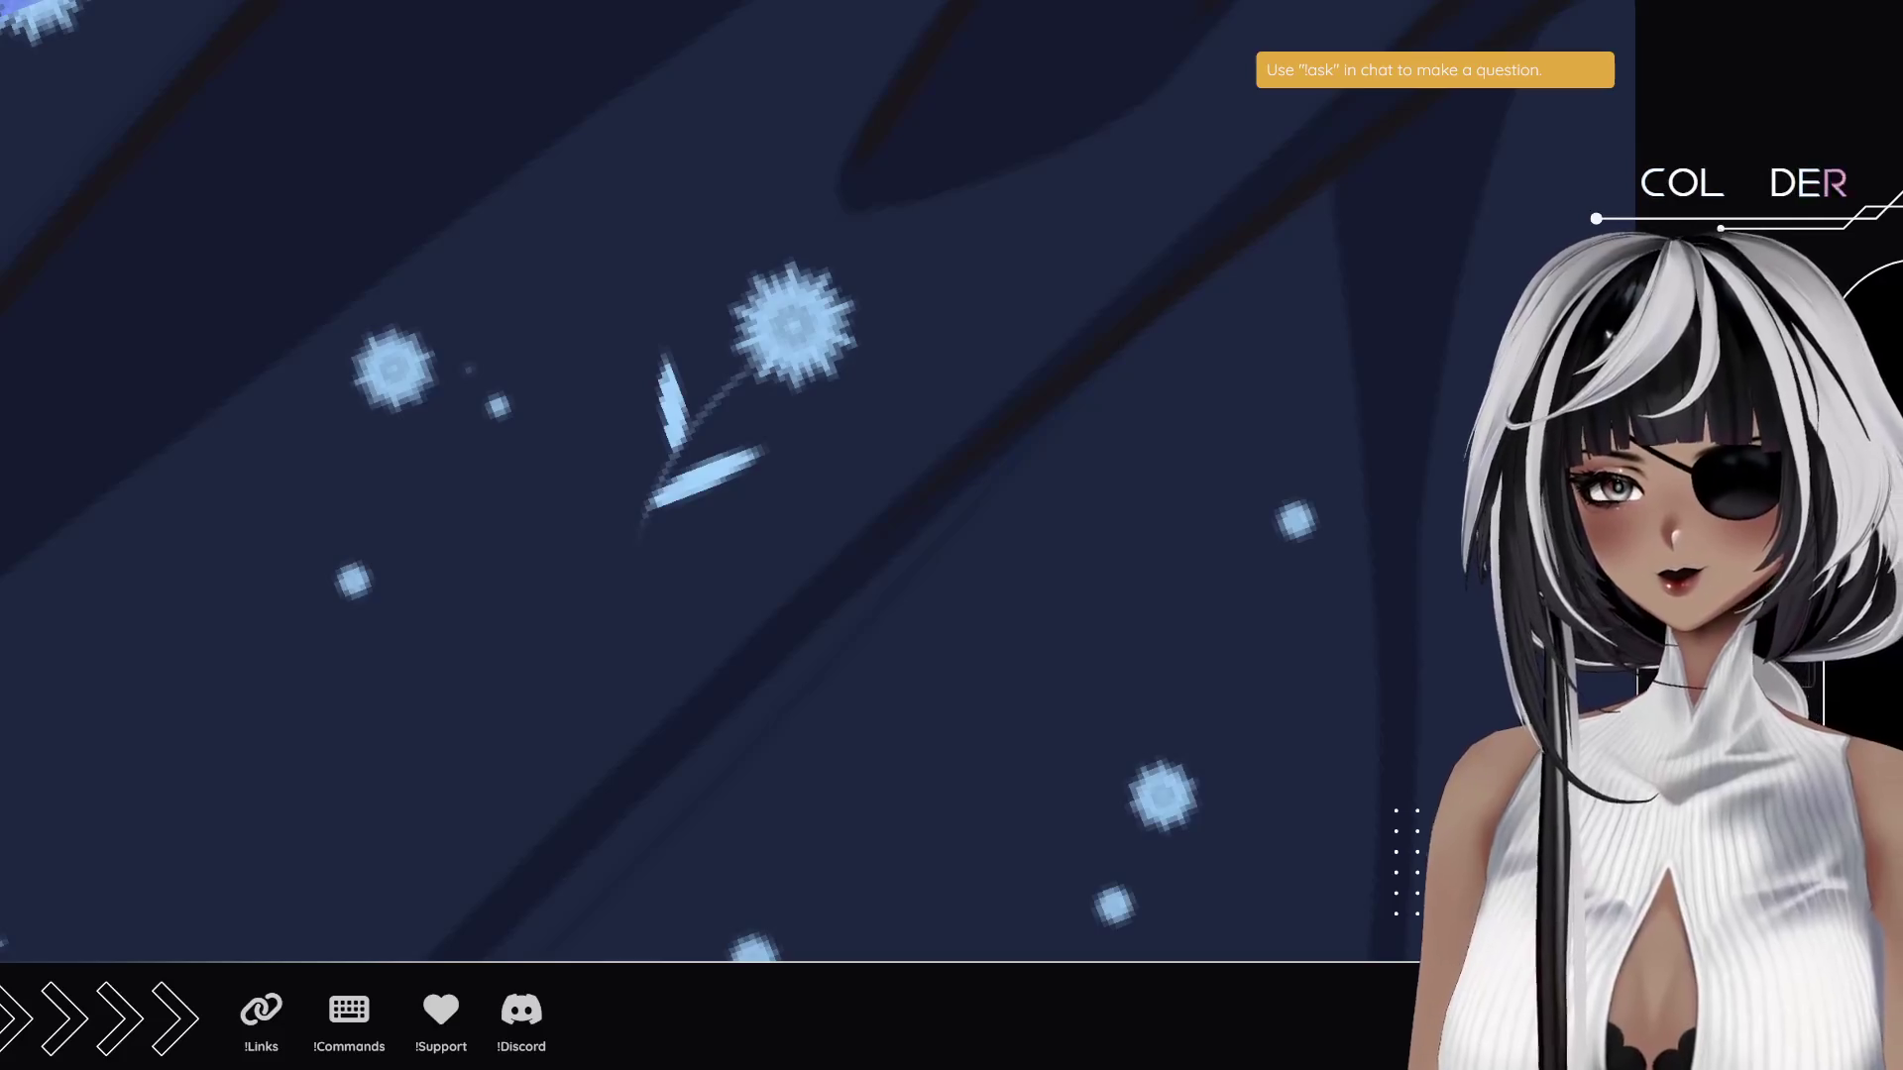
pyautogui.scroll(-5, 818, 585)
pyautogui.moveTo(818, 584); pyautogui.dragTo(619, 451)
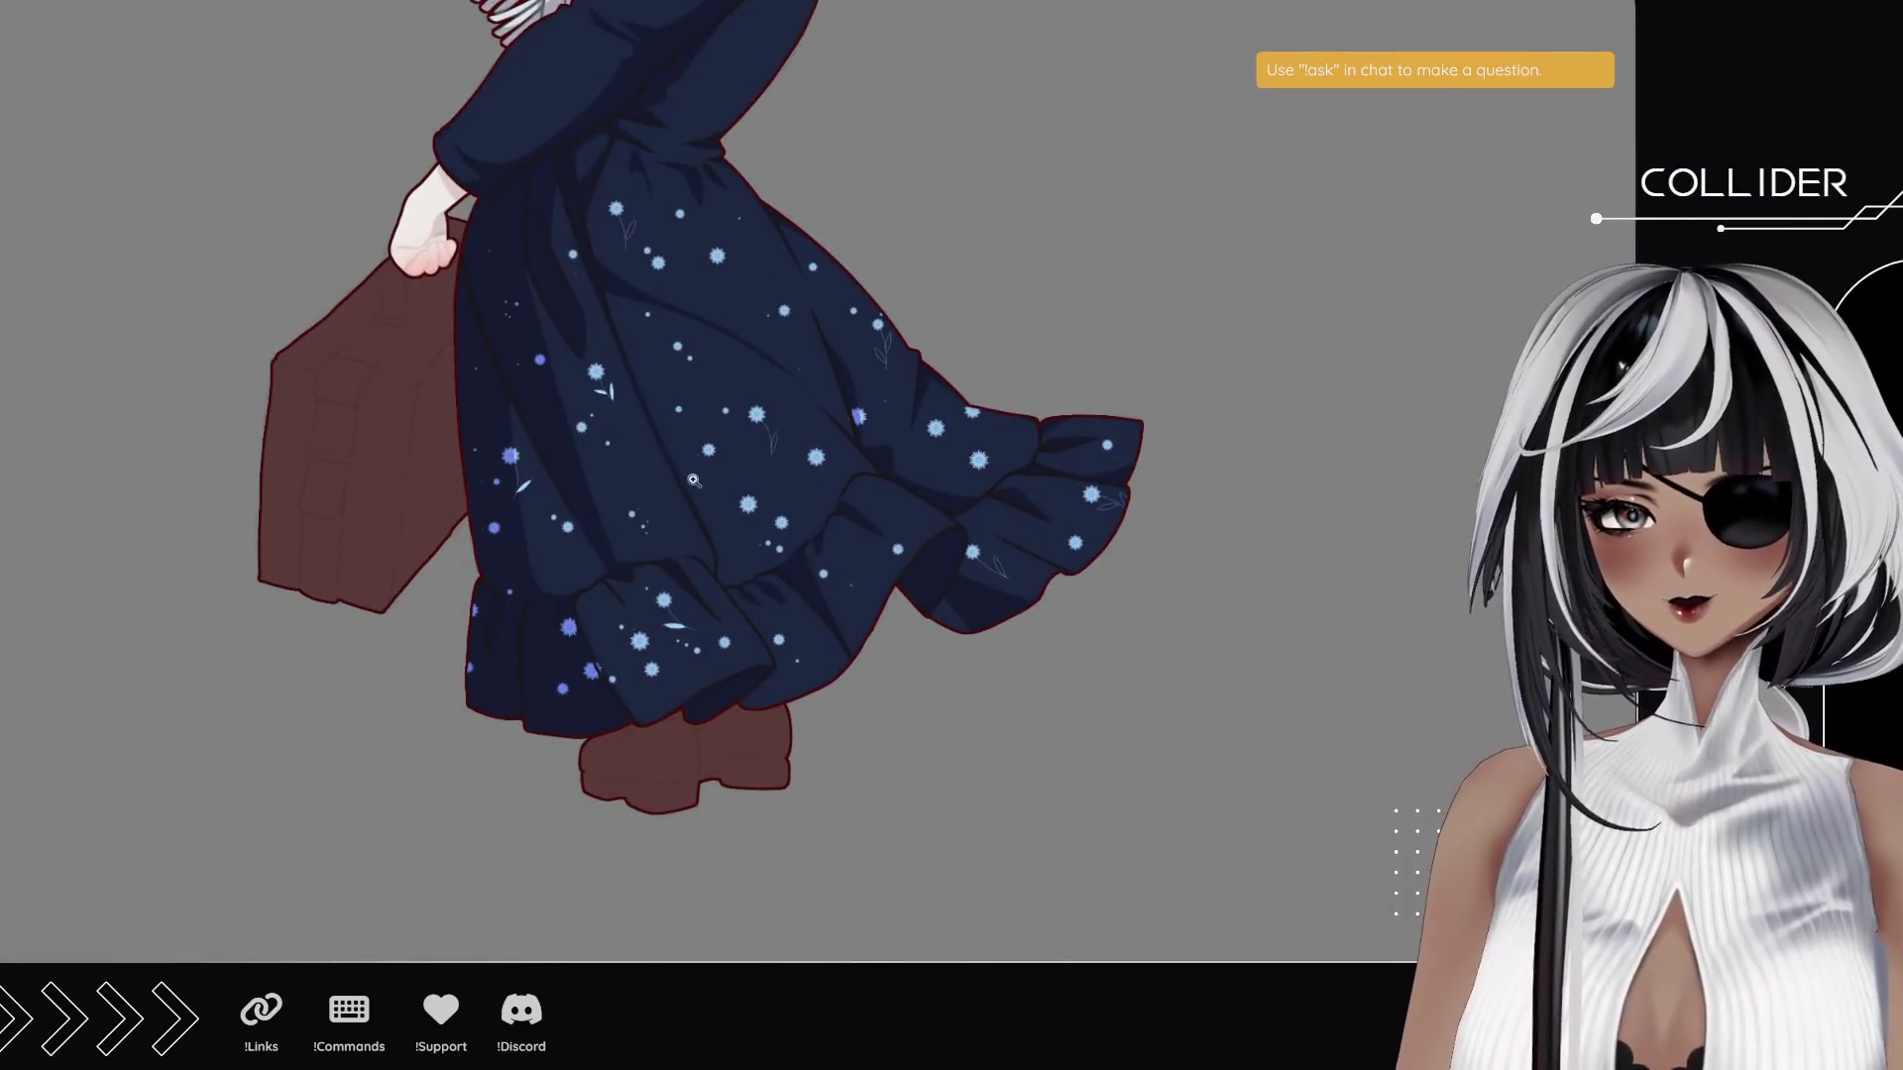
# - Fill a leaf outline and its upper tip with light blue
pyautogui.scroll(4, 793, 431)
pyautogui.scroll(7, 792, 431)
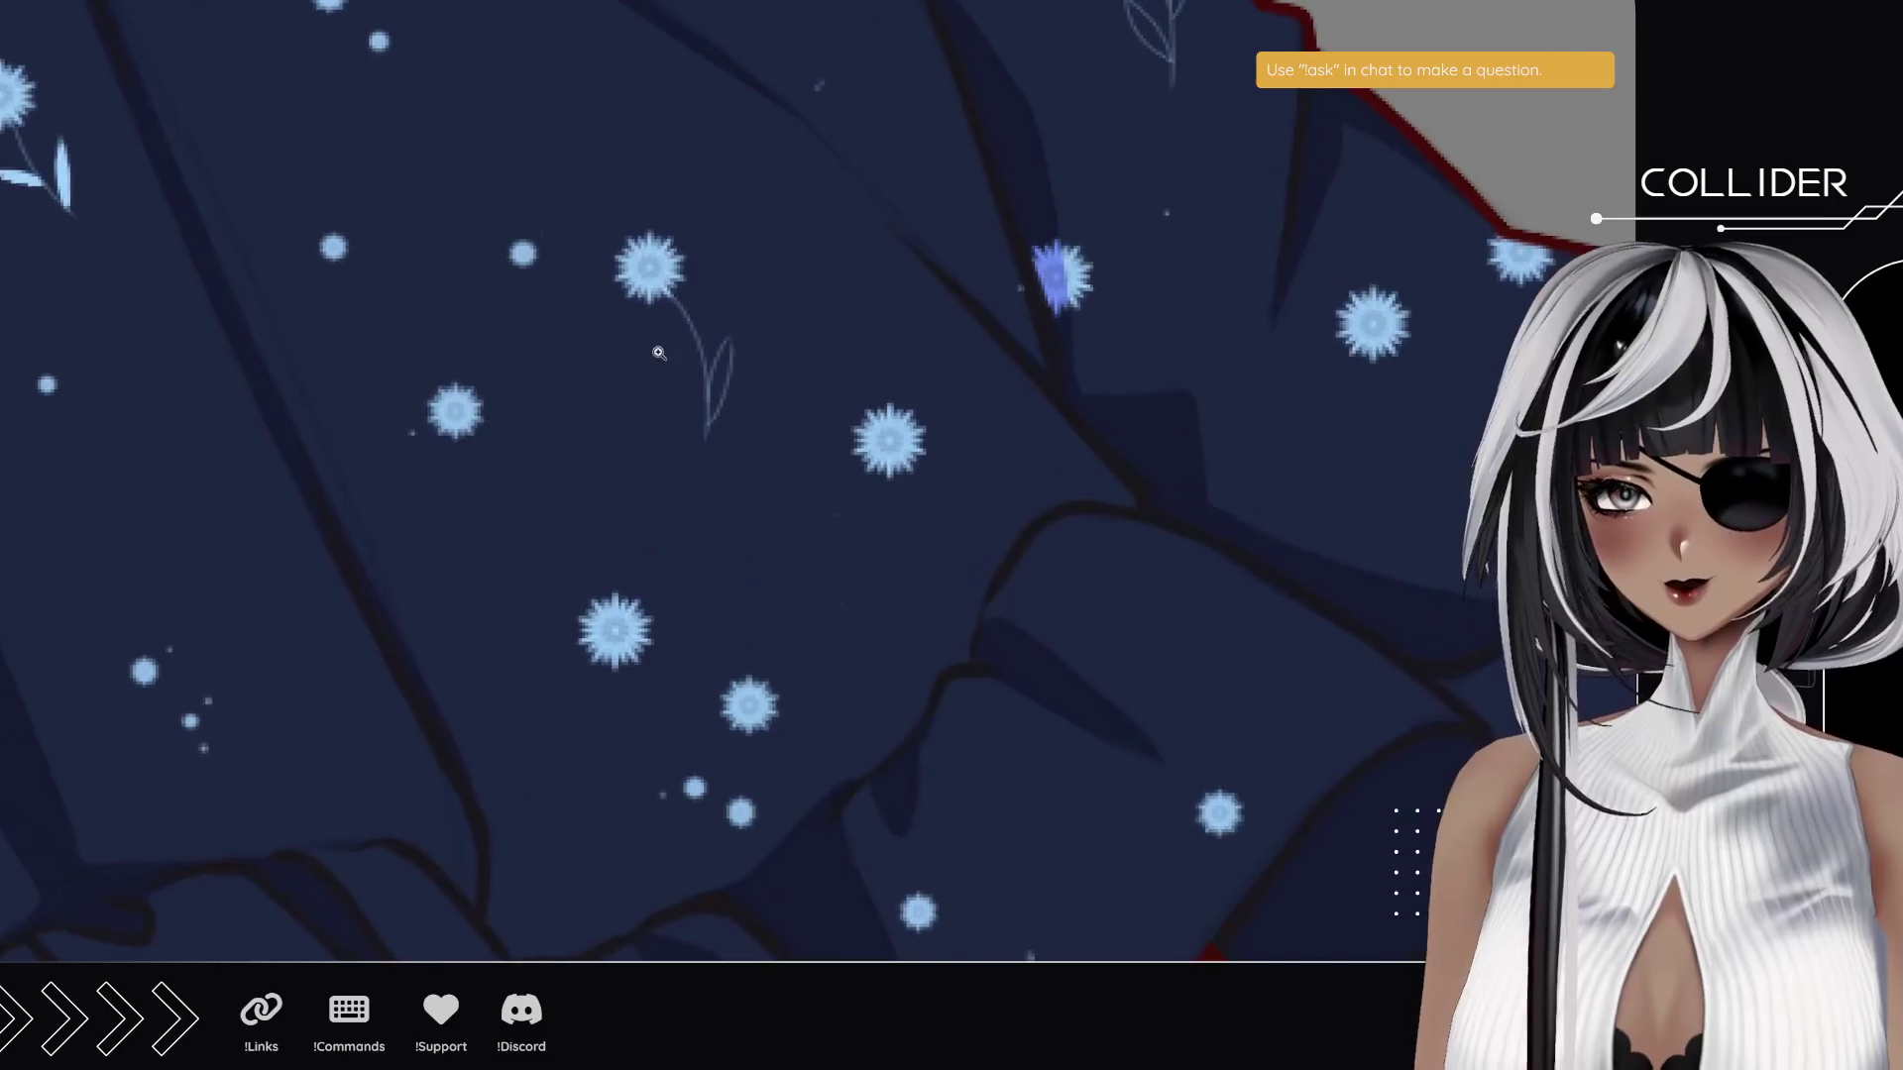
pyautogui.scroll(1, 737, 413)
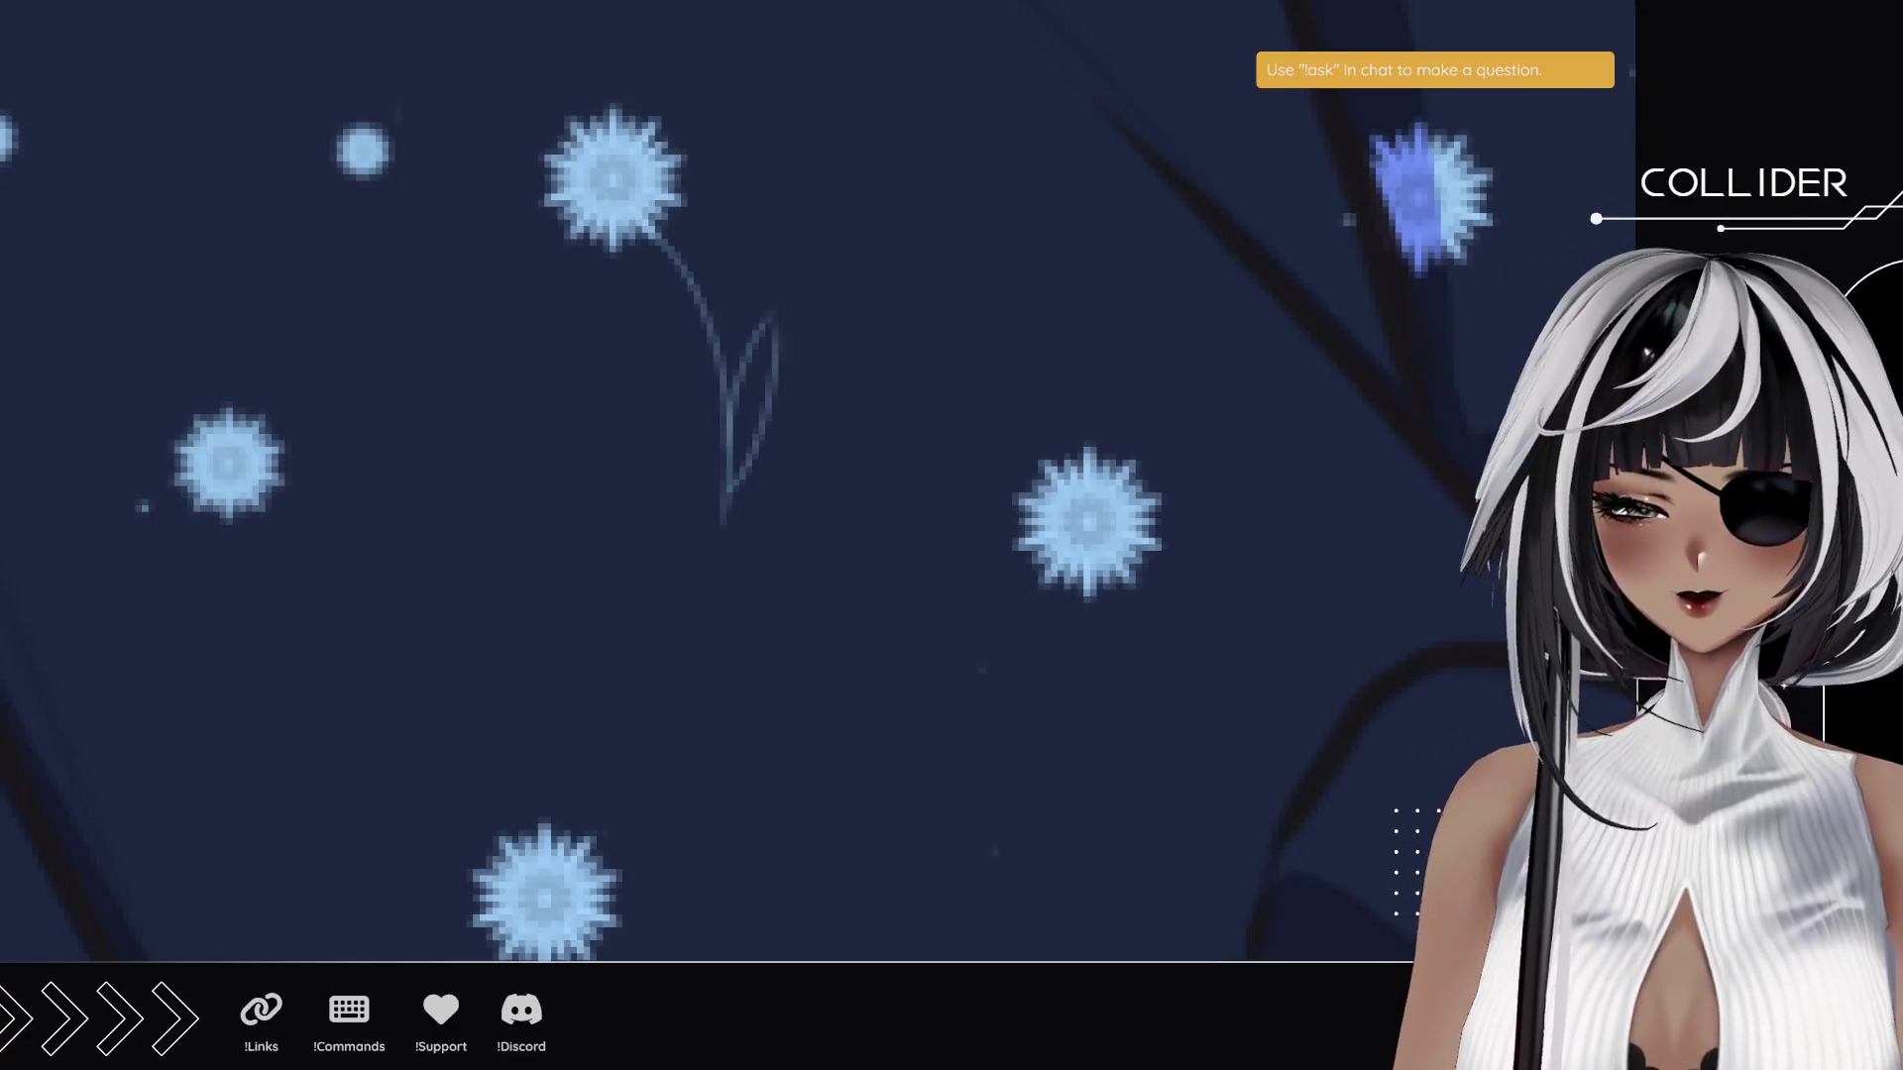
pyautogui.moveTo(738, 427)
pyautogui.mouseDown()
pyautogui.moveTo(737, 387)
pyautogui.moveTo(761, 369)
pyautogui.mouseUp()
pyautogui.moveTo(736, 474); pyautogui.dragTo(765, 322)
pyautogui.hotkey('ctrl', 'z')
pyautogui.moveTo(743, 428)
pyautogui.mouseDown()
pyautogui.moveTo(775, 319)
pyautogui.moveTo(992, 94)
pyautogui.moveTo(760, 450)
pyautogui.moveTo(866, 399)
pyautogui.moveTo(697, 318)
pyautogui.moveTo(474, 129)
pyautogui.mouseUp()
# - Fill the leaf below another flower and the right leaf beside its stem light blue
pyautogui.moveTo(737, 601)
pyautogui.mouseDown()
pyautogui.moveTo(603, 493)
pyautogui.moveTo(480, 234)
pyautogui.mouseUp()
pyautogui.moveTo(553, 633)
pyautogui.mouseDown()
pyautogui.moveTo(442, 510)
pyautogui.moveTo(429, 454)
pyautogui.mouseUp()
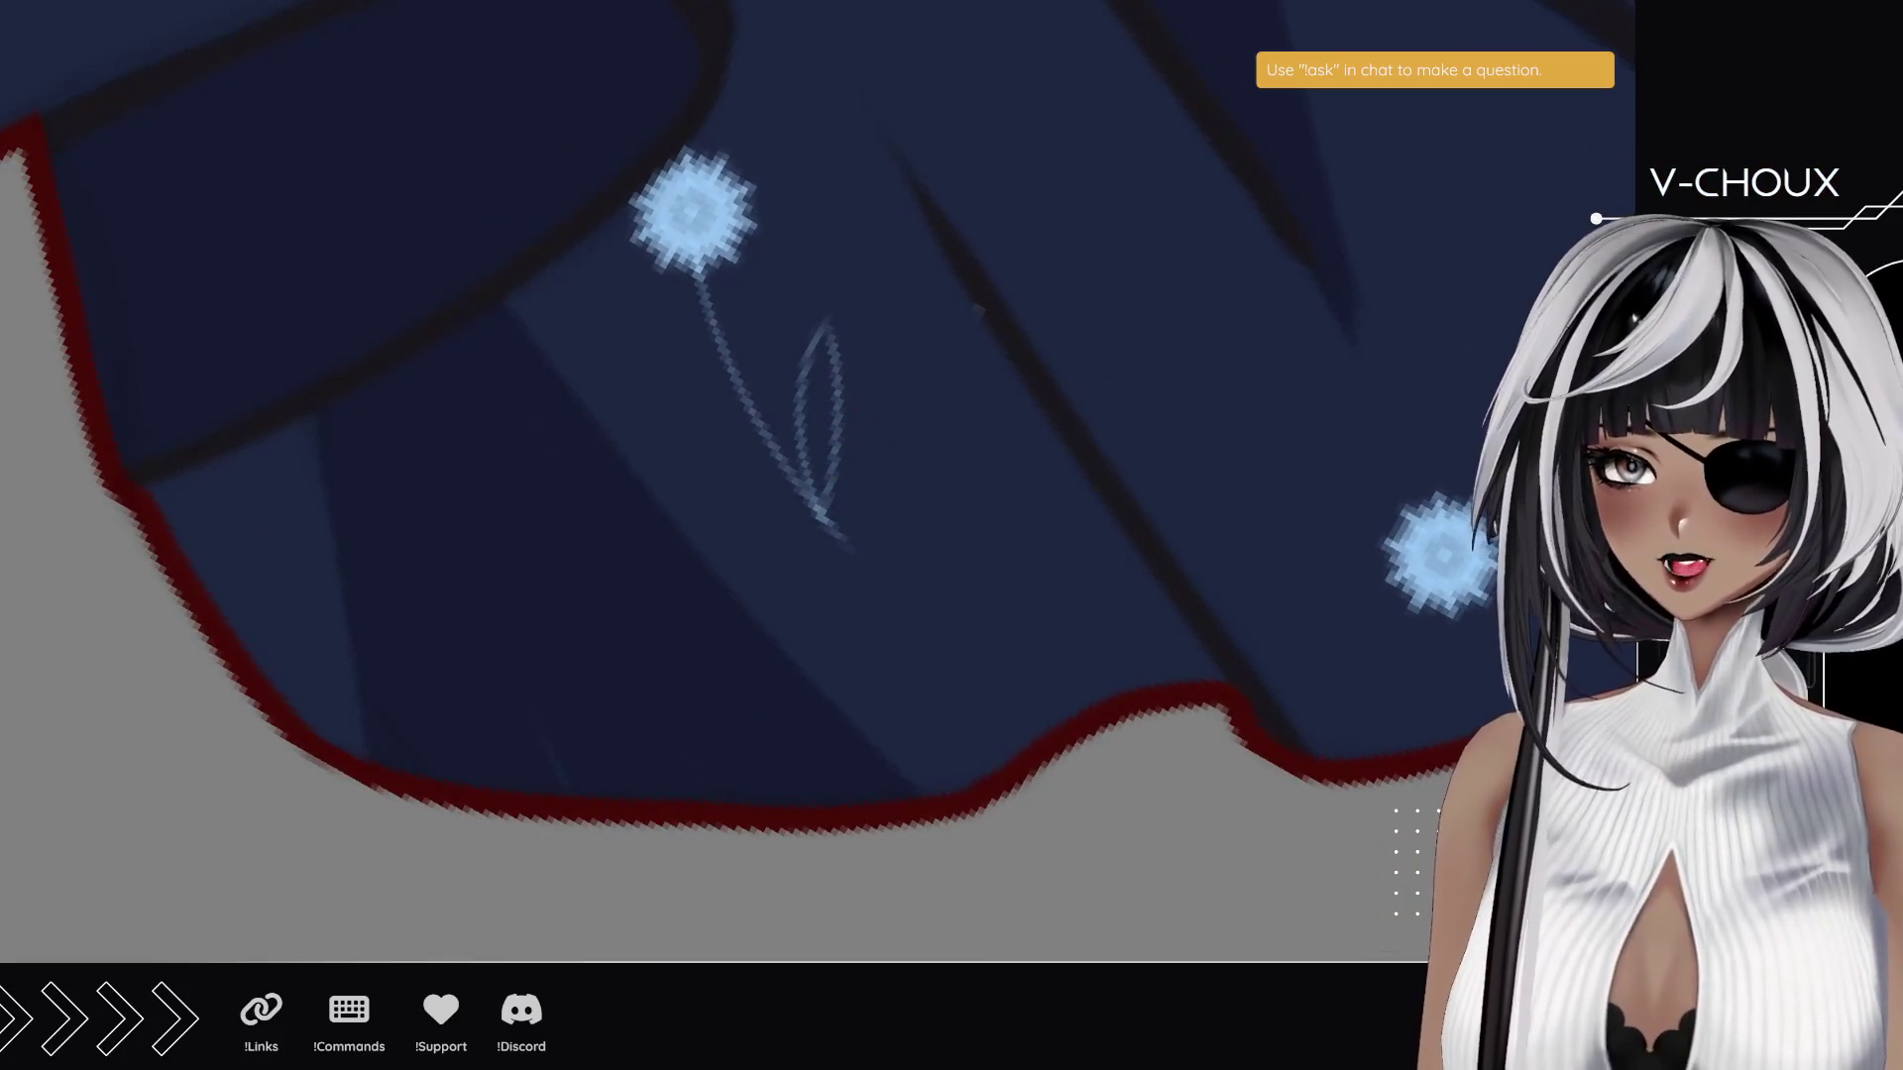
pyautogui.moveTo(820, 475)
pyautogui.mouseDown()
pyautogui.moveTo(827, 348)
pyautogui.moveTo(823, 470)
pyautogui.moveTo(820, 397)
pyautogui.moveTo(805, 436)
pyautogui.moveTo(822, 347)
pyautogui.moveTo(824, 428)
pyautogui.moveTo(829, 398)
pyautogui.mouseUp()
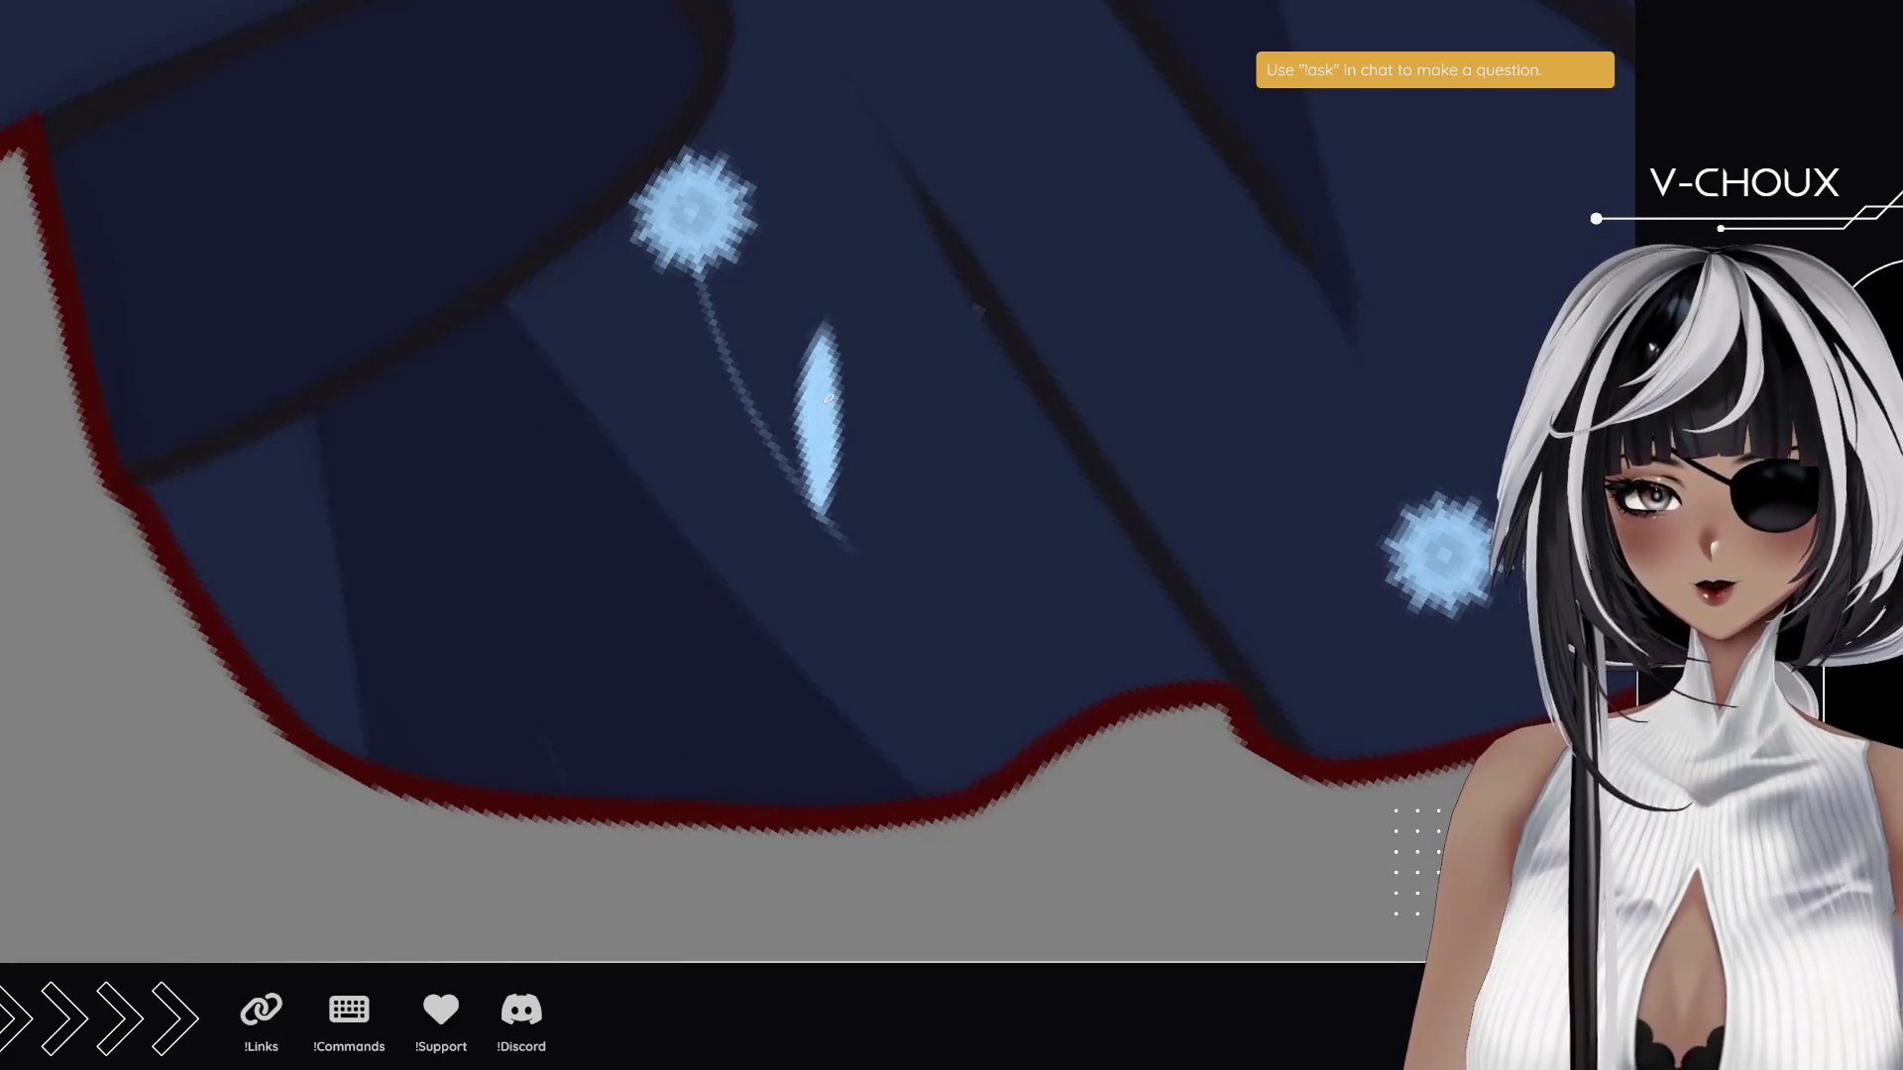
pyautogui.scroll(-3, 1196, 548)
pyautogui.scroll(3, 508, 536)
pyautogui.moveTo(1086, 421)
pyautogui.mouseDown()
pyautogui.moveTo(1084, 500)
pyautogui.moveTo(1091, 412)
pyautogui.moveTo(1113, 491)
pyautogui.mouseUp()
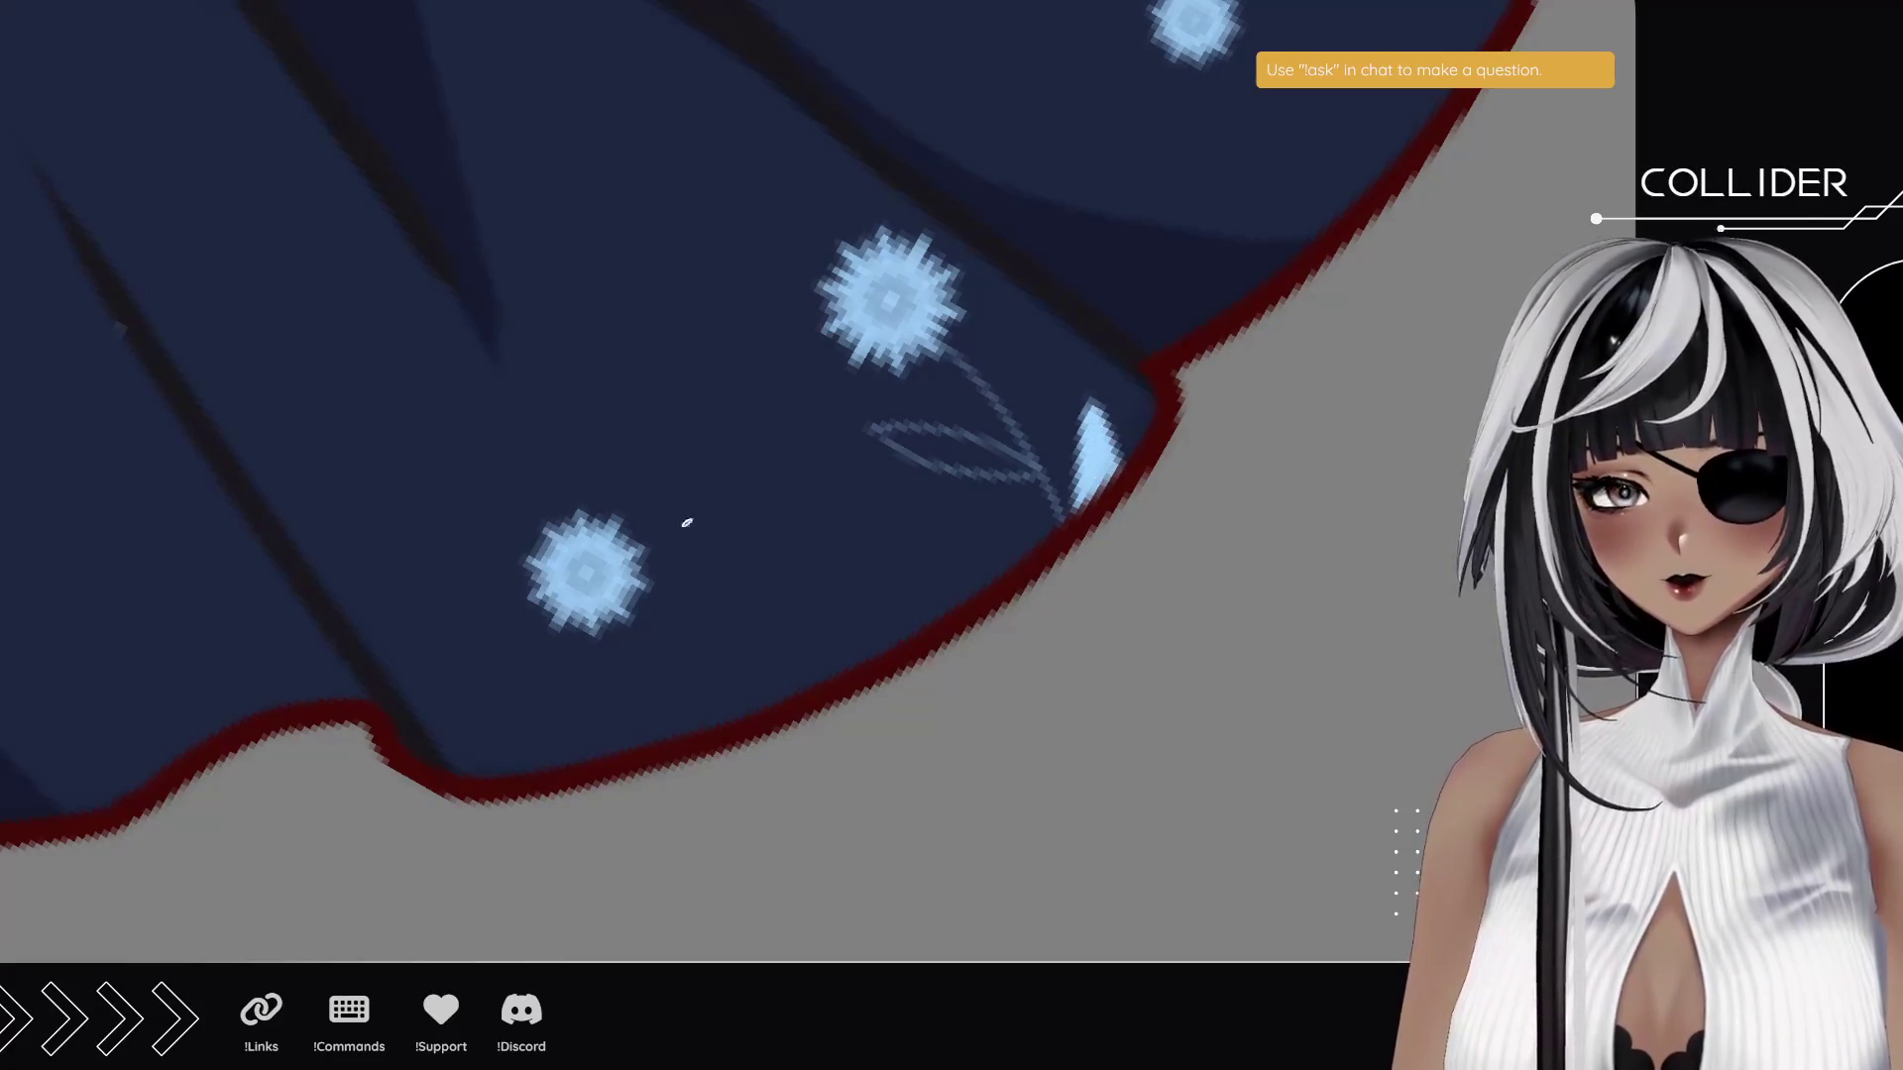
pyautogui.moveTo(153, 585)
pyautogui.mouseDown()
pyautogui.moveTo(607, 603)
pyautogui.moveTo(669, 634)
pyautogui.moveTo(390, 578)
pyautogui.mouseUp()
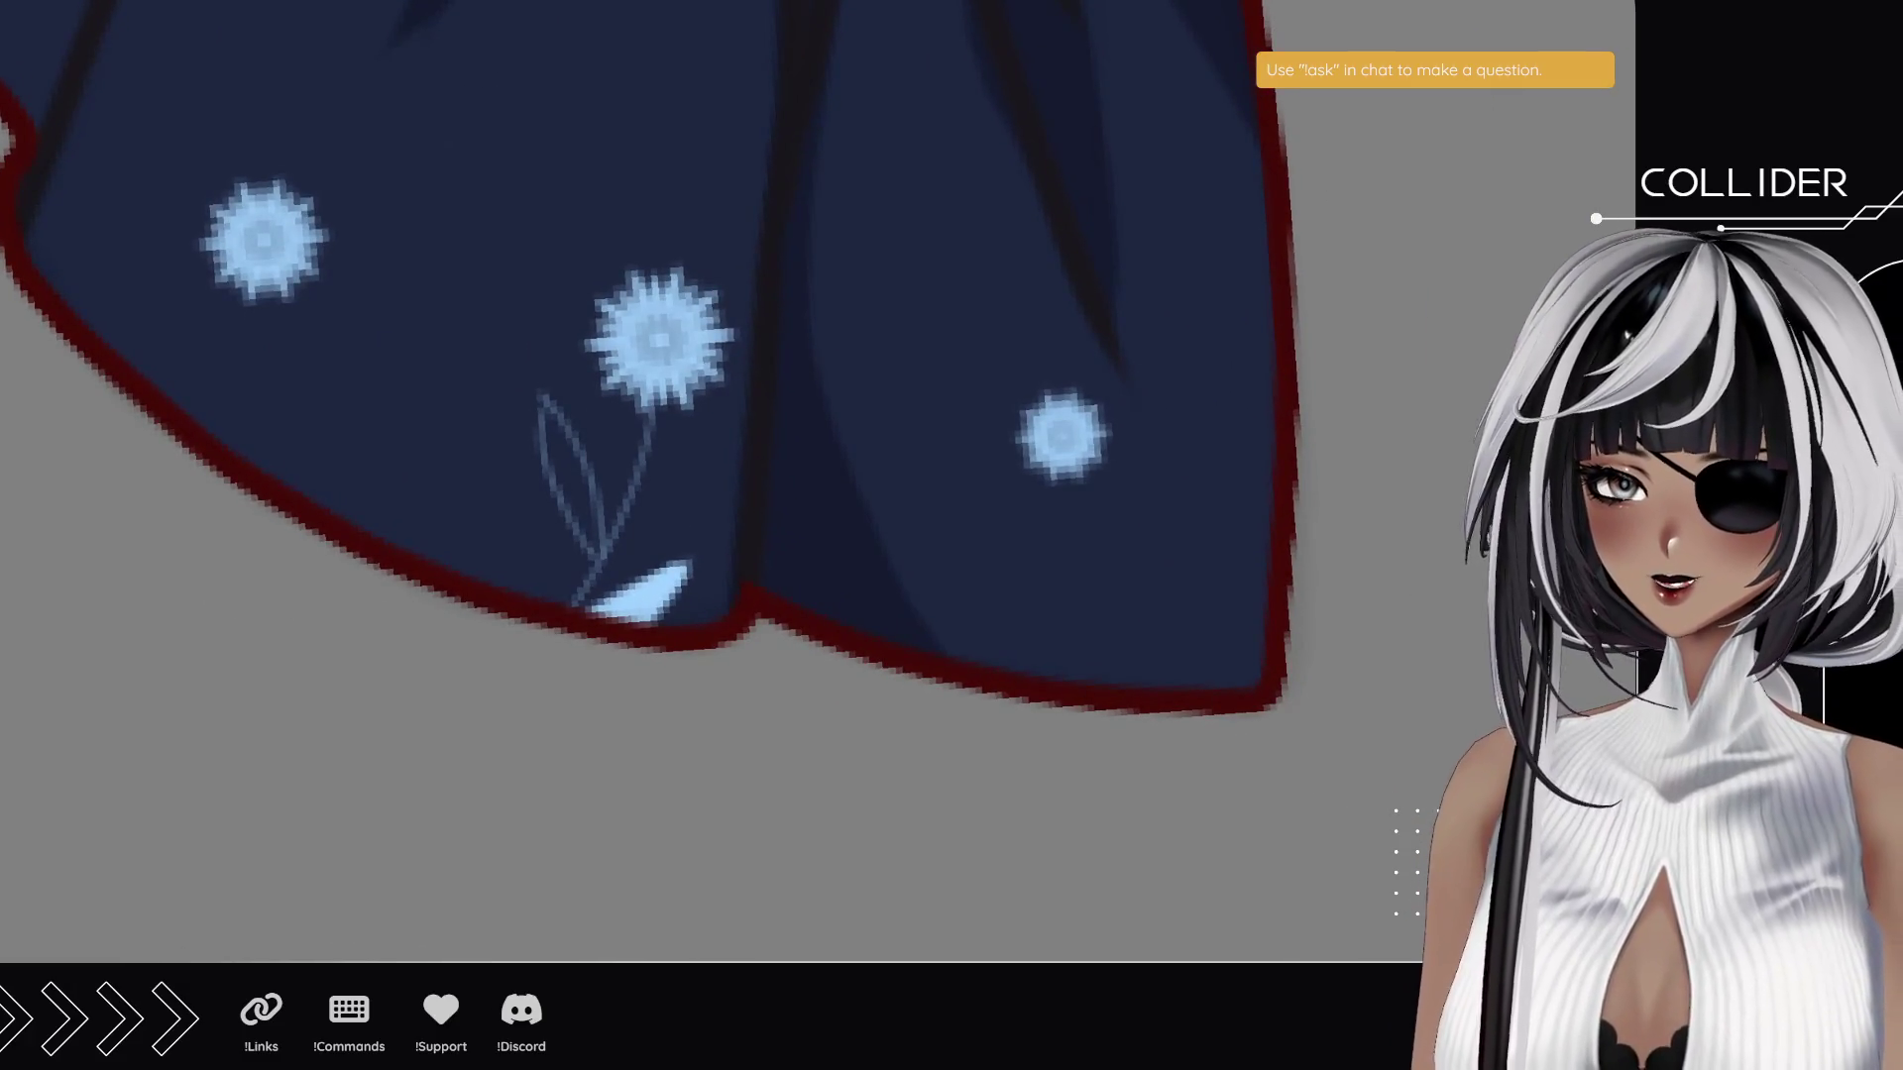
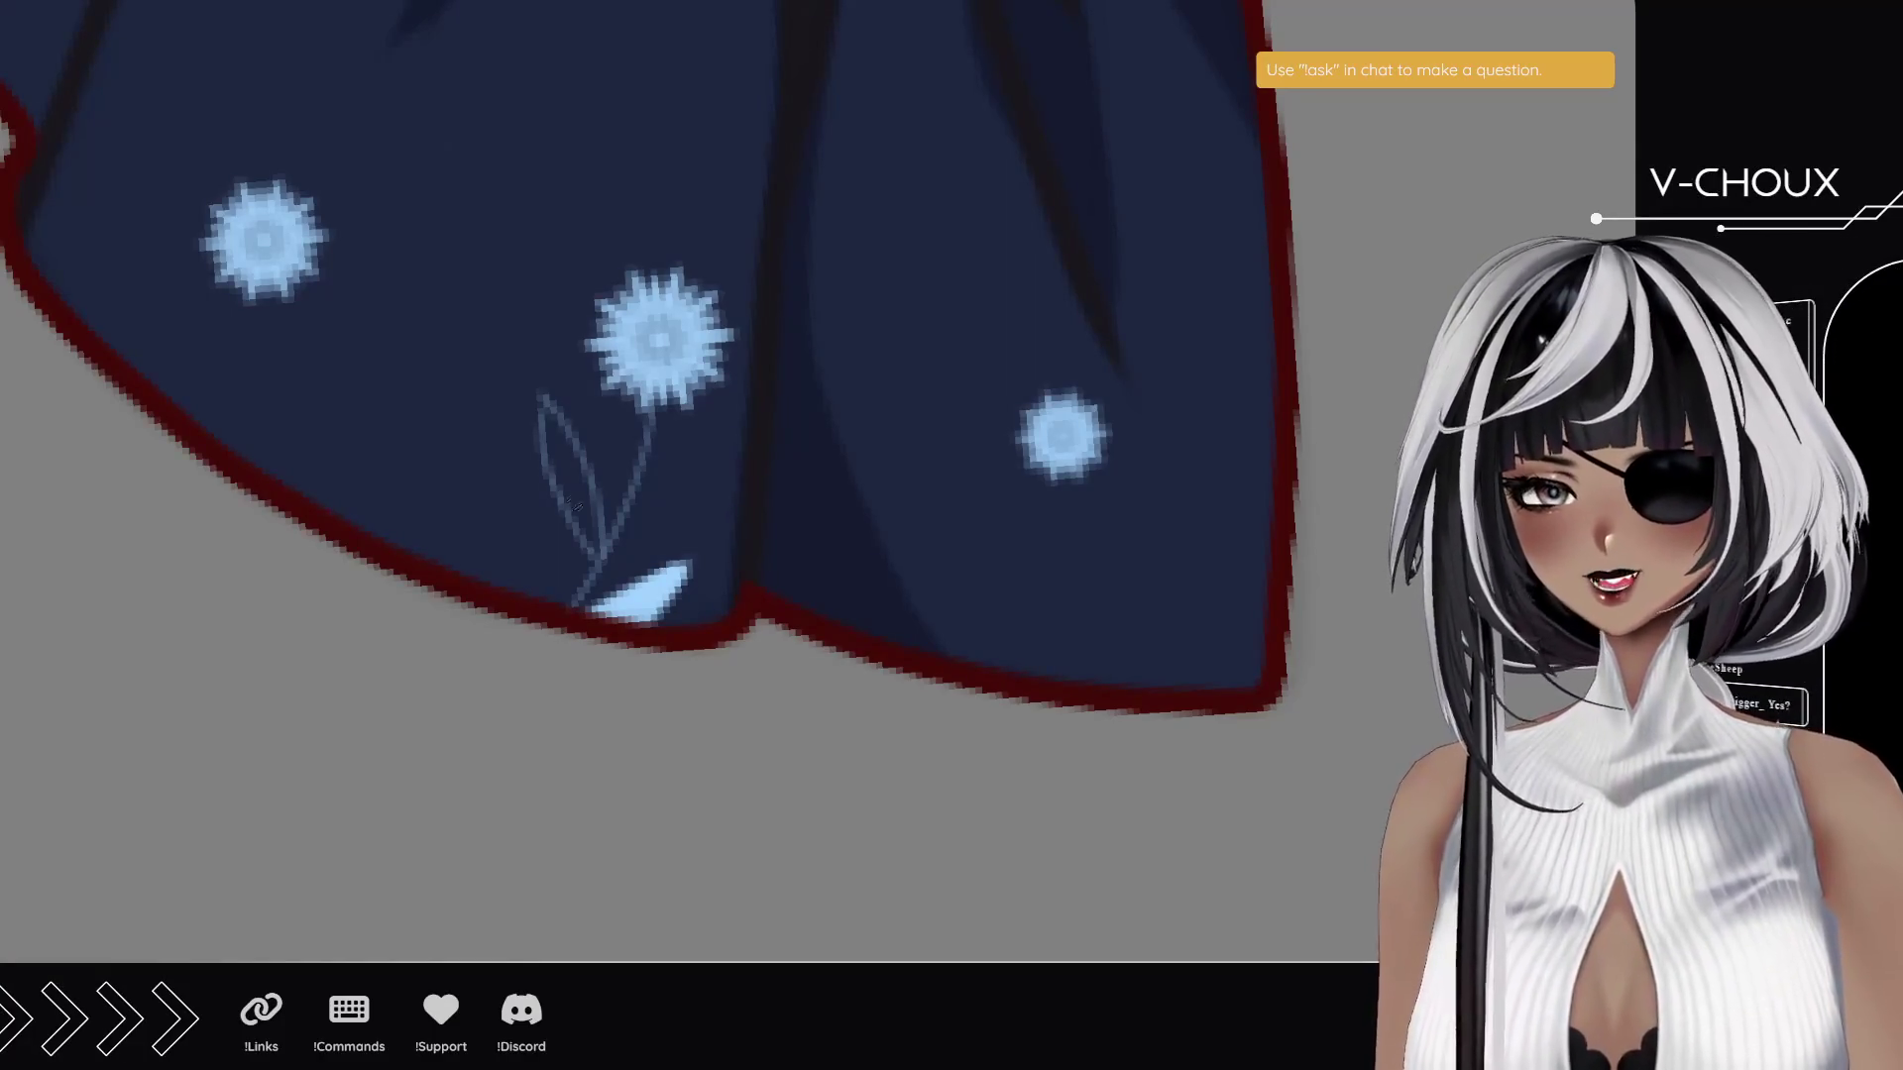
# - Fill the leaf beside the flower stem and the upper and lower-left leaves light blue
pyautogui.moveTo(592, 539)
pyautogui.mouseDown()
pyautogui.moveTo(545, 404)
pyautogui.moveTo(561, 436)
pyautogui.mouseUp()
pyautogui.scroll(-6, 561, 605)
pyautogui.scroll(6, 669, 521)
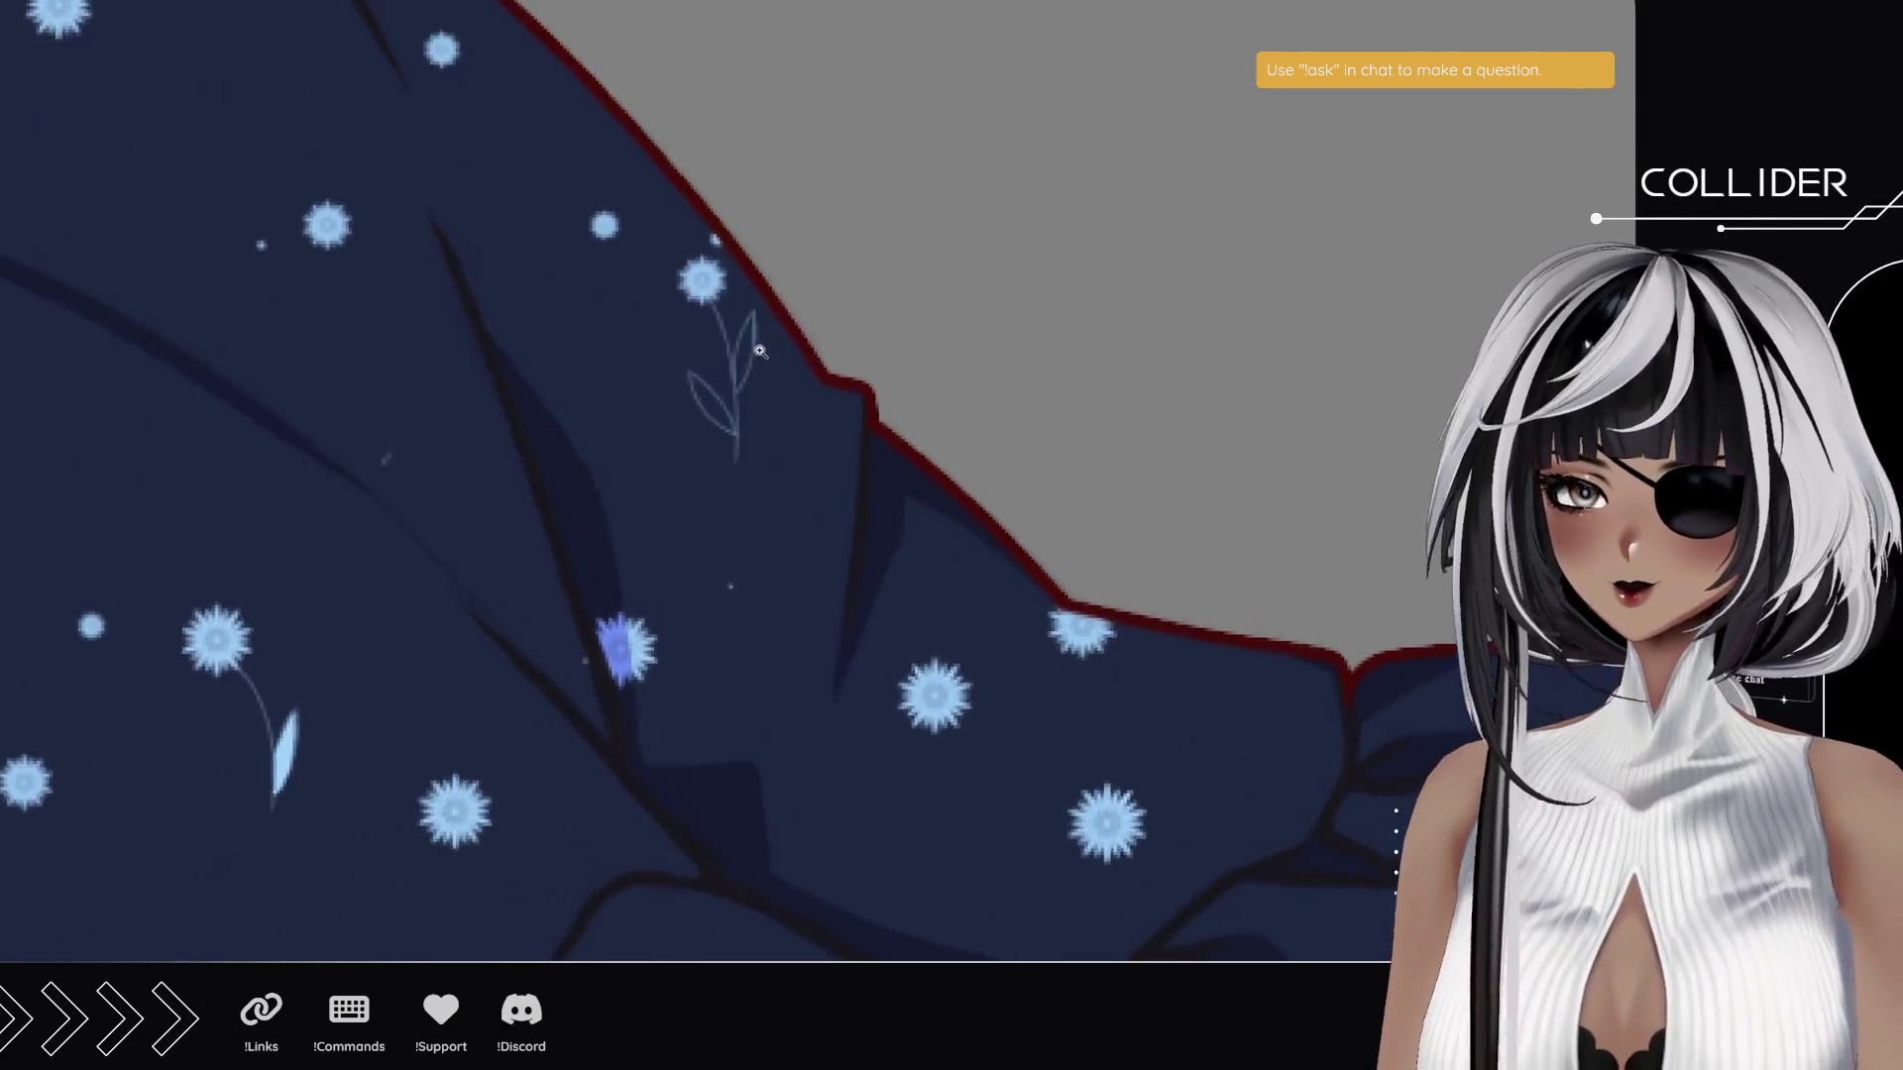
pyautogui.scroll(3, 760, 351)
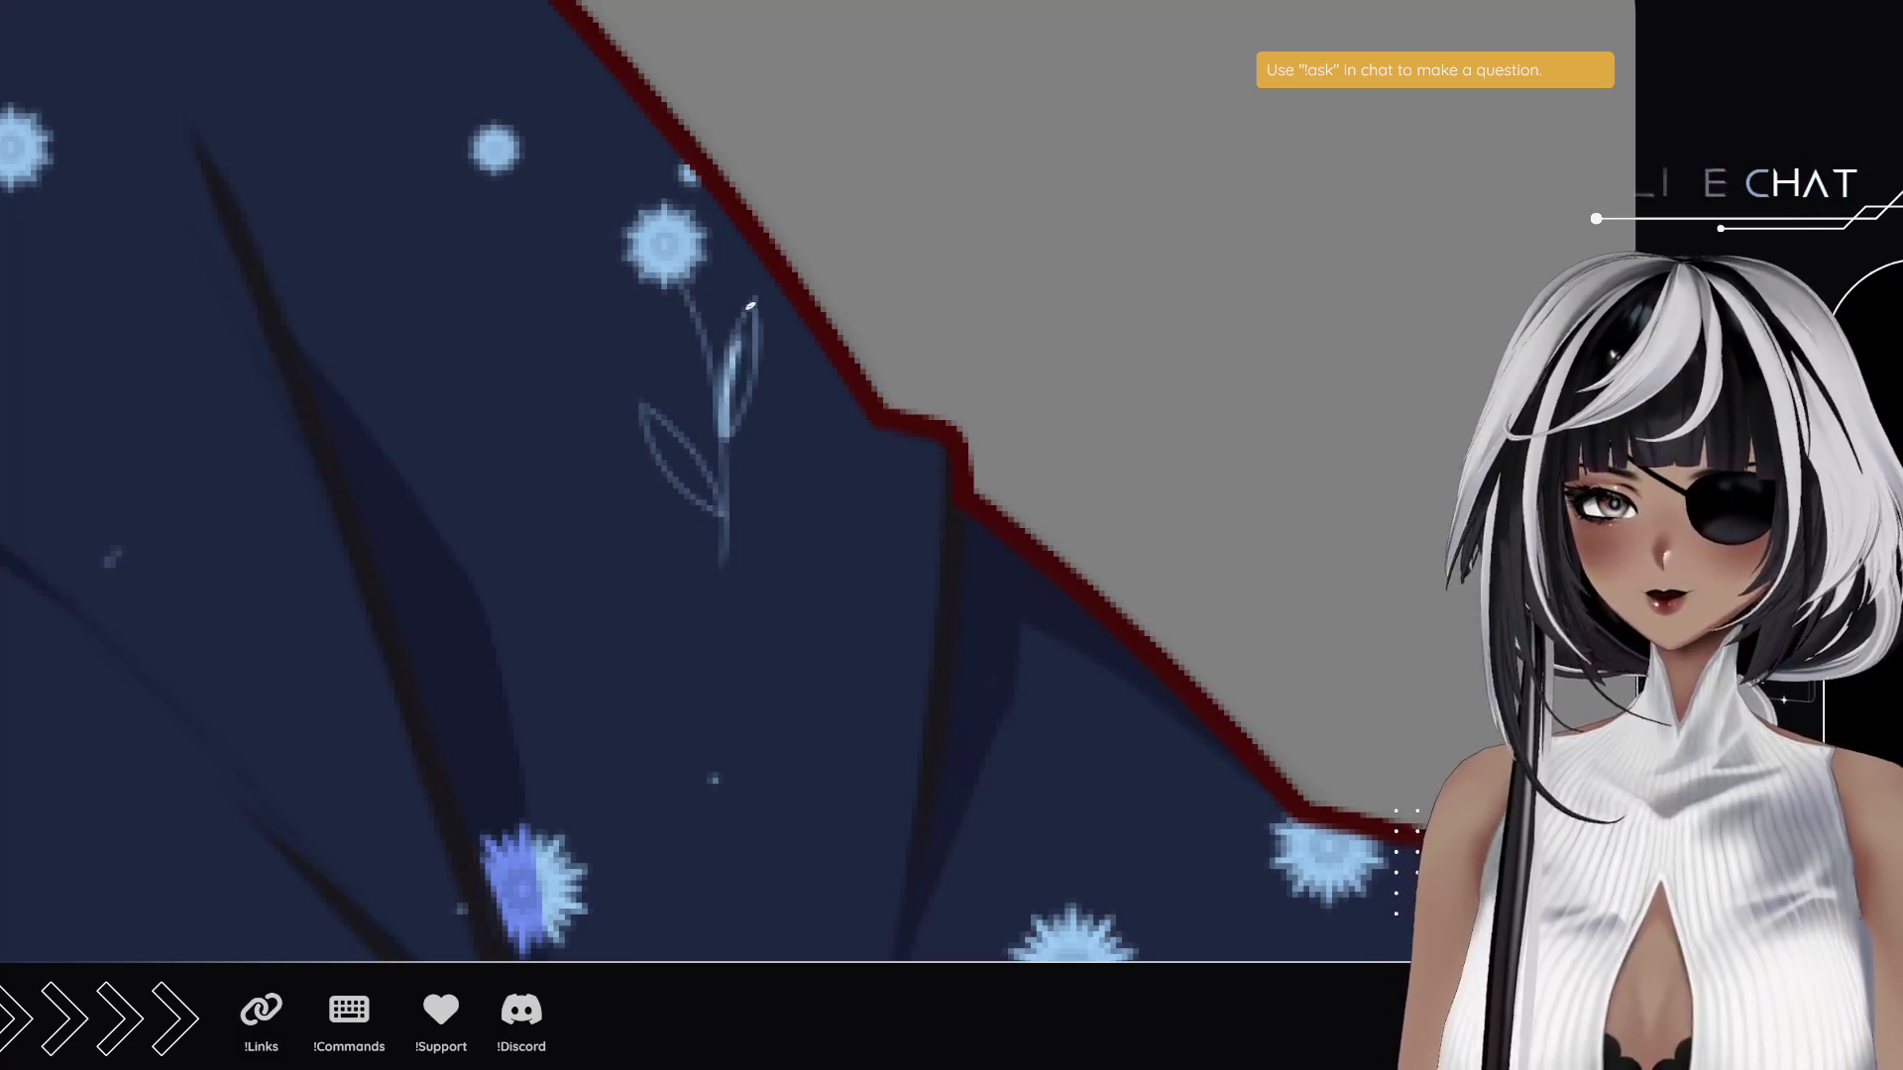
pyautogui.moveTo(726, 466)
pyautogui.mouseDown()
pyautogui.moveTo(752, 310)
pyautogui.moveTo(732, 377)
pyautogui.mouseUp()
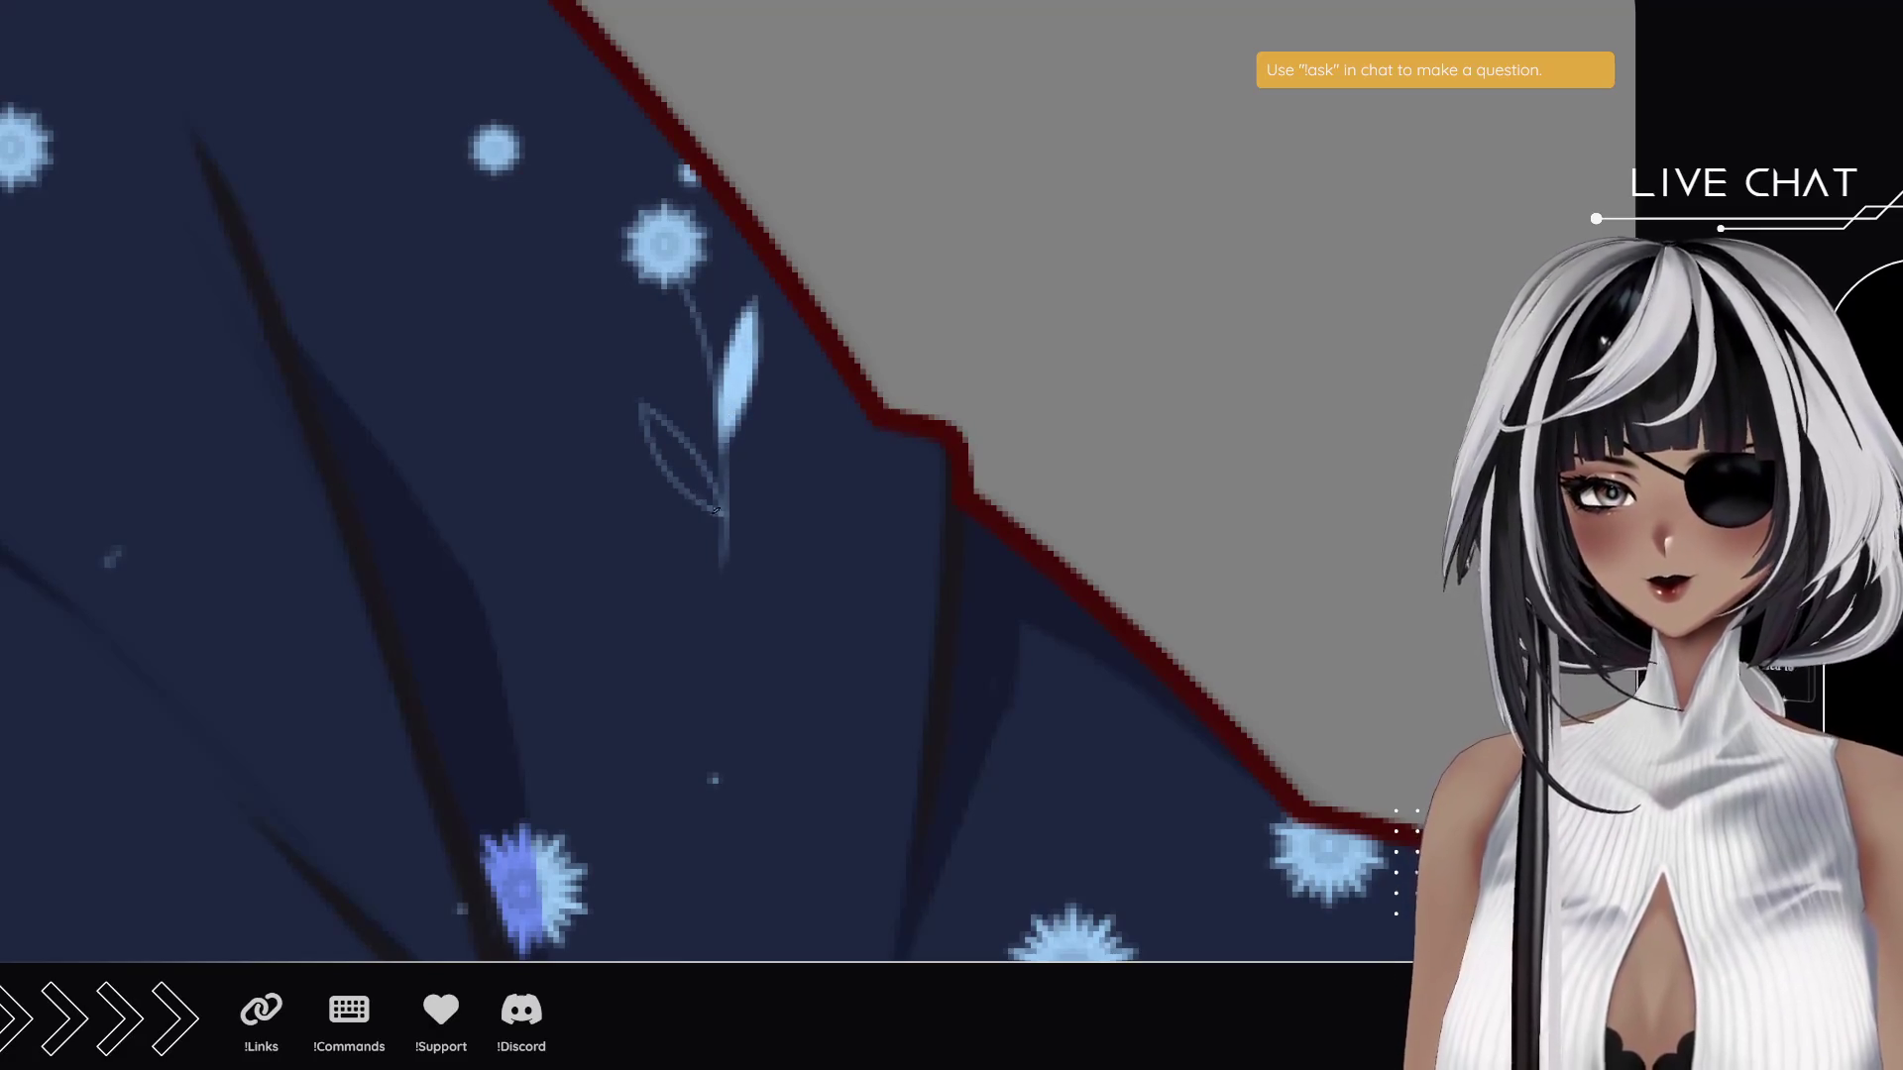
pyautogui.moveTo(712, 502)
pyautogui.mouseDown()
pyautogui.moveTo(646, 409)
pyautogui.moveTo(711, 500)
pyautogui.mouseUp()
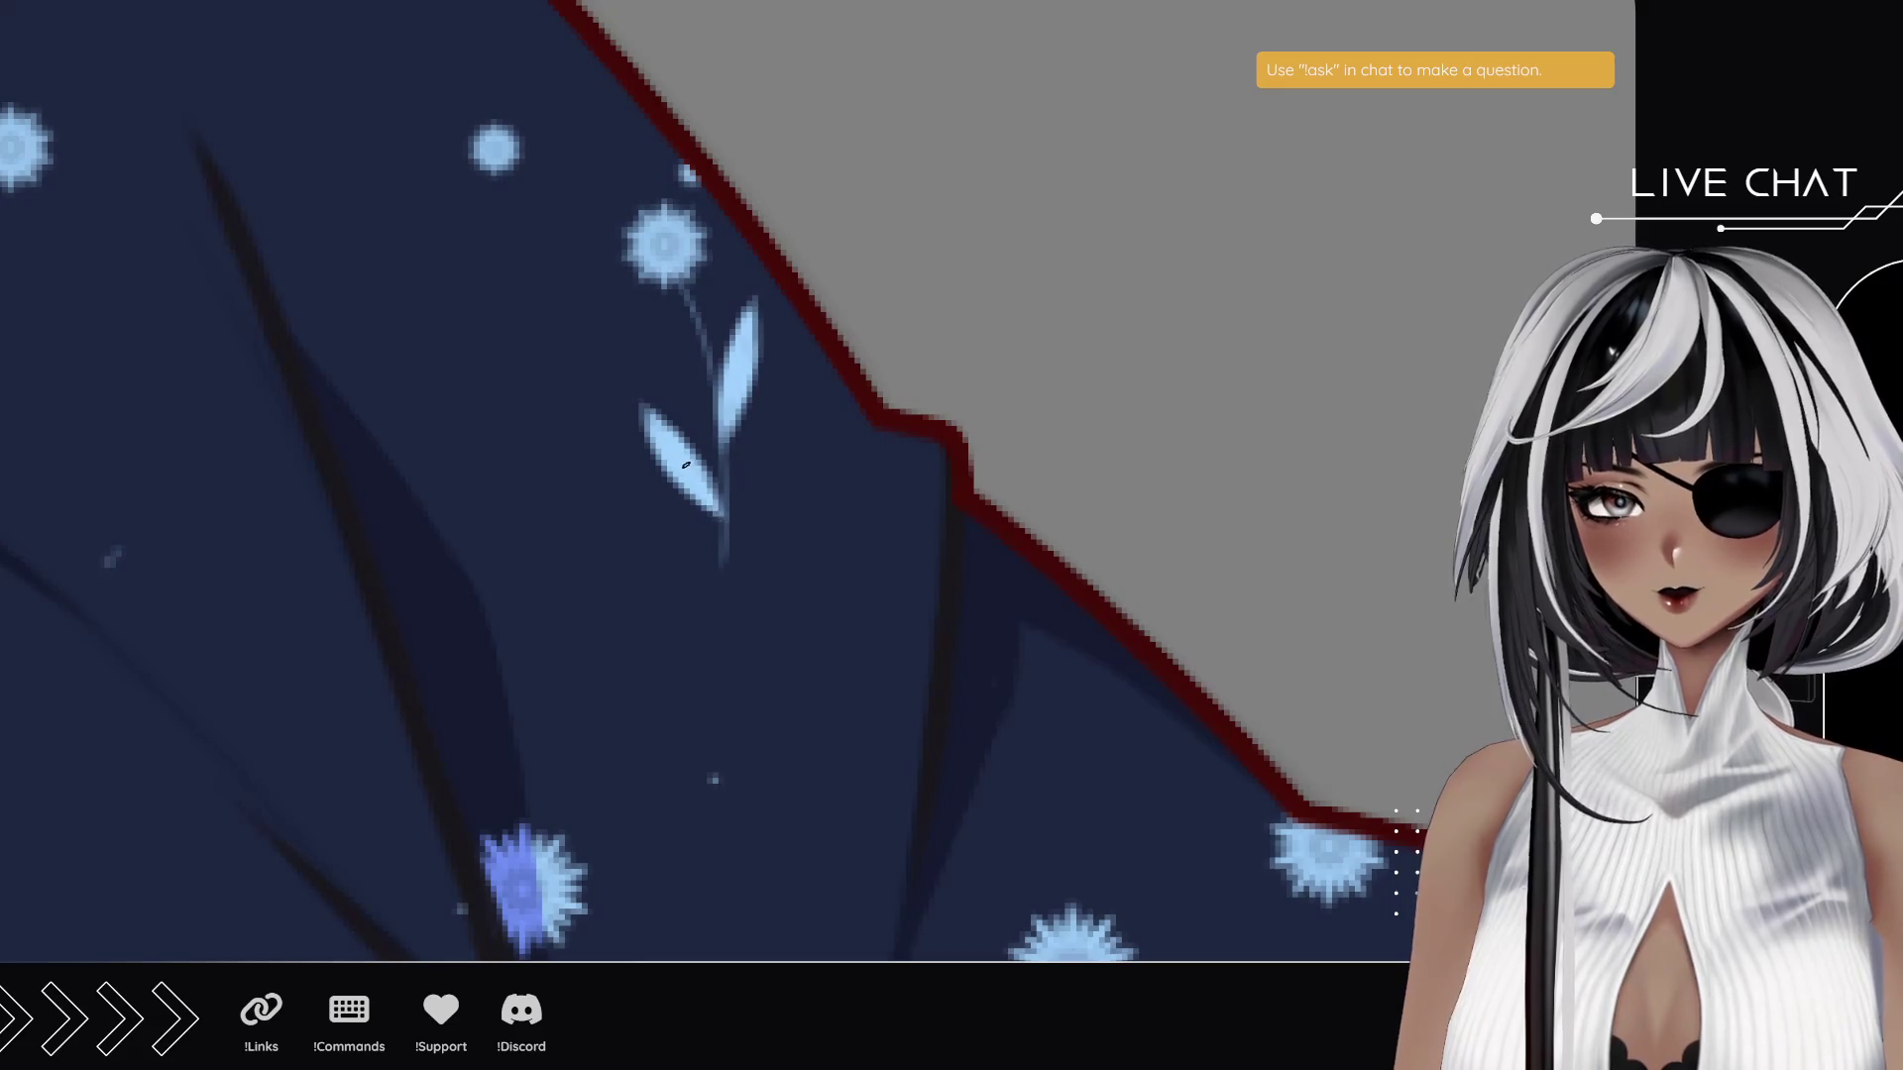
# - Zoom in close and tilt the view, then fill the remaining leaf with light blue
pyautogui.scroll(-5, 253, 539)
pyautogui.moveTo(523, 374)
pyautogui.mouseDown()
pyautogui.moveTo(647, 383)
pyautogui.moveTo(599, 373)
pyautogui.moveTo(623, 376)
pyautogui.mouseUp()
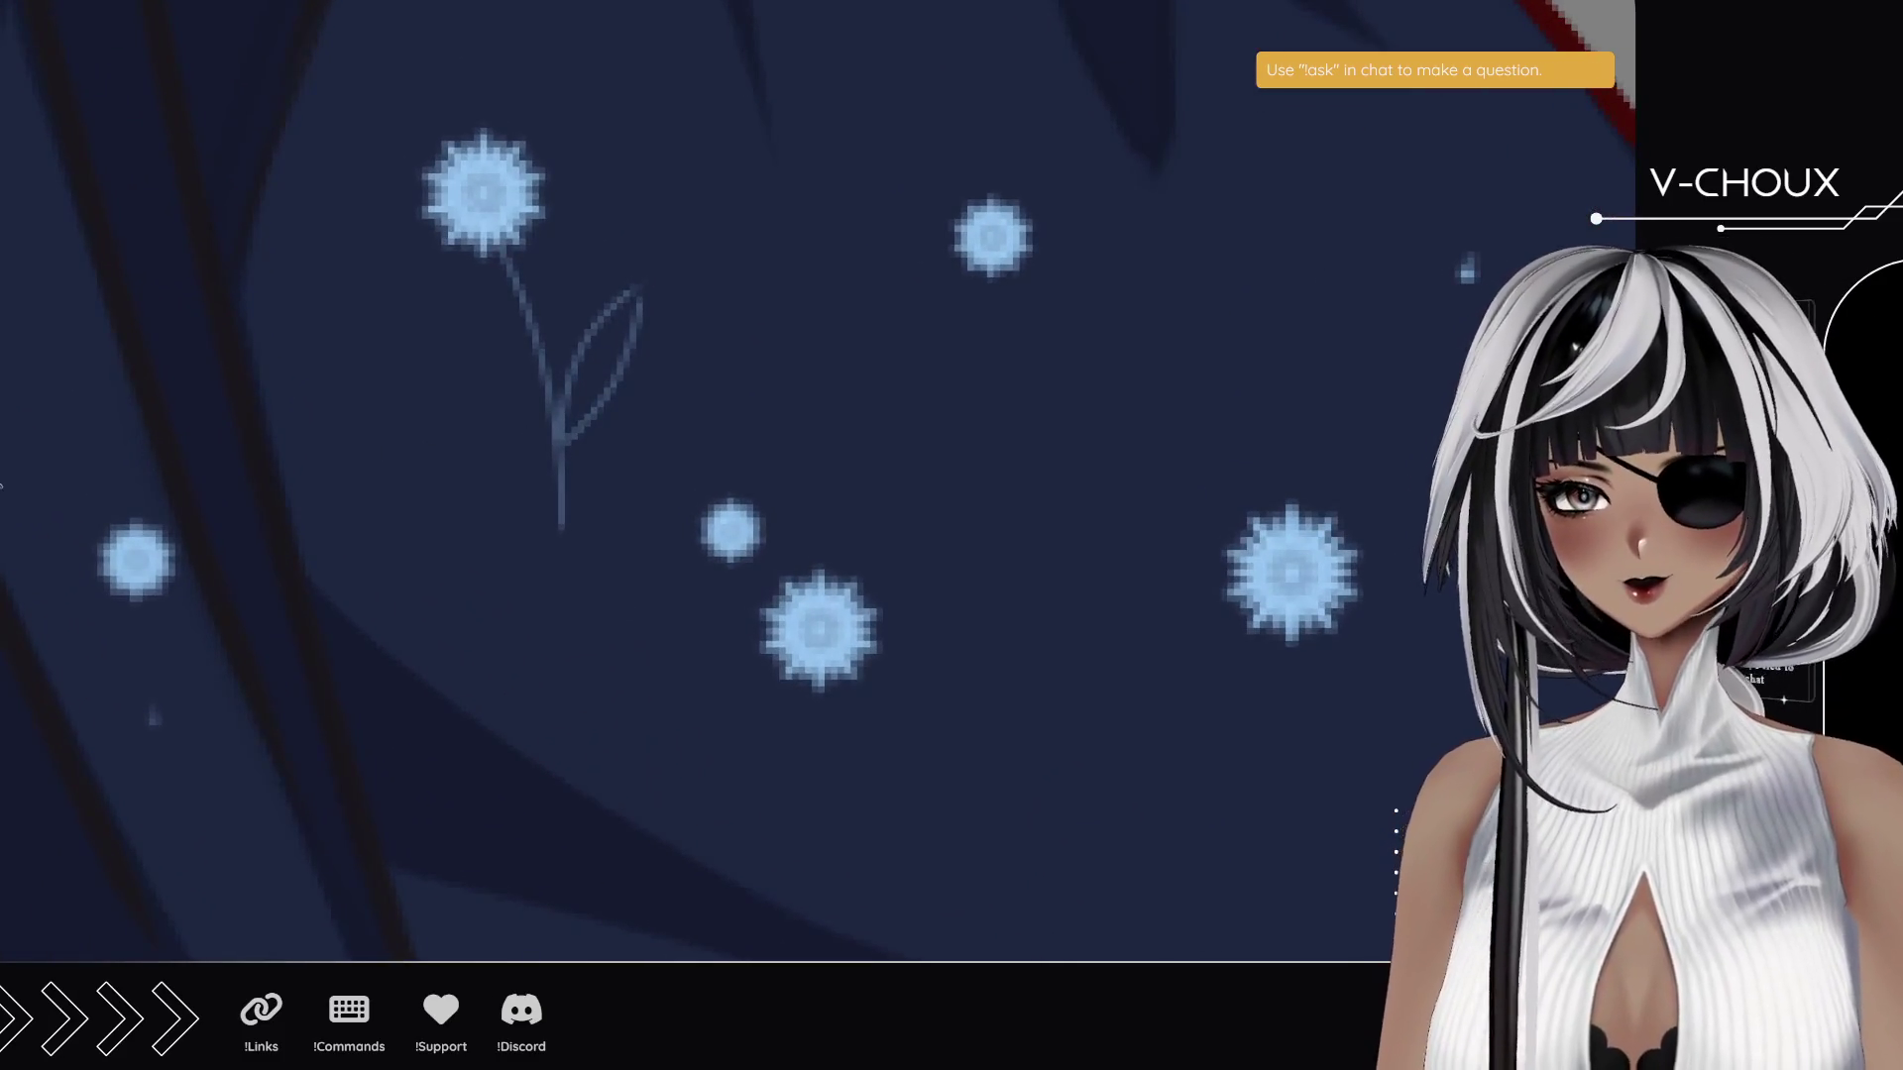
pyautogui.moveTo(305, 360); pyautogui.dragTo(204, 373)
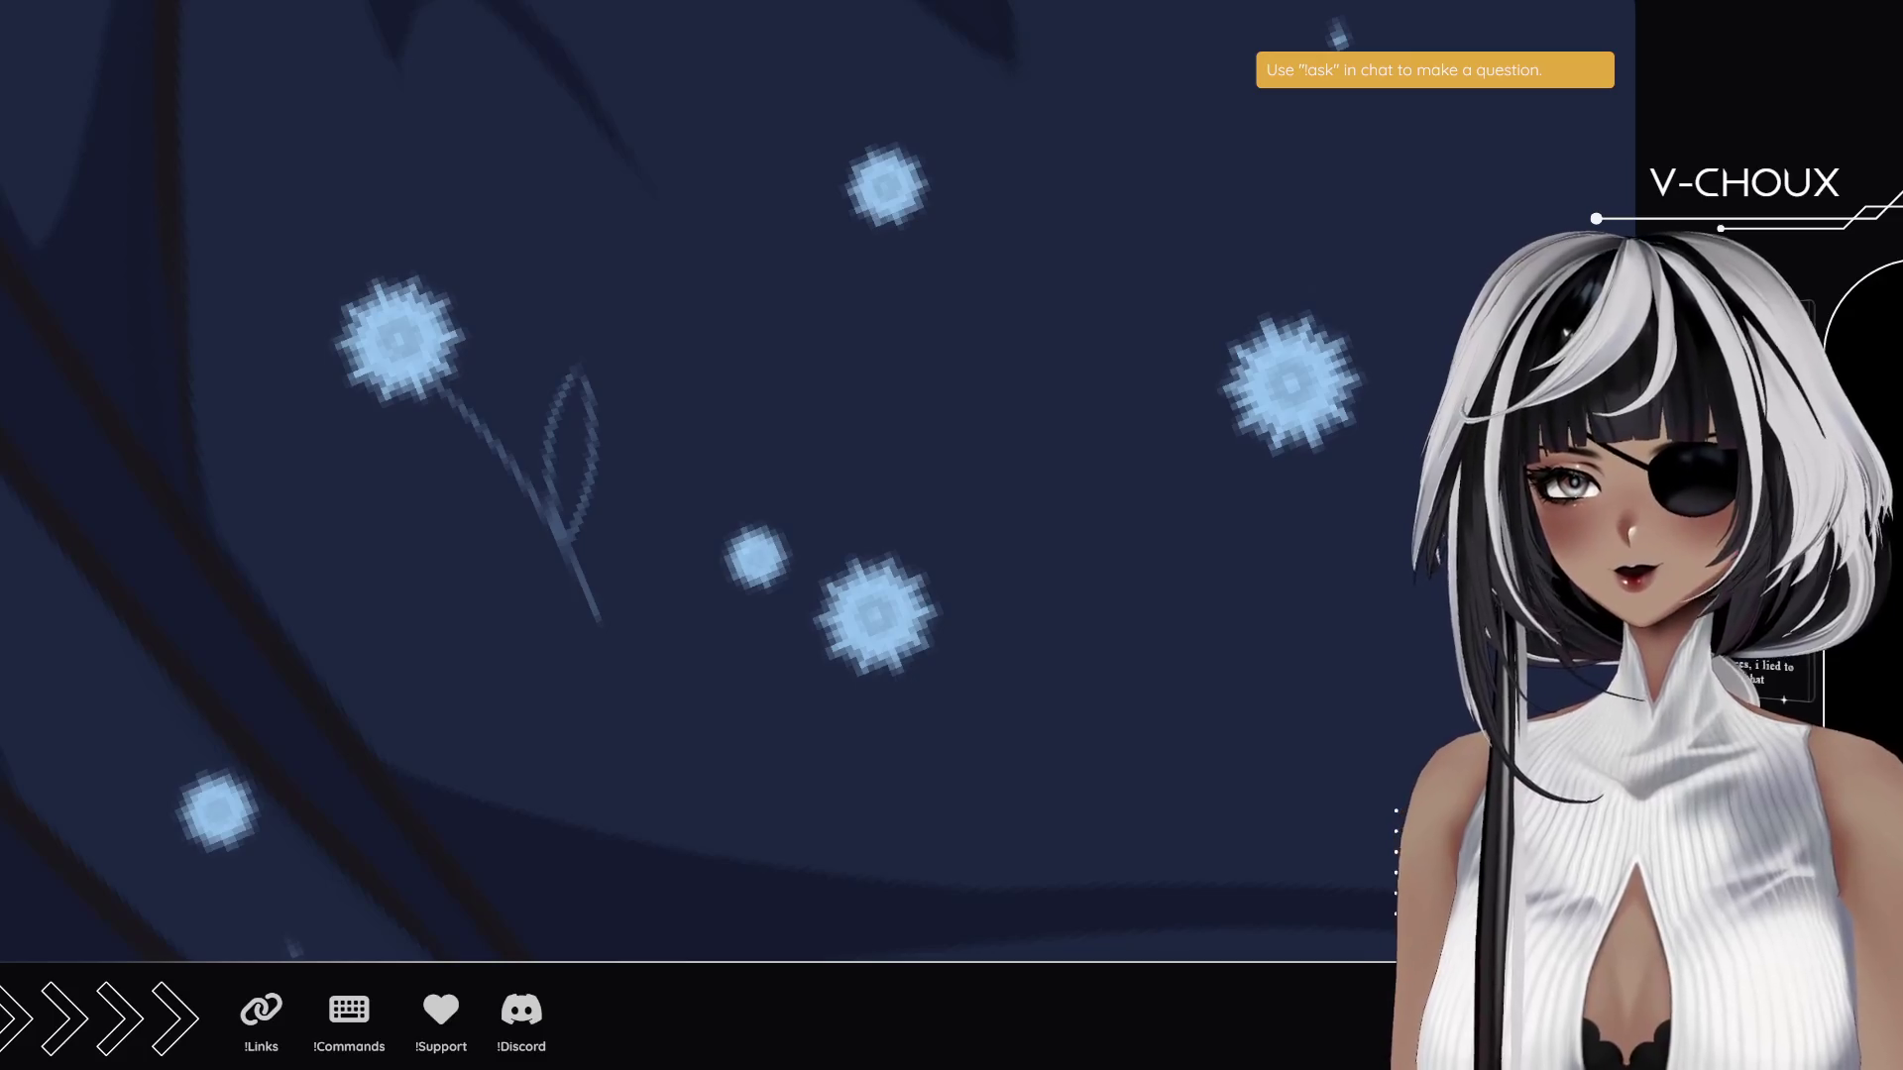
pyautogui.moveTo(567, 532); pyautogui.dragTo(575, 389)
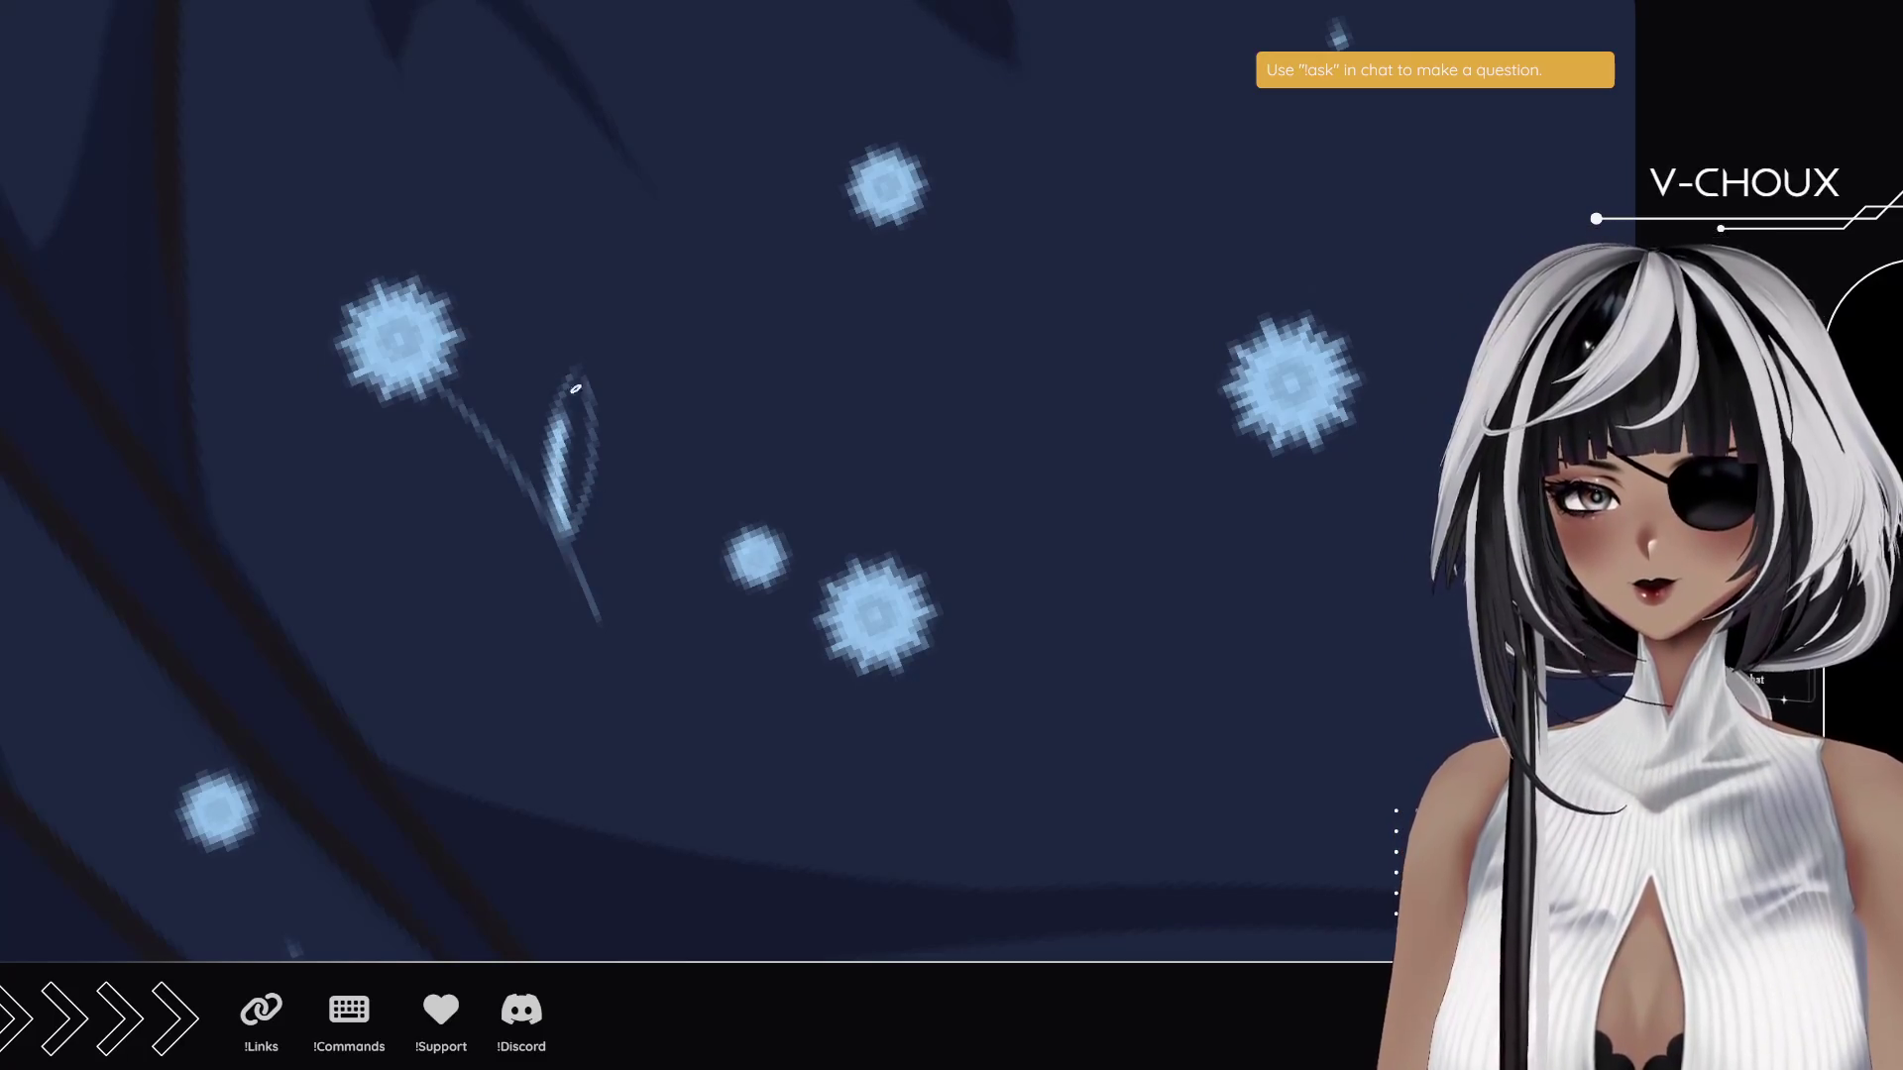
pyautogui.moveTo(573, 550); pyautogui.dragTo(581, 392)
pyautogui.moveTo(573, 485); pyautogui.dragTo(578, 366)
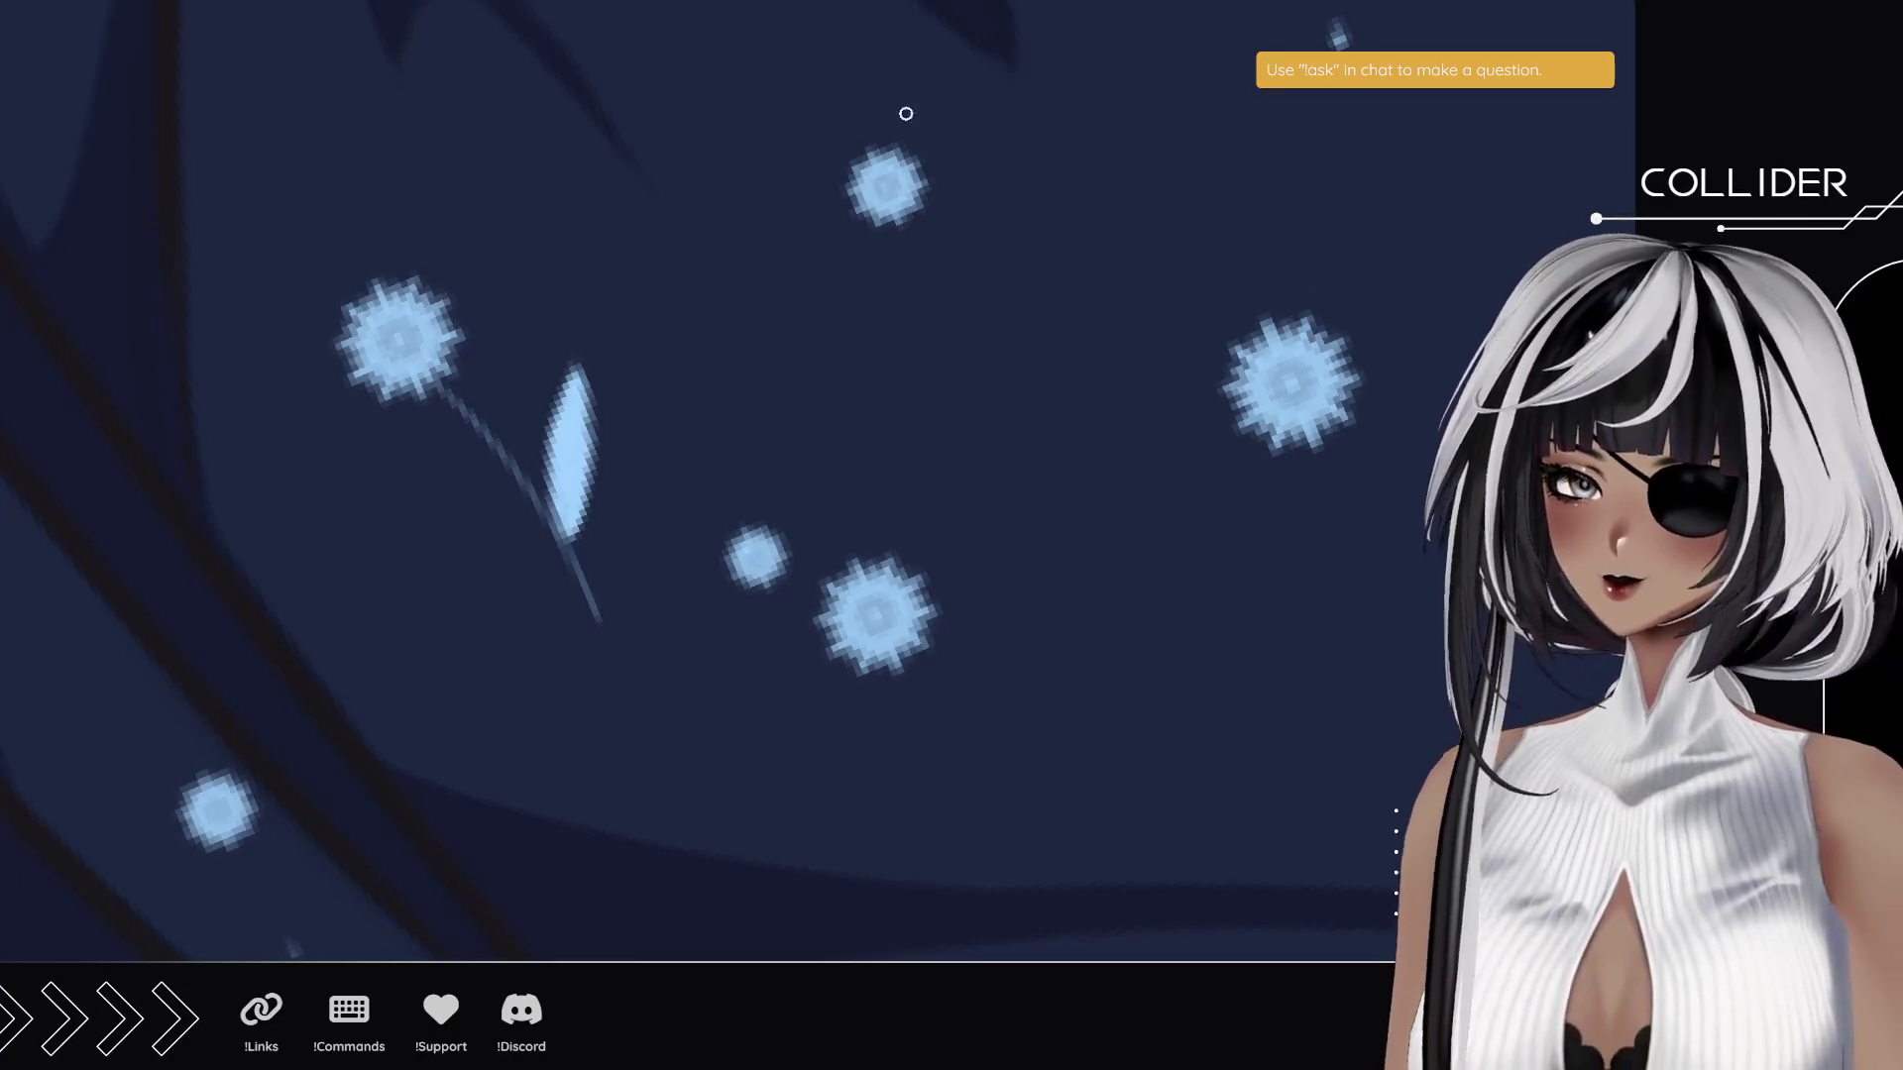
pyautogui.scroll(-5, 702, 563)
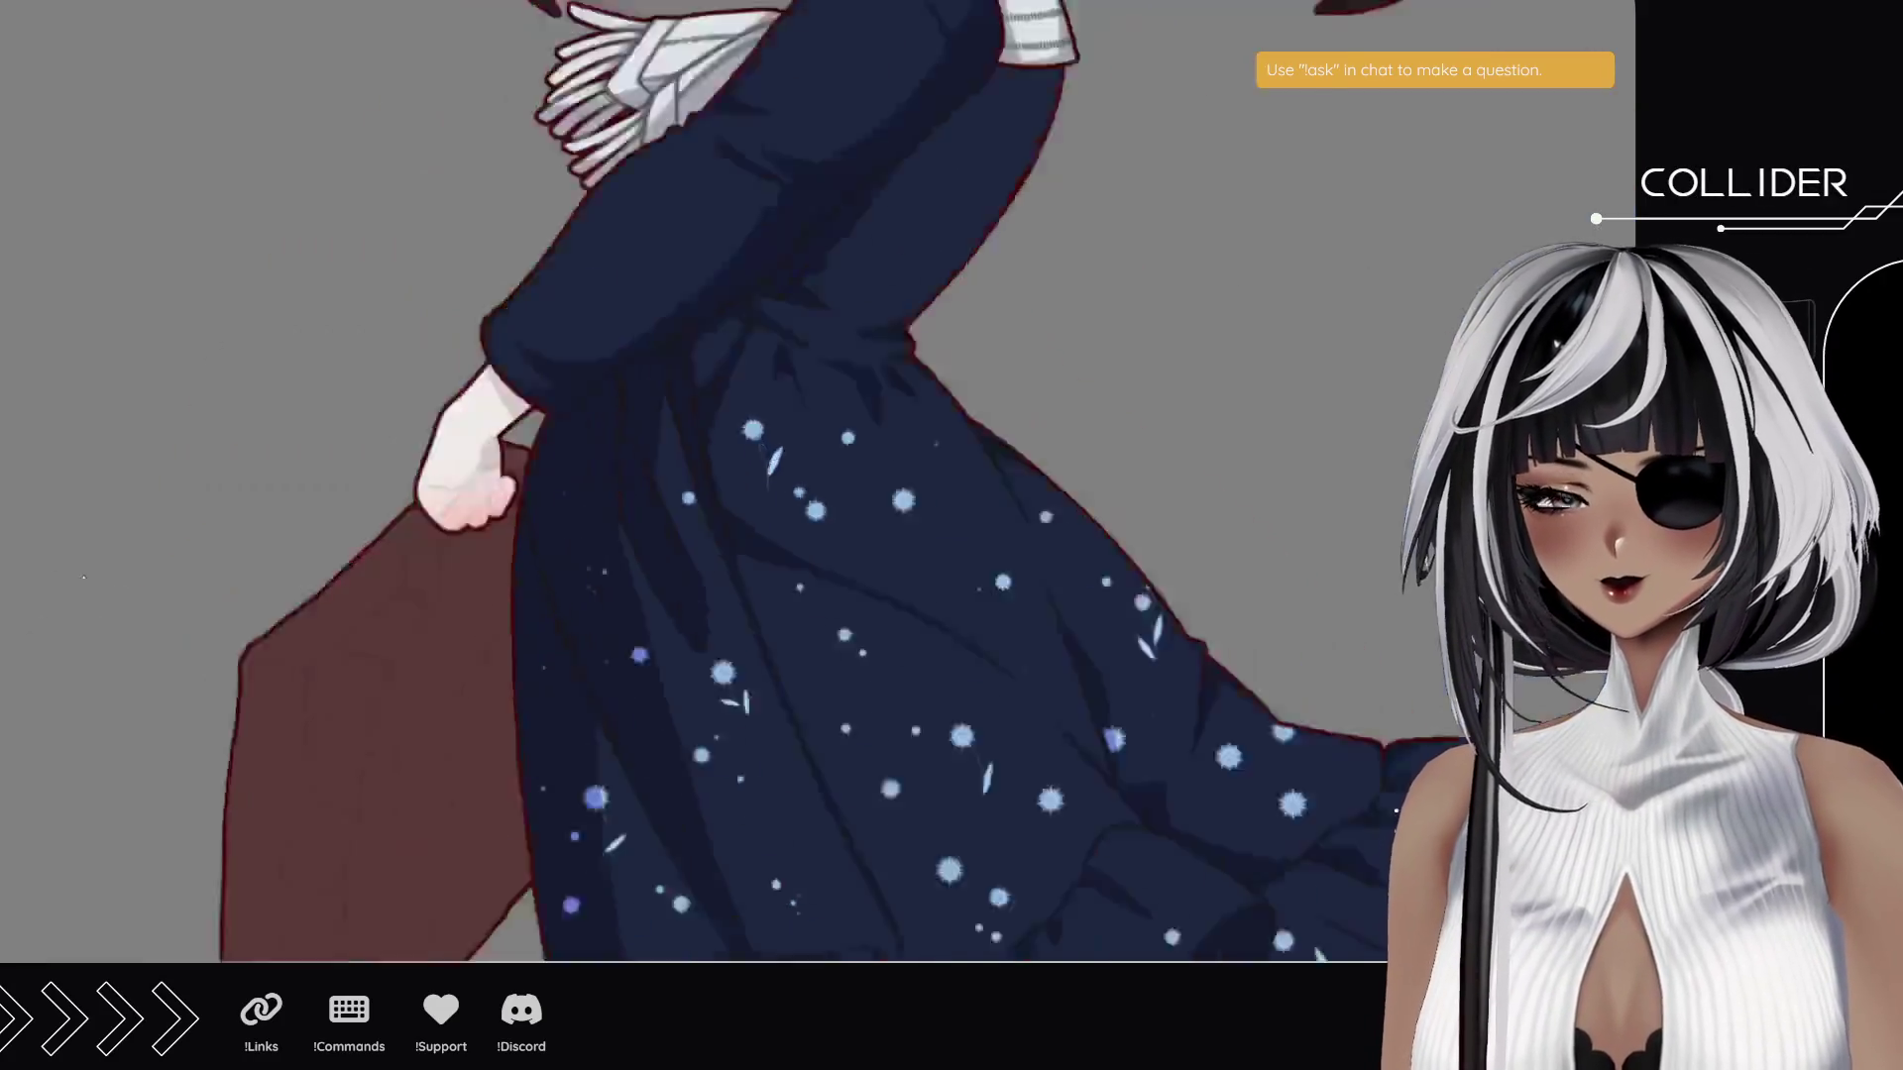
# - With the canvas upside down, paint a brighter blue stem up to the leaf, comparing via undo/redo
pyautogui.scroll(1, 703, 563)
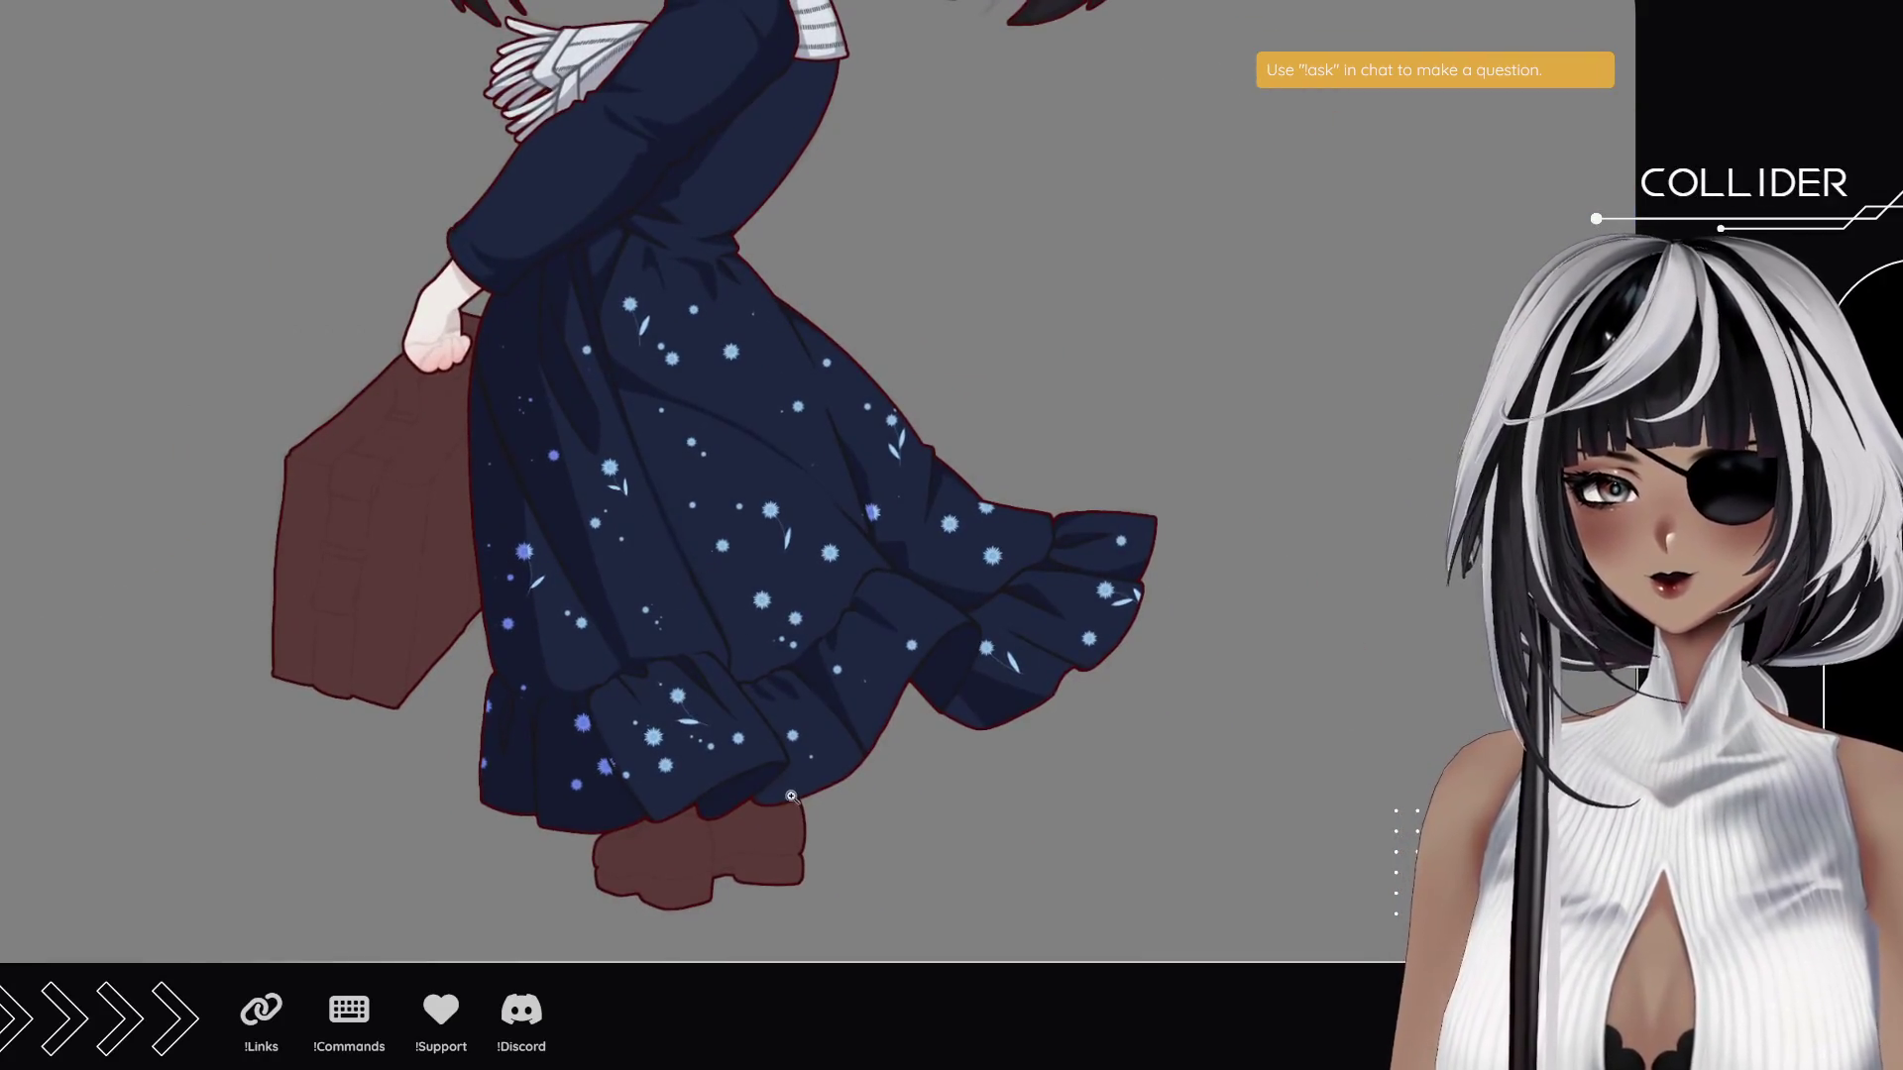
pyautogui.scroll(5, 529, 607)
pyautogui.scroll(5, 529, 607)
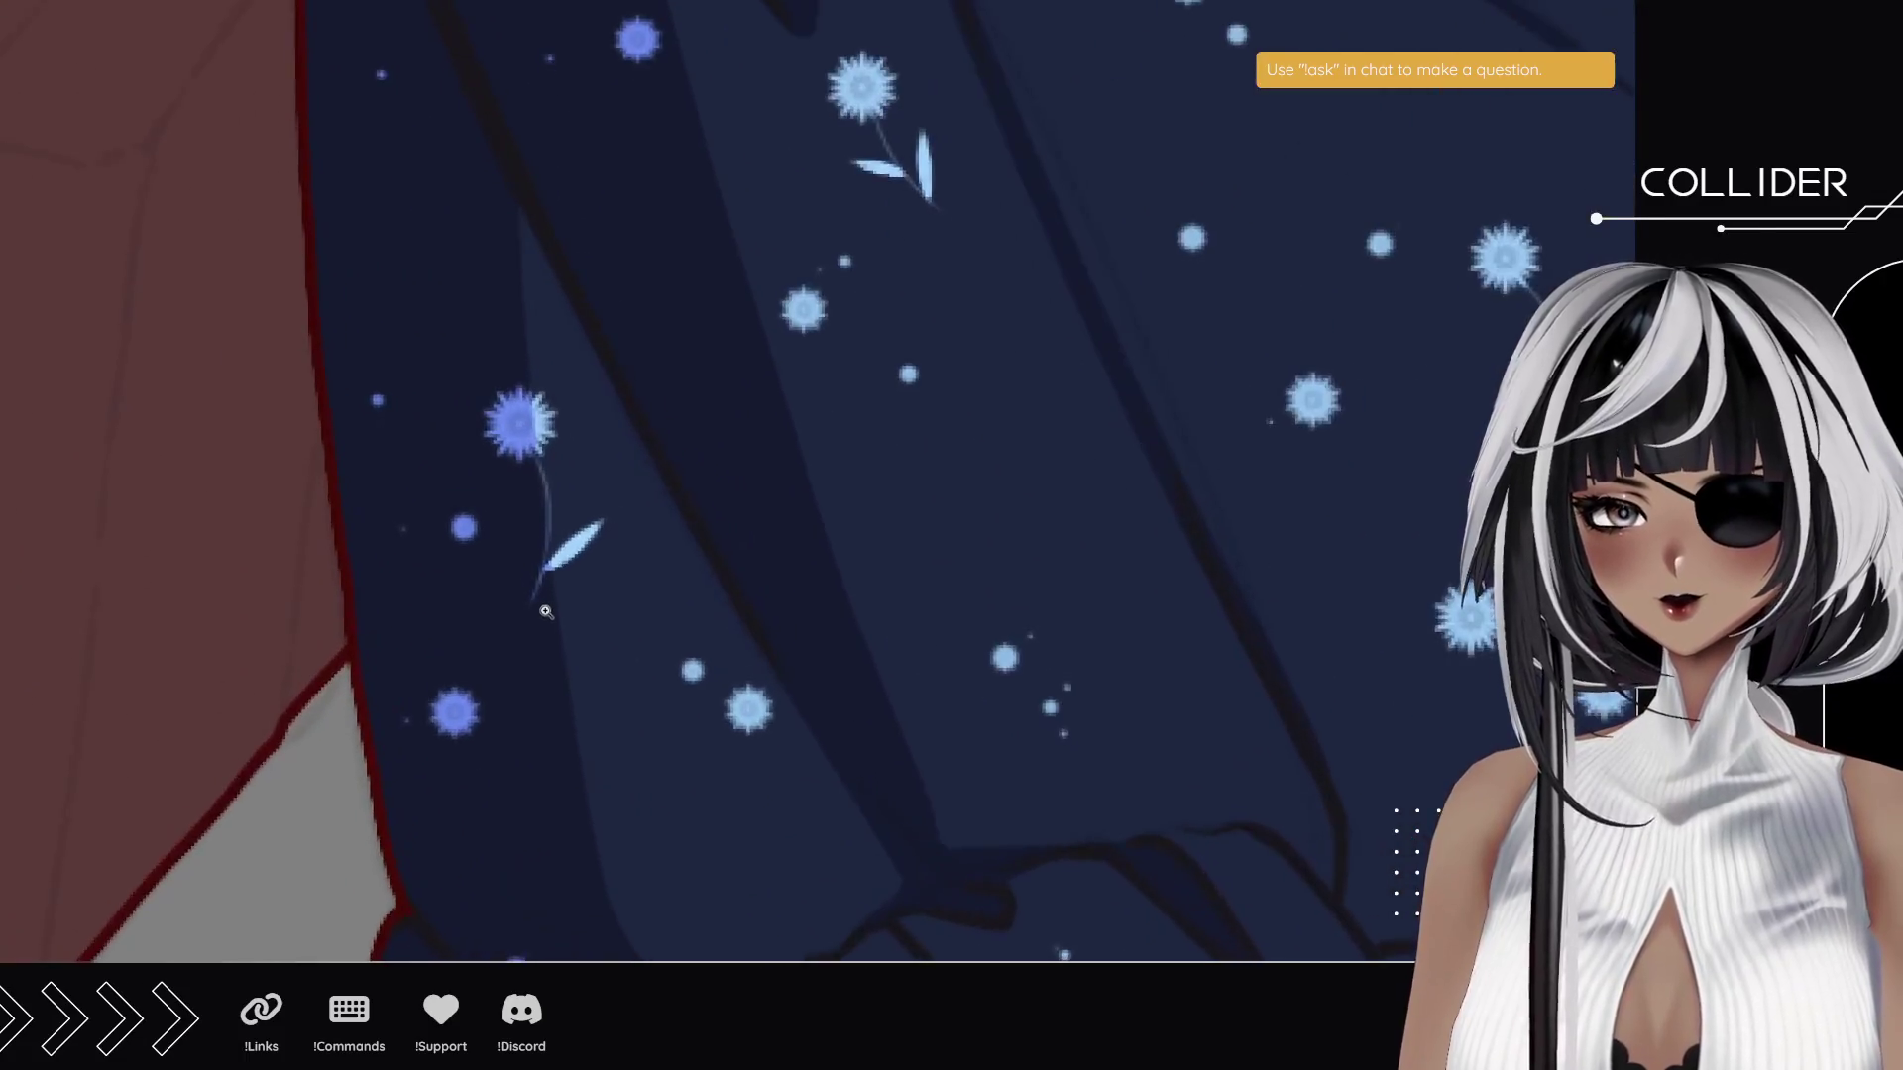
pyautogui.moveTo(642, 757)
pyautogui.mouseDown()
pyautogui.moveTo(391, 396)
pyautogui.moveTo(908, 179)
pyautogui.moveTo(399, 389)
pyautogui.moveTo(355, 377)
pyautogui.moveTo(357, 472)
pyautogui.moveTo(94, 326)
pyautogui.mouseUp()
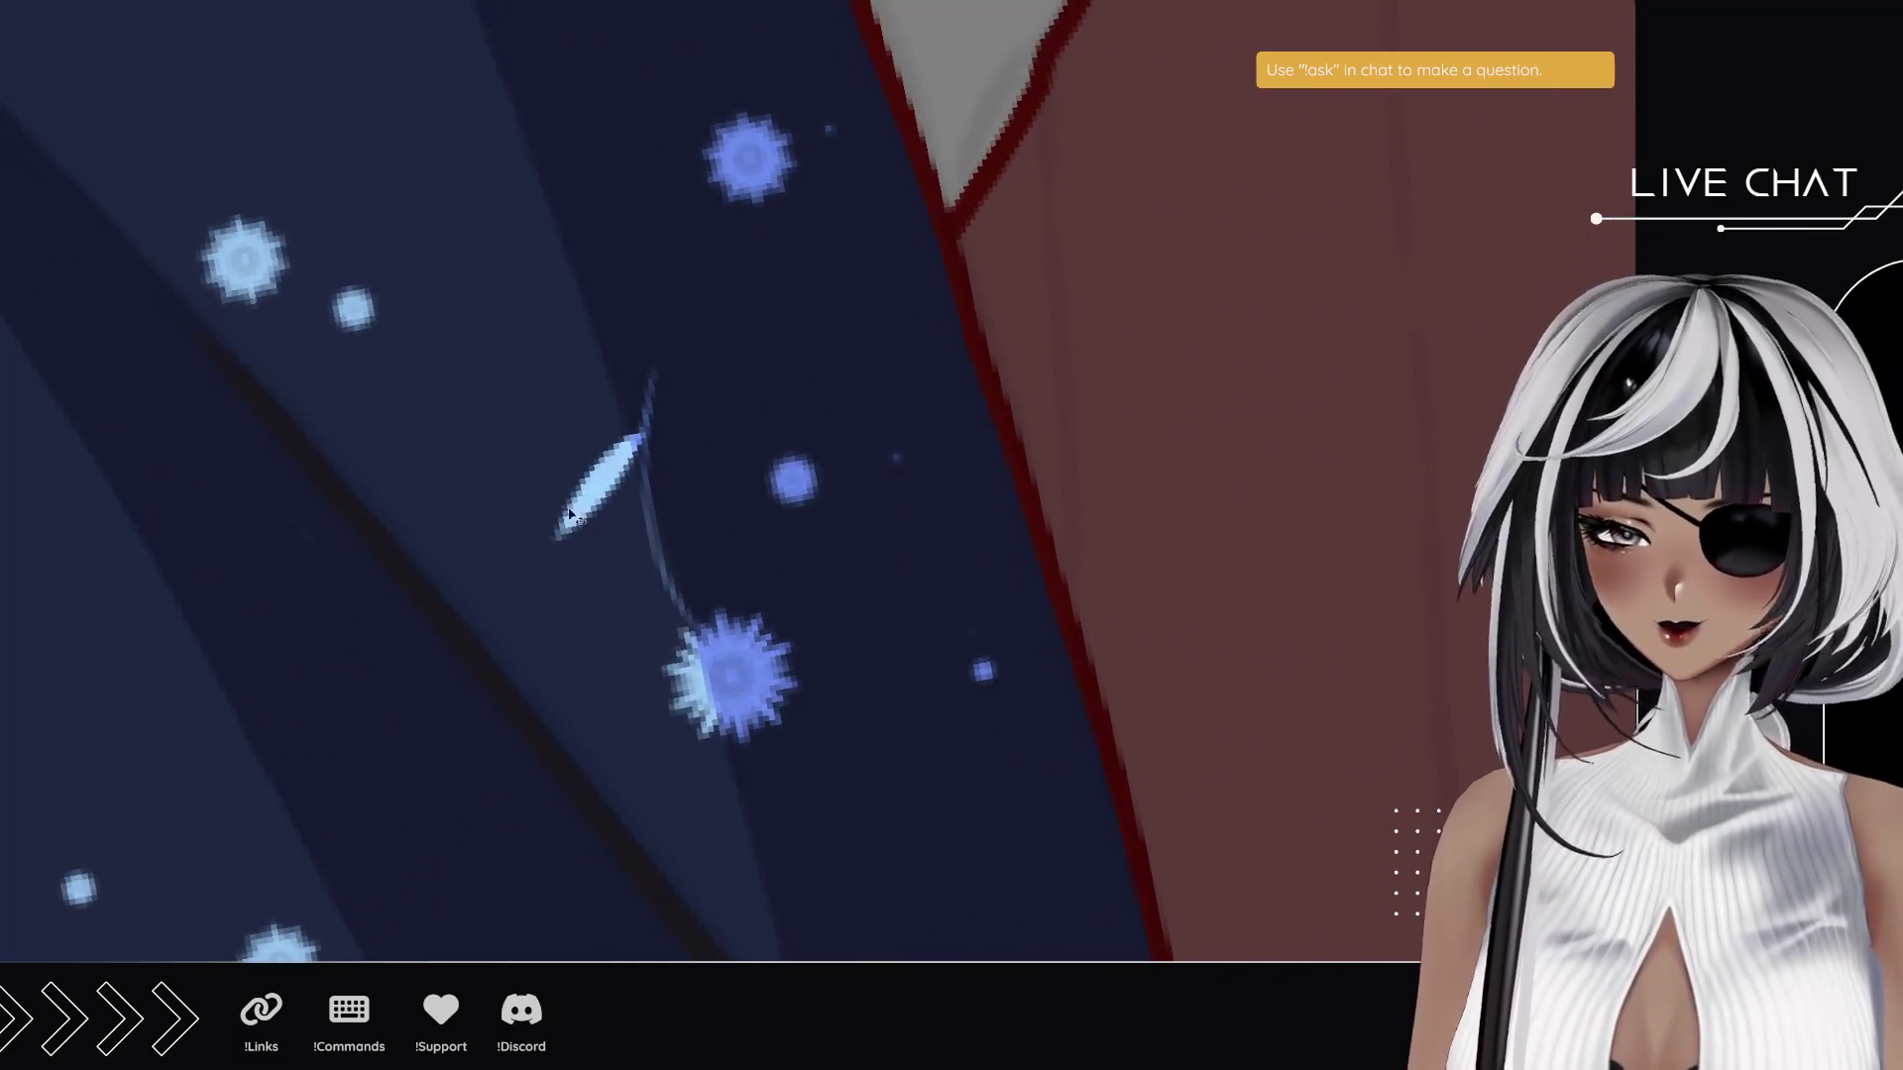
pyautogui.moveTo(694, 618); pyautogui.dragTo(666, 361)
pyautogui.hotkey('ctrl', 'z')
pyautogui.hotkey('ctrl', 'y')
pyautogui.hotkey('ctrl', 'z')
pyautogui.hotkey('ctrl', 'y')
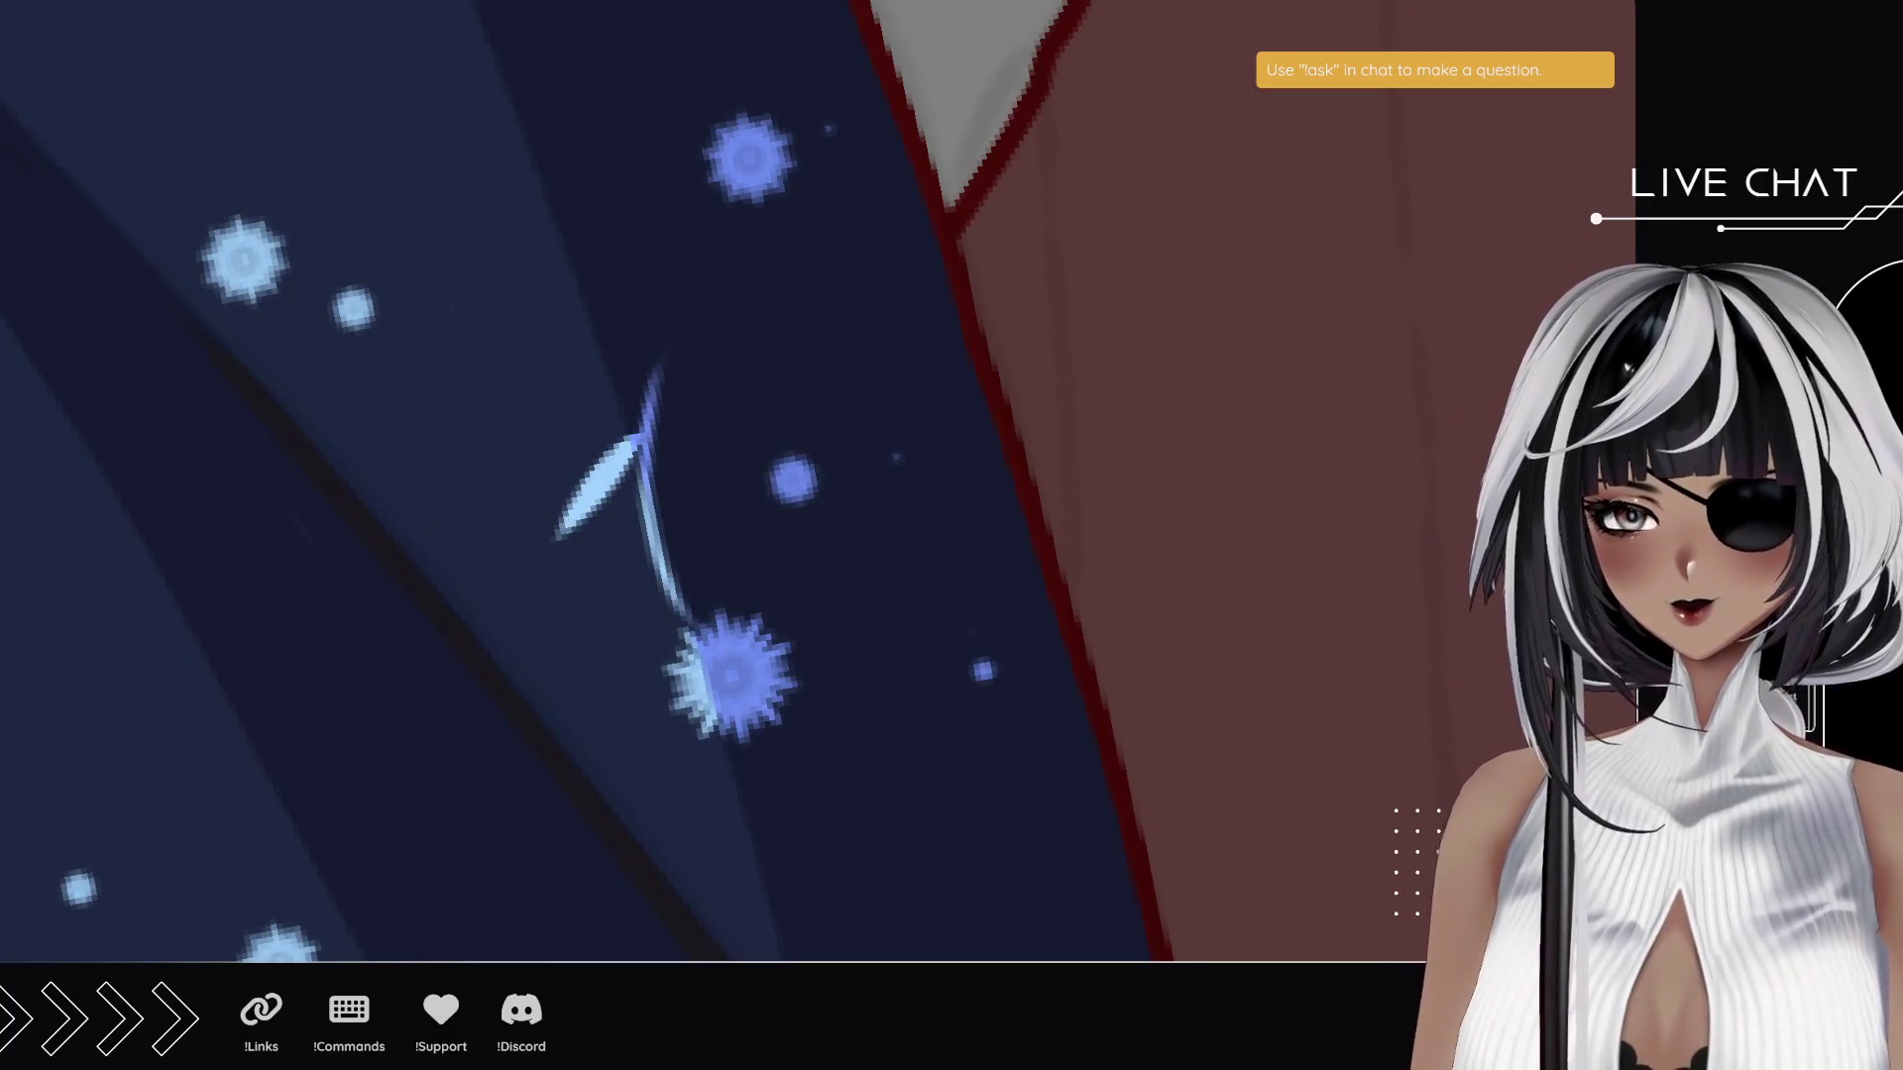
# - Zoom out and move the view down to reveal the head
pyautogui.scroll(-5, 818, 580)
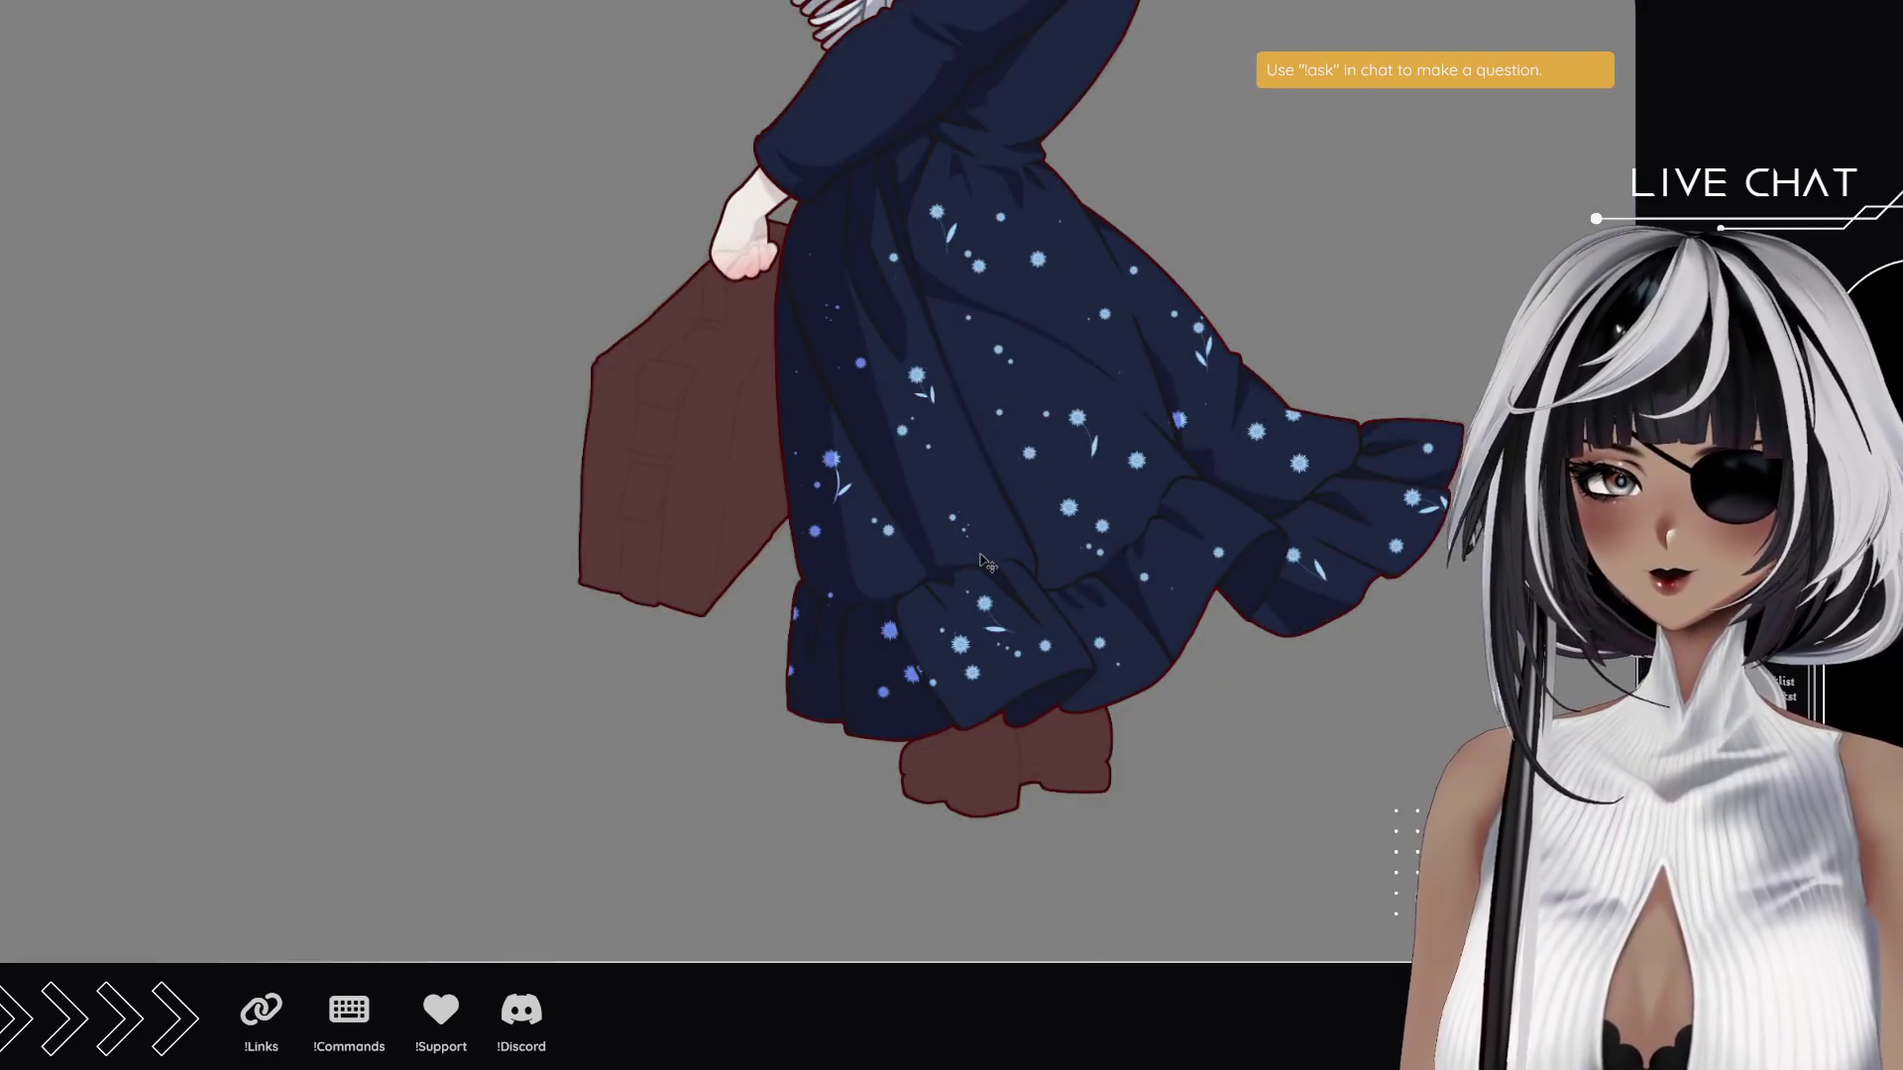
pyautogui.scroll(-4, 1012, 498)
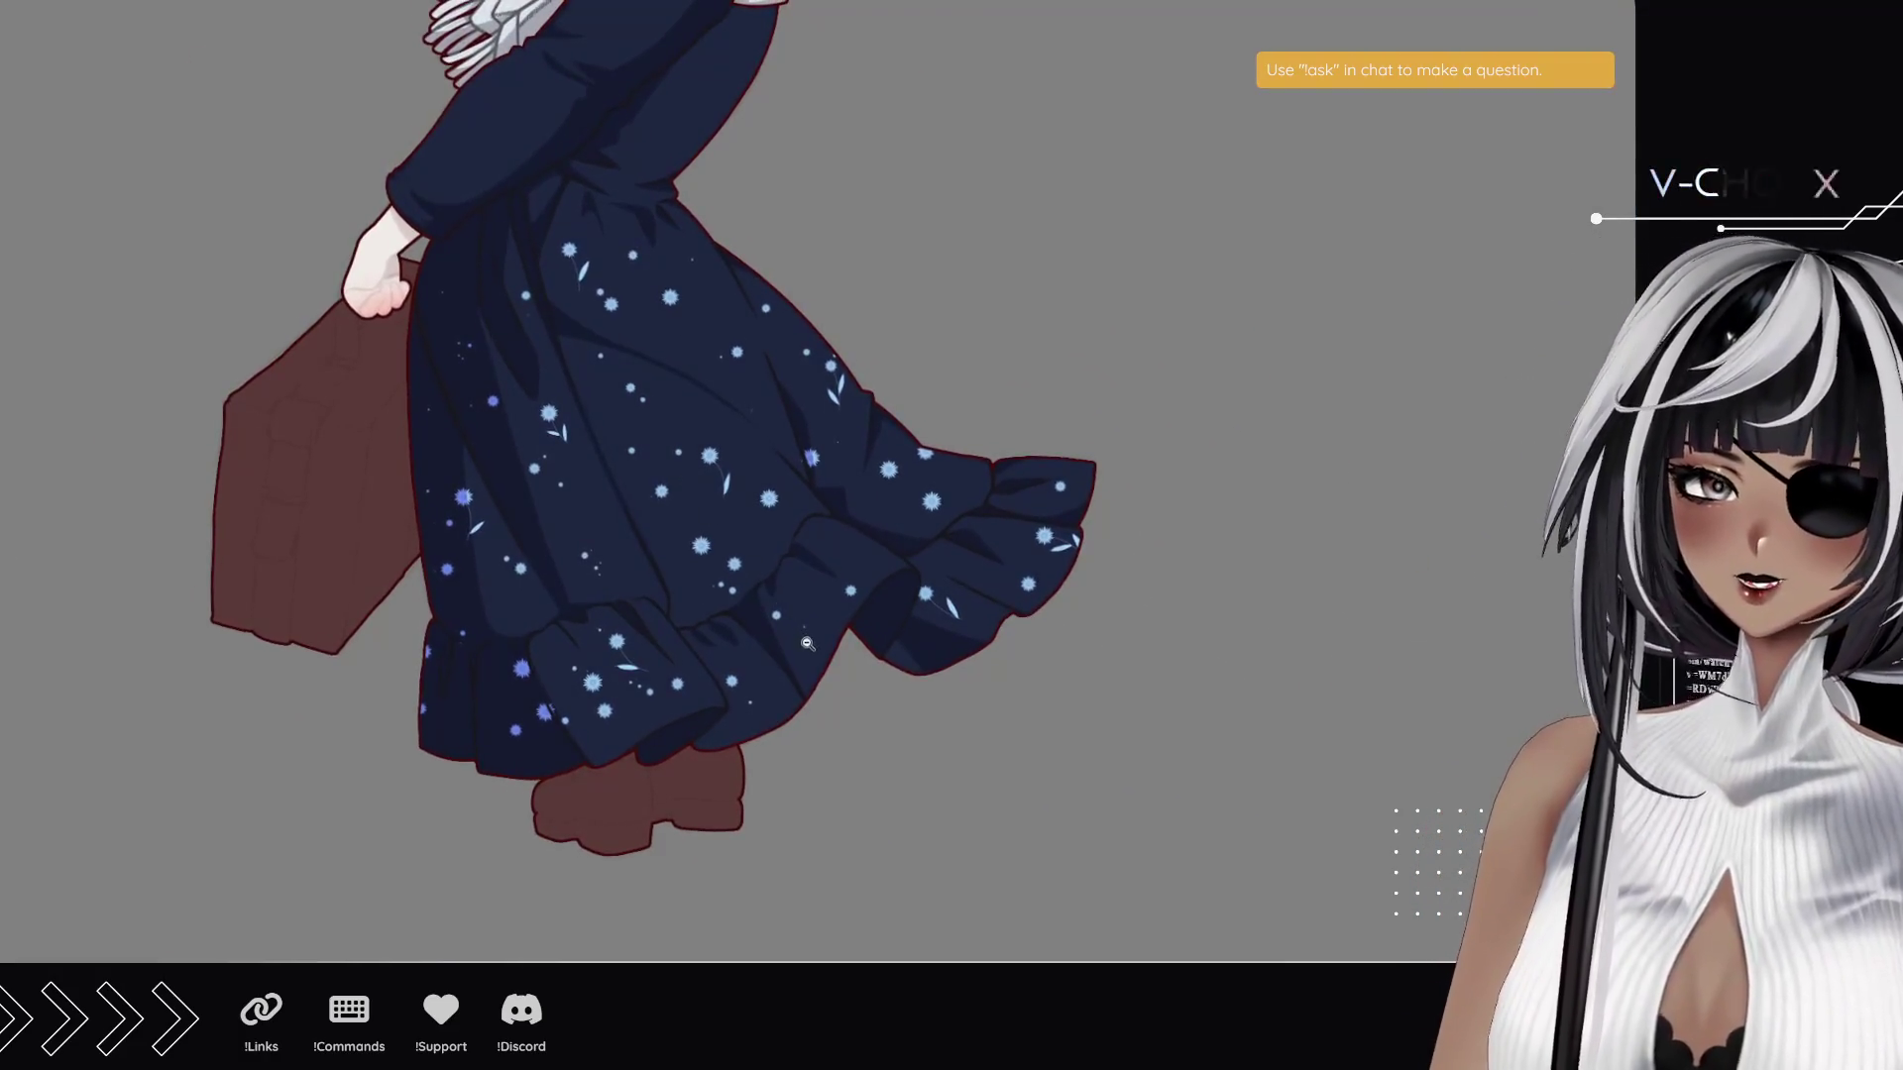
pyautogui.hscroll(-2, 793, 595)
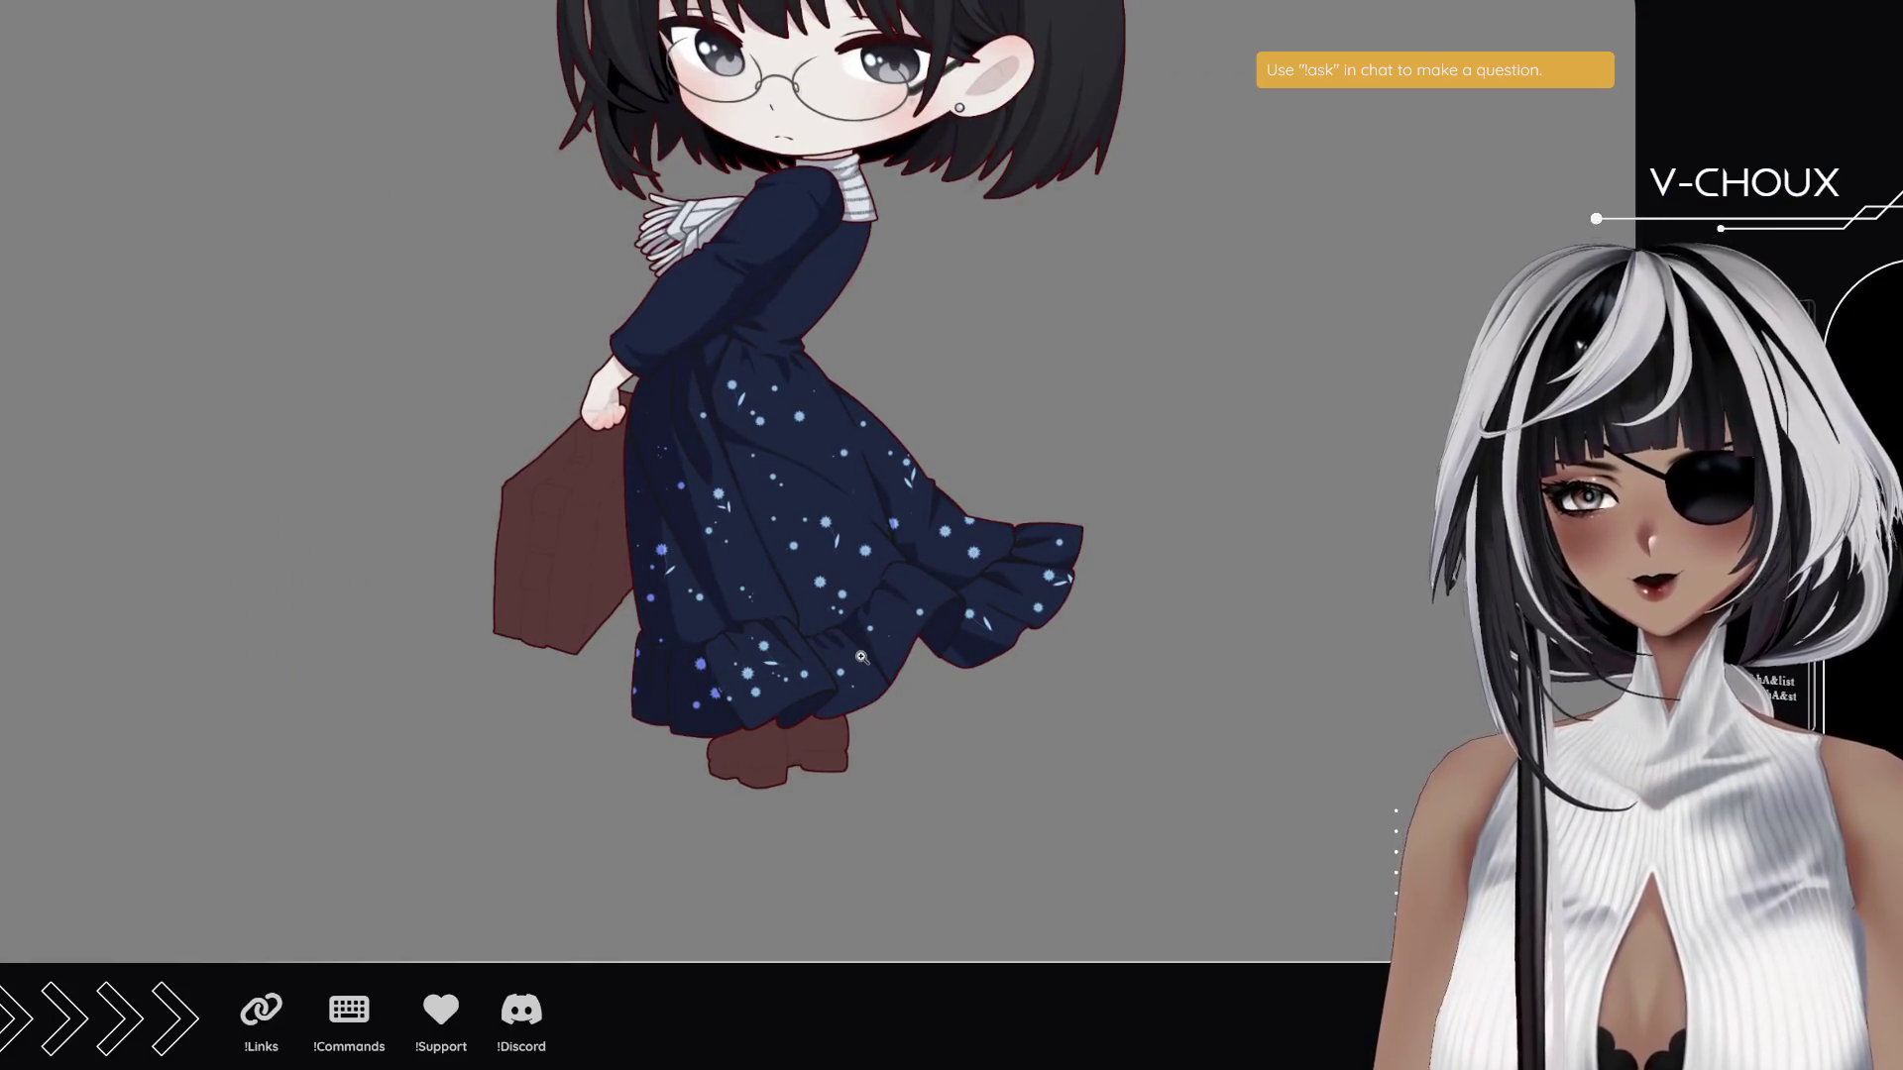
pyautogui.moveTo(686, 436); pyautogui.dragTo(728, 585)
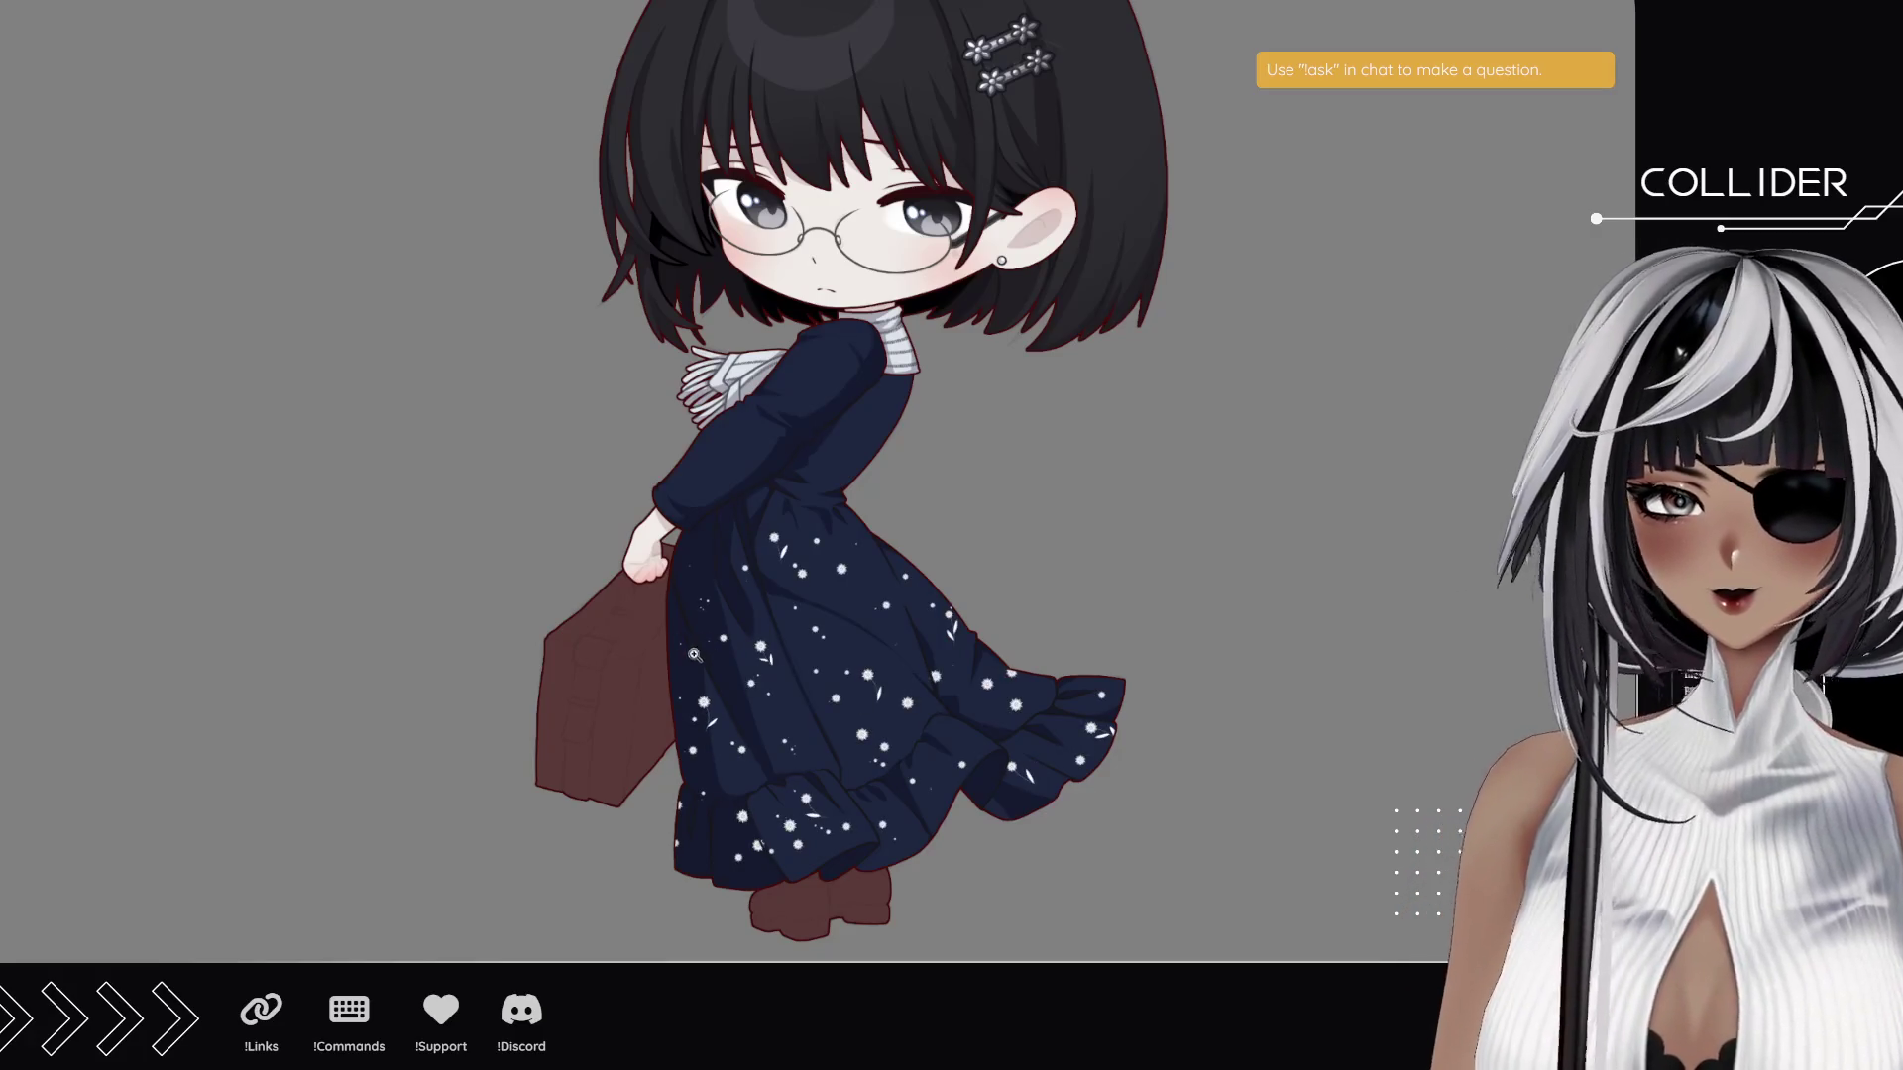
pyautogui.scroll(5, 799, 706)
pyautogui.scroll(1, 829, 759)
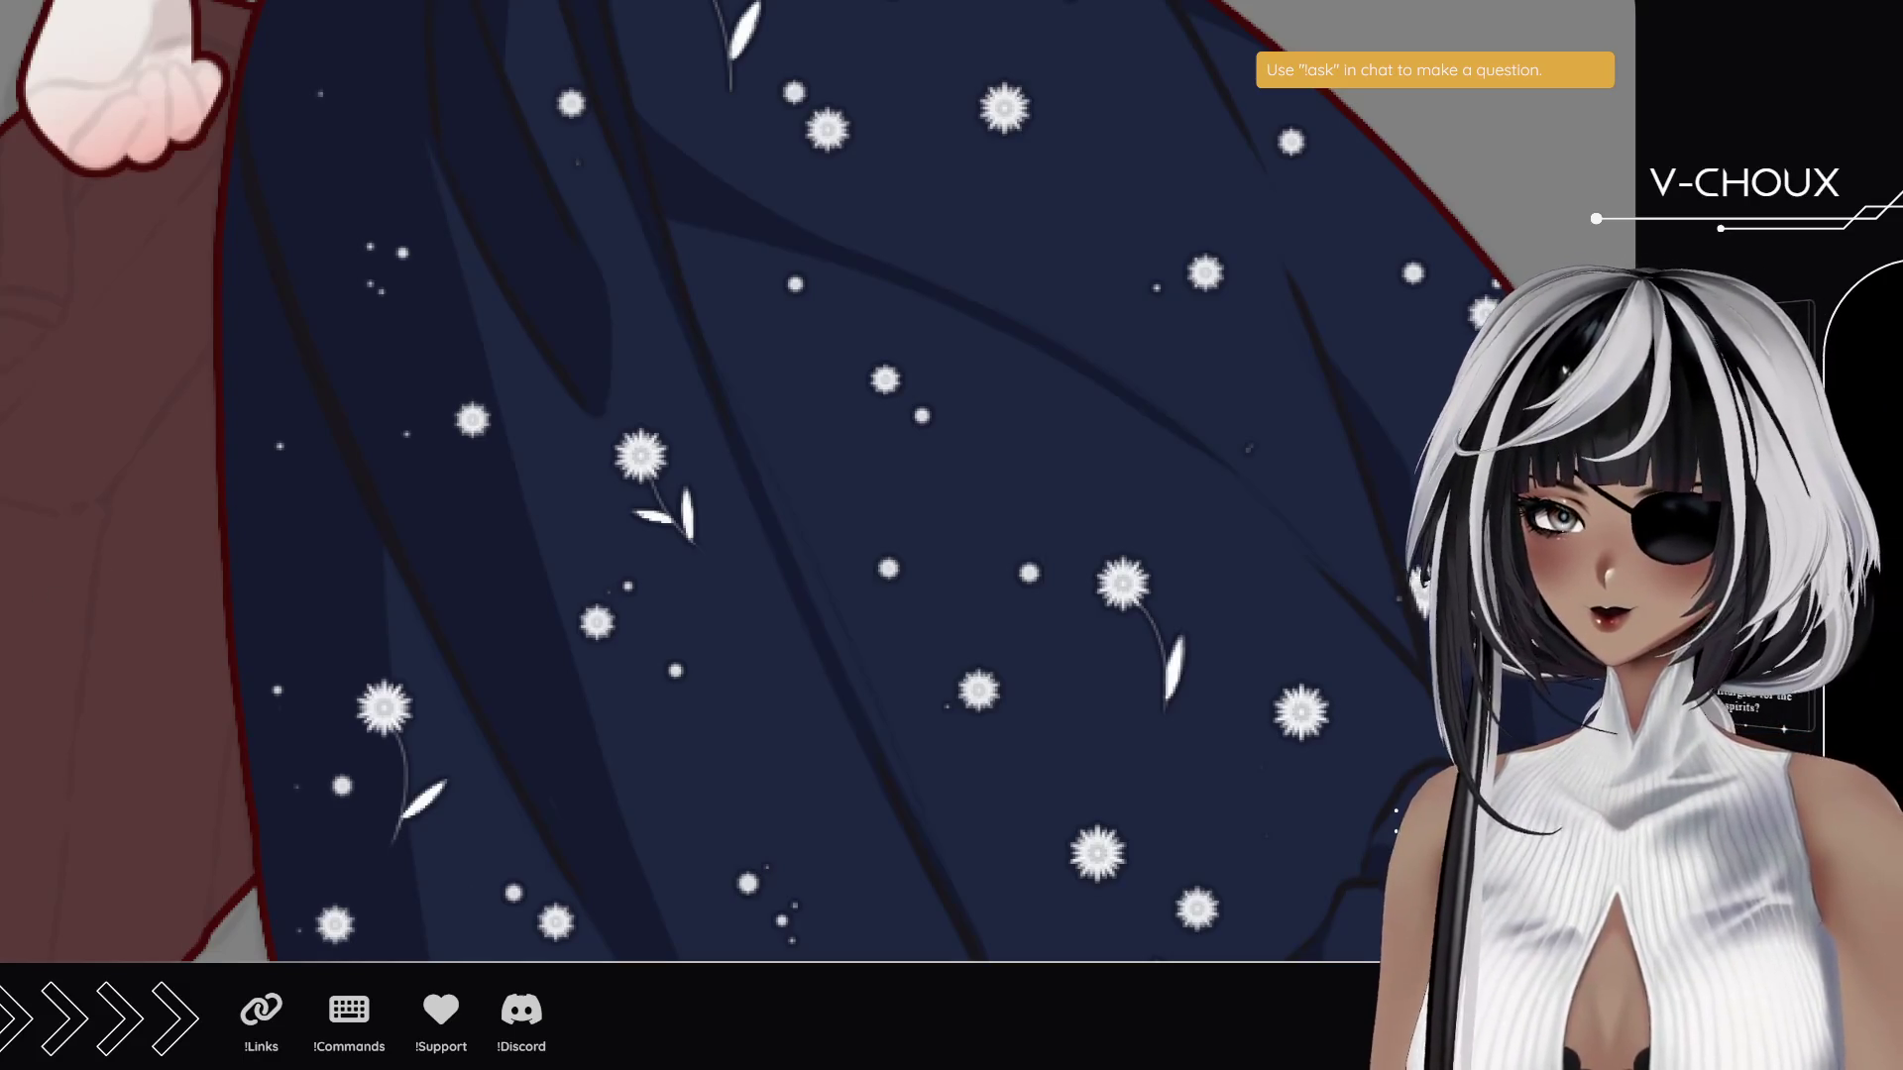
pyautogui.scroll(-5, 837, 651)
pyautogui.scroll(-2, 837, 656)
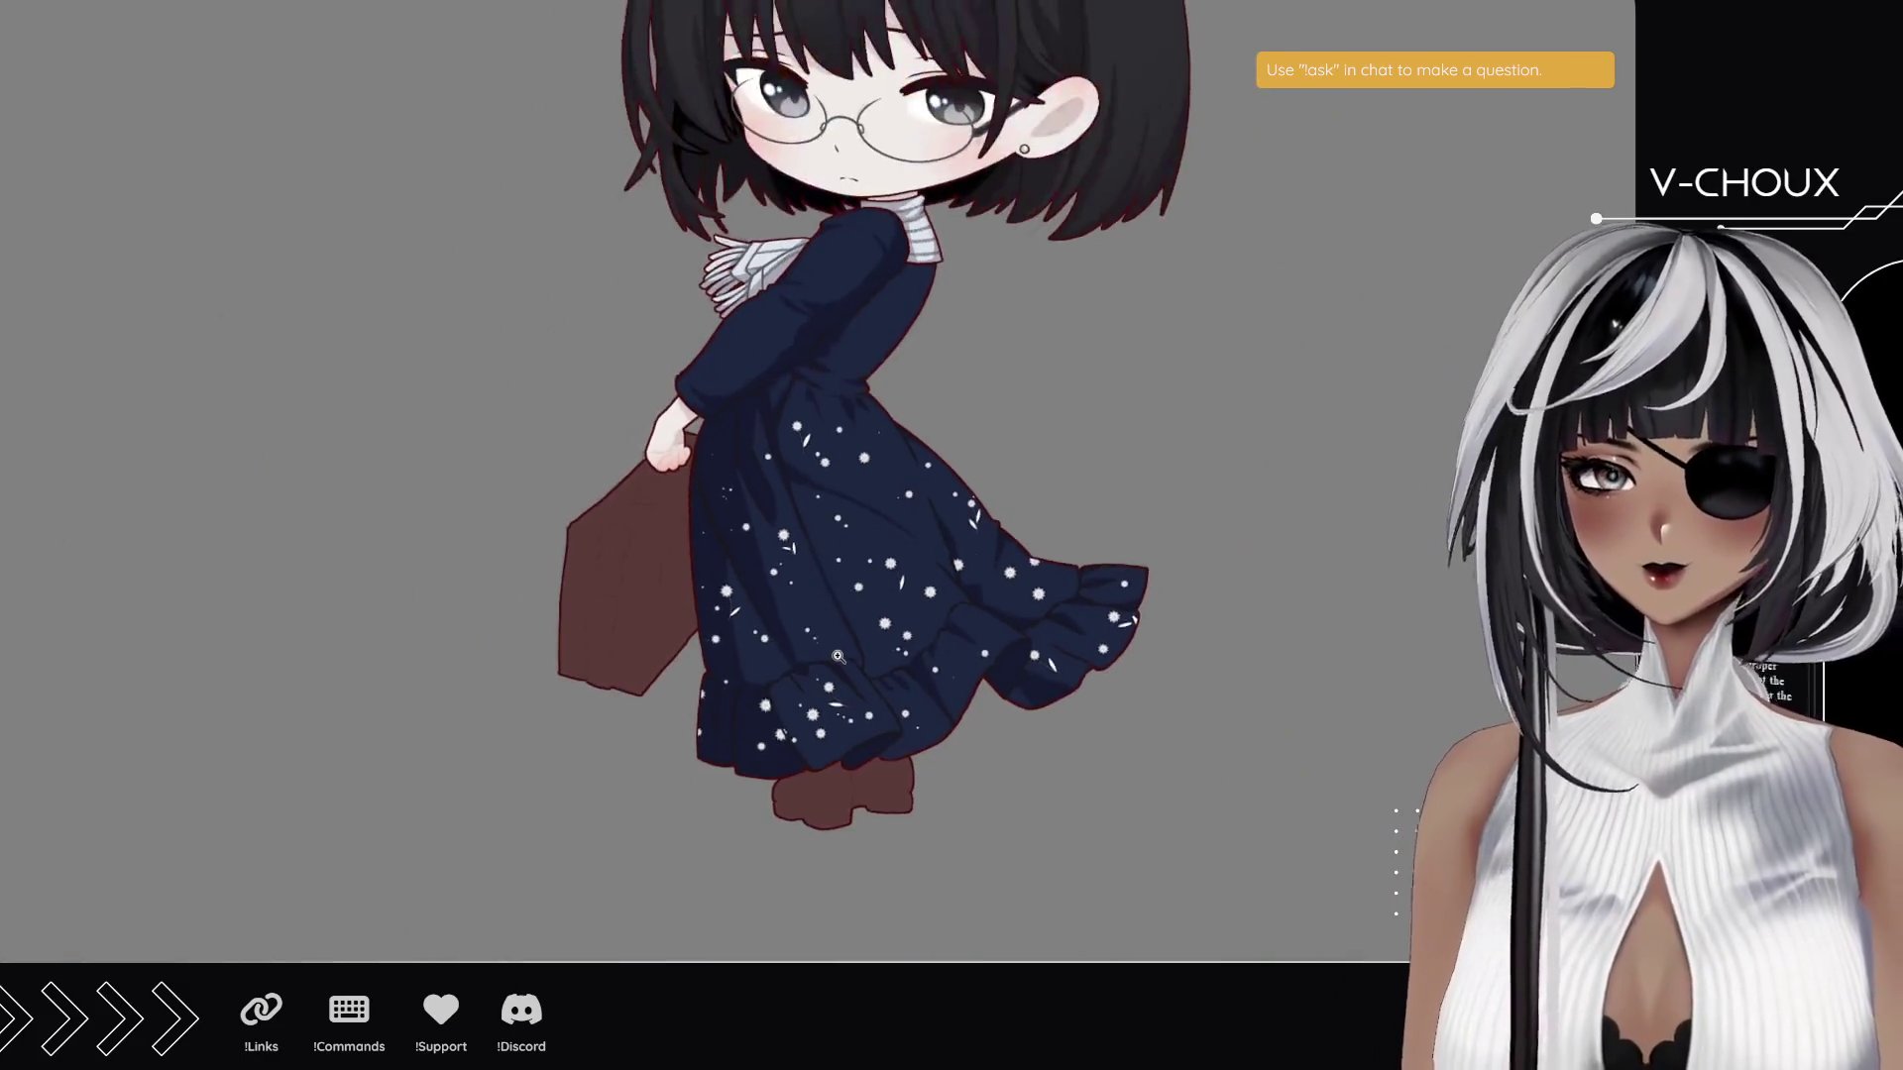
pyautogui.scroll(2, 838, 656)
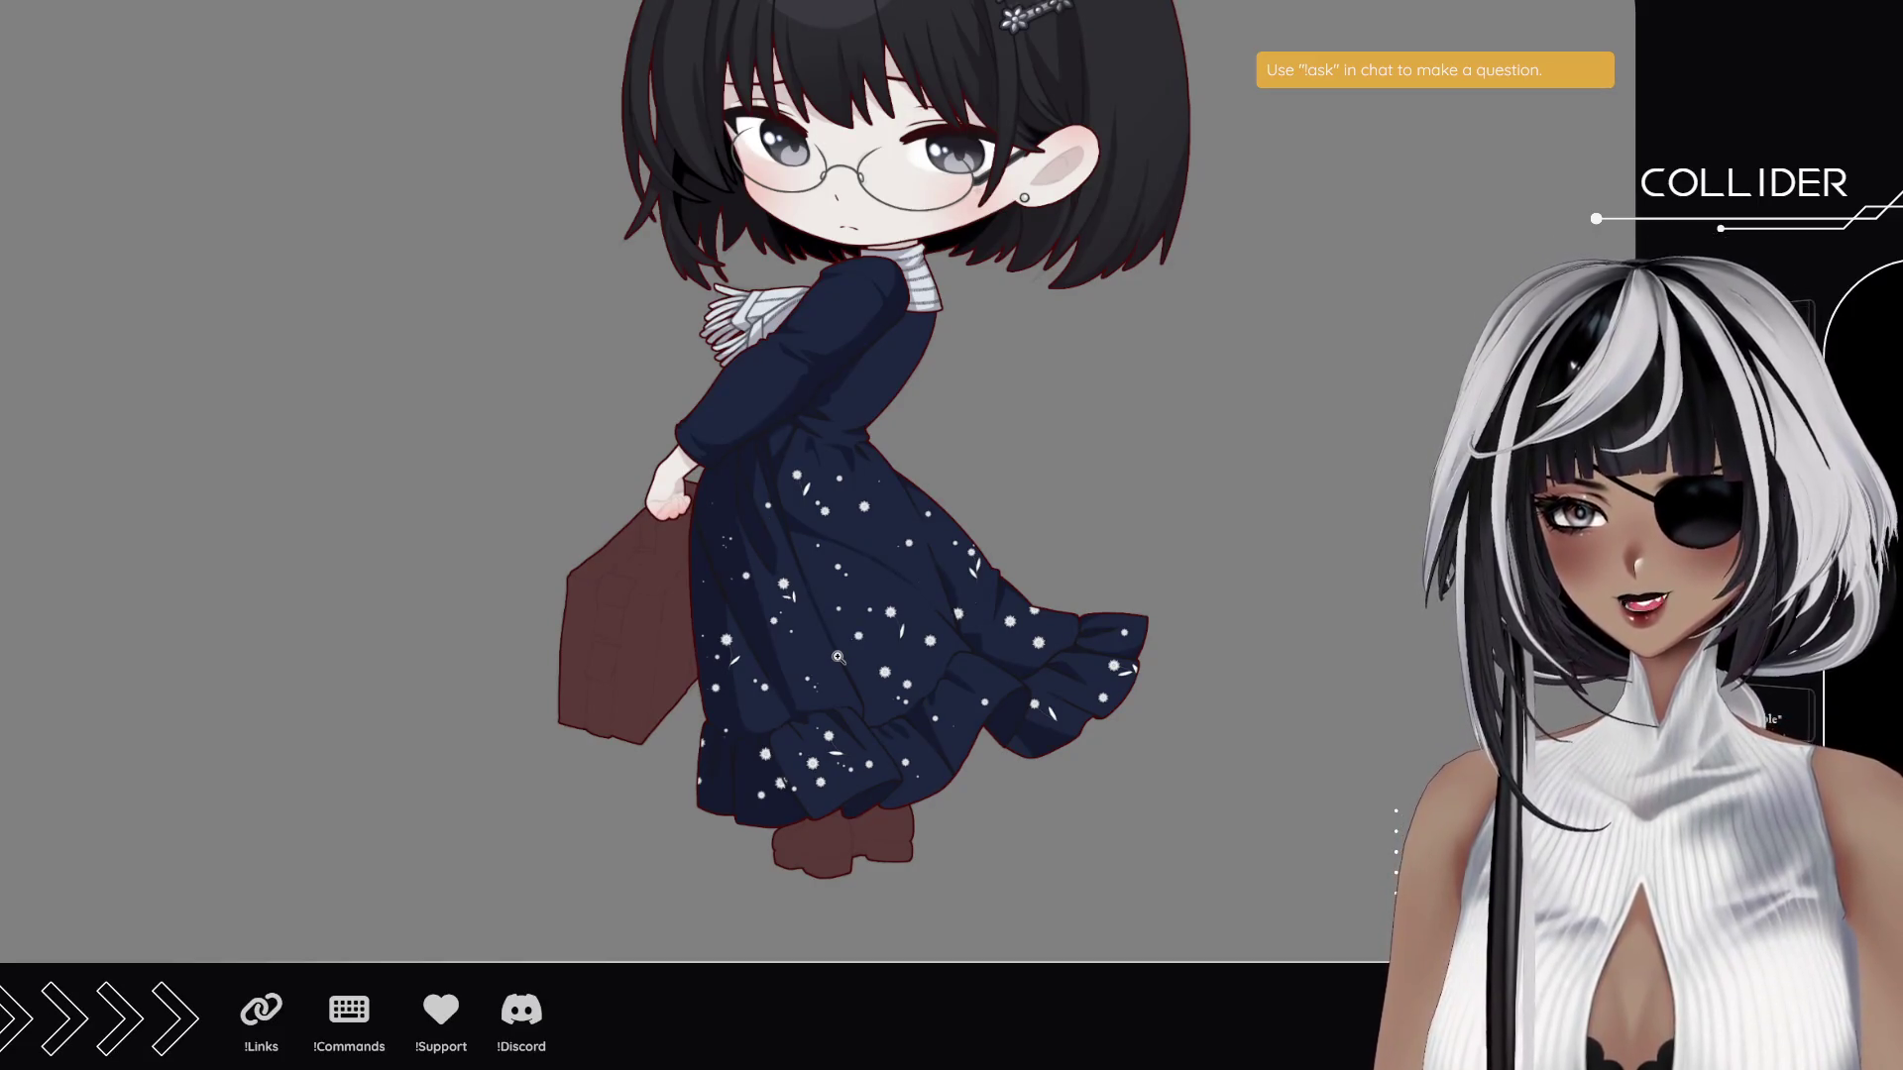
pyautogui.moveTo(875, 471)
pyautogui.mouseDown()
pyautogui.moveTo(804, 546)
pyautogui.moveTo(845, 499)
pyautogui.moveTo(814, 645)
pyautogui.moveTo(816, 426)
pyautogui.mouseUp()
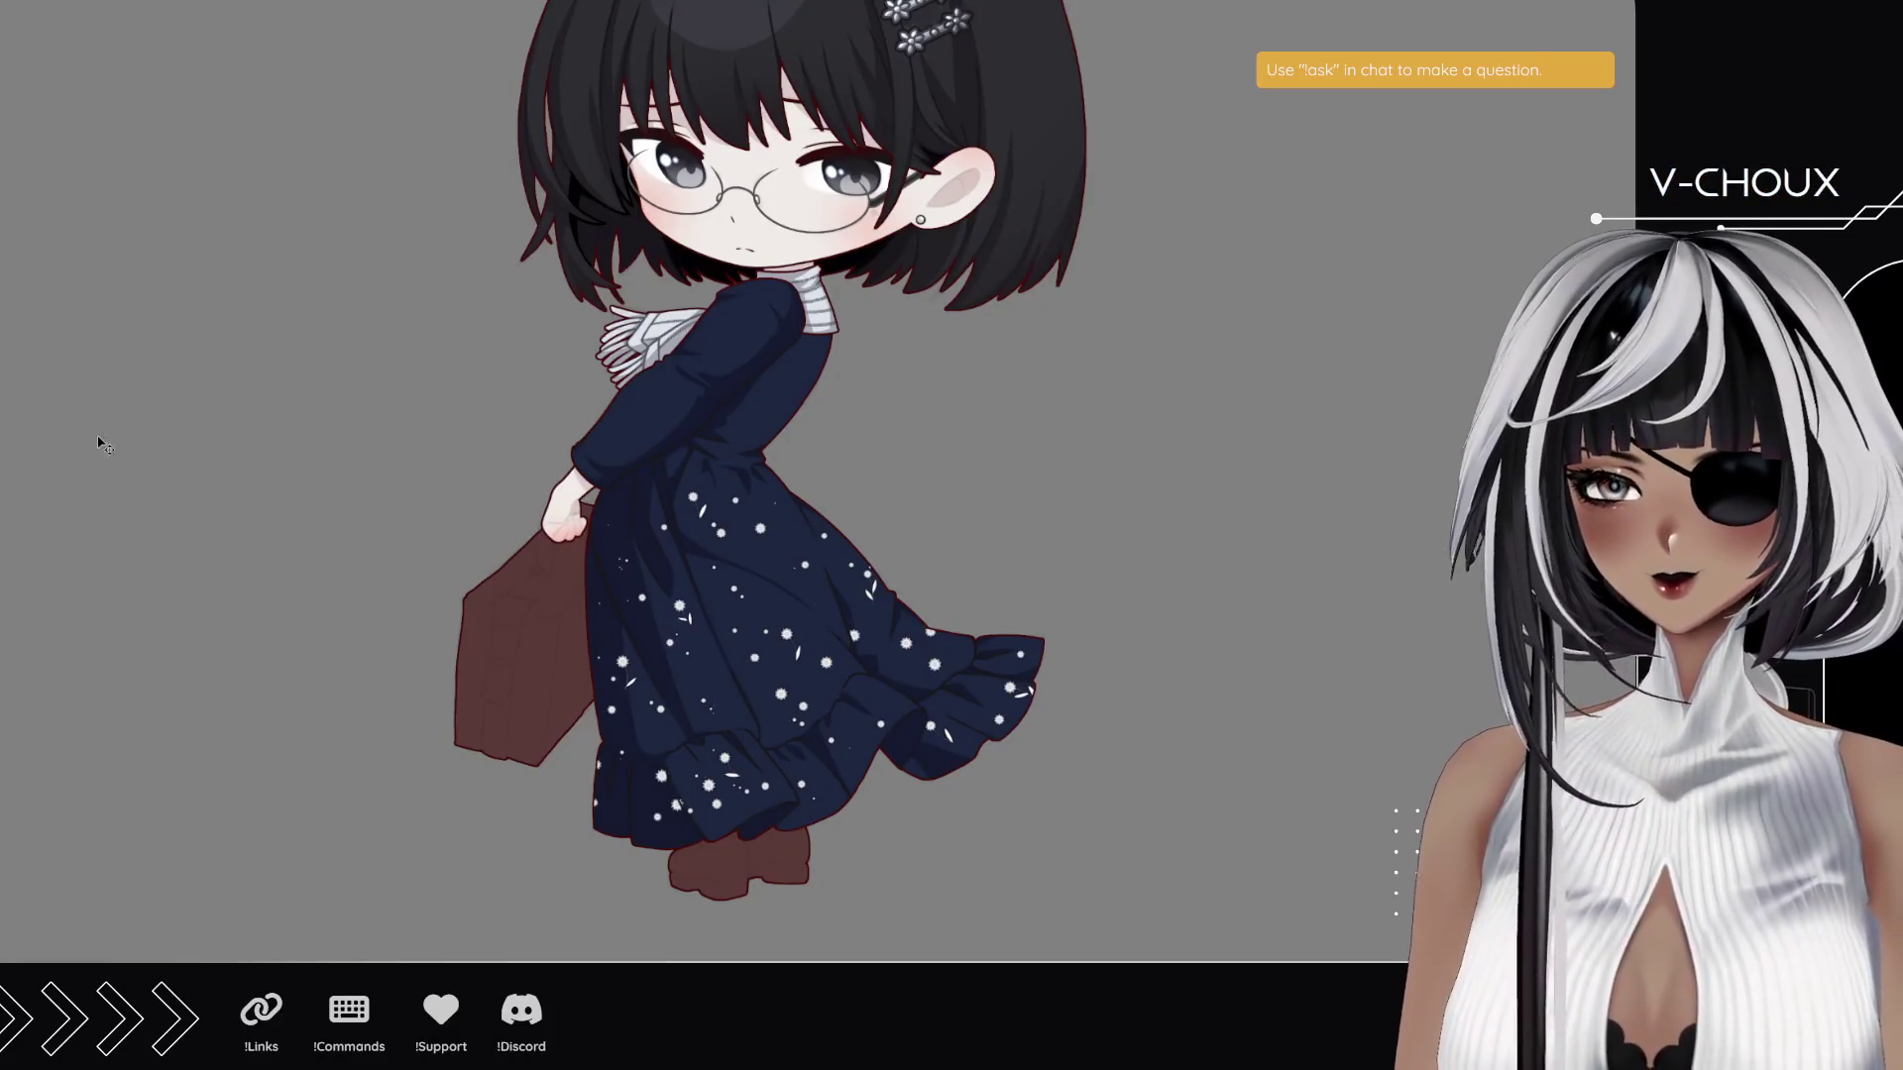
pyautogui.scroll(6, 711, 860)
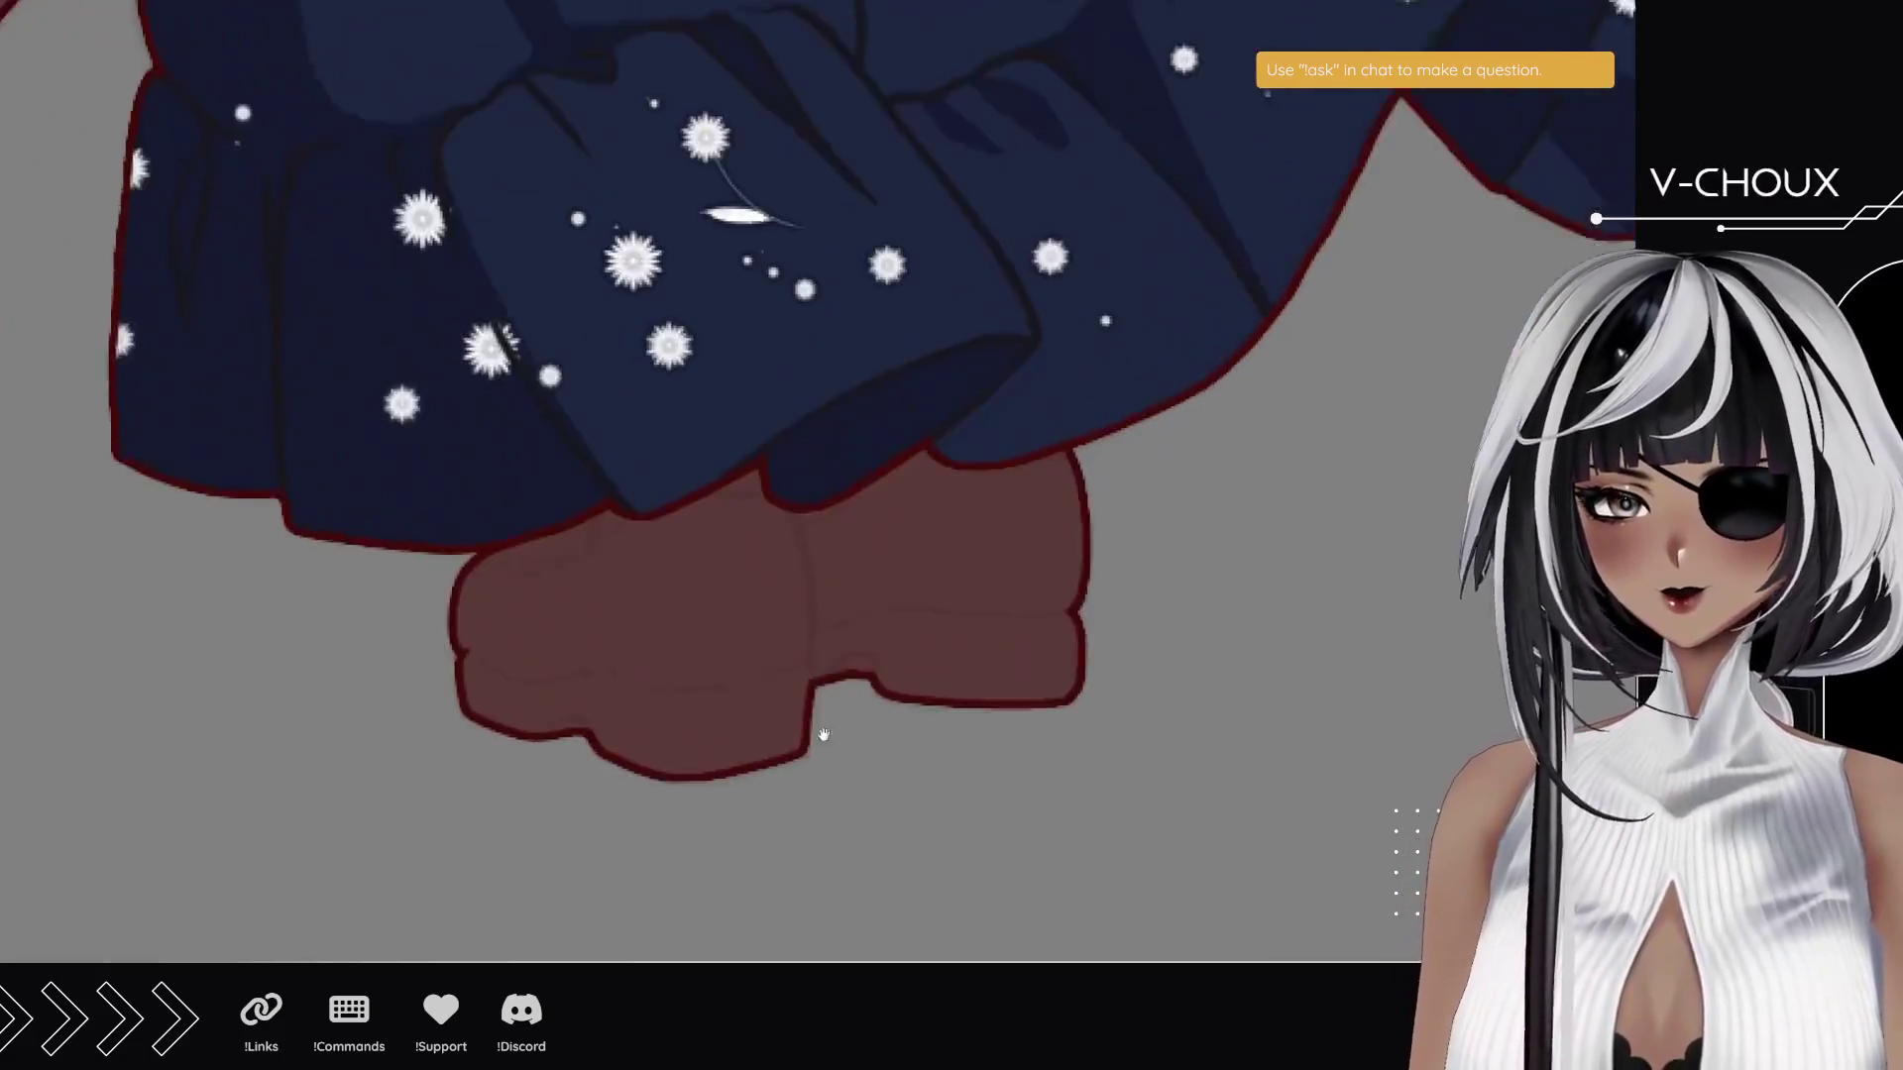
# - Repaint the boots dark brown and fill in a dark shadow on the left boot
pyautogui.moveTo(822, 735); pyautogui.dragTo(831, 678)
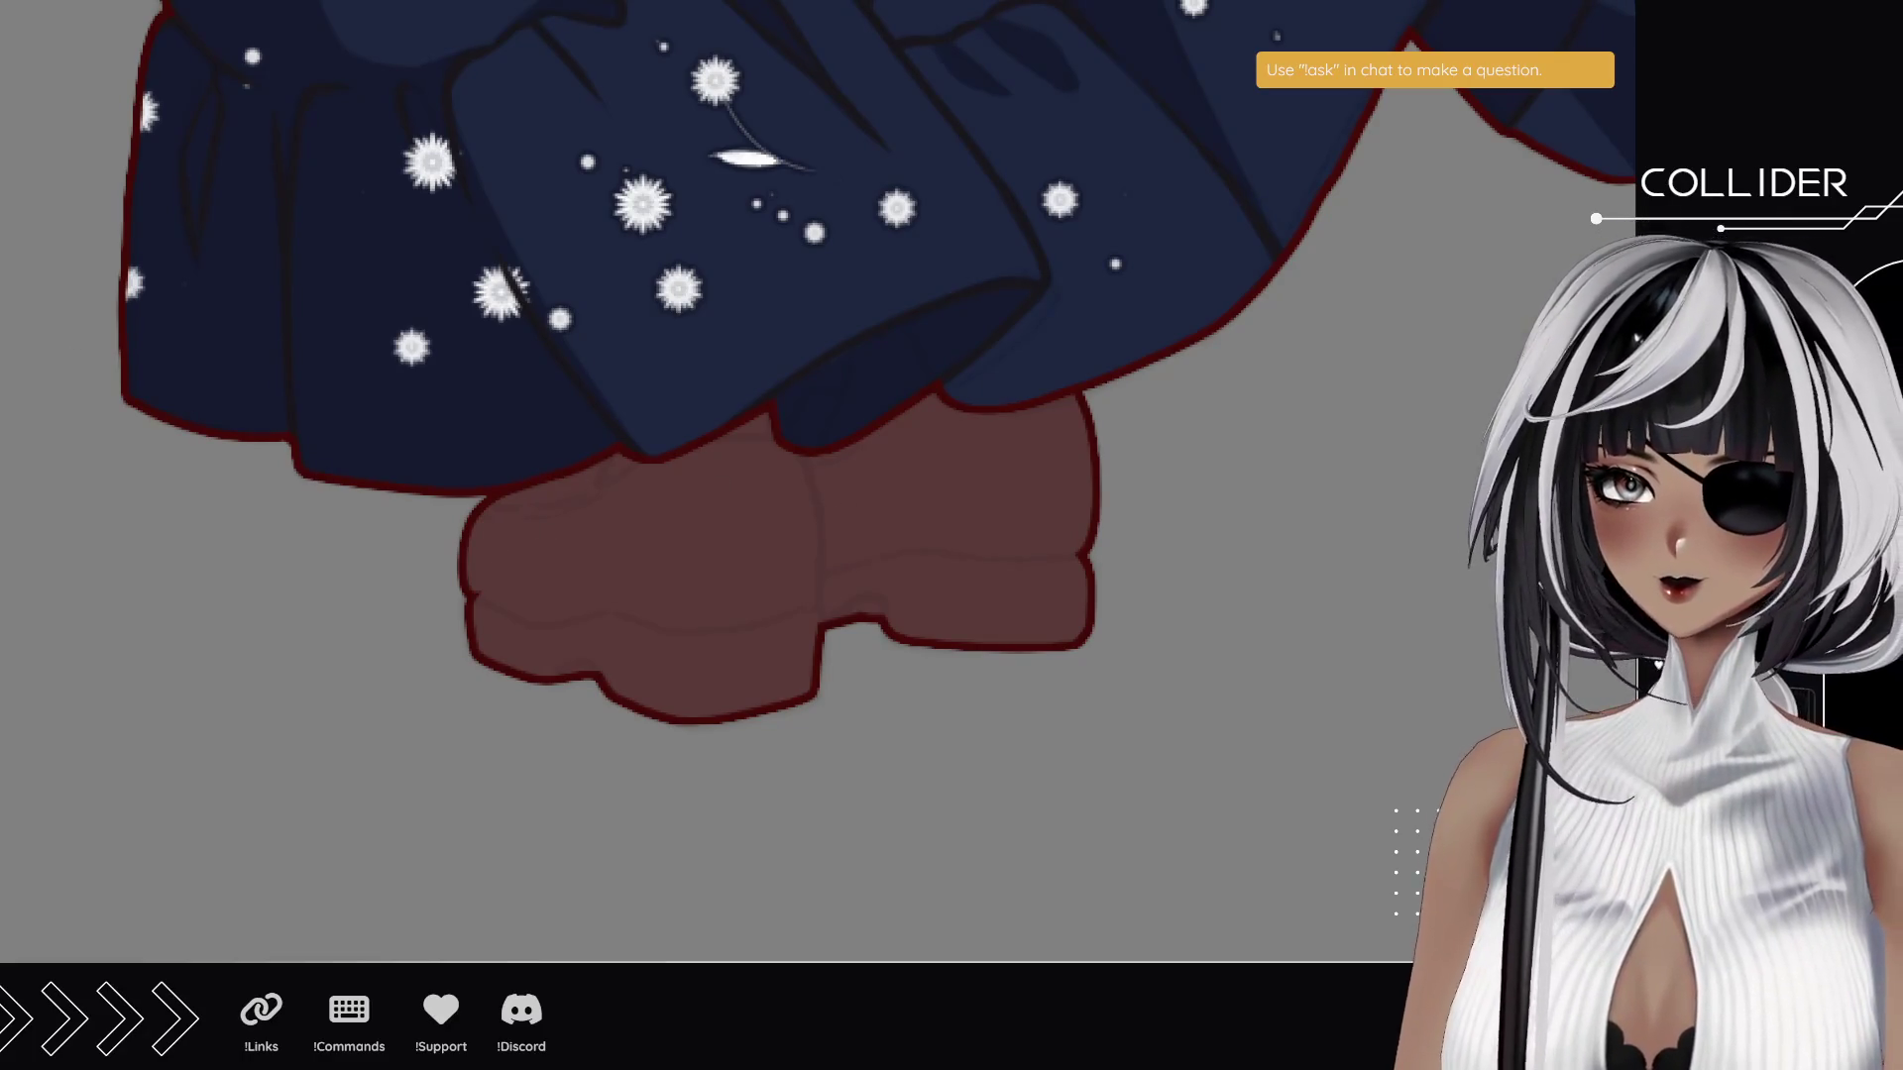
pyautogui.moveTo(459, 501); pyautogui.dragTo(832, 407)
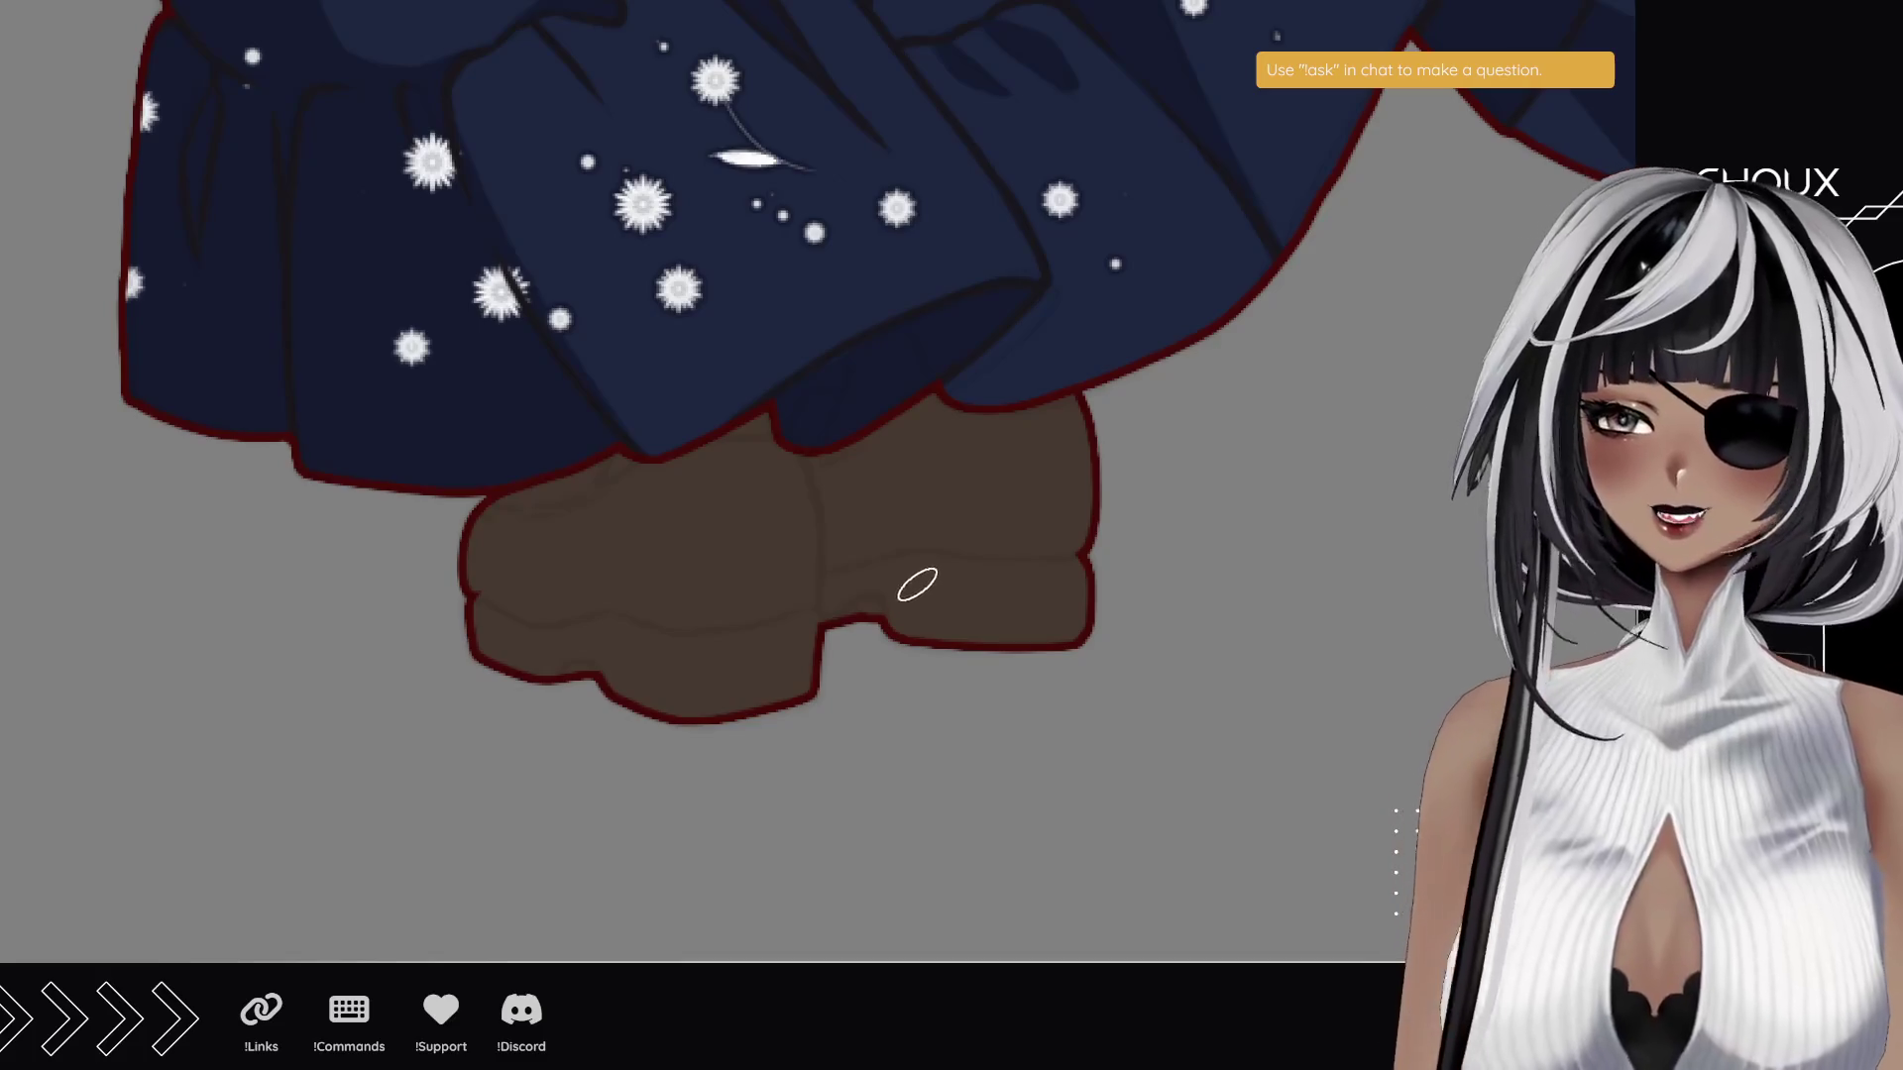
pyautogui.moveTo(888, 633)
pyautogui.mouseDown()
pyautogui.moveTo(897, 401)
pyautogui.moveTo(849, 501)
pyautogui.mouseUp()
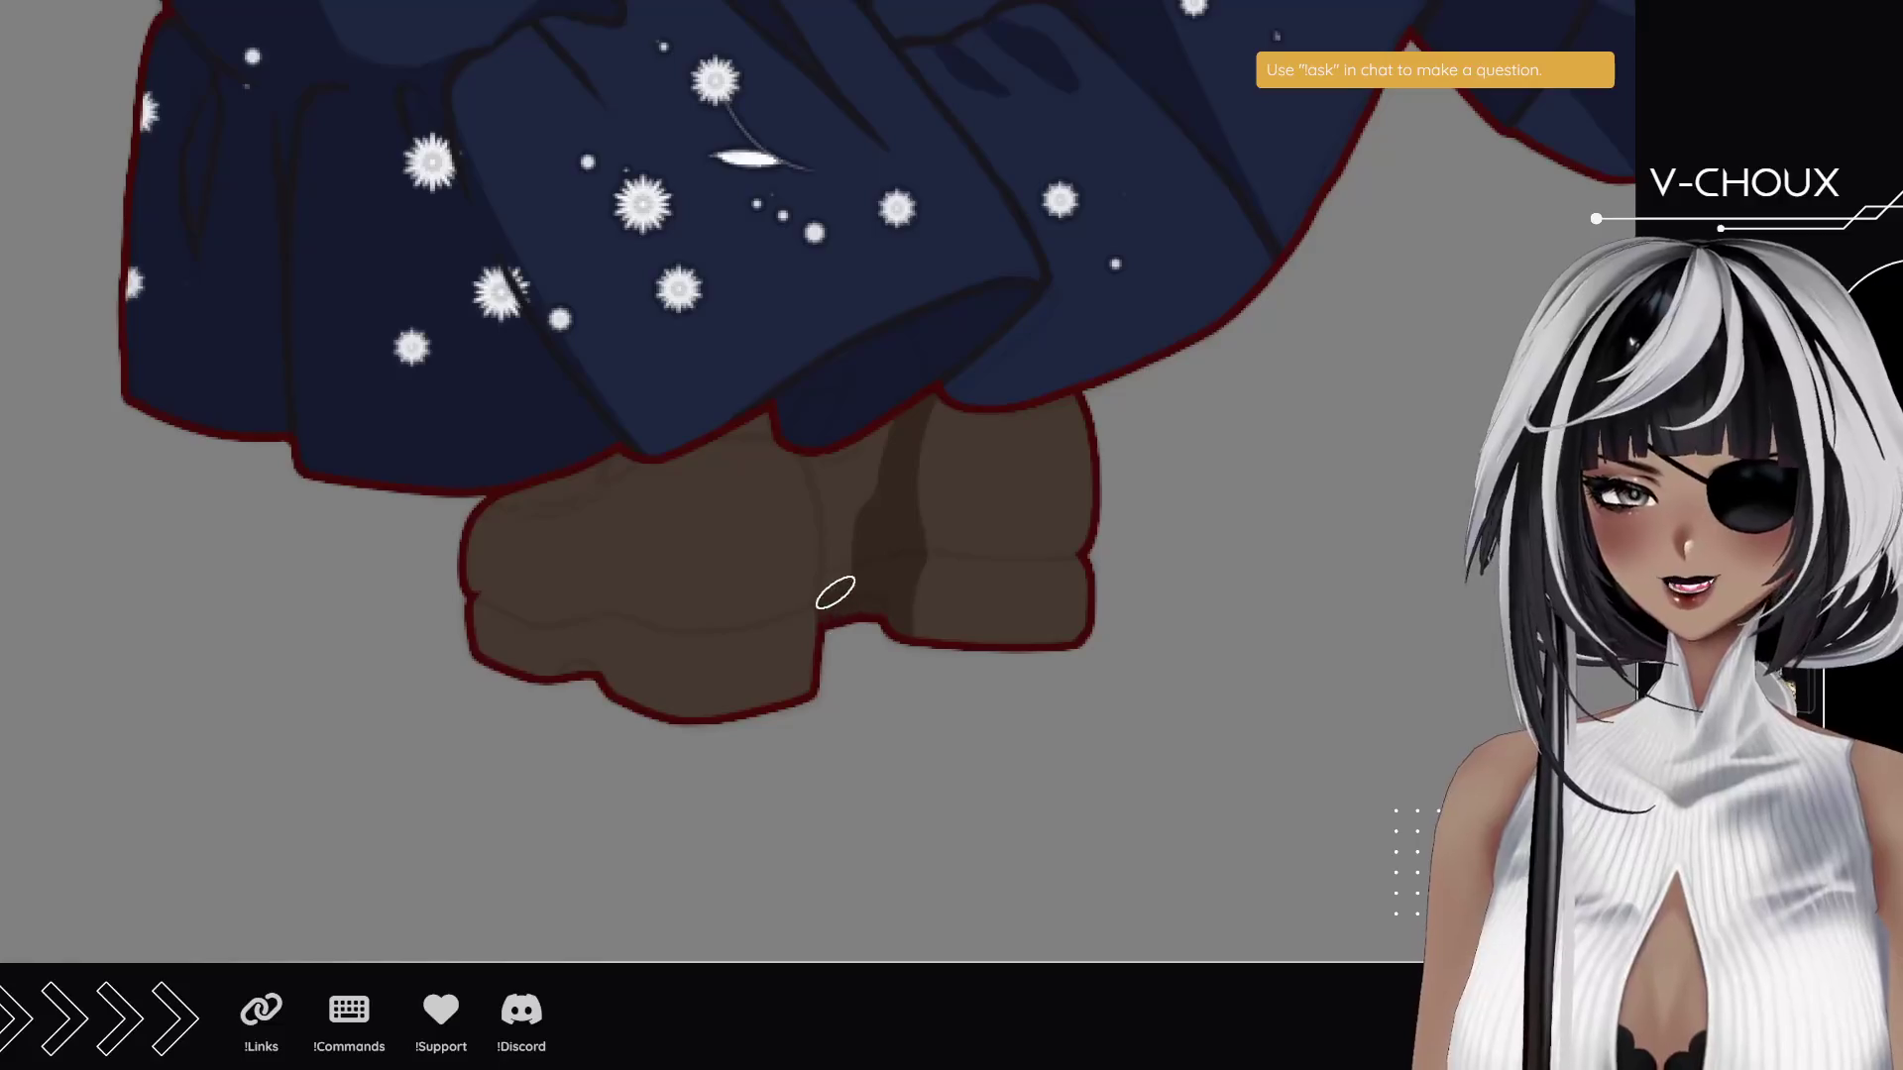
pyautogui.moveTo(835, 593); pyautogui.dragTo(807, 412)
pyautogui.moveTo(854, 515)
pyautogui.mouseDown()
pyautogui.moveTo(854, 451)
pyautogui.moveTo(878, 432)
pyautogui.mouseUp()
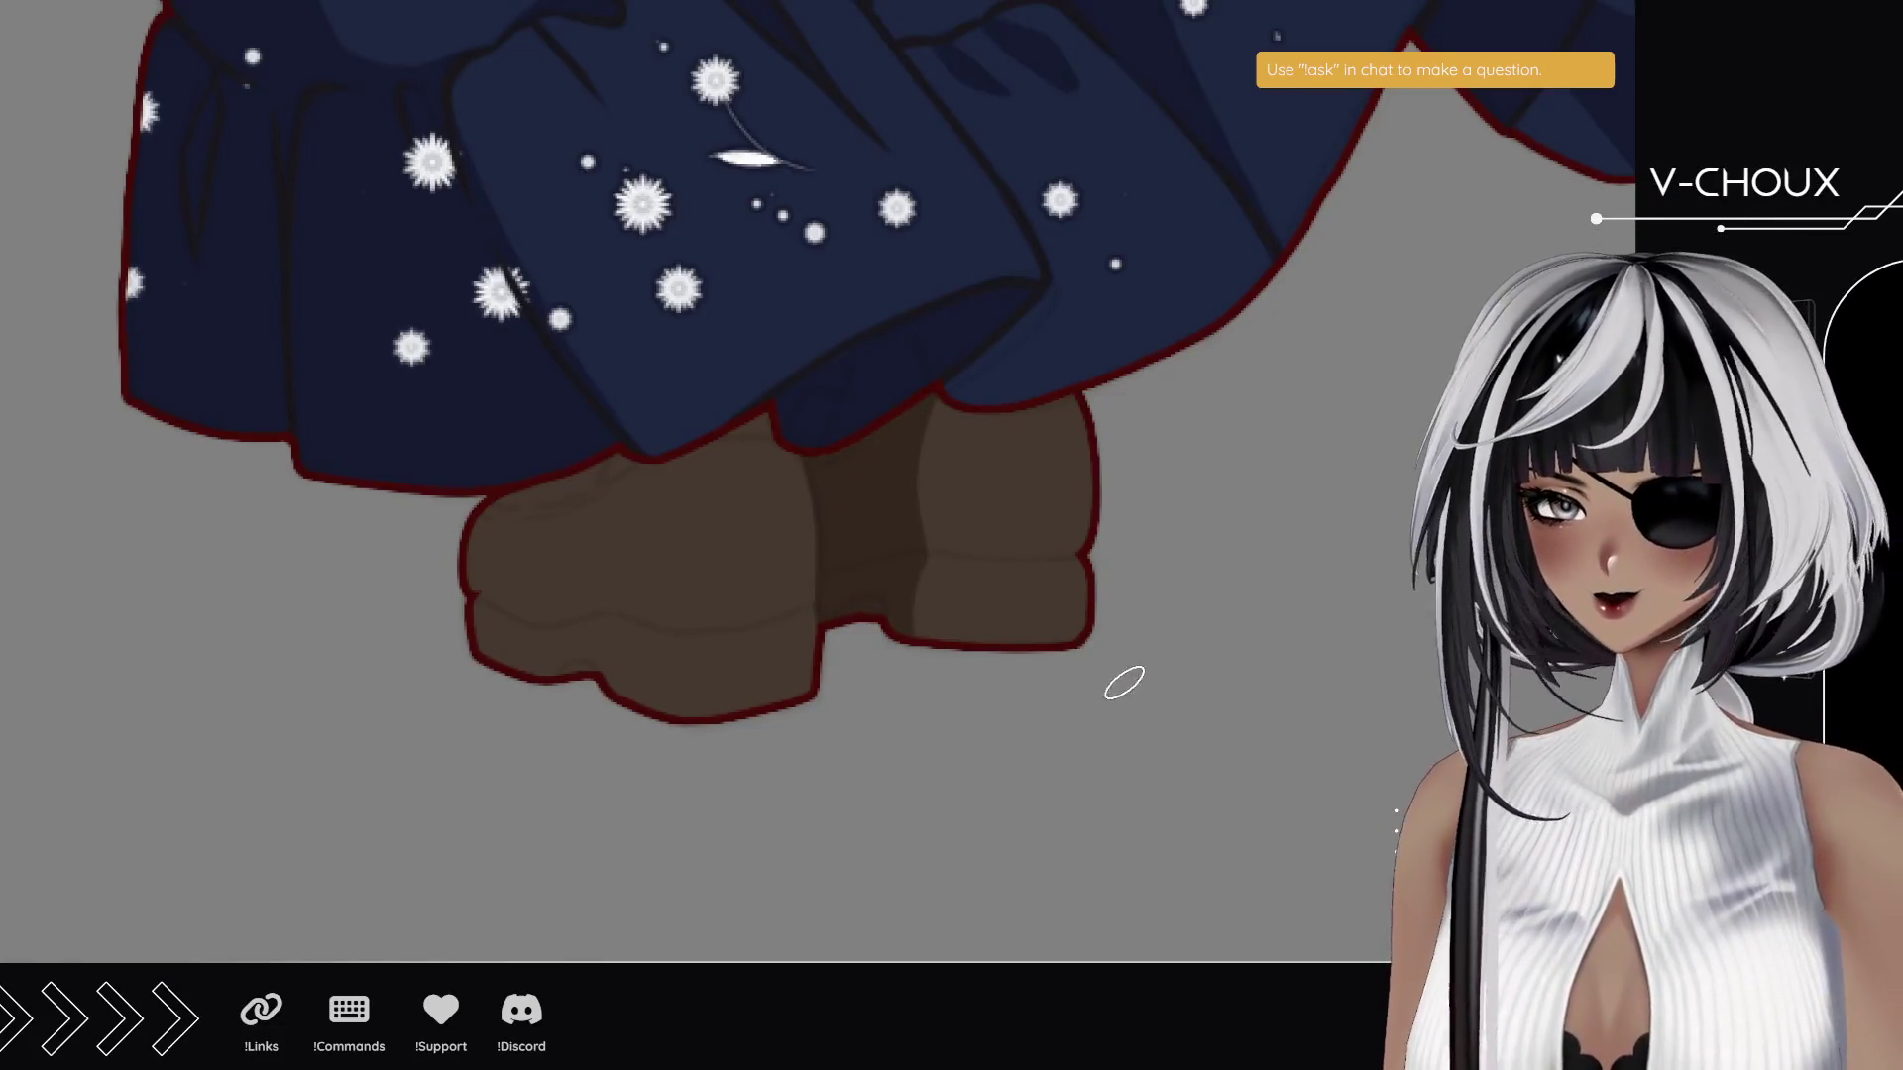
# - Add curved shadow strokes on the right boot, undoing retries, and shade the left boot's edge
pyautogui.moveTo(990, 654); pyautogui.dragTo(1031, 408)
pyautogui.moveTo(942, 592)
pyautogui.mouseDown()
pyautogui.moveTo(925, 624)
pyautogui.moveTo(975, 595)
pyautogui.mouseUp()
pyautogui.hotkey('ctrl', 'z')
pyautogui.moveTo(998, 552); pyautogui.dragTo(1003, 644)
pyautogui.moveTo(998, 555); pyautogui.dragTo(1044, 424)
pyautogui.hotkey('ctrl', 'z')
pyautogui.moveTo(955, 544); pyautogui.dragTo(929, 429)
pyautogui.hotkey('ctrl', 'z')
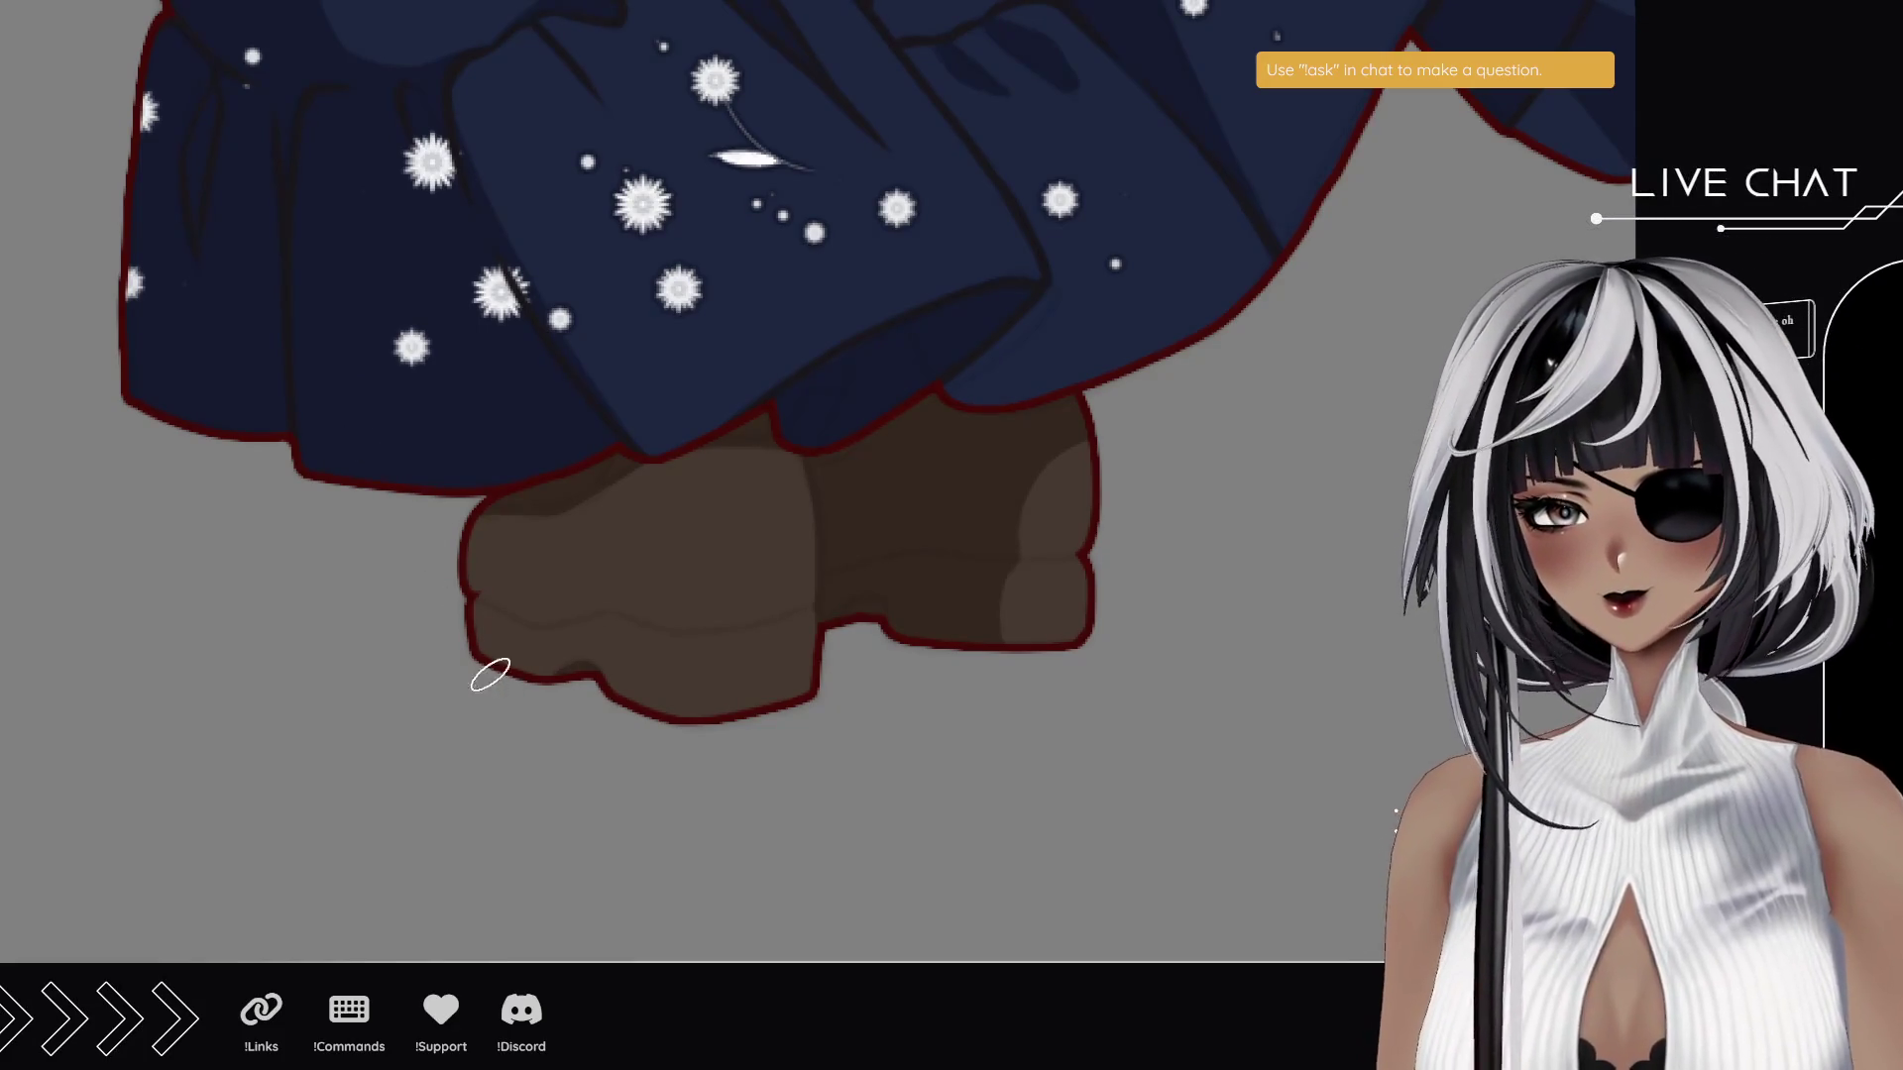
pyautogui.moveTo(501, 639)
pyautogui.mouseDown()
pyautogui.moveTo(517, 553)
pyautogui.moveTo(608, 492)
pyautogui.moveTo(598, 459)
pyautogui.moveTo(825, 409)
pyautogui.mouseUp()
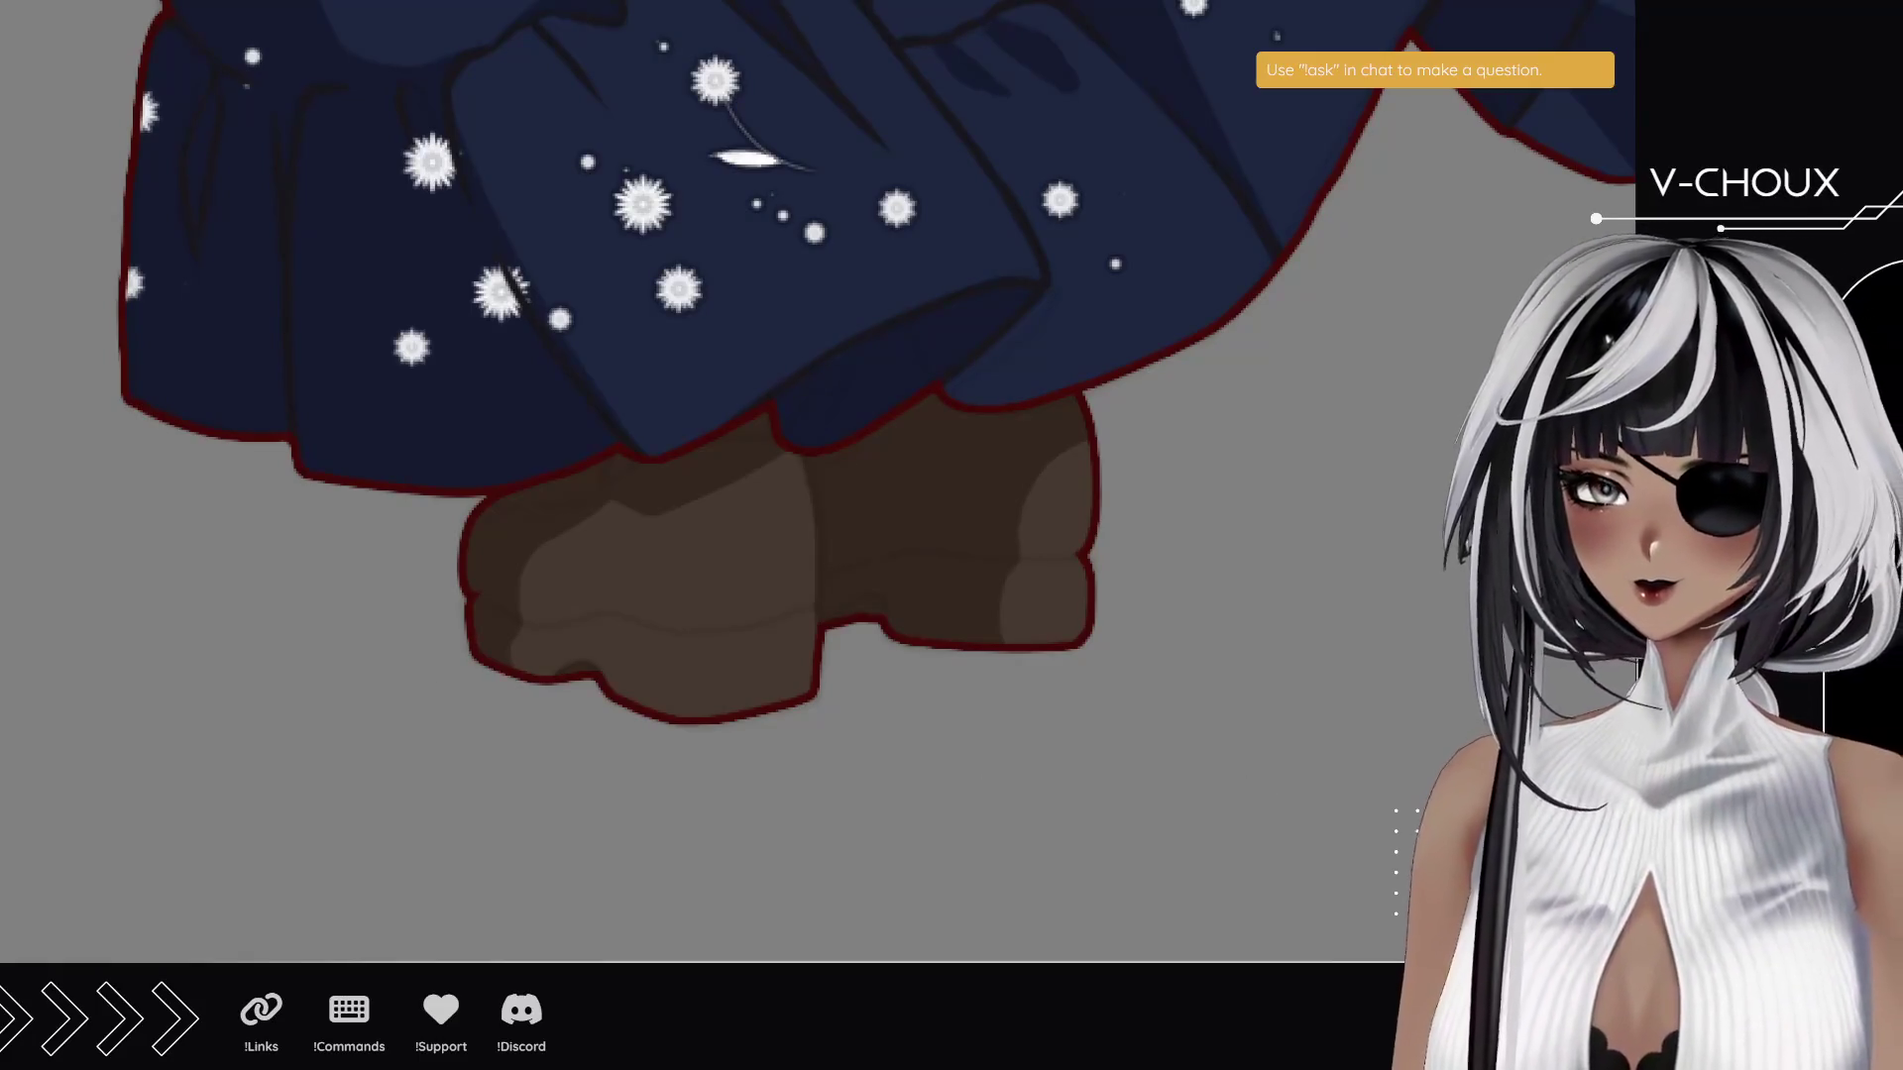
pyautogui.moveTo(330, 662)
pyautogui.mouseDown()
pyautogui.moveTo(301, 454)
pyautogui.moveTo(535, 204)
pyautogui.mouseUp()
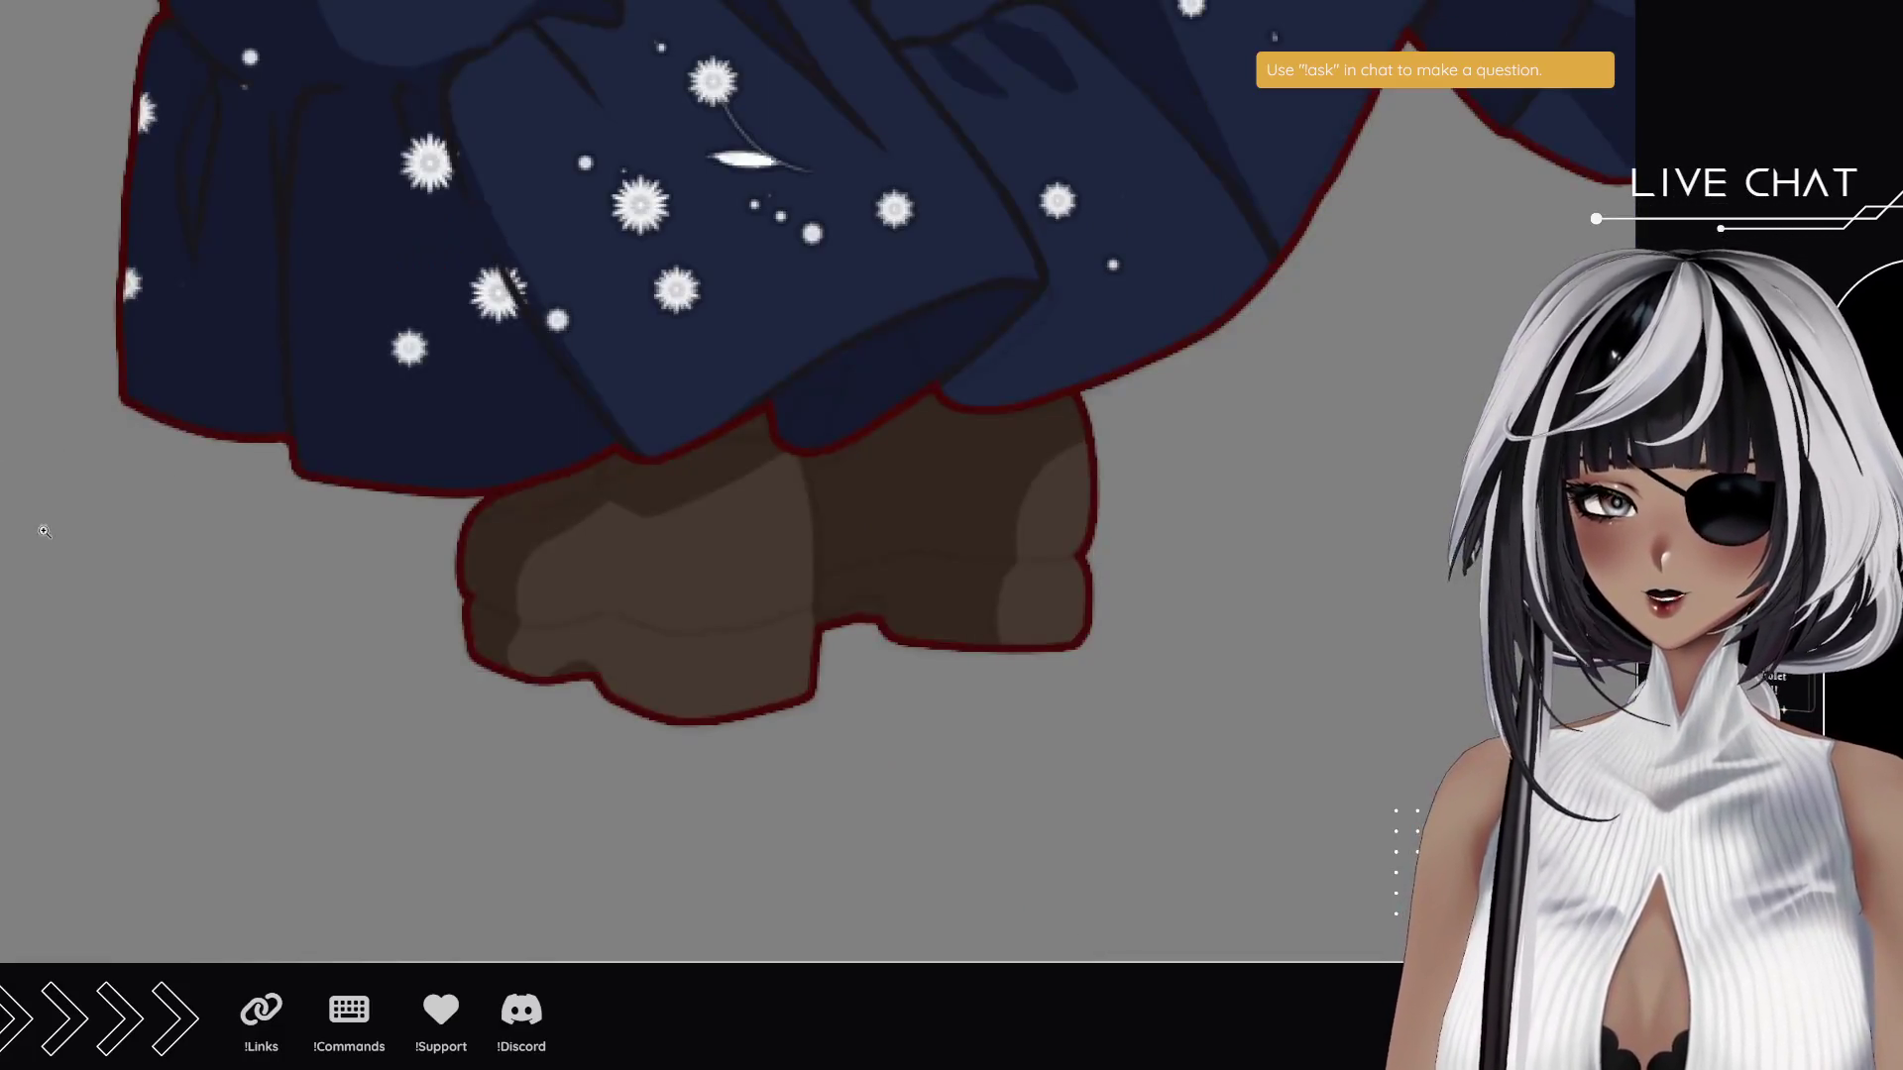
# - Draw a dark line separating the two boots and a short stroke under the skirt edge
pyautogui.moveTo(654, 659)
pyautogui.mouseDown()
pyautogui.moveTo(833, 628)
pyautogui.moveTo(952, 576)
pyautogui.mouseUp()
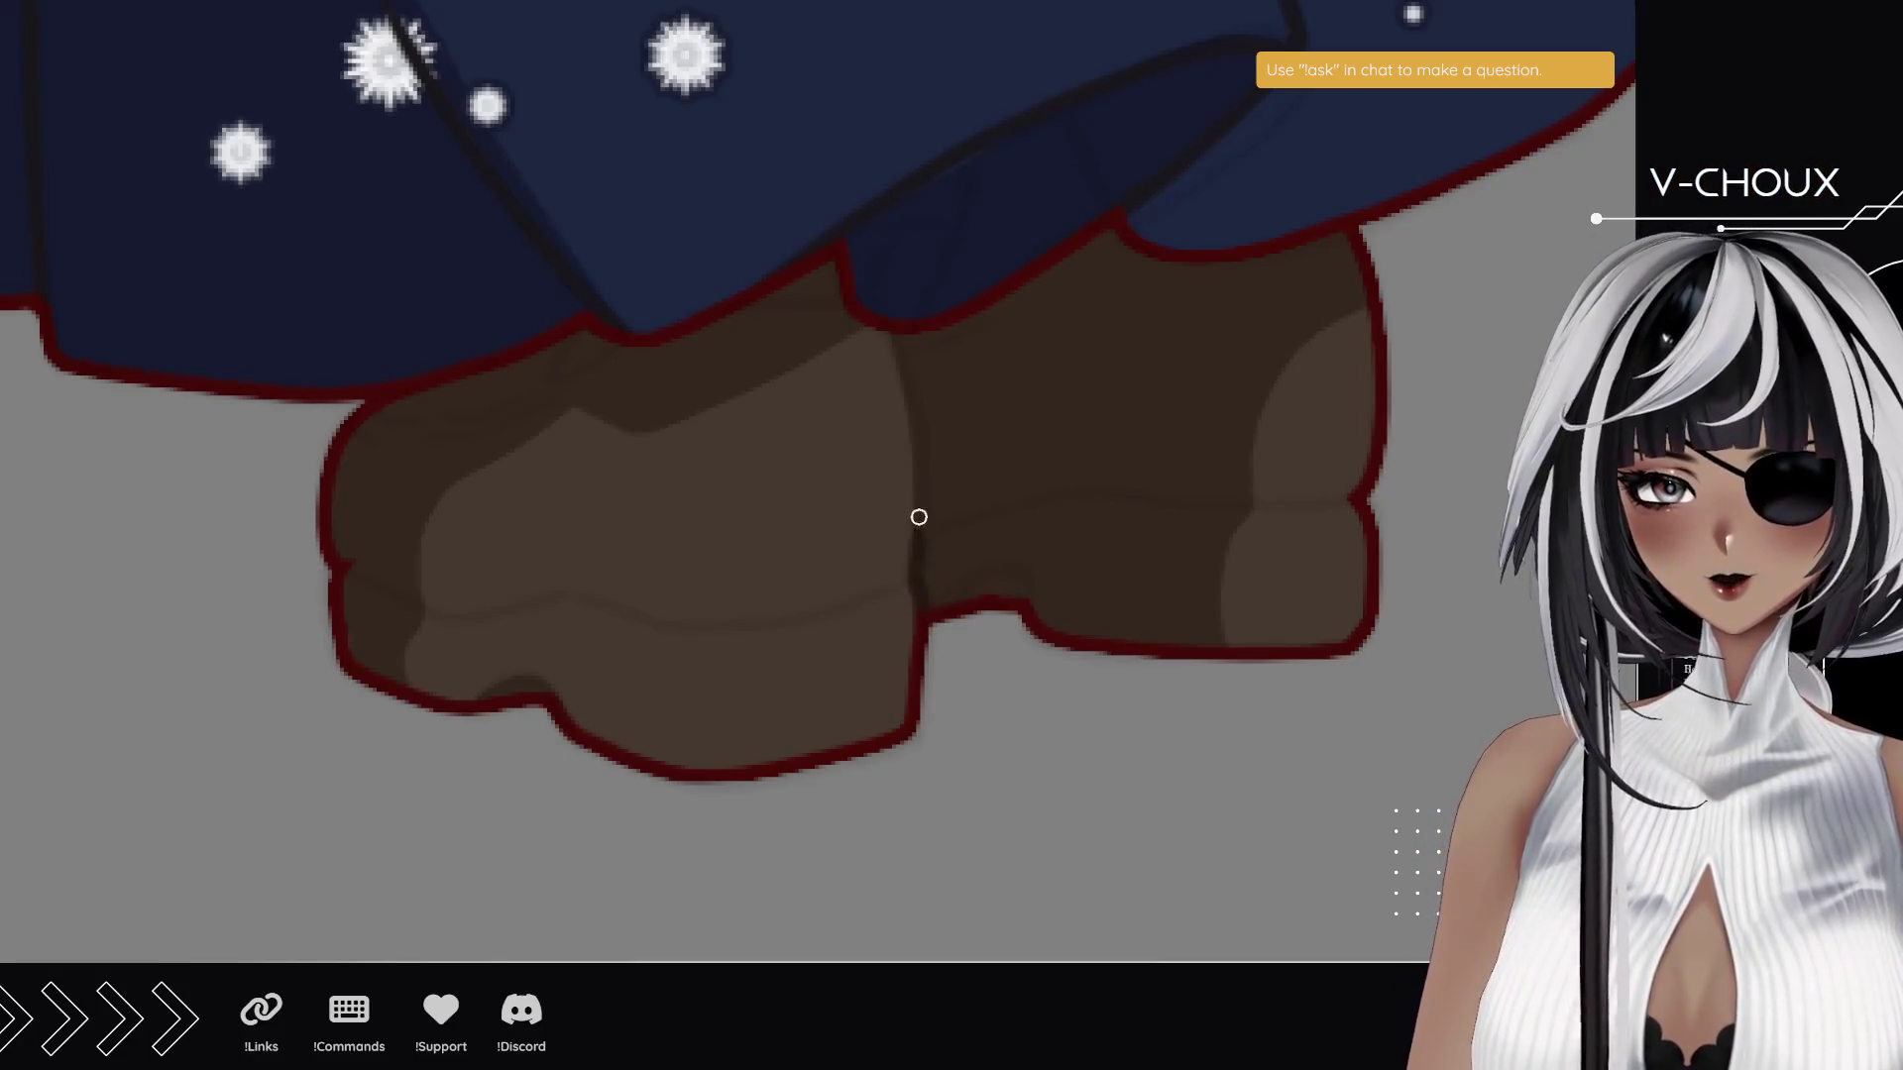
pyautogui.moveTo(921, 550); pyautogui.dragTo(904, 337)
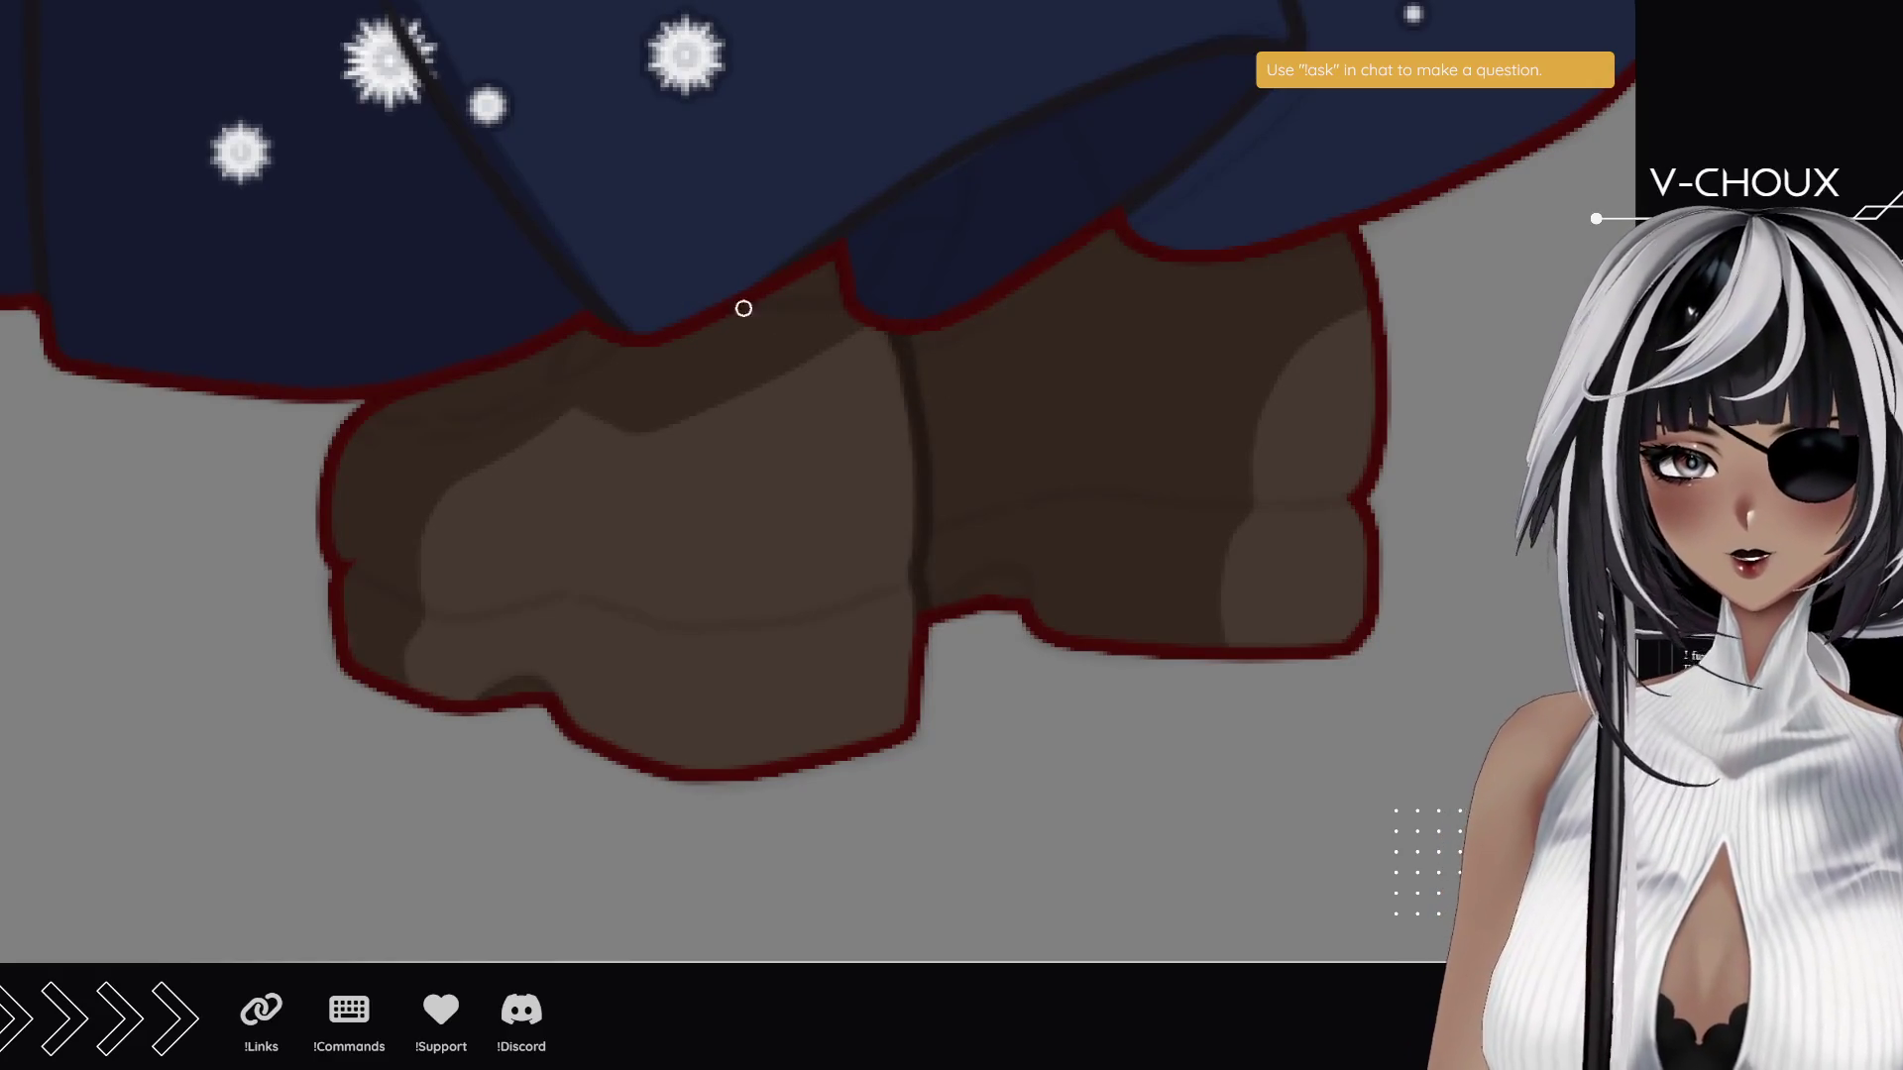
pyautogui.moveTo(765, 300); pyautogui.dragTo(841, 287)
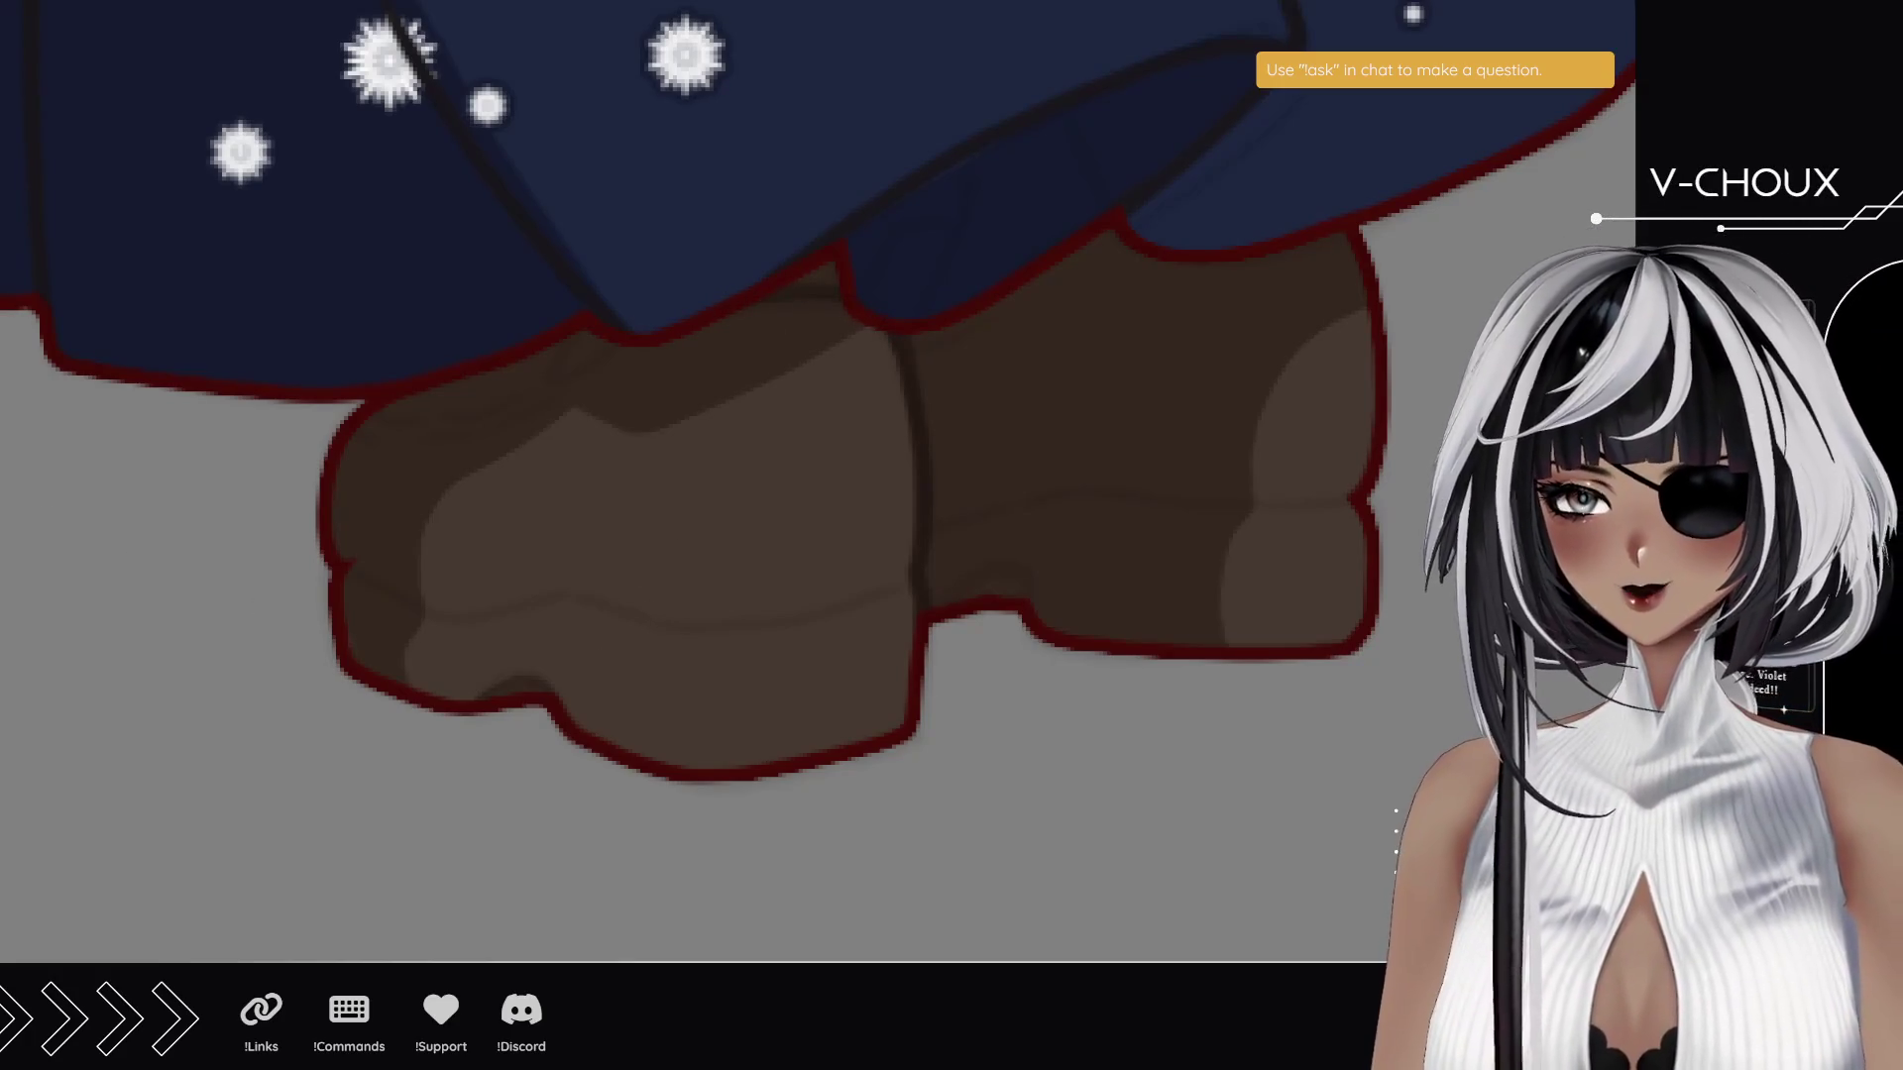
# - Draw dark creases along the boot, its outline and a line up its middle
pyautogui.moveTo(700, 722)
pyautogui.mouseDown()
pyautogui.moveTo(531, 285)
pyautogui.moveTo(479, 395)
pyautogui.moveTo(476, 479)
pyautogui.mouseUp()
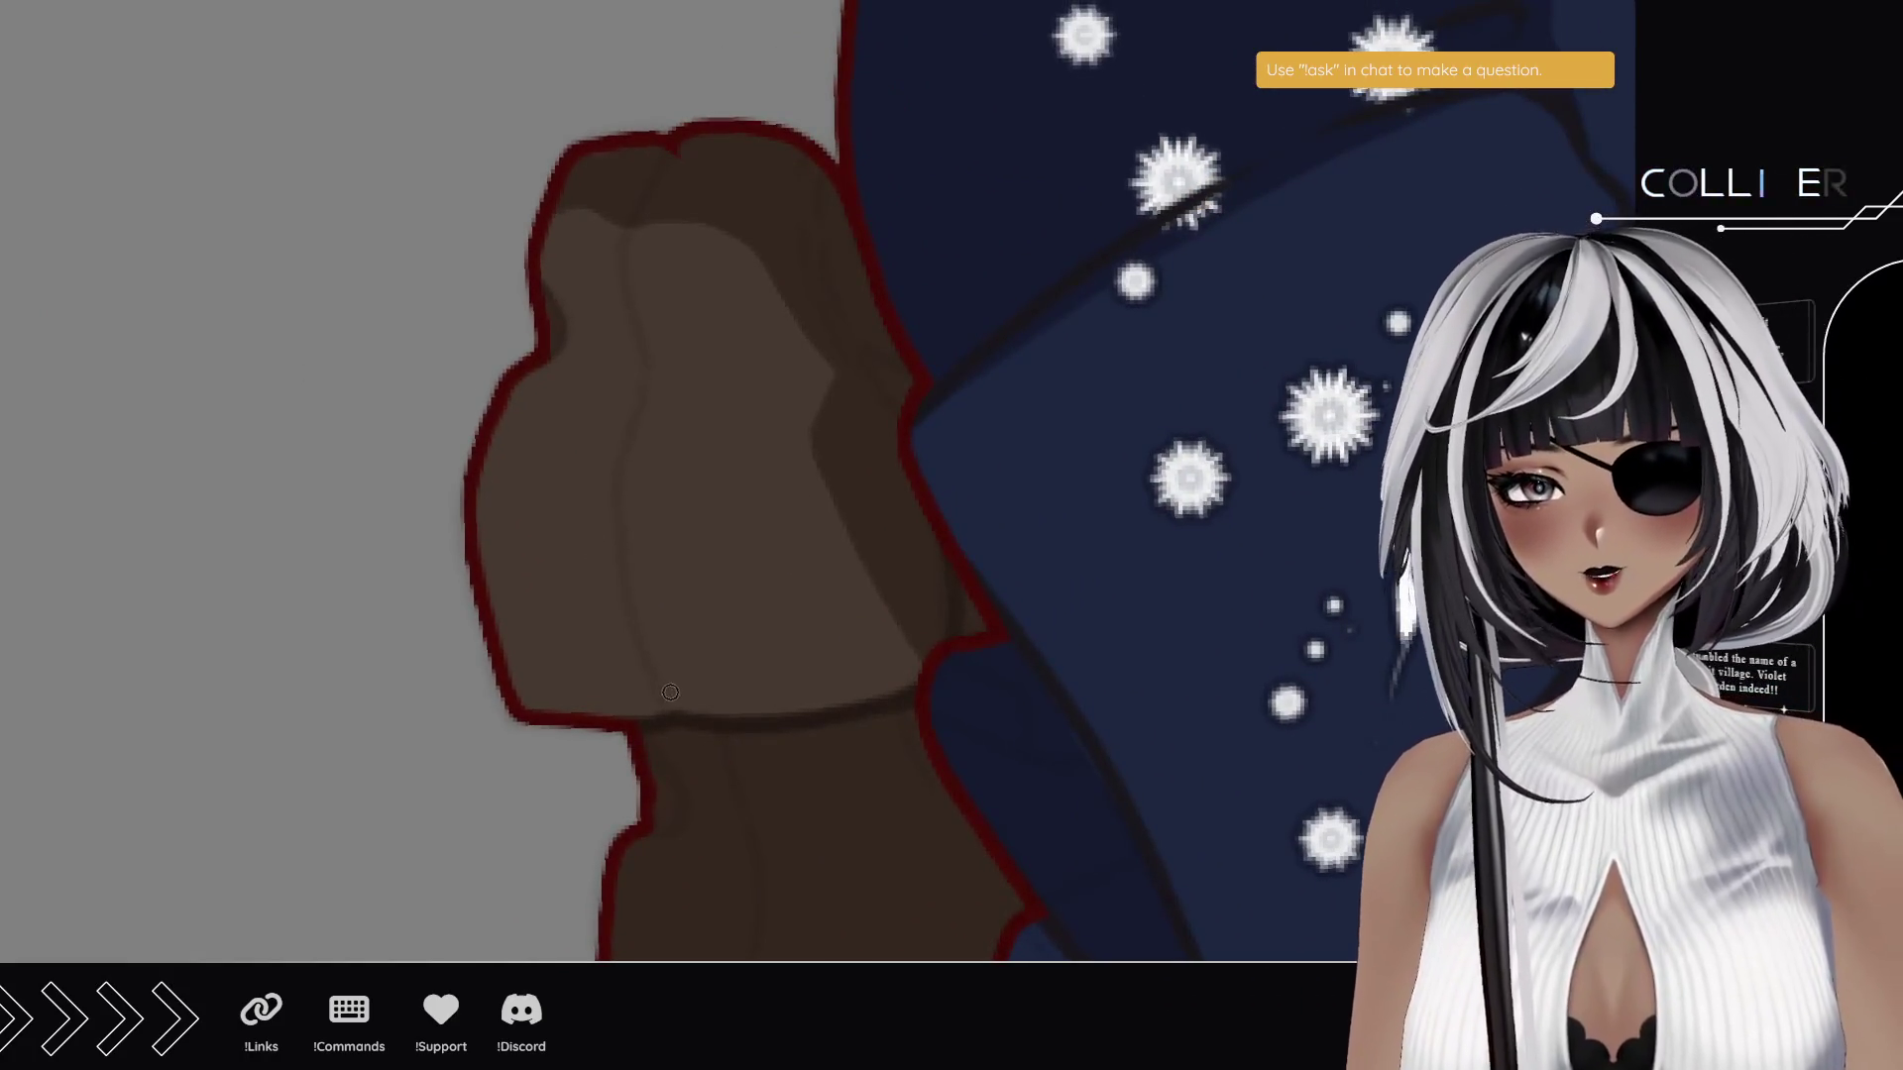
pyautogui.moveTo(676, 712)
pyautogui.mouseDown()
pyautogui.moveTo(623, 600)
pyautogui.moveTo(657, 315)
pyautogui.moveTo(624, 248)
pyautogui.mouseUp()
pyautogui.hotkey('ctrl', 'z')
pyautogui.moveTo(649, 357)
pyautogui.mouseDown()
pyautogui.moveTo(625, 270)
pyautogui.moveTo(661, 163)
pyautogui.moveTo(698, 149)
pyautogui.mouseUp()
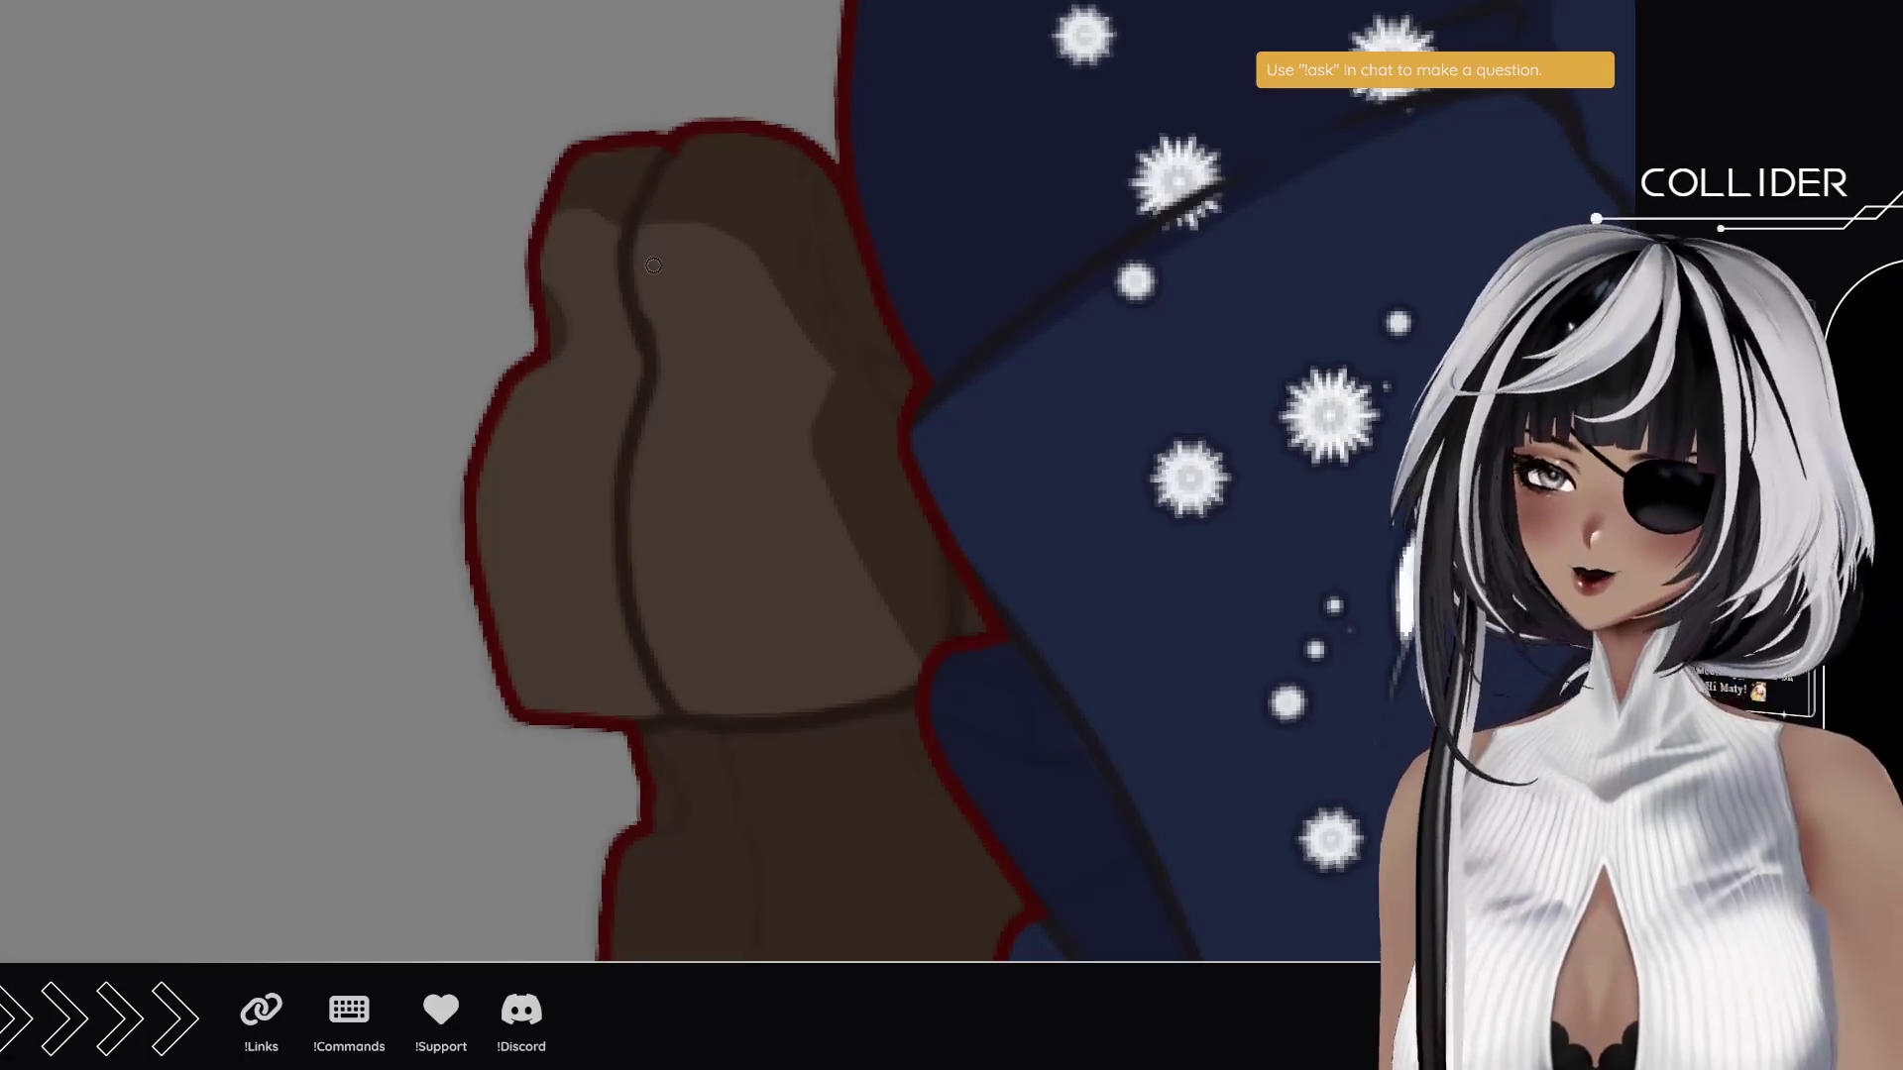
pyautogui.moveTo(550, 352)
pyautogui.mouseDown()
pyautogui.moveTo(564, 306)
pyautogui.moveTo(530, 285)
pyautogui.mouseUp()
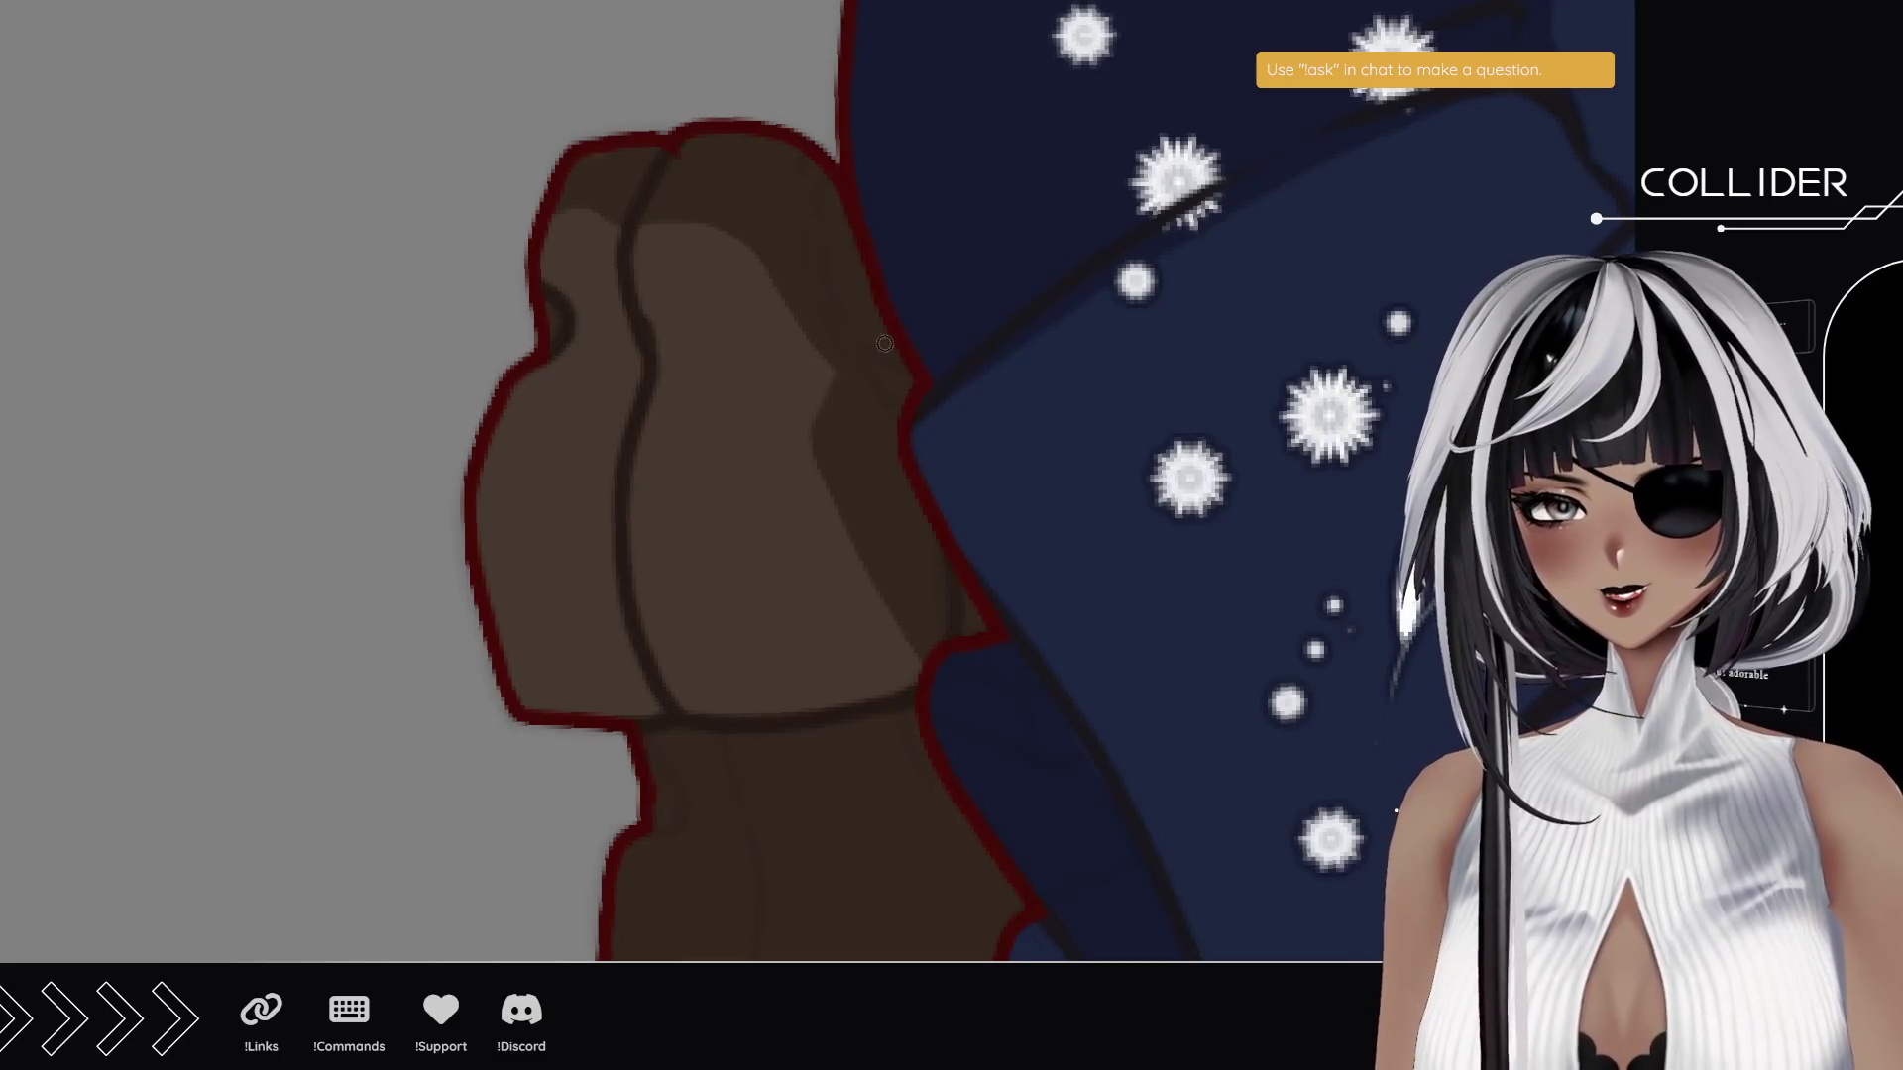
pyautogui.moveTo(769, 592); pyautogui.dragTo(710, 310)
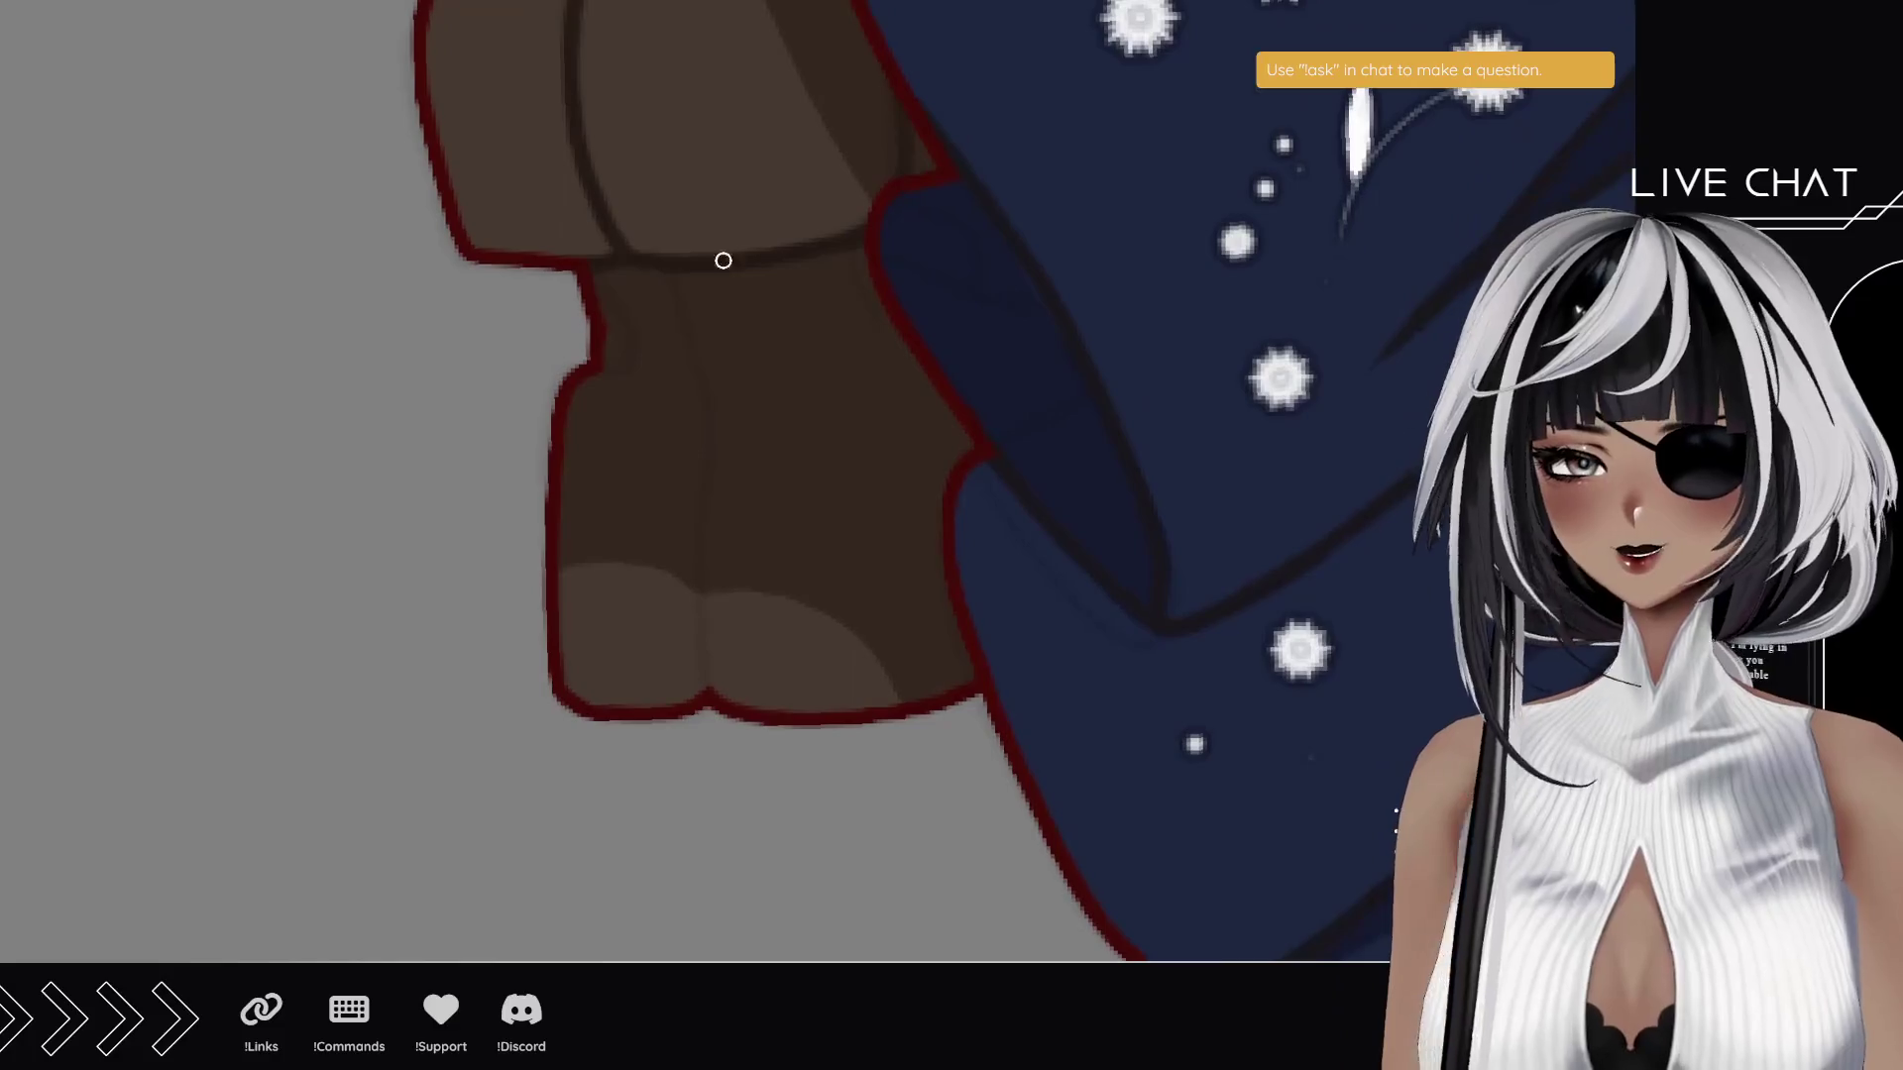
pyautogui.moveTo(580, 376)
pyautogui.mouseDown()
pyautogui.moveTo(625, 353)
pyautogui.moveTo(615, 302)
pyautogui.moveTo(624, 314)
pyautogui.mouseUp()
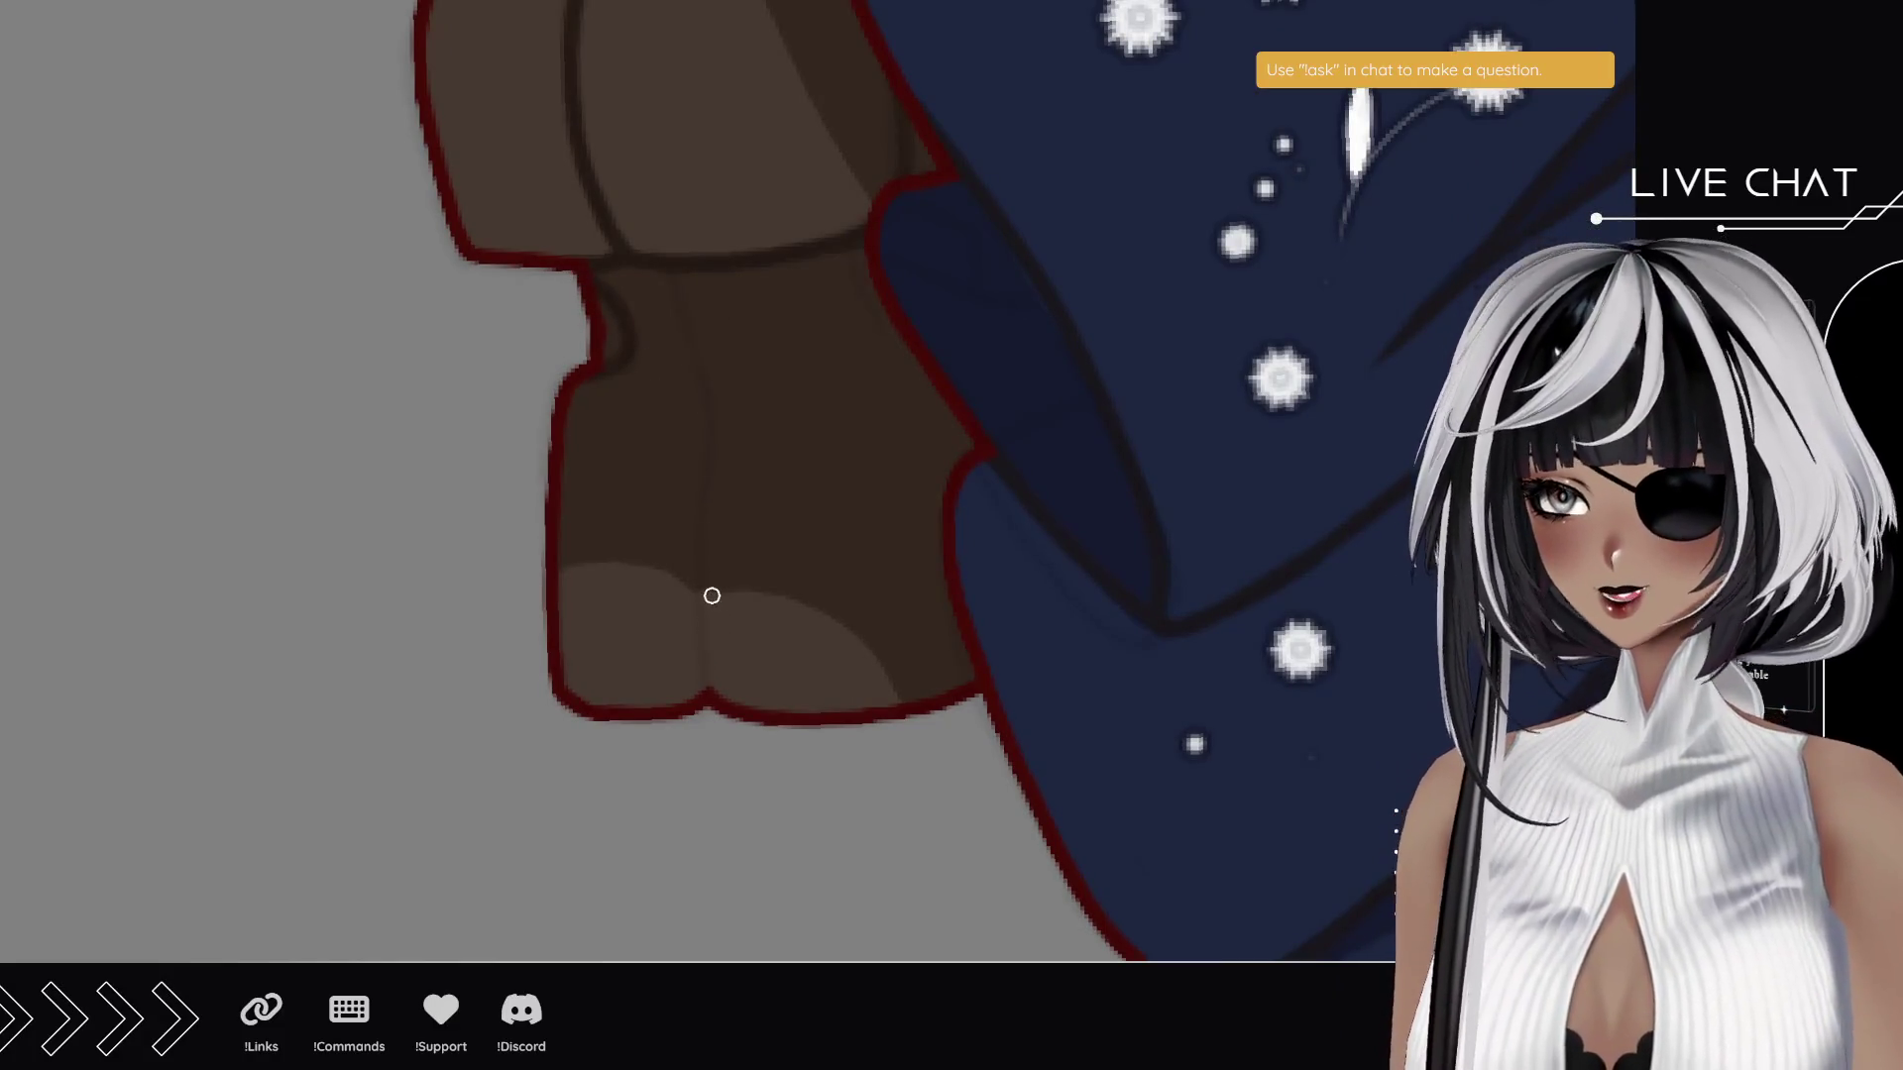
pyautogui.moveTo(713, 710)
pyautogui.mouseDown()
pyautogui.moveTo(707, 402)
pyautogui.moveTo(680, 276)
pyautogui.mouseUp()
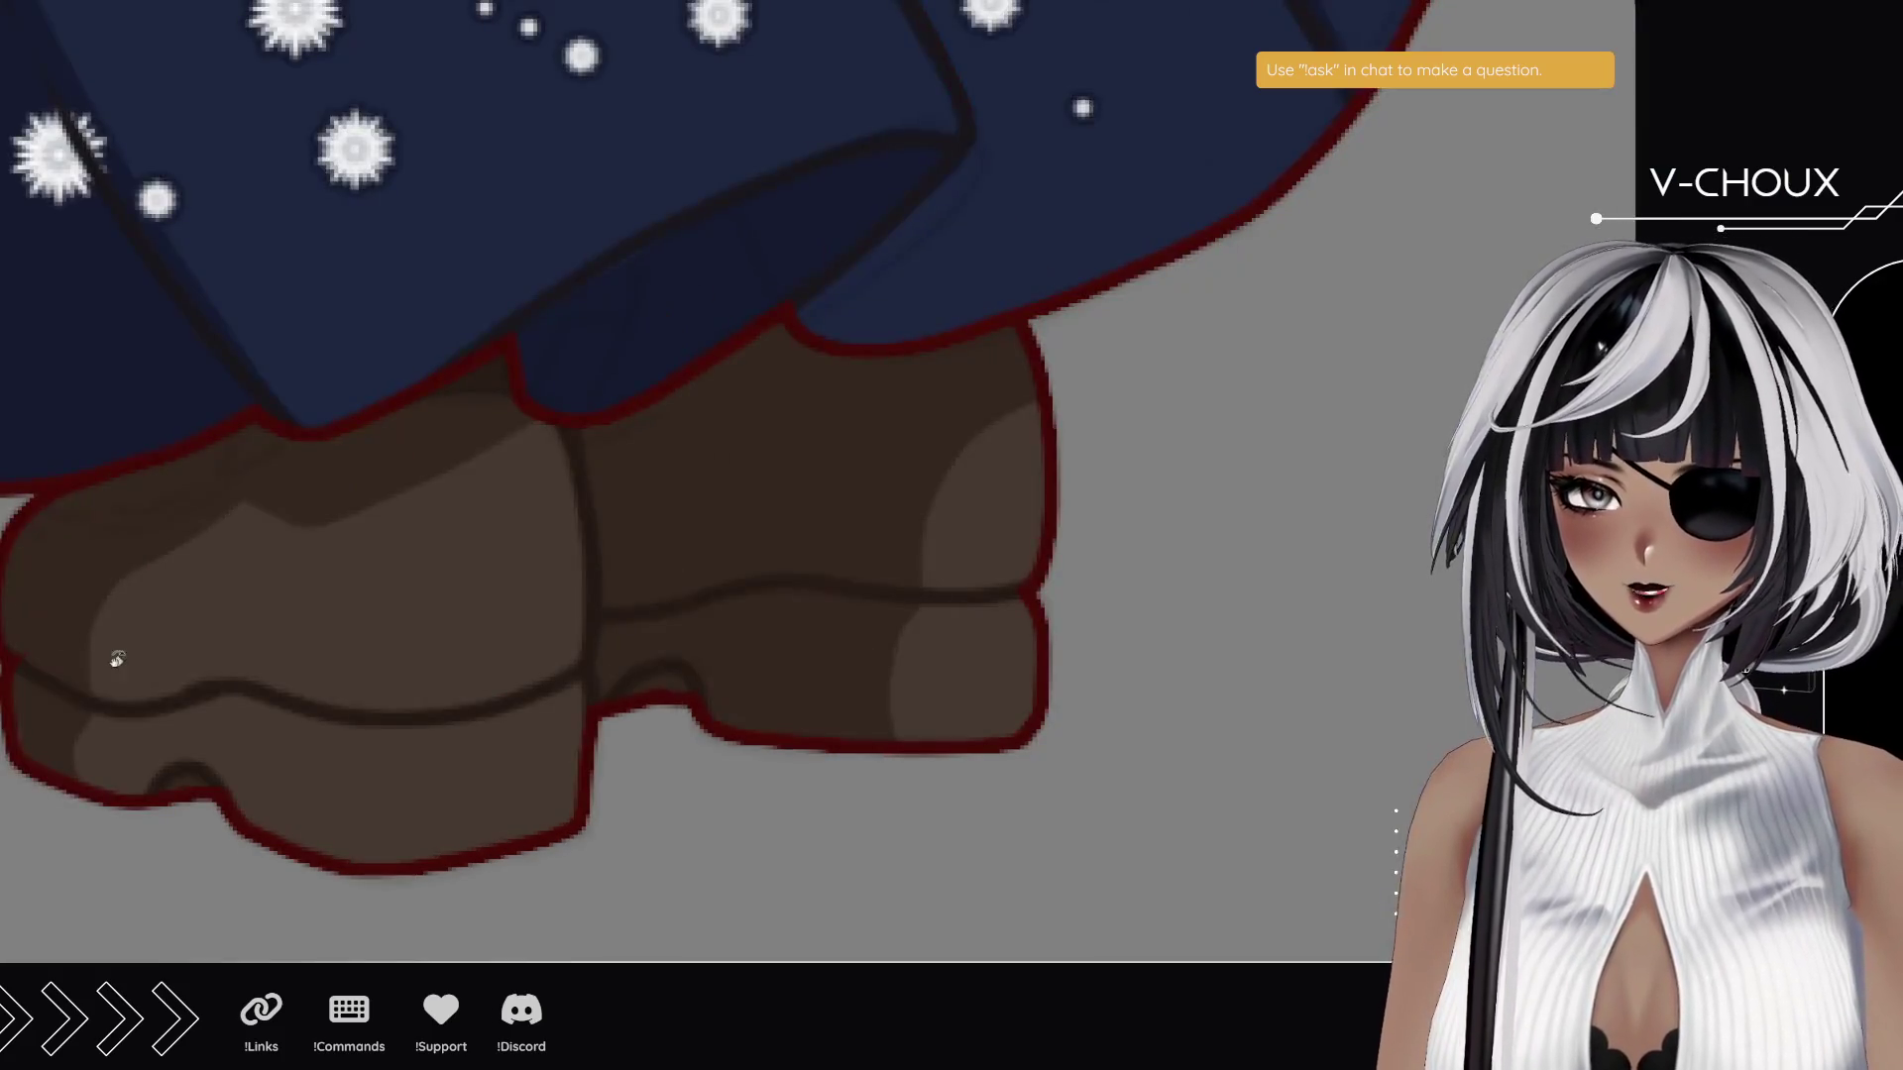
# - Zoom in closer and add crease lines along the boot outline, removing the last one
pyautogui.moveTo(117, 659)
pyautogui.mouseDown()
pyautogui.moveTo(552, 598)
pyautogui.moveTo(628, 564)
pyautogui.mouseUp()
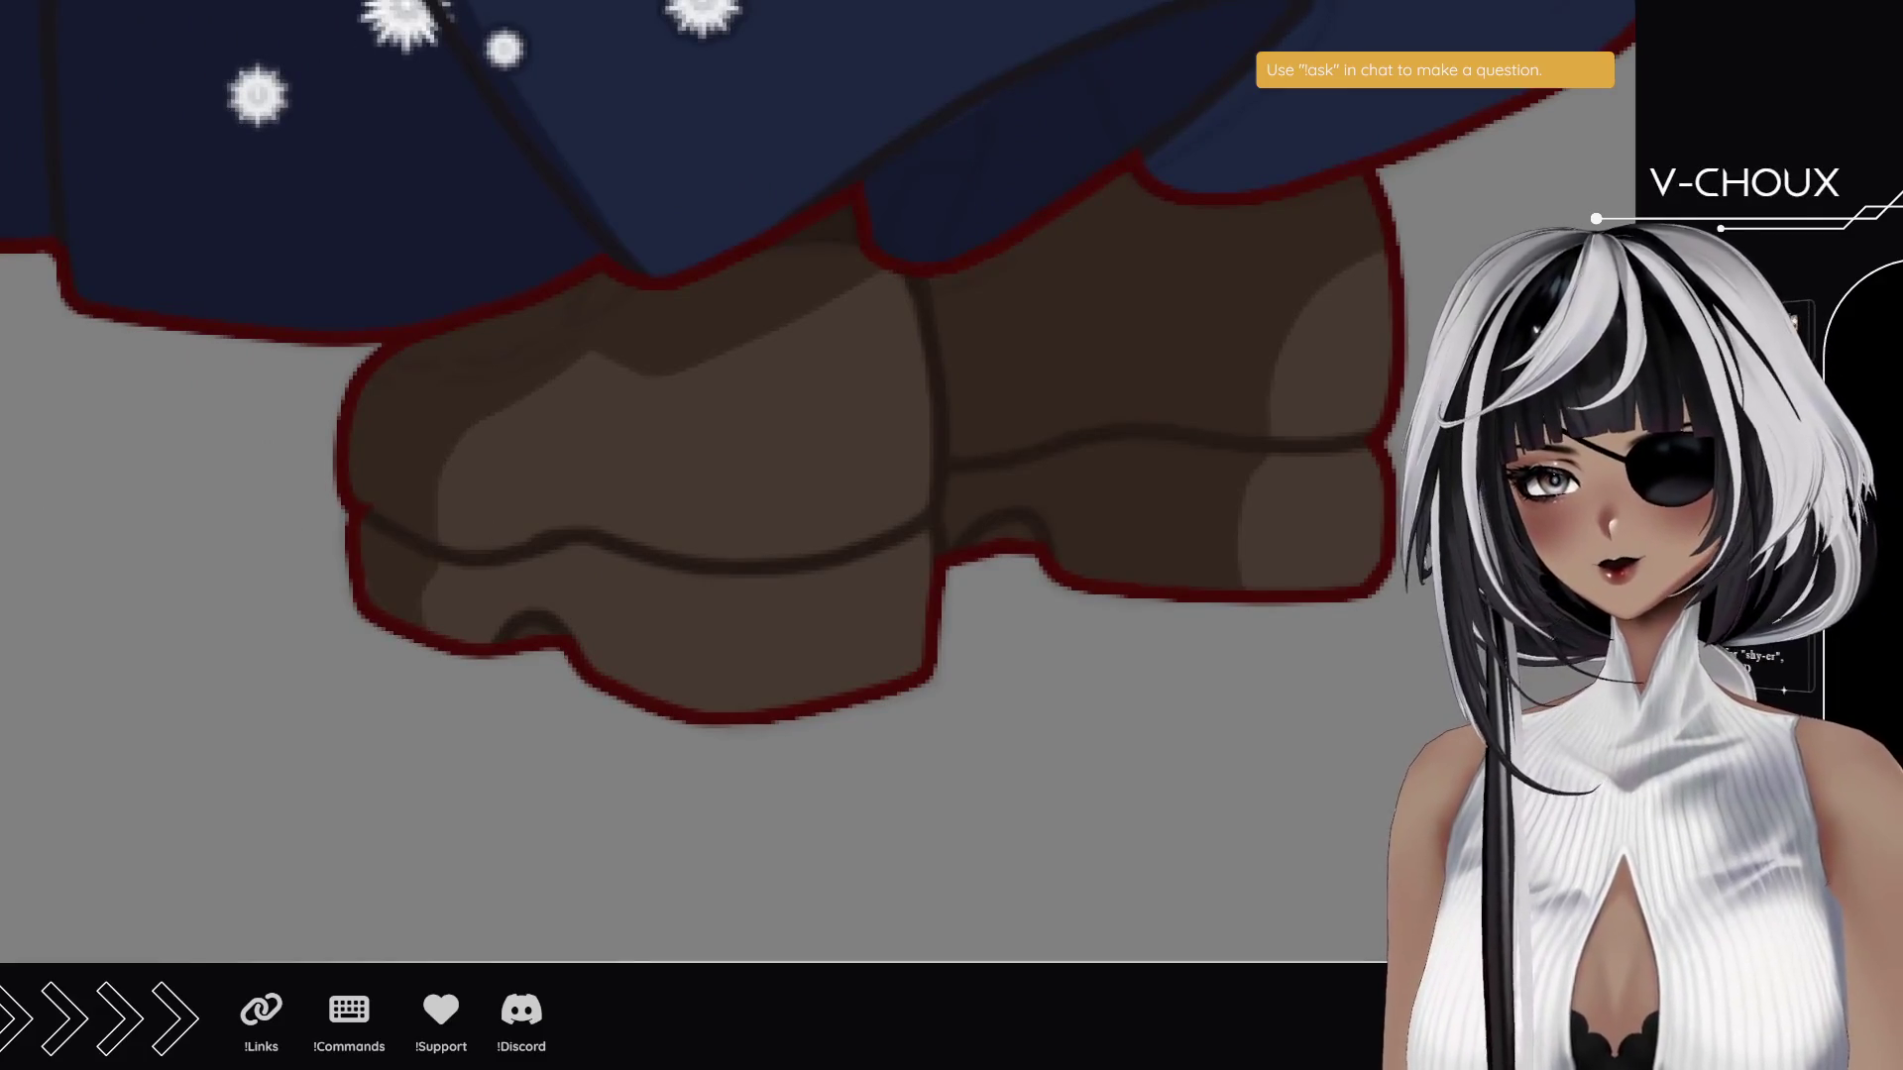
pyautogui.click(467, 383)
pyautogui.click(394, 348)
pyautogui.click(459, 390)
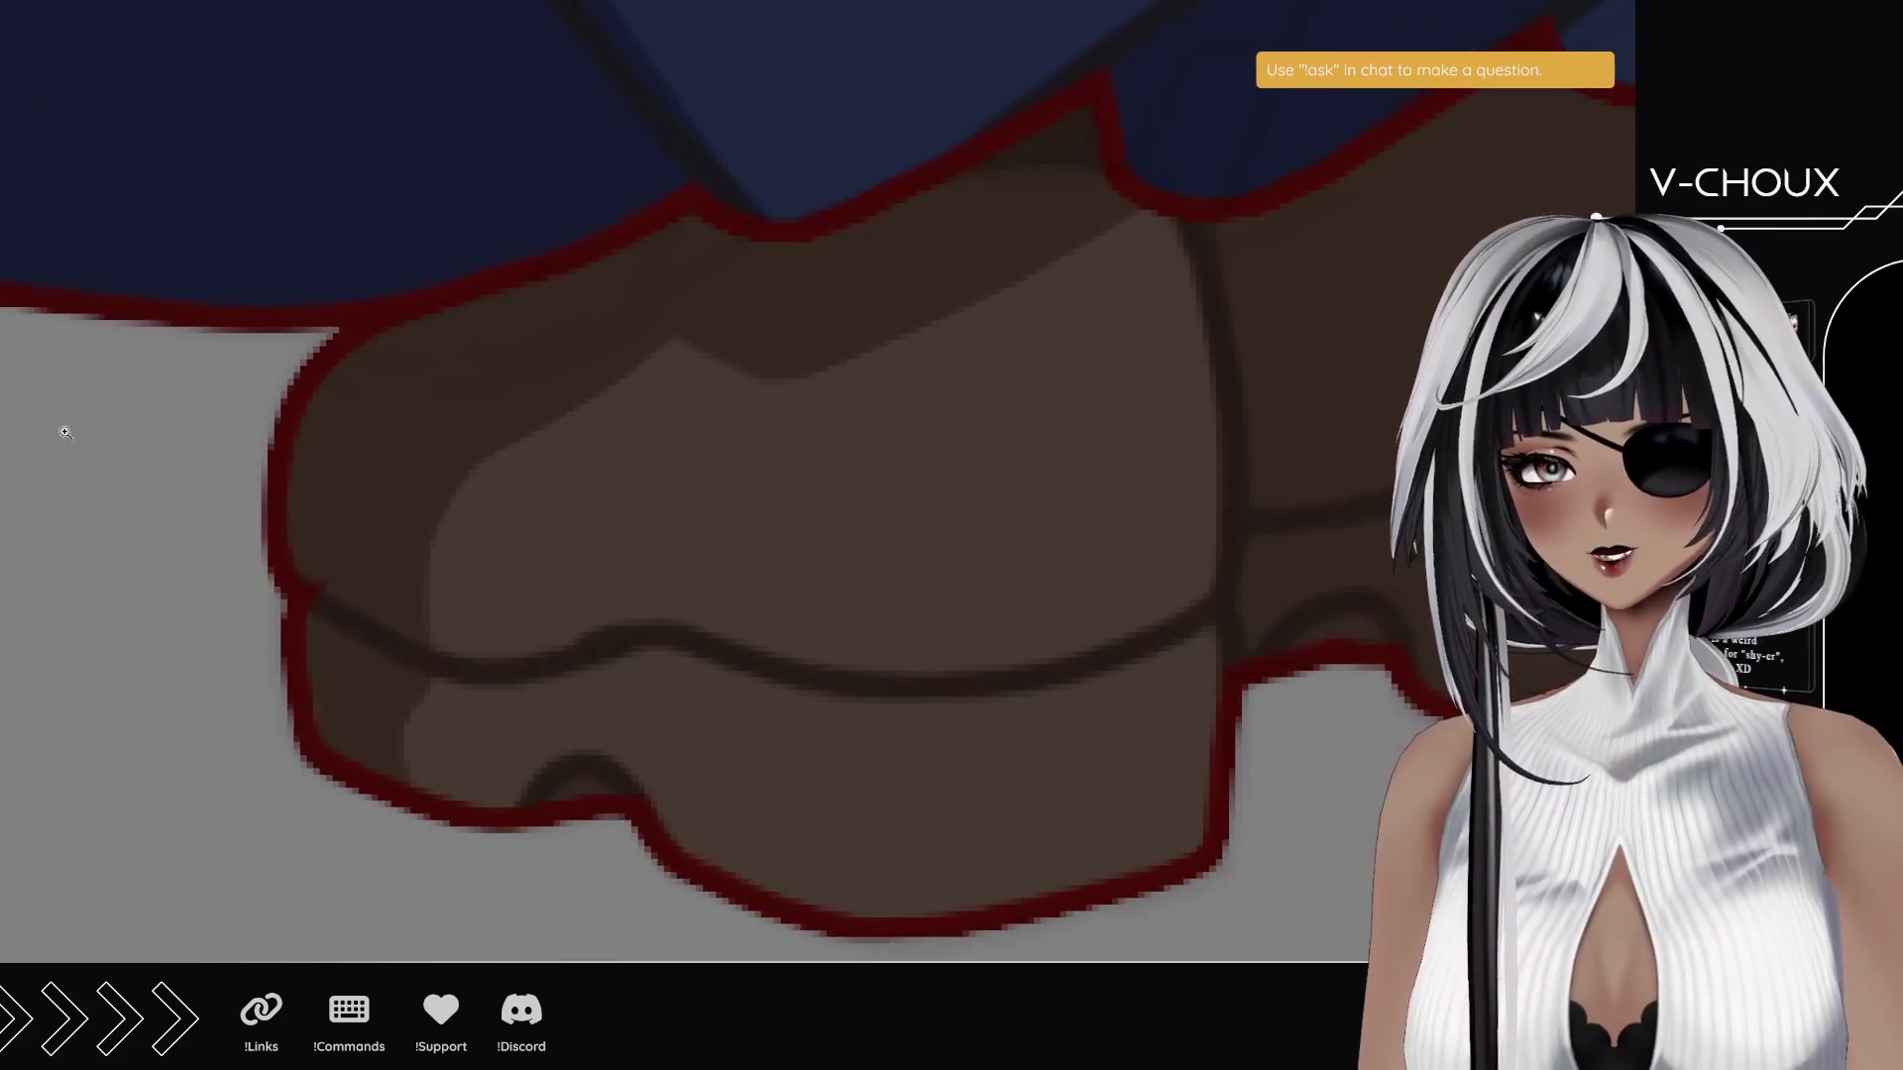
pyautogui.moveTo(176, 332)
pyautogui.mouseDown()
pyautogui.moveTo(480, 816)
pyautogui.moveTo(574, 684)
pyautogui.moveTo(539, 637)
pyautogui.mouseUp()
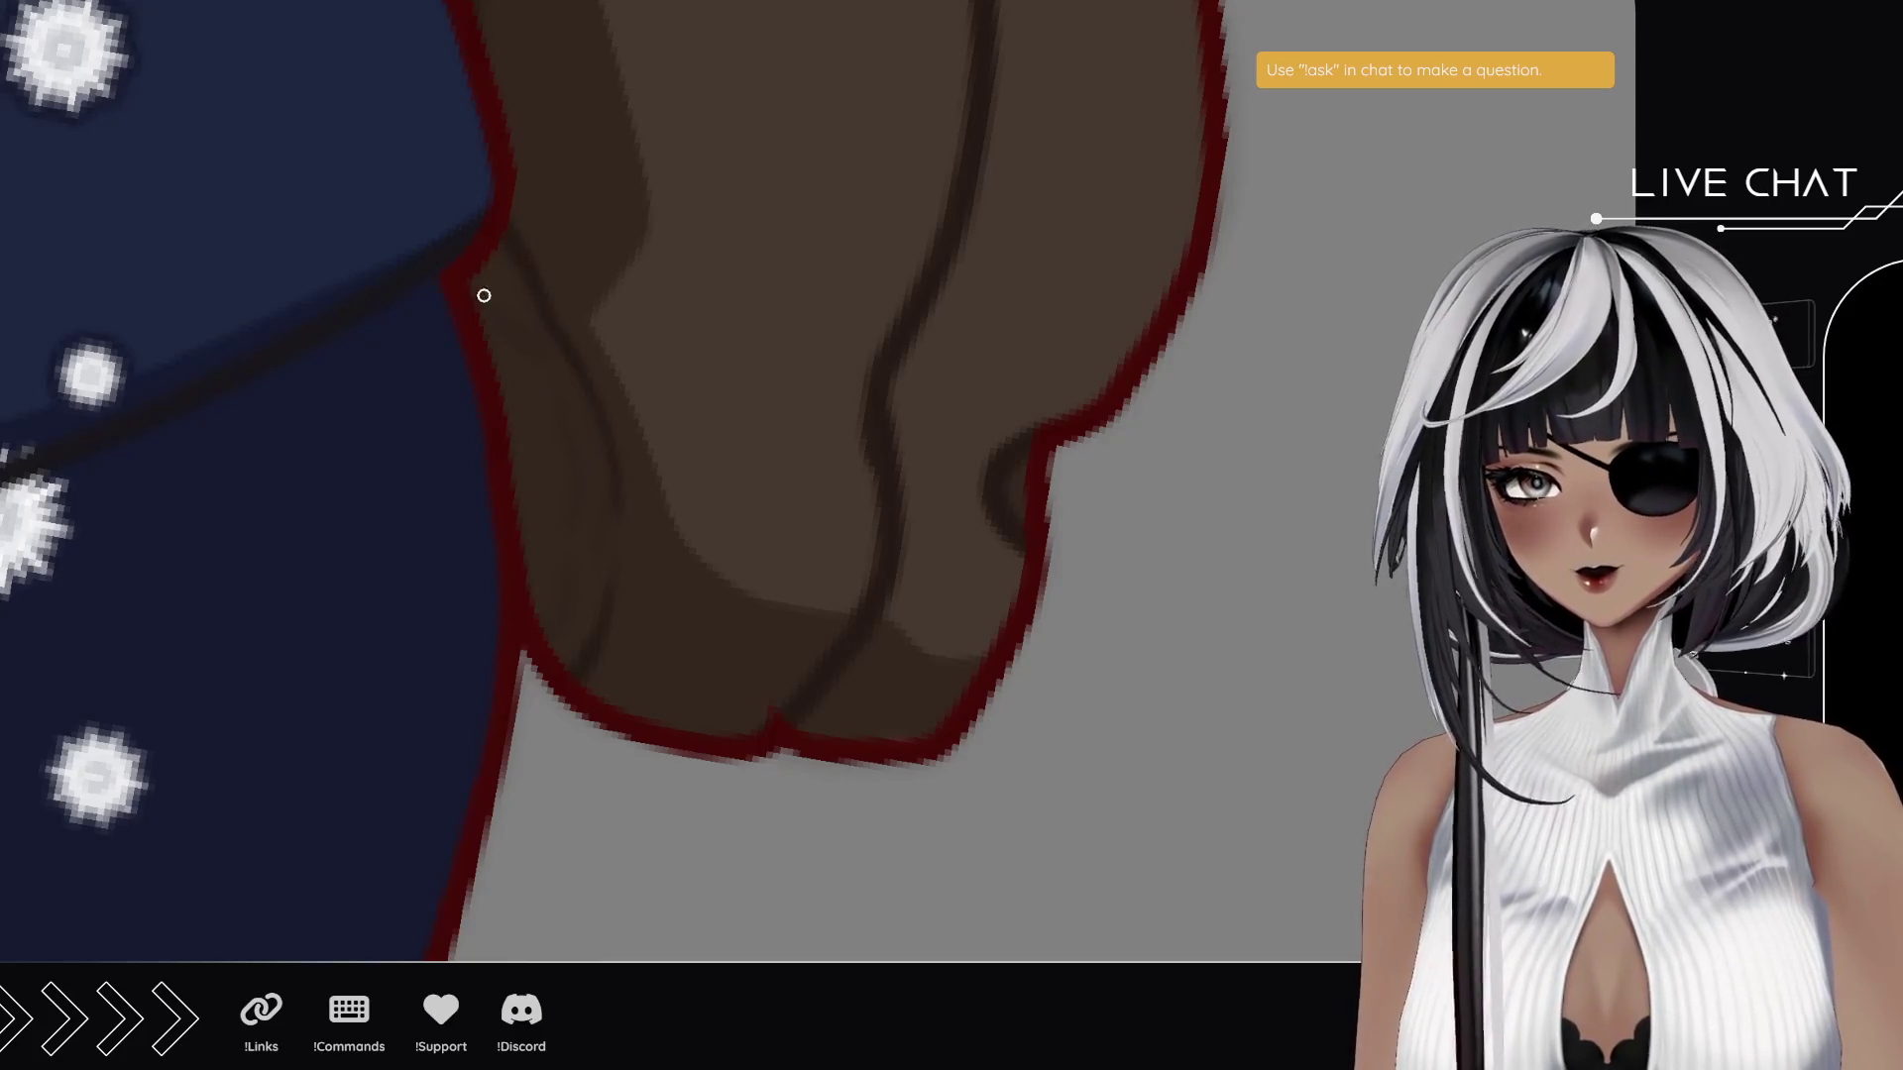
pyautogui.moveTo(552, 409); pyautogui.dragTo(571, 500)
pyautogui.moveTo(522, 344); pyautogui.dragTo(553, 404)
pyautogui.hotkey('ctrl', 'z')
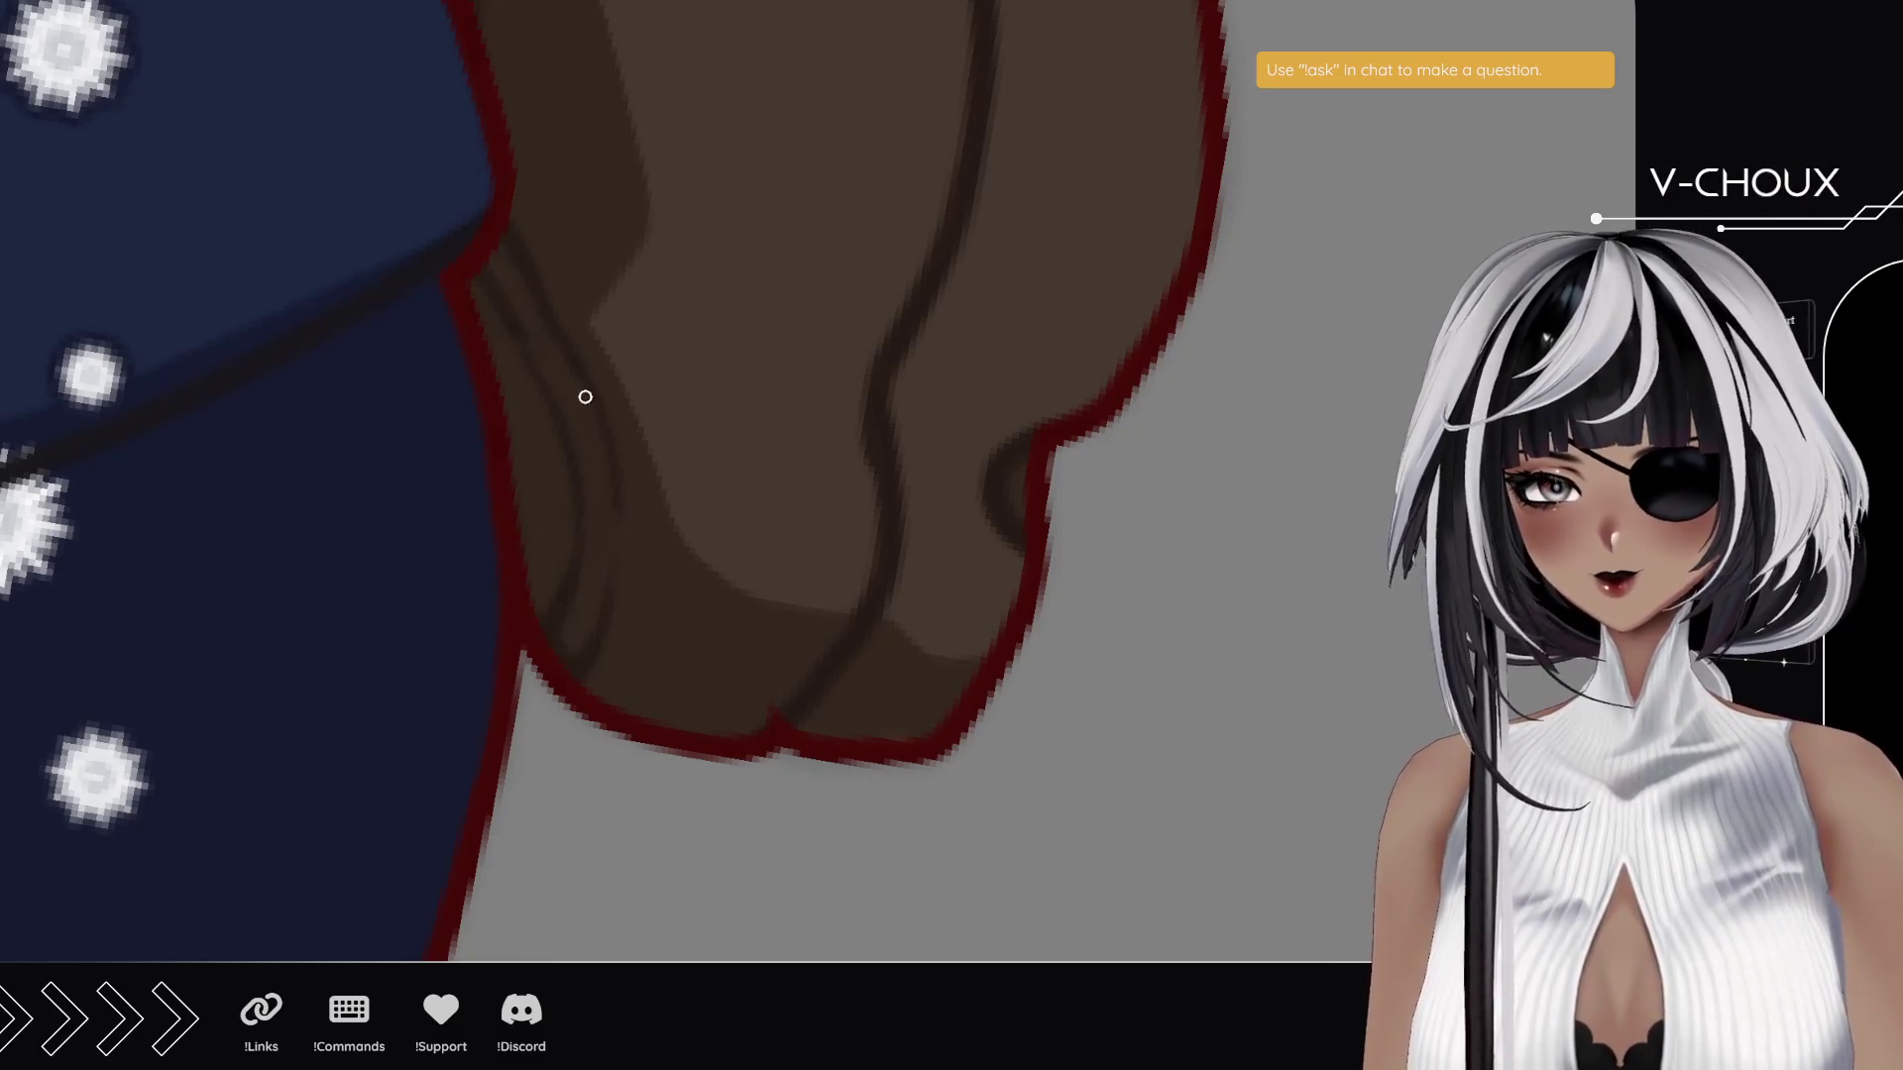
pyautogui.moveTo(507, 186)
pyautogui.mouseDown()
pyautogui.moveTo(580, 769)
pyautogui.moveTo(556, 654)
pyautogui.moveTo(651, 658)
pyautogui.moveTo(641, 747)
pyautogui.mouseUp()
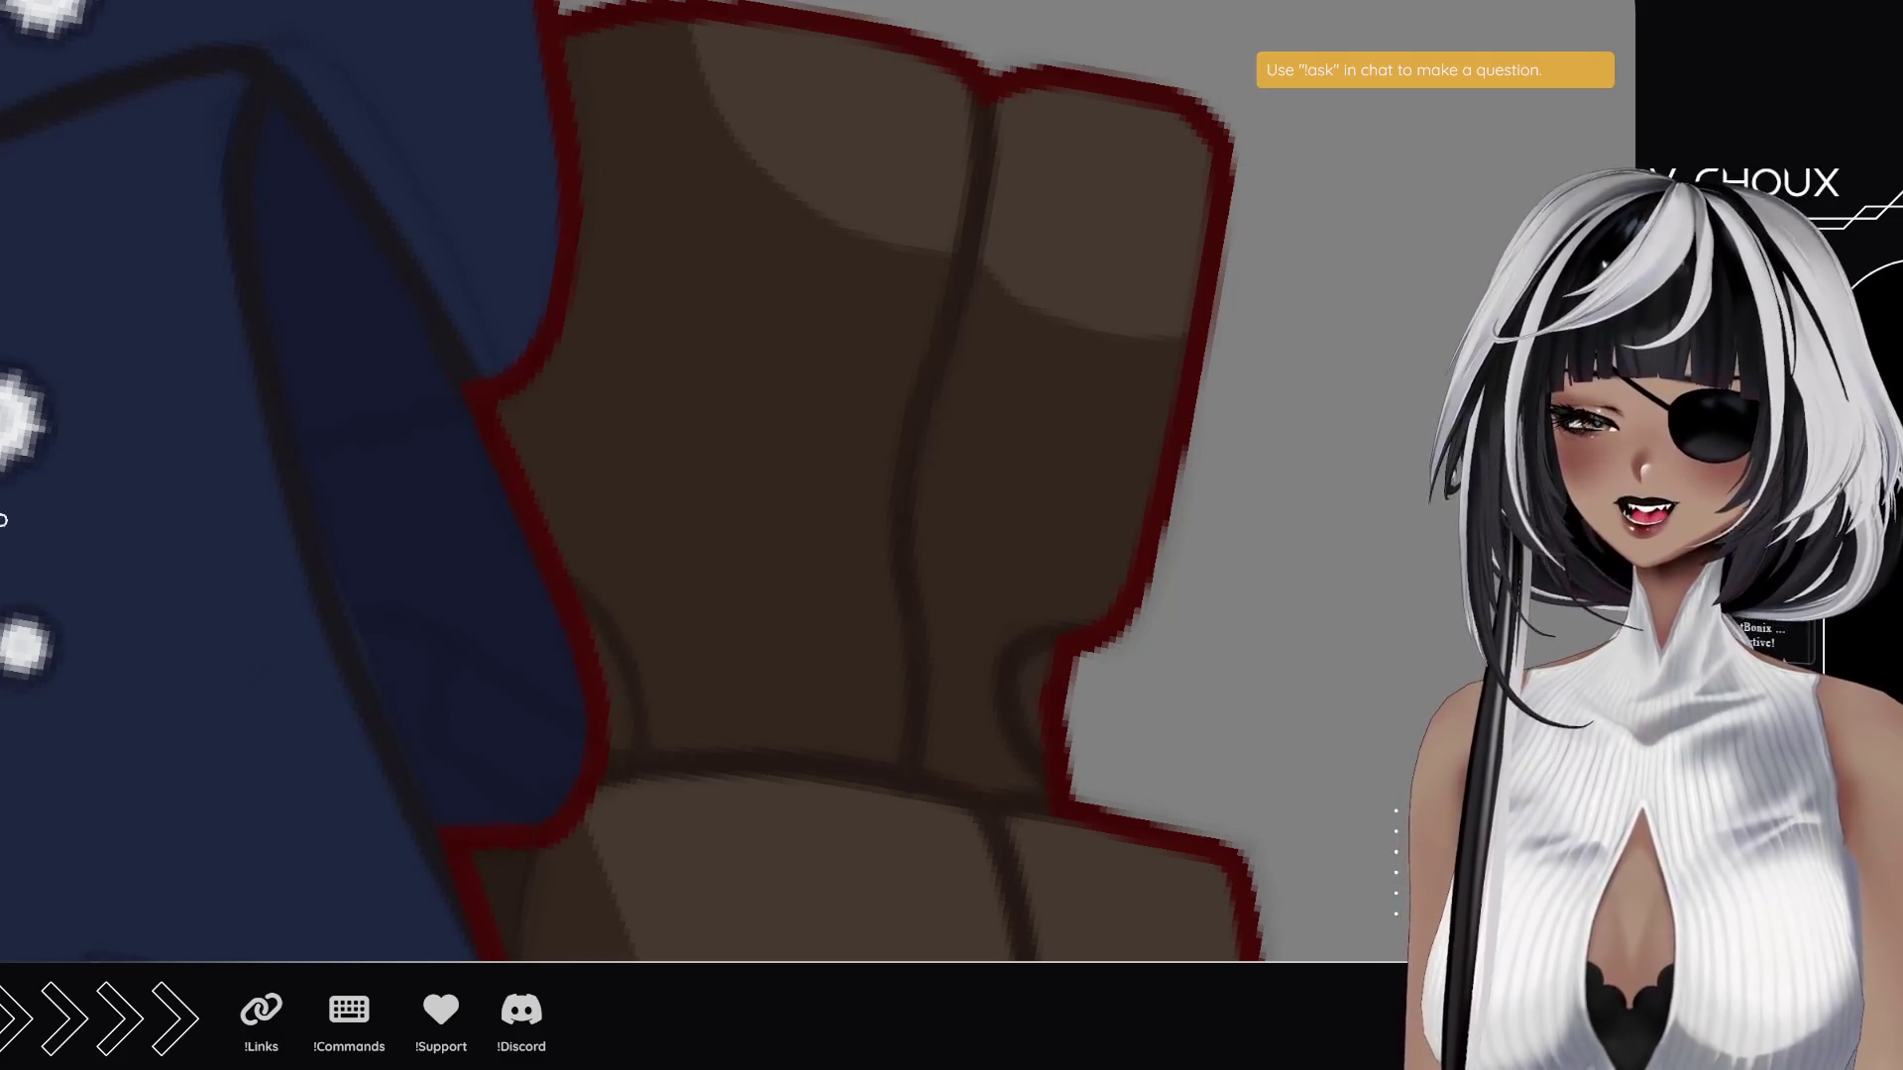
pyautogui.scroll(-5, 610, 626)
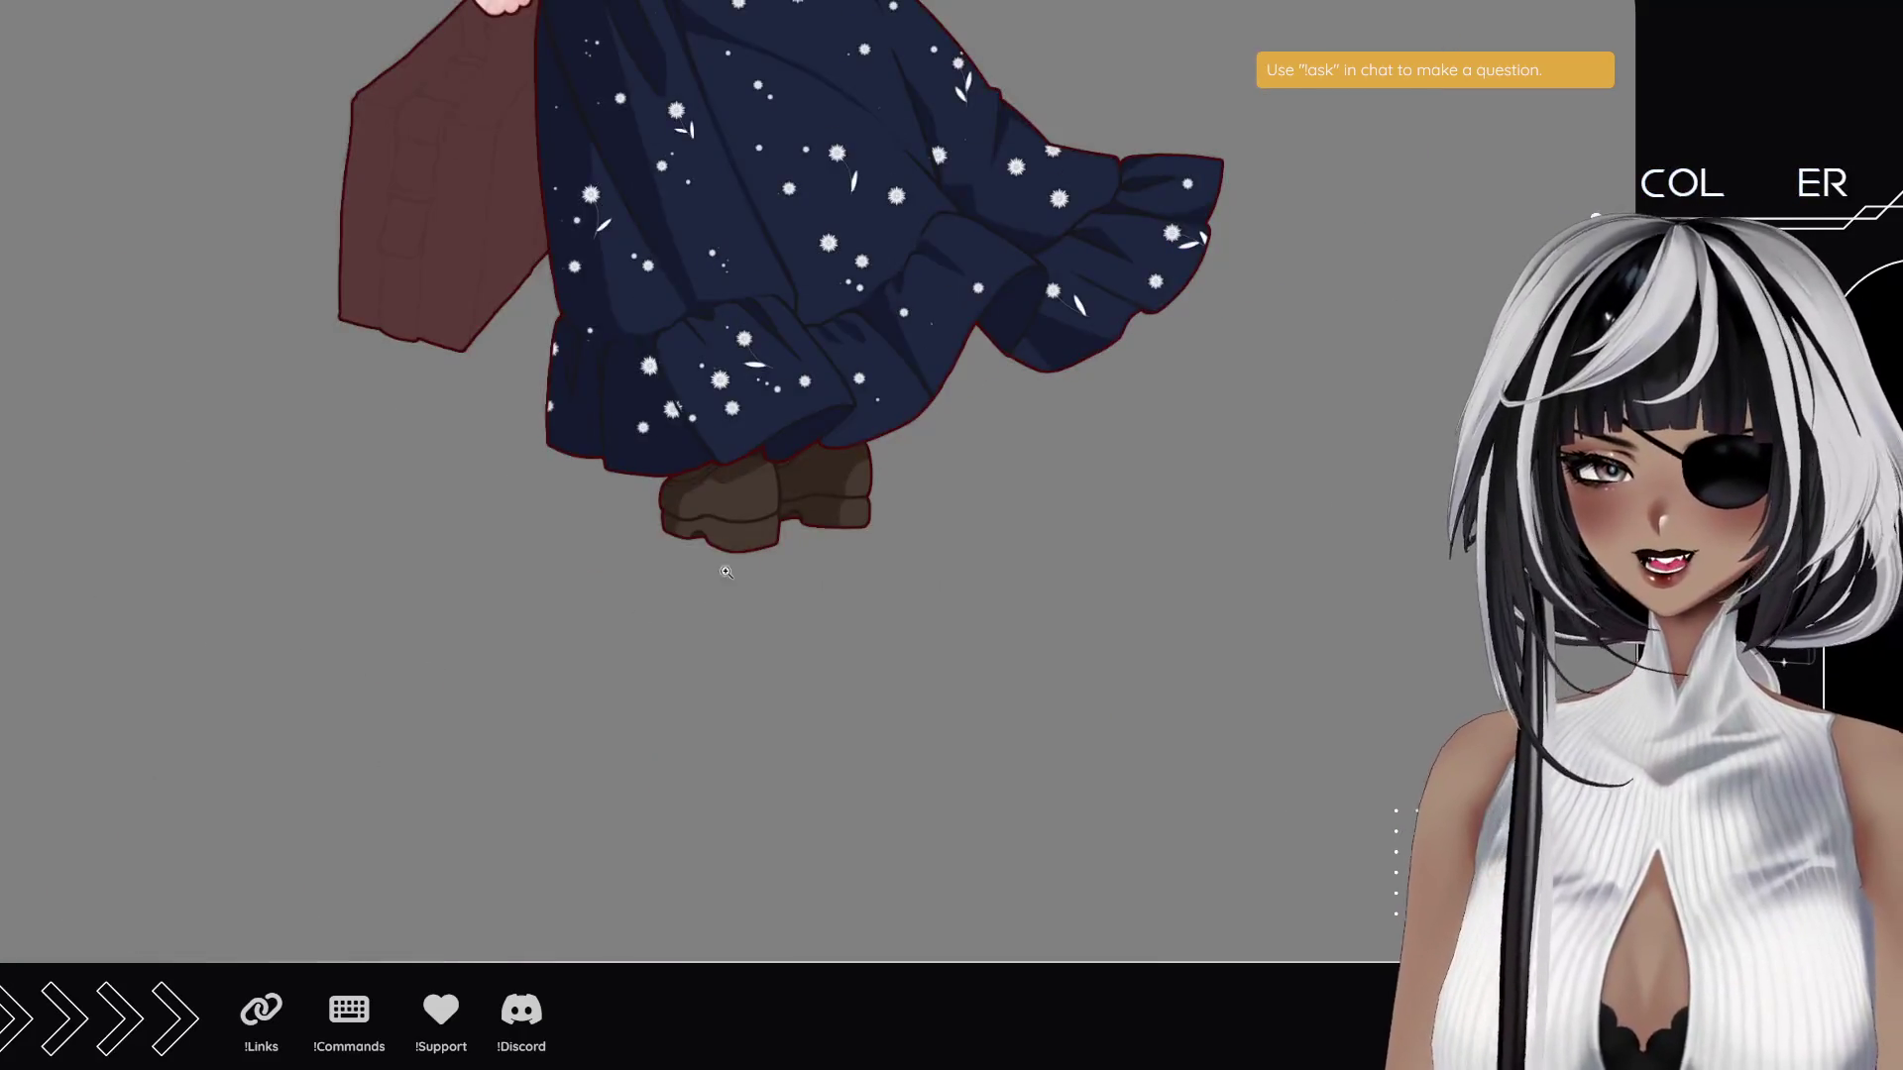
# - Darken the brown boots slightly and review them within the whole chibi figure
pyautogui.scroll(2, 862, 578)
pyautogui.scroll(-5, 862, 578)
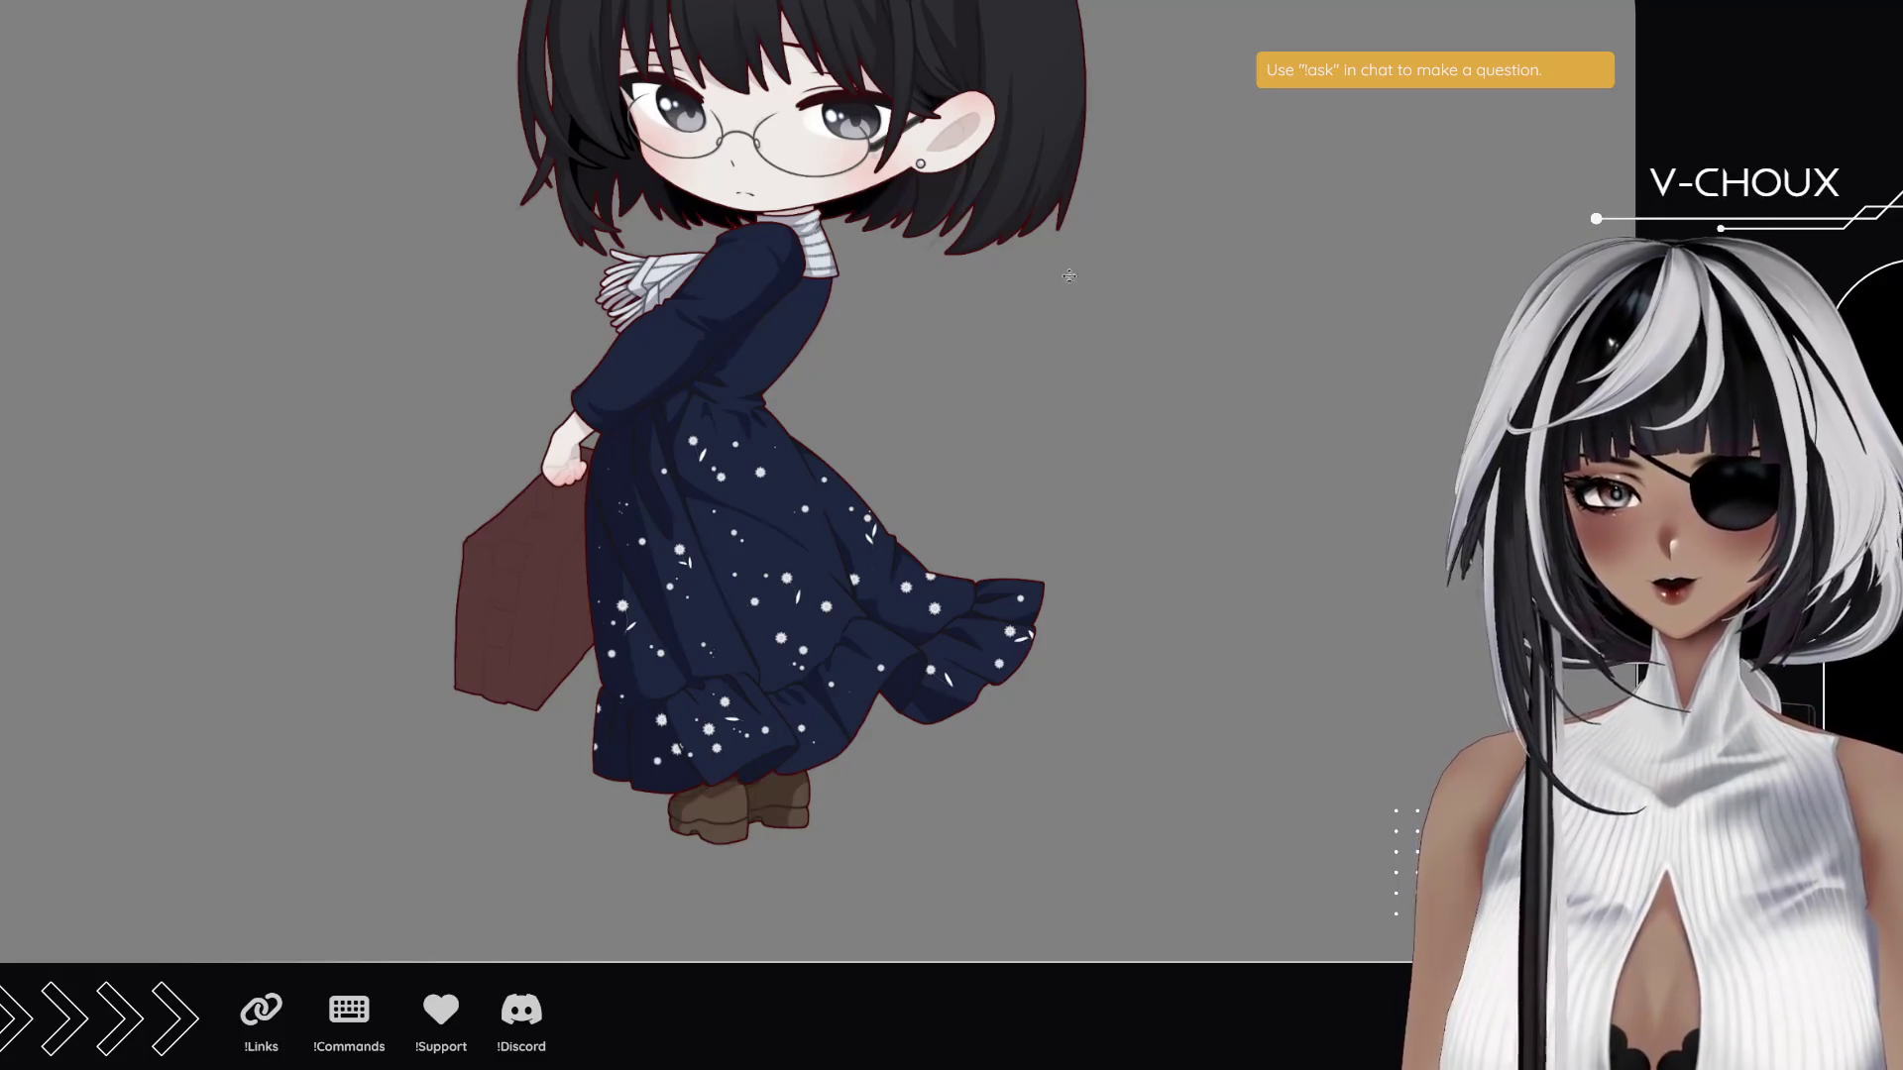
pyautogui.hotkey('ctrl', 'z')
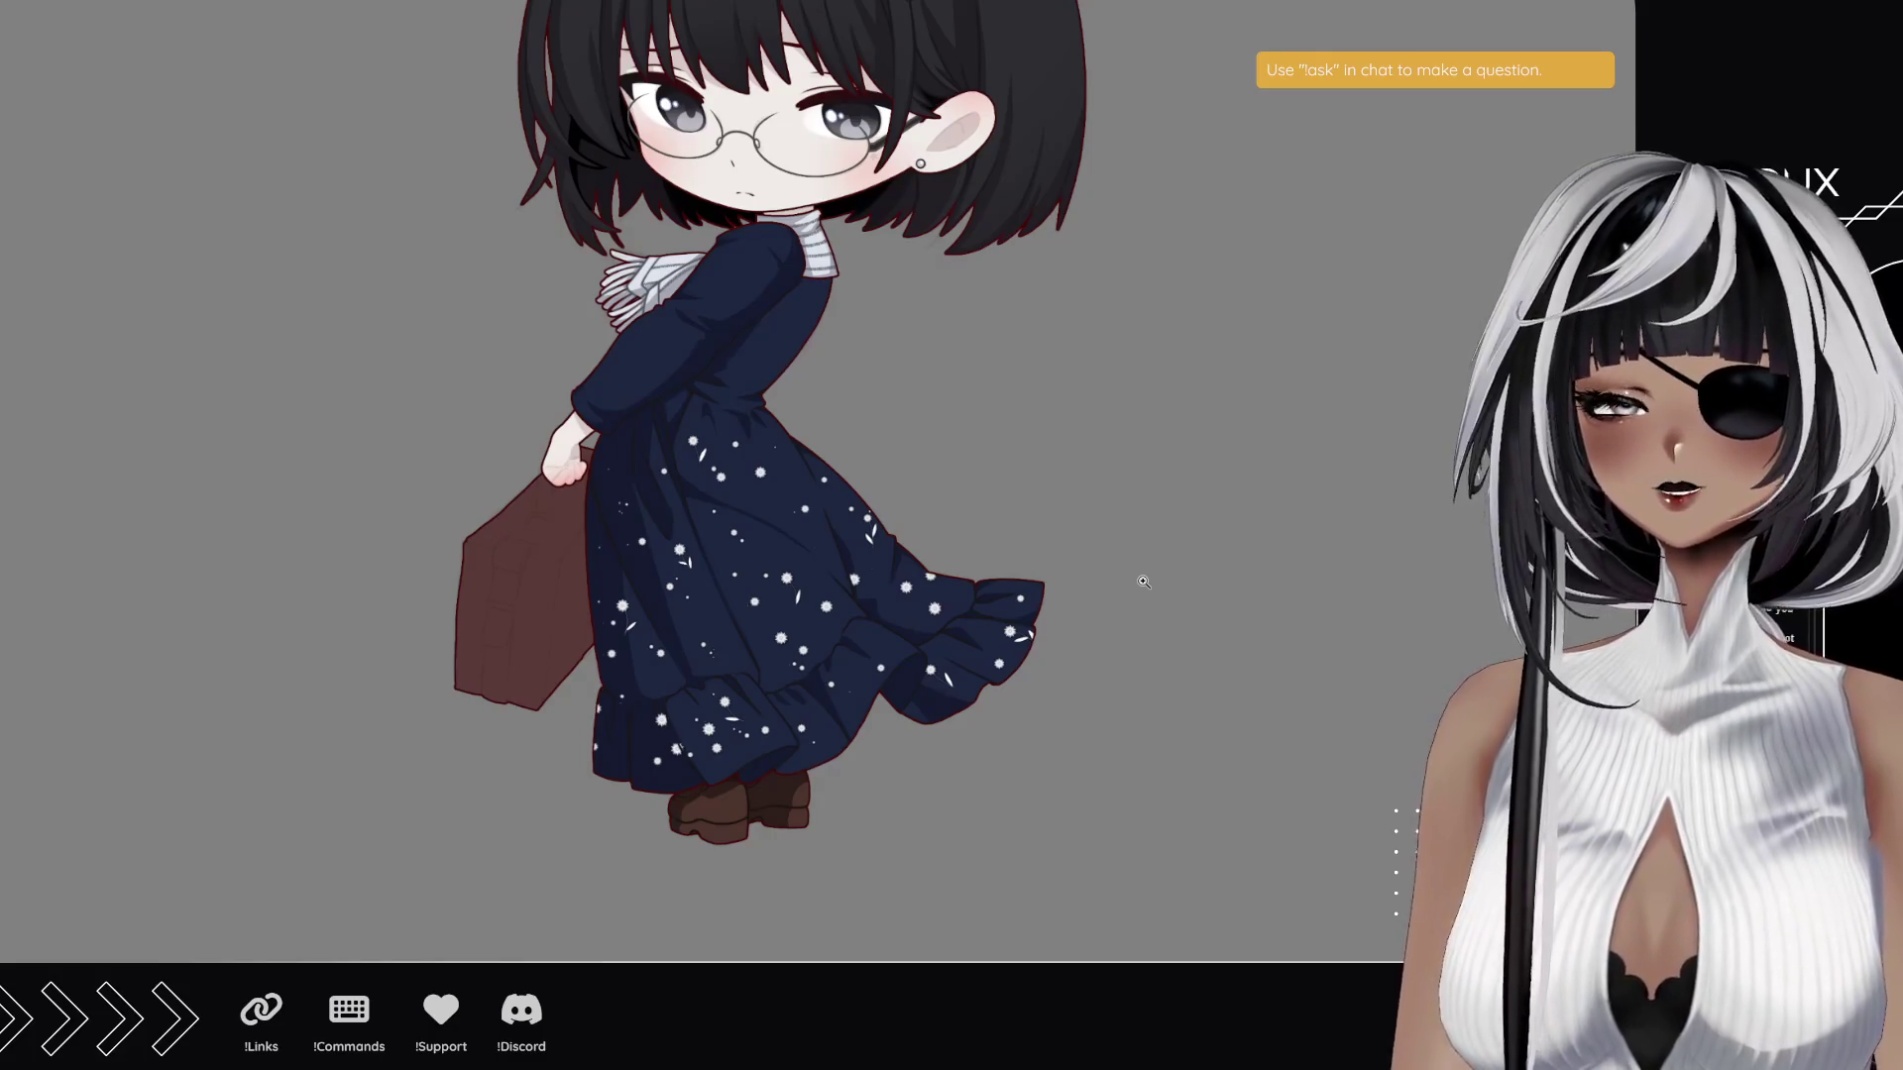
pyautogui.moveTo(996, 539)
pyautogui.mouseDown()
pyautogui.moveTo(1032, 515)
pyautogui.moveTo(1060, 558)
pyautogui.mouseUp()
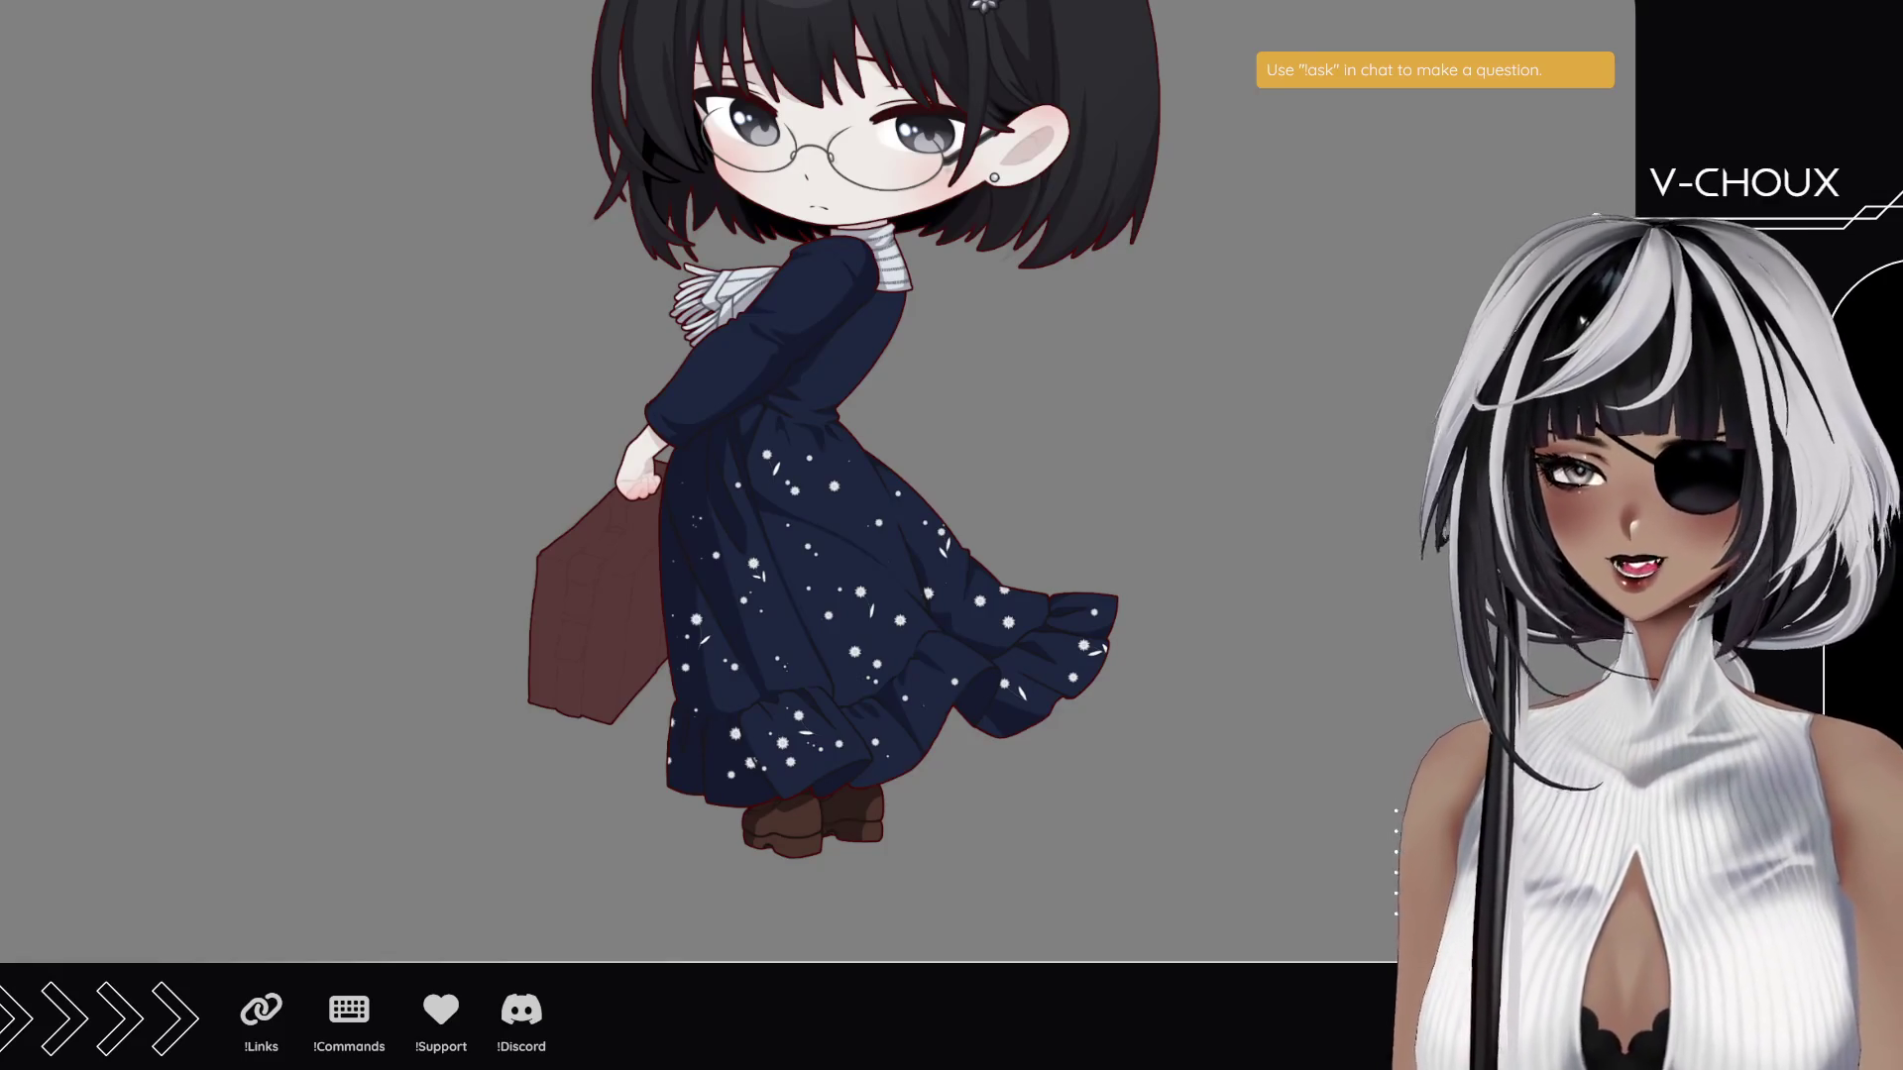
pyautogui.click(803, 814)
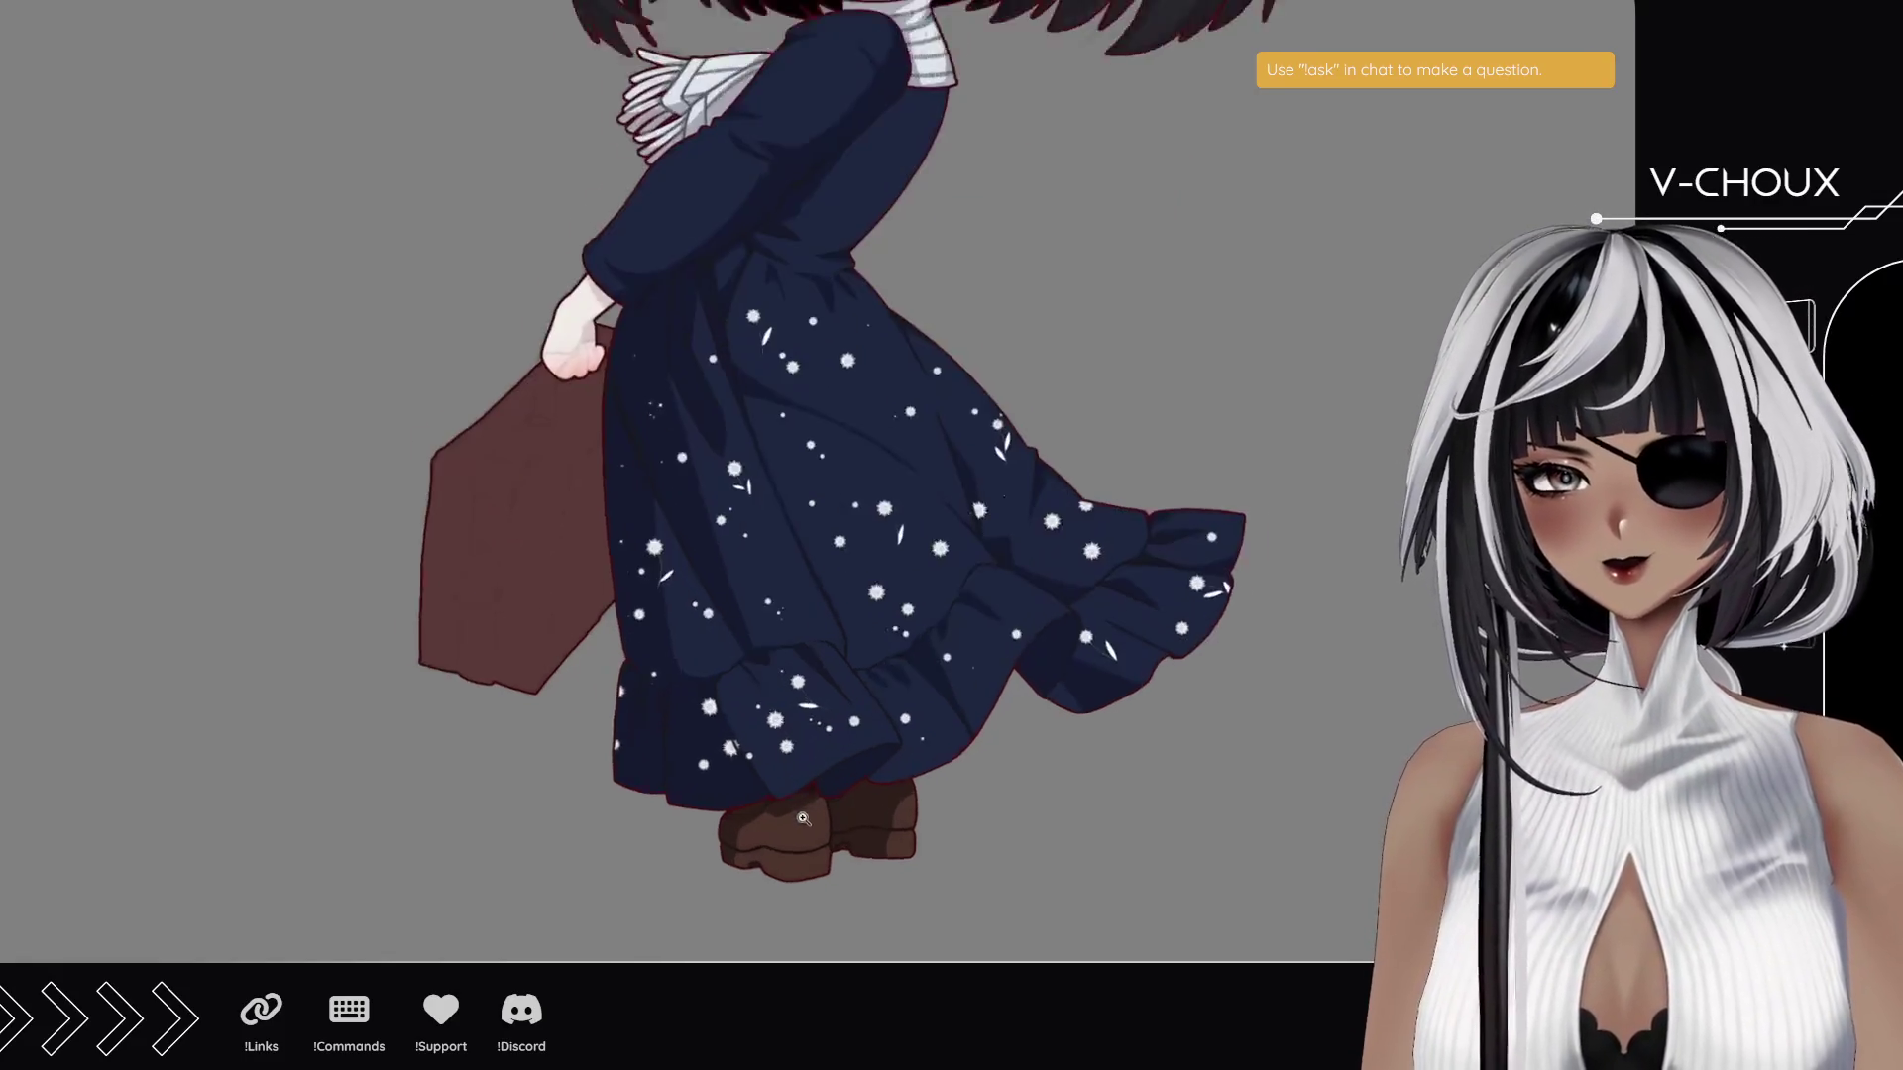
pyautogui.scroll(2, 844, 894)
pyautogui.moveTo(843, 894)
pyautogui.mouseDown()
pyautogui.moveTo(861, 899)
pyautogui.moveTo(797, 890)
pyautogui.moveTo(838, 882)
pyautogui.mouseUp()
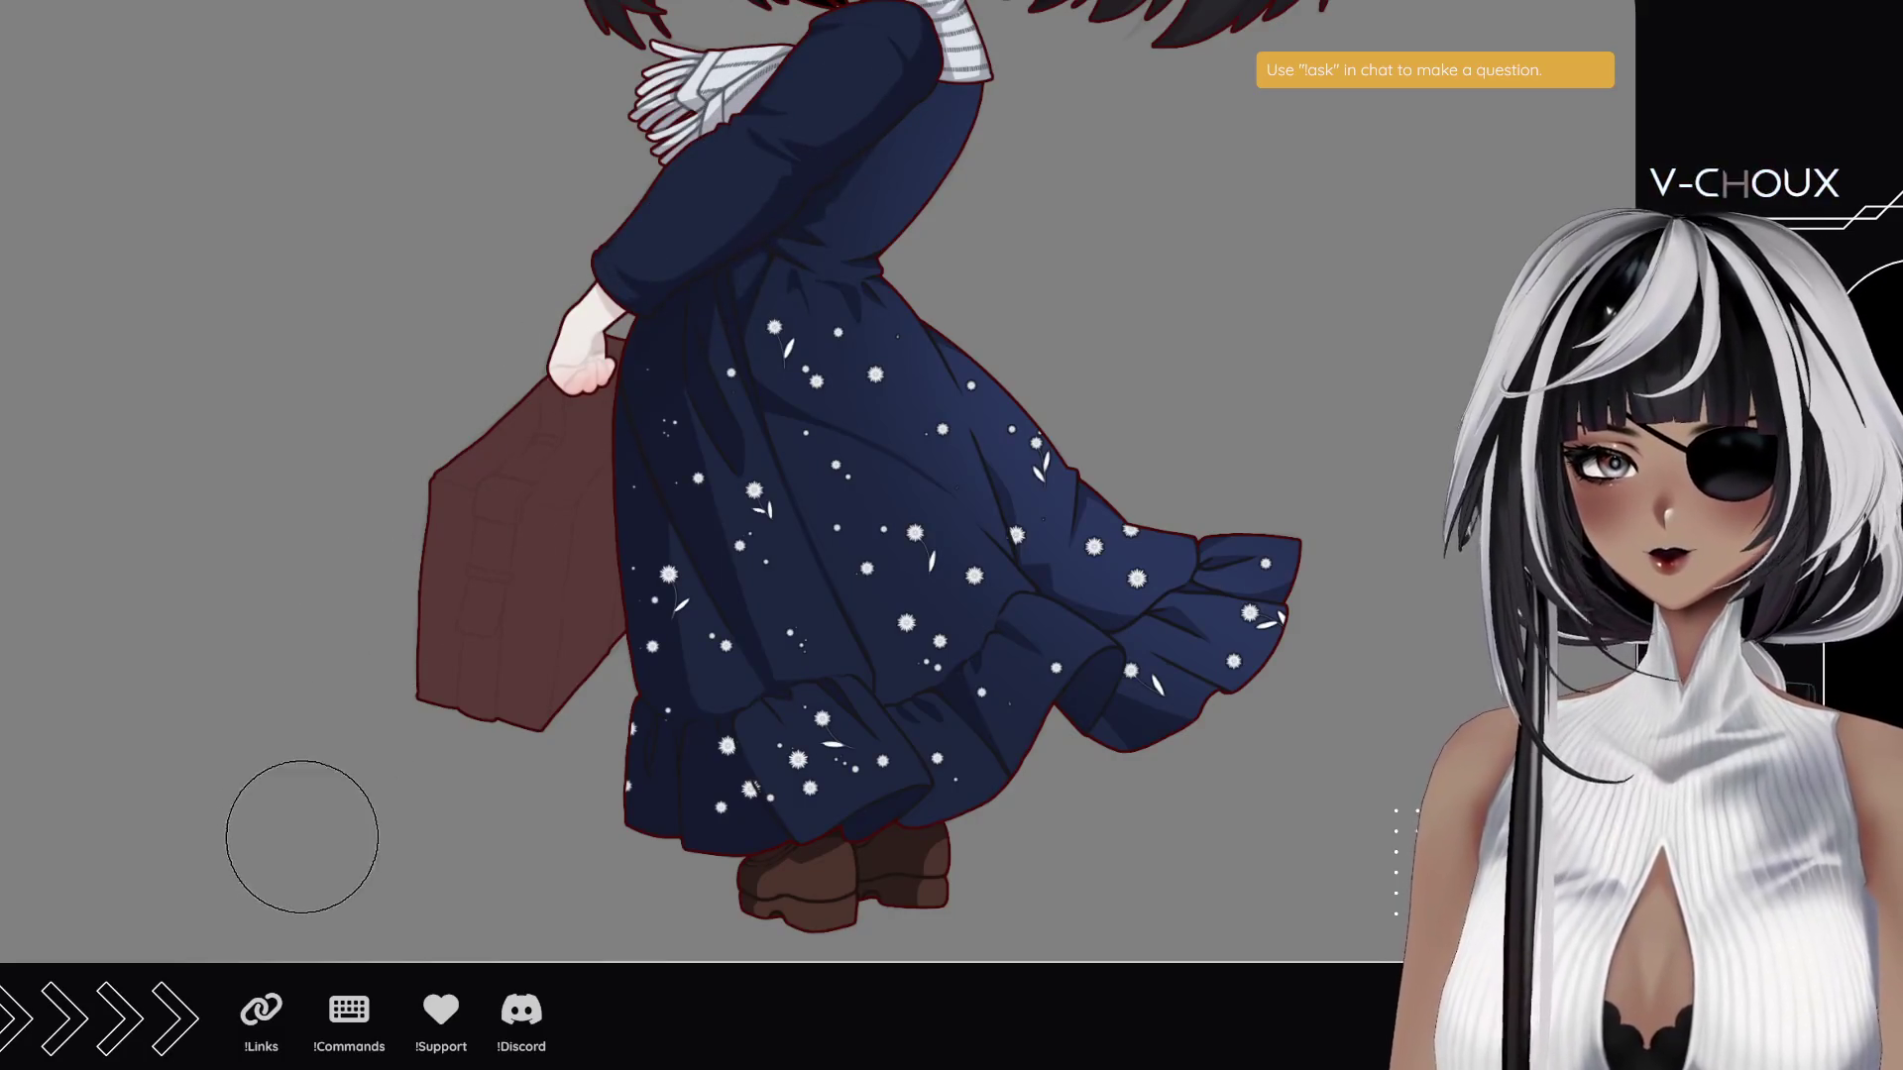
pyautogui.scroll(-4, 728, 535)
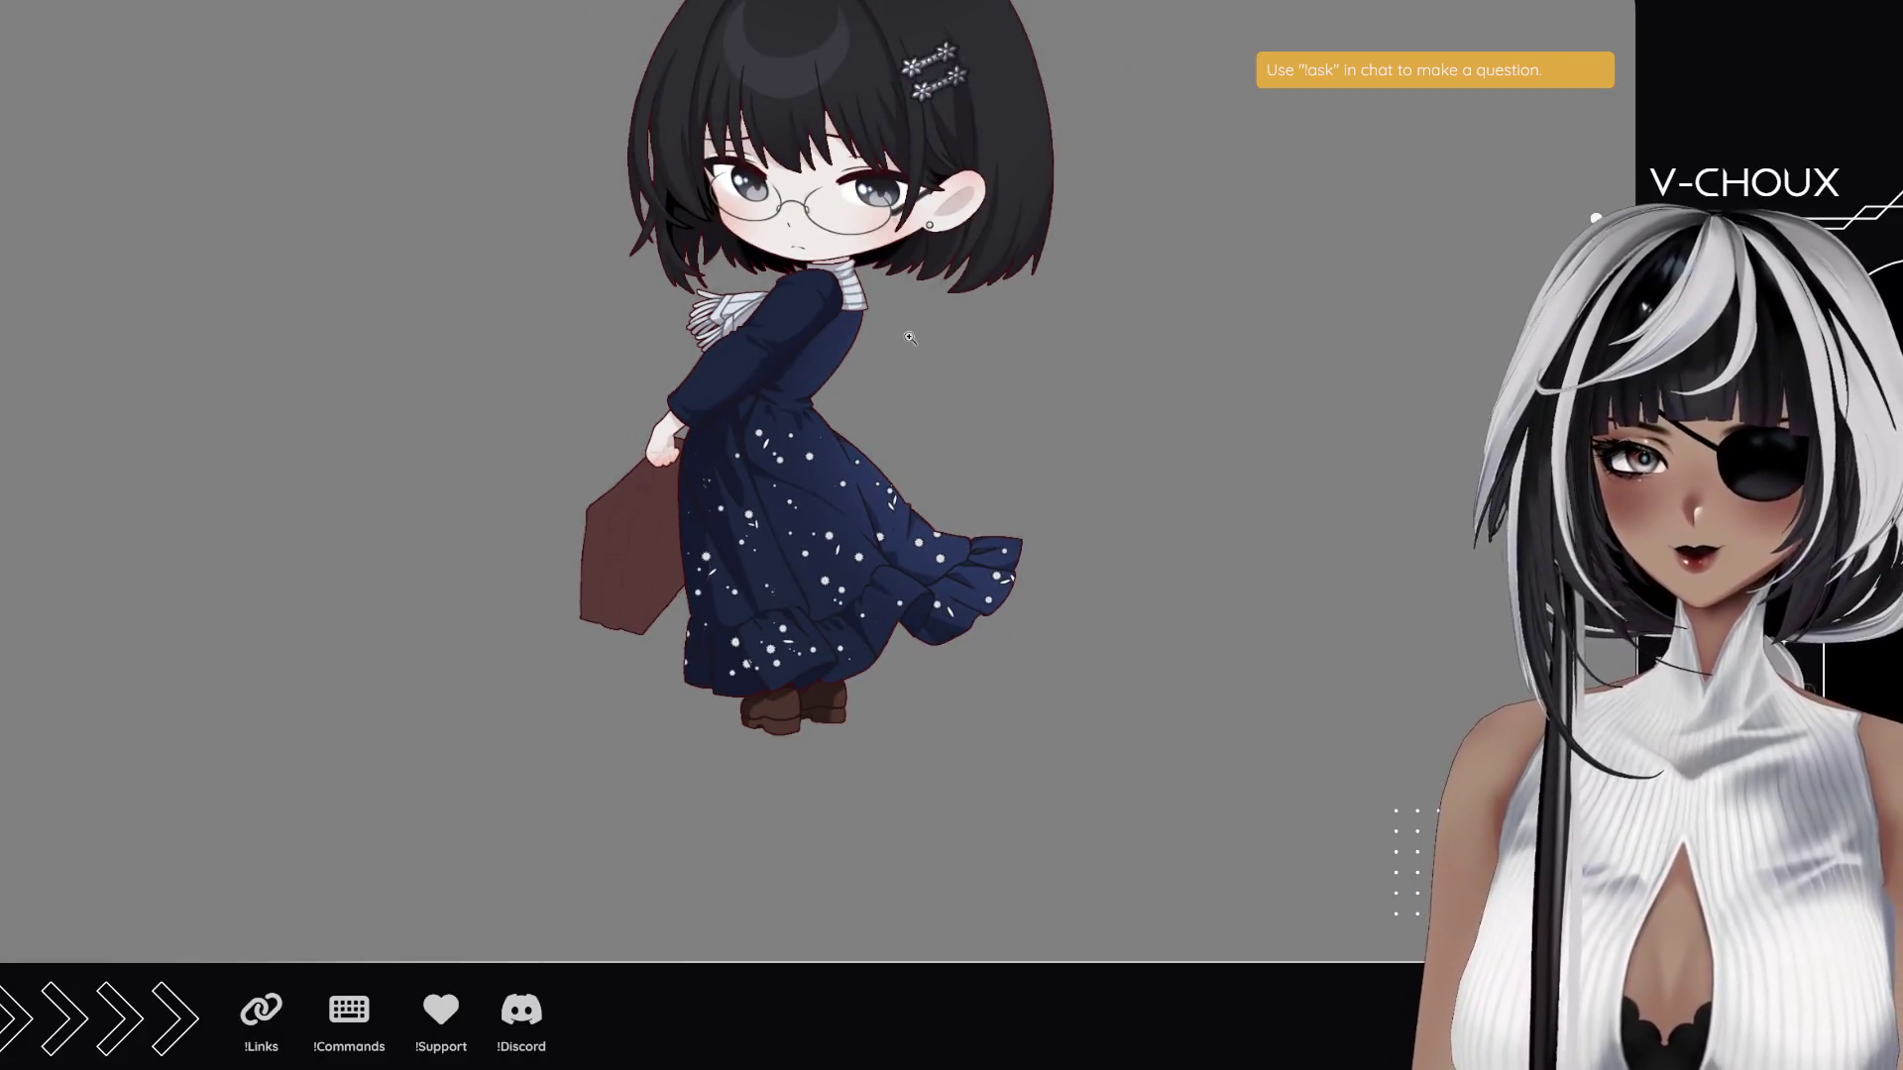
pyautogui.moveTo(884, 327); pyautogui.dragTo(866, 406)
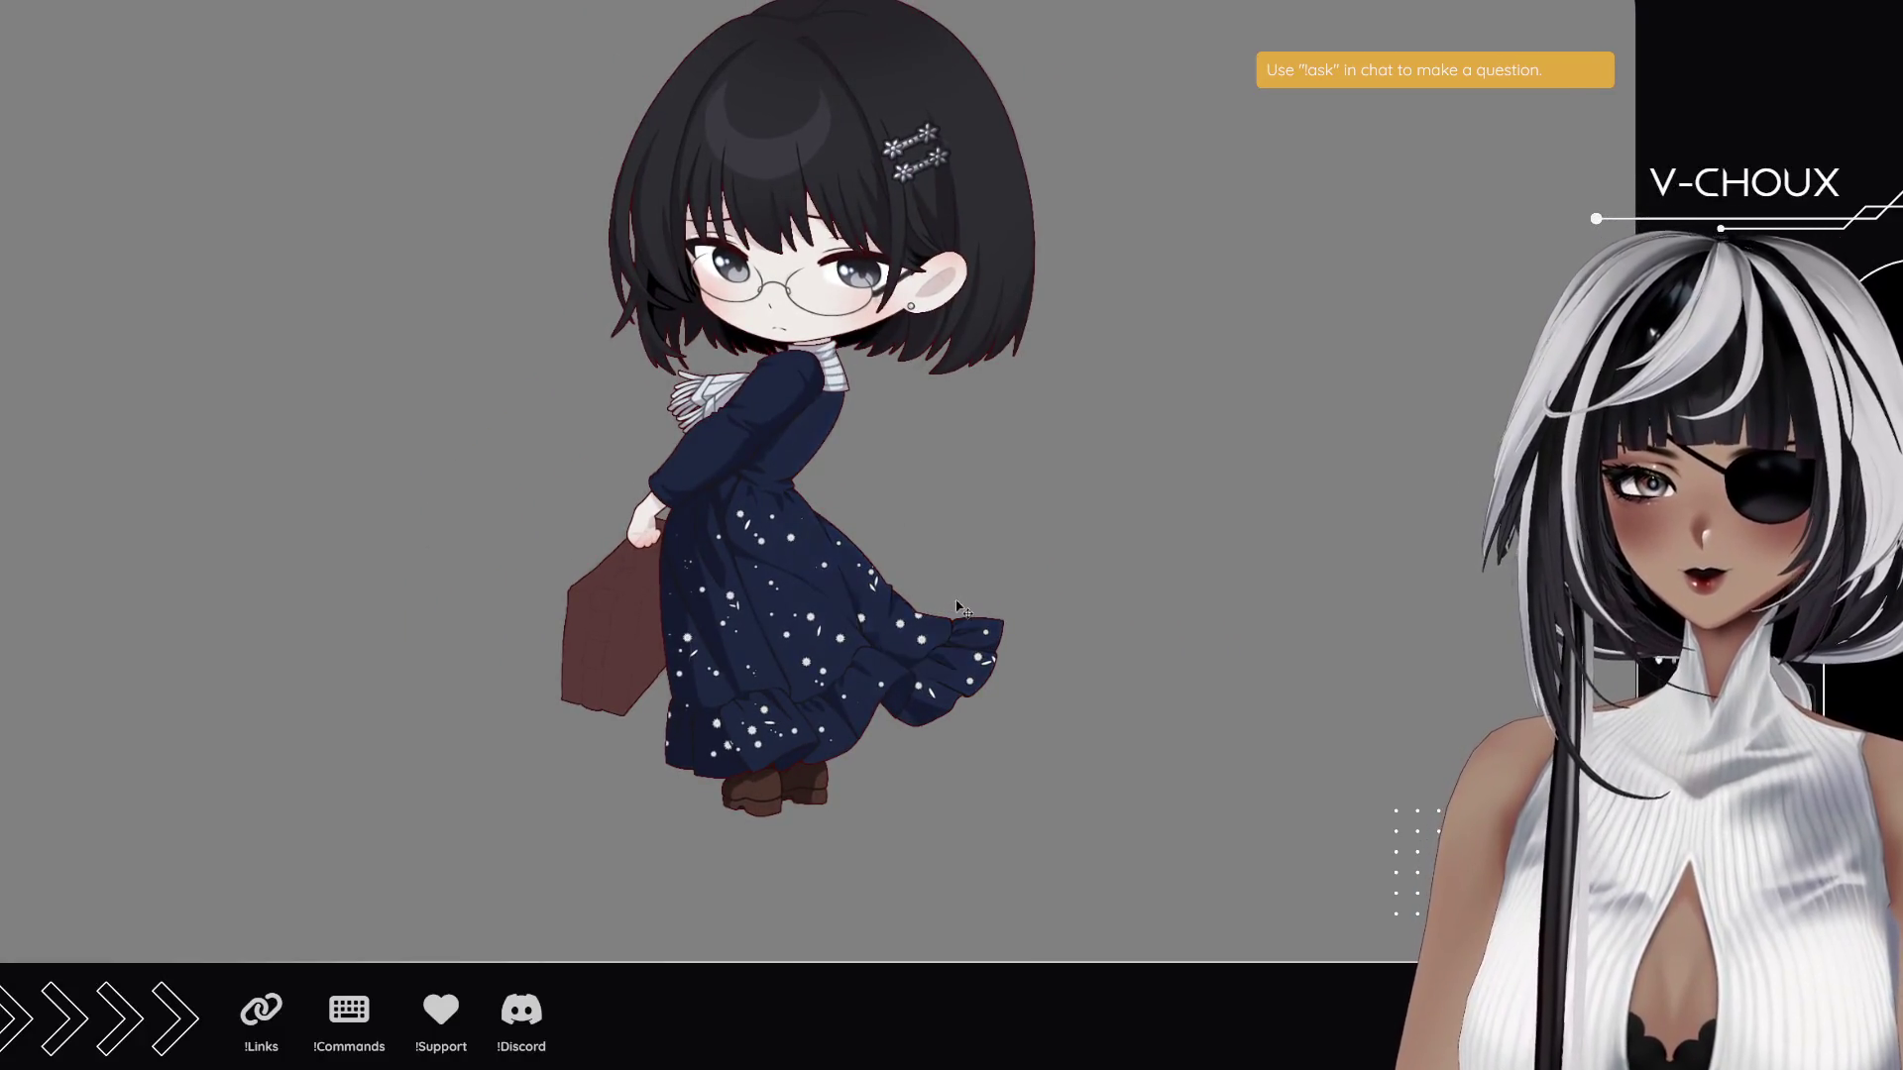
pyautogui.scroll(2, 817, 482)
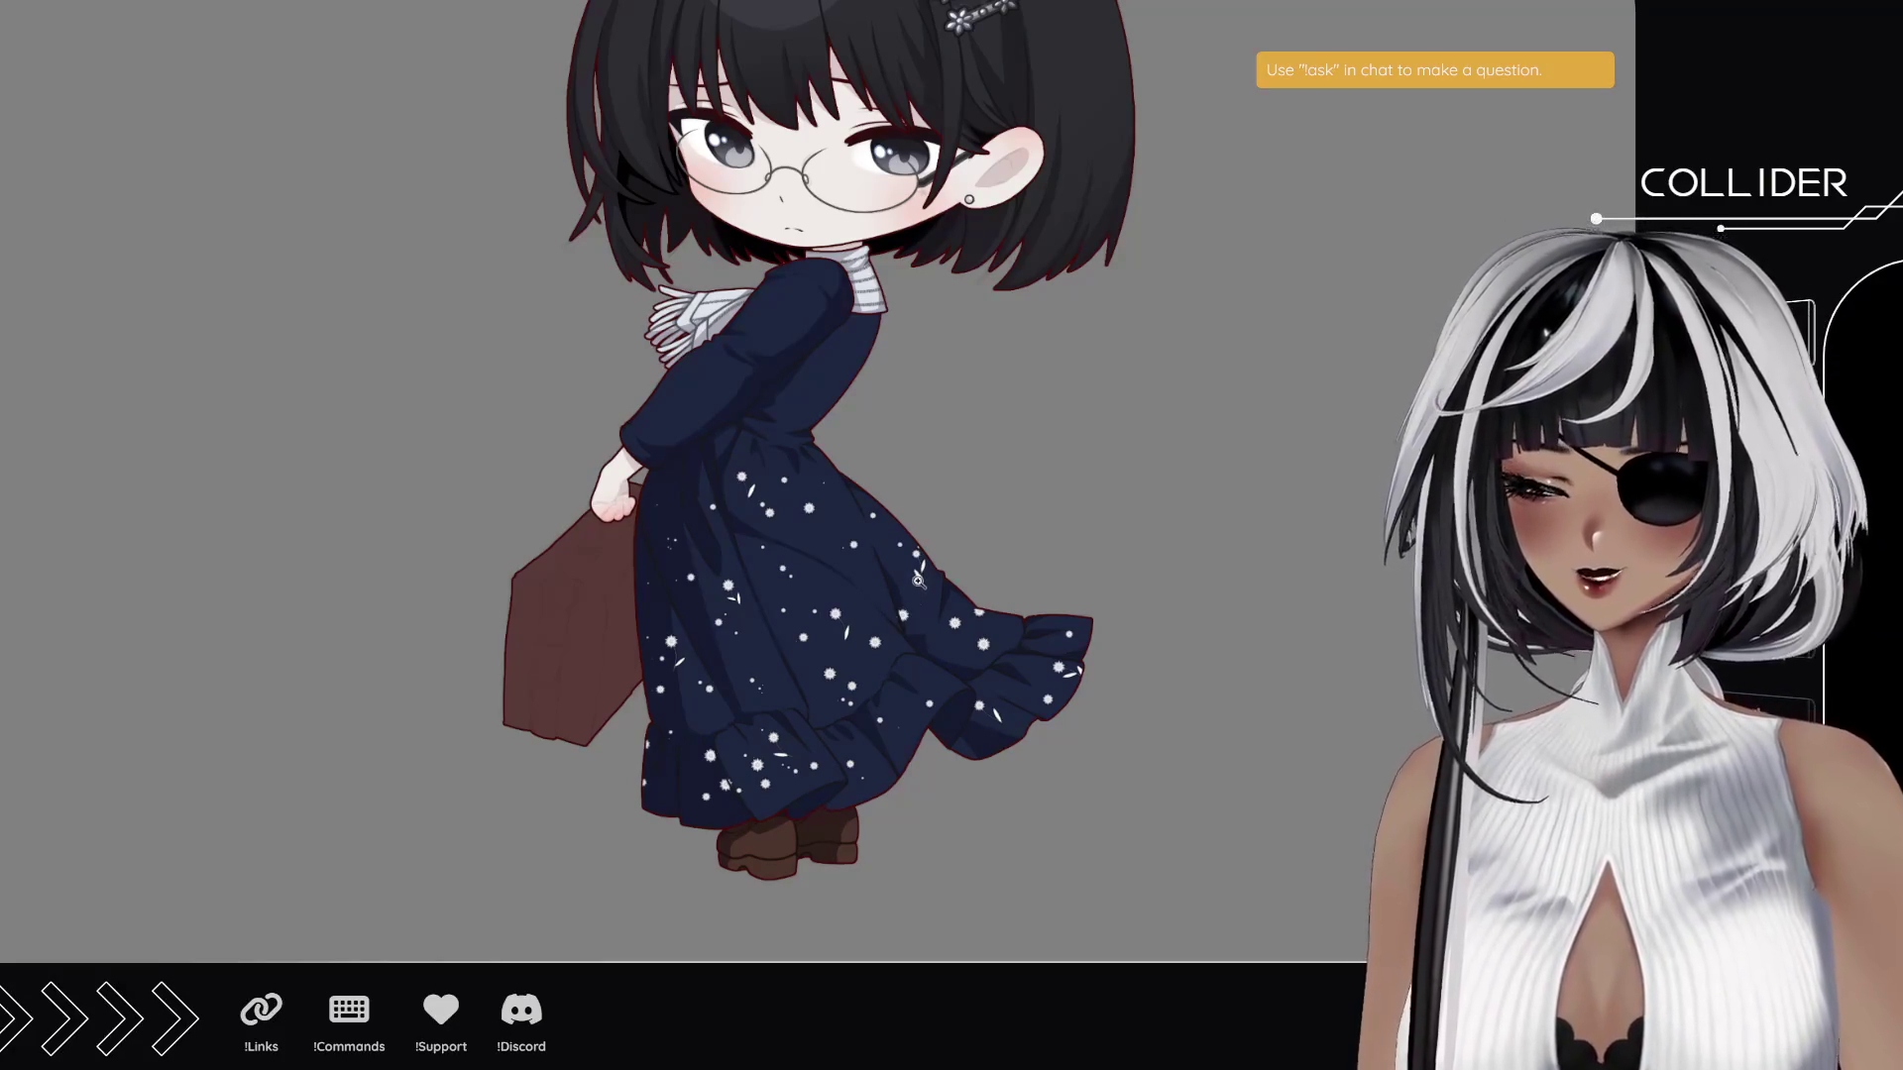
pyautogui.moveTo(812, 506); pyautogui.dragTo(842, 436)
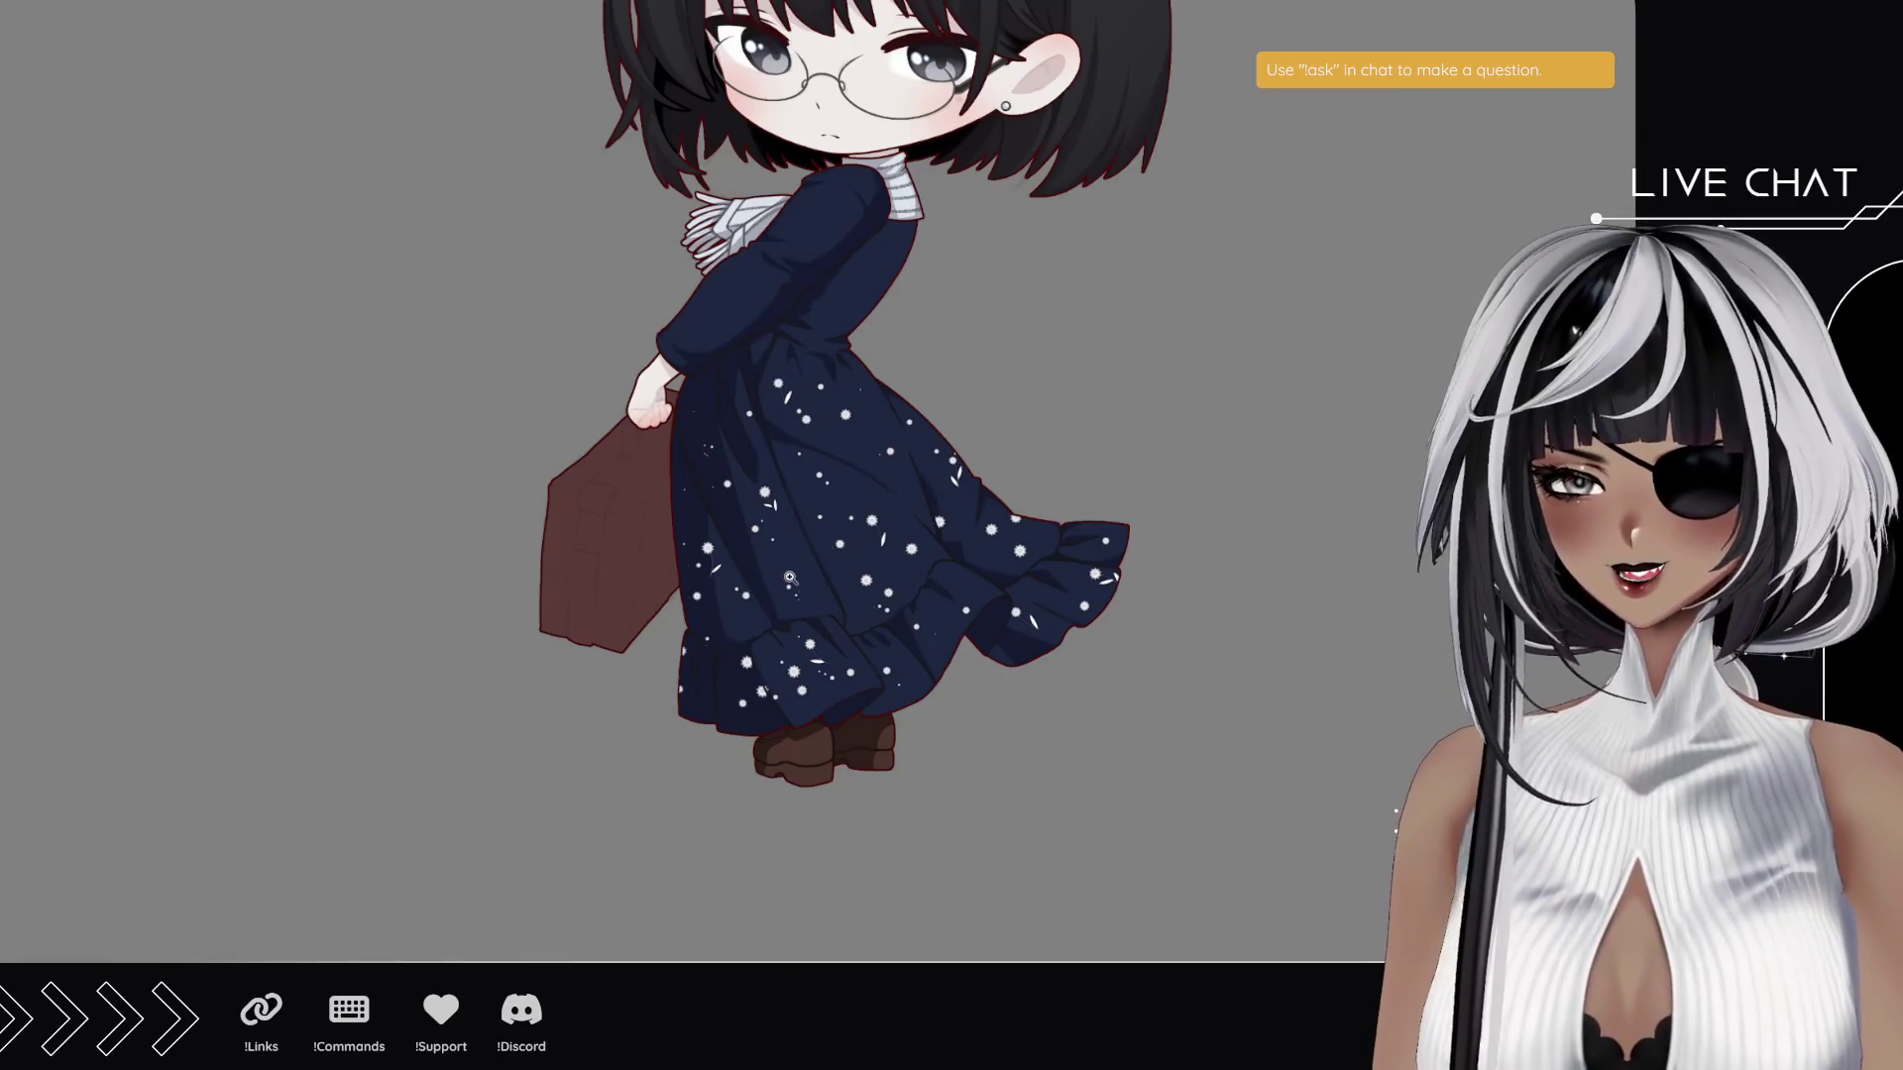
pyautogui.scroll(2, 852, 610)
pyautogui.scroll(3, 689, 727)
pyautogui.scroll(-3, 689, 726)
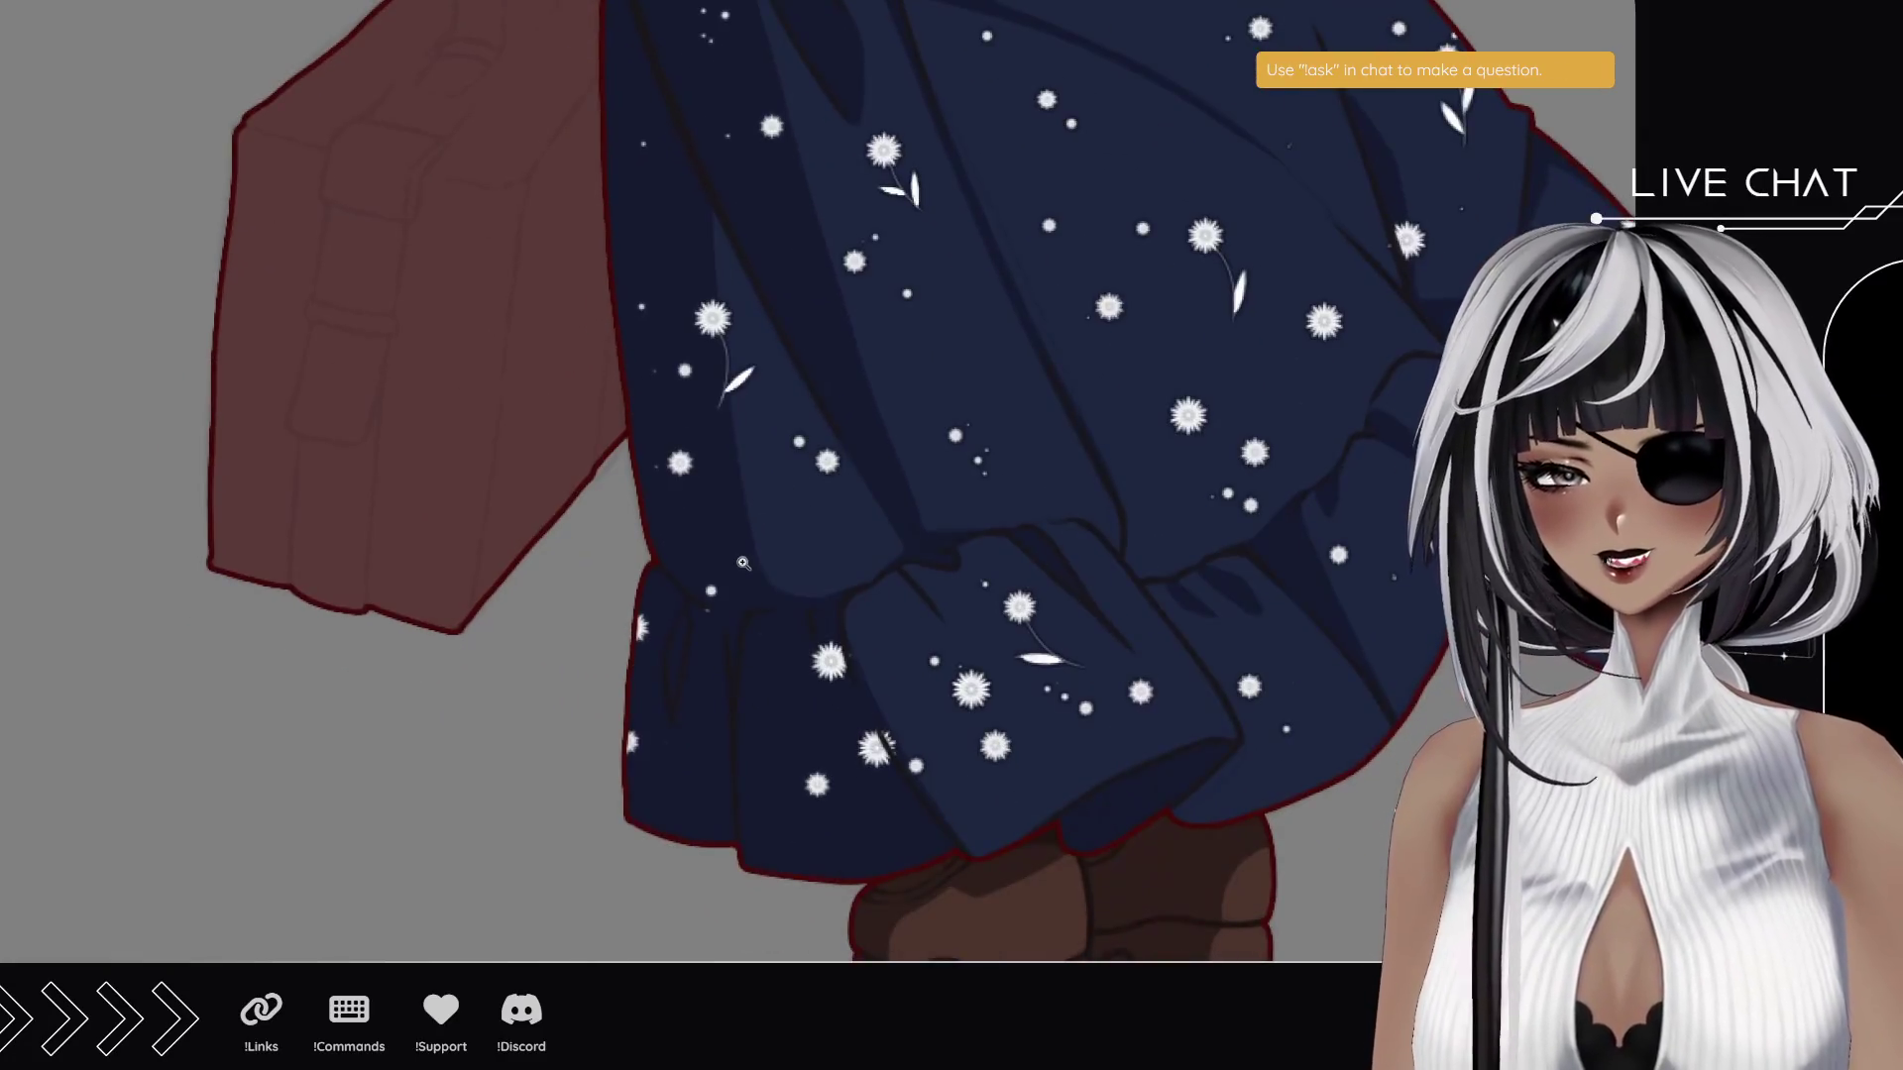
# - Fill the suitcase with a deeper, darker brown using the fill bucket
pyautogui.moveTo(737, 646)
pyautogui.mouseDown()
pyautogui.moveTo(731, 629)
pyautogui.moveTo(735, 645)
pyautogui.mouseUp()
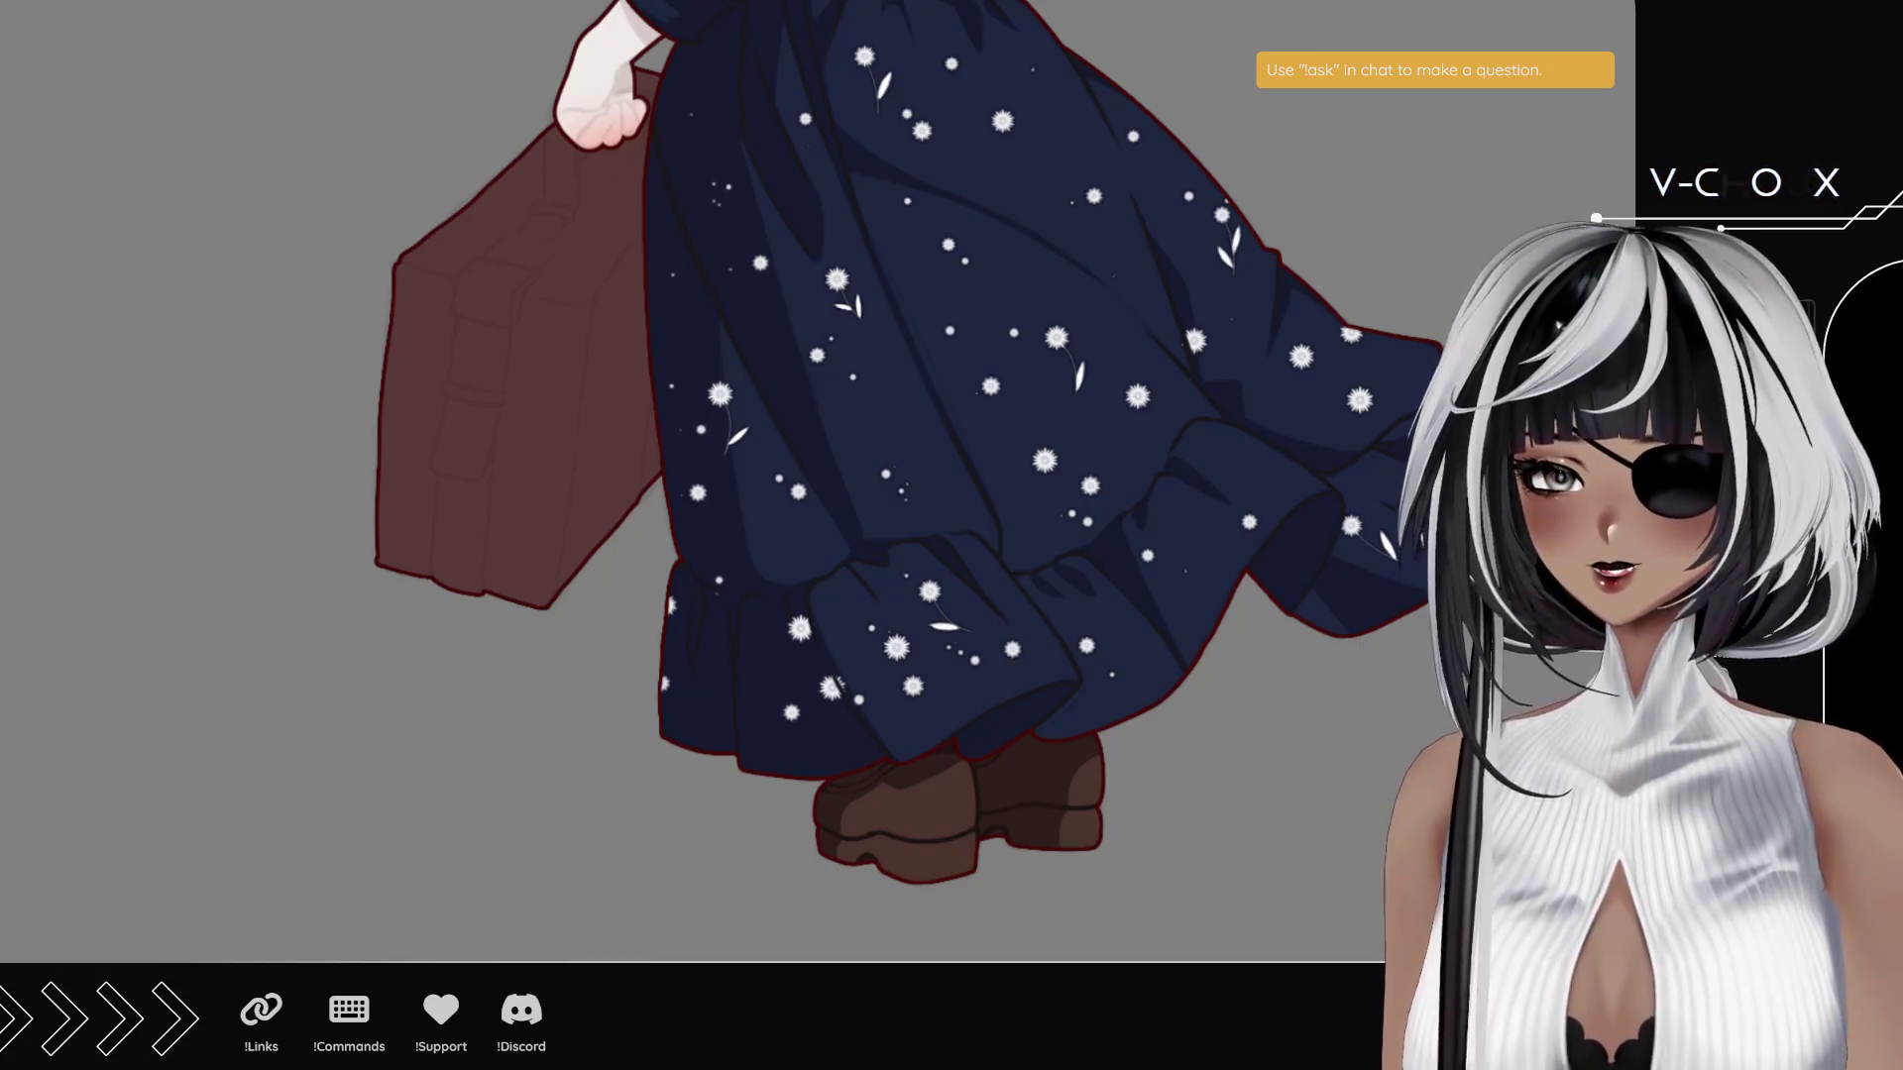
pyautogui.click(585, 599)
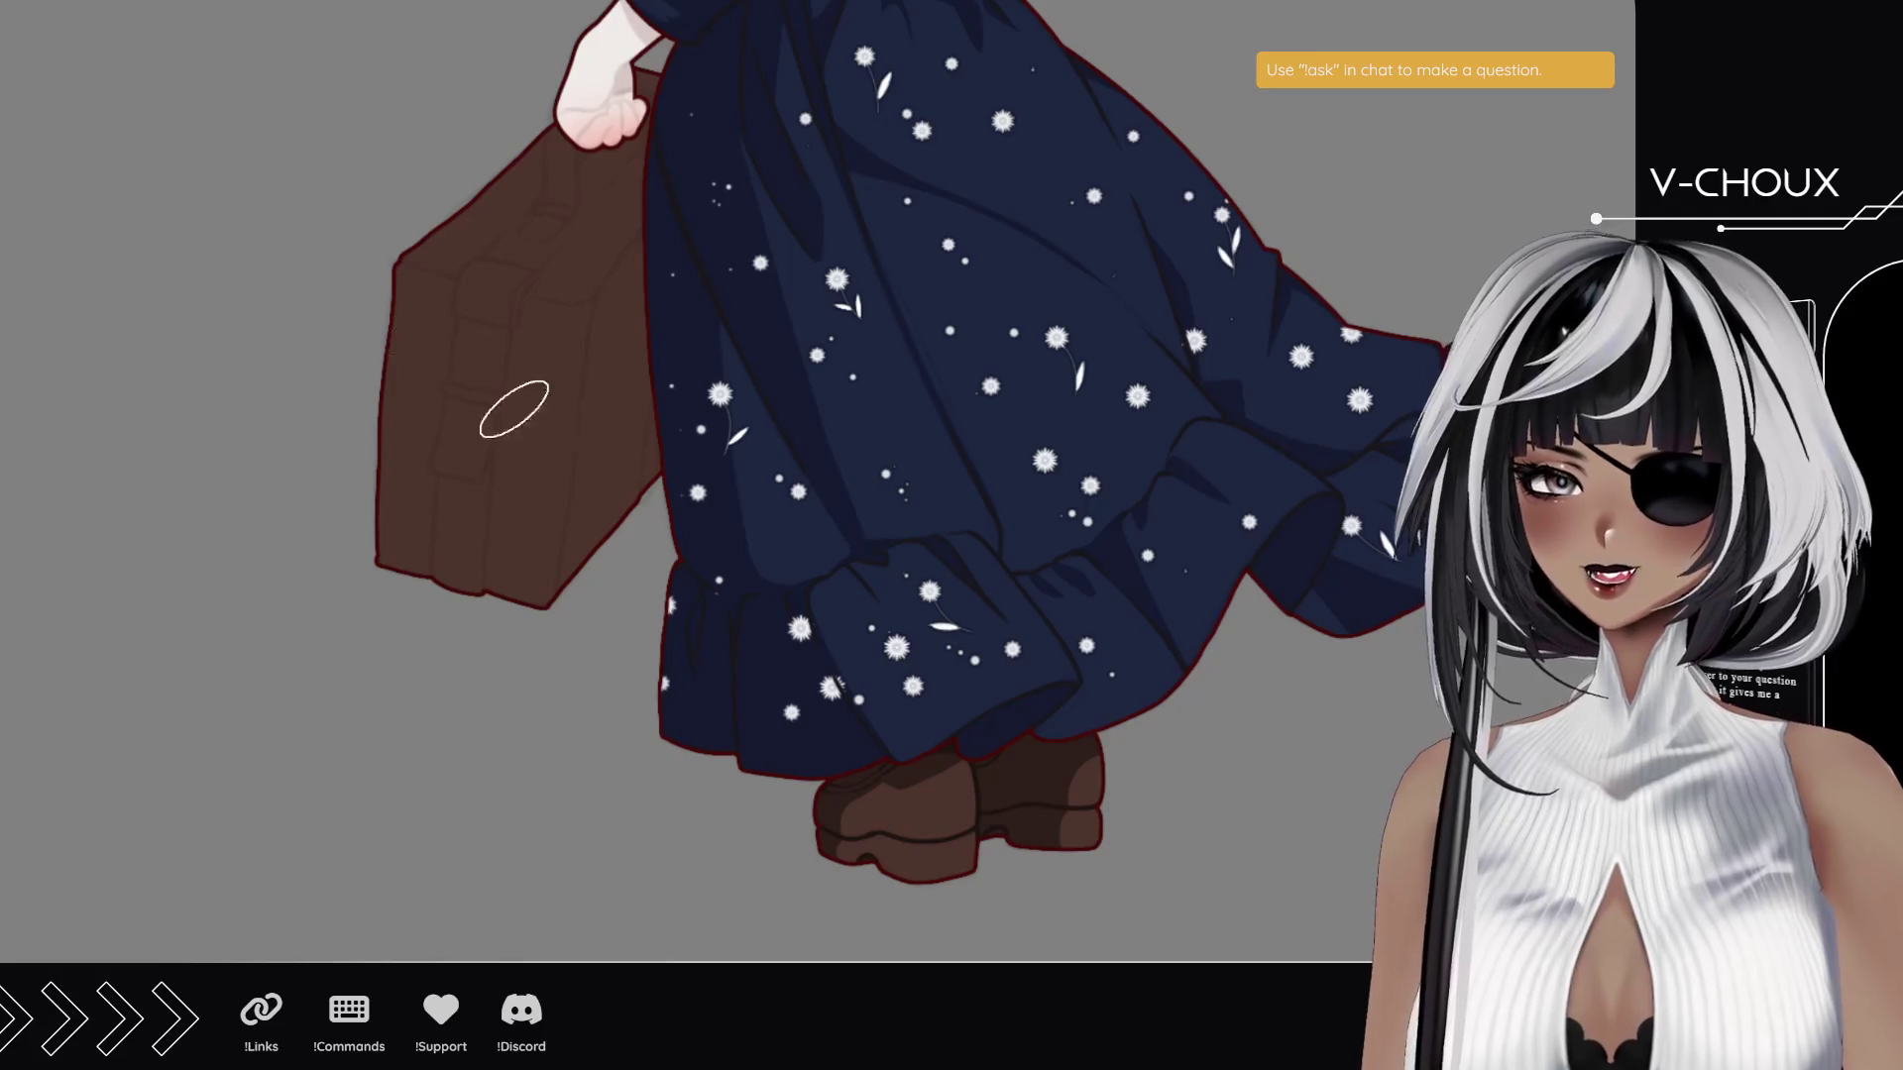
# - Paint dark shadow up the suitcase's right side, discarding trial strokes
pyautogui.moveTo(578, 602)
pyautogui.mouseDown()
pyautogui.moveTo(614, 417)
pyautogui.moveTo(613, 471)
pyautogui.mouseUp()
pyautogui.hotkey('ctrl', 'z')
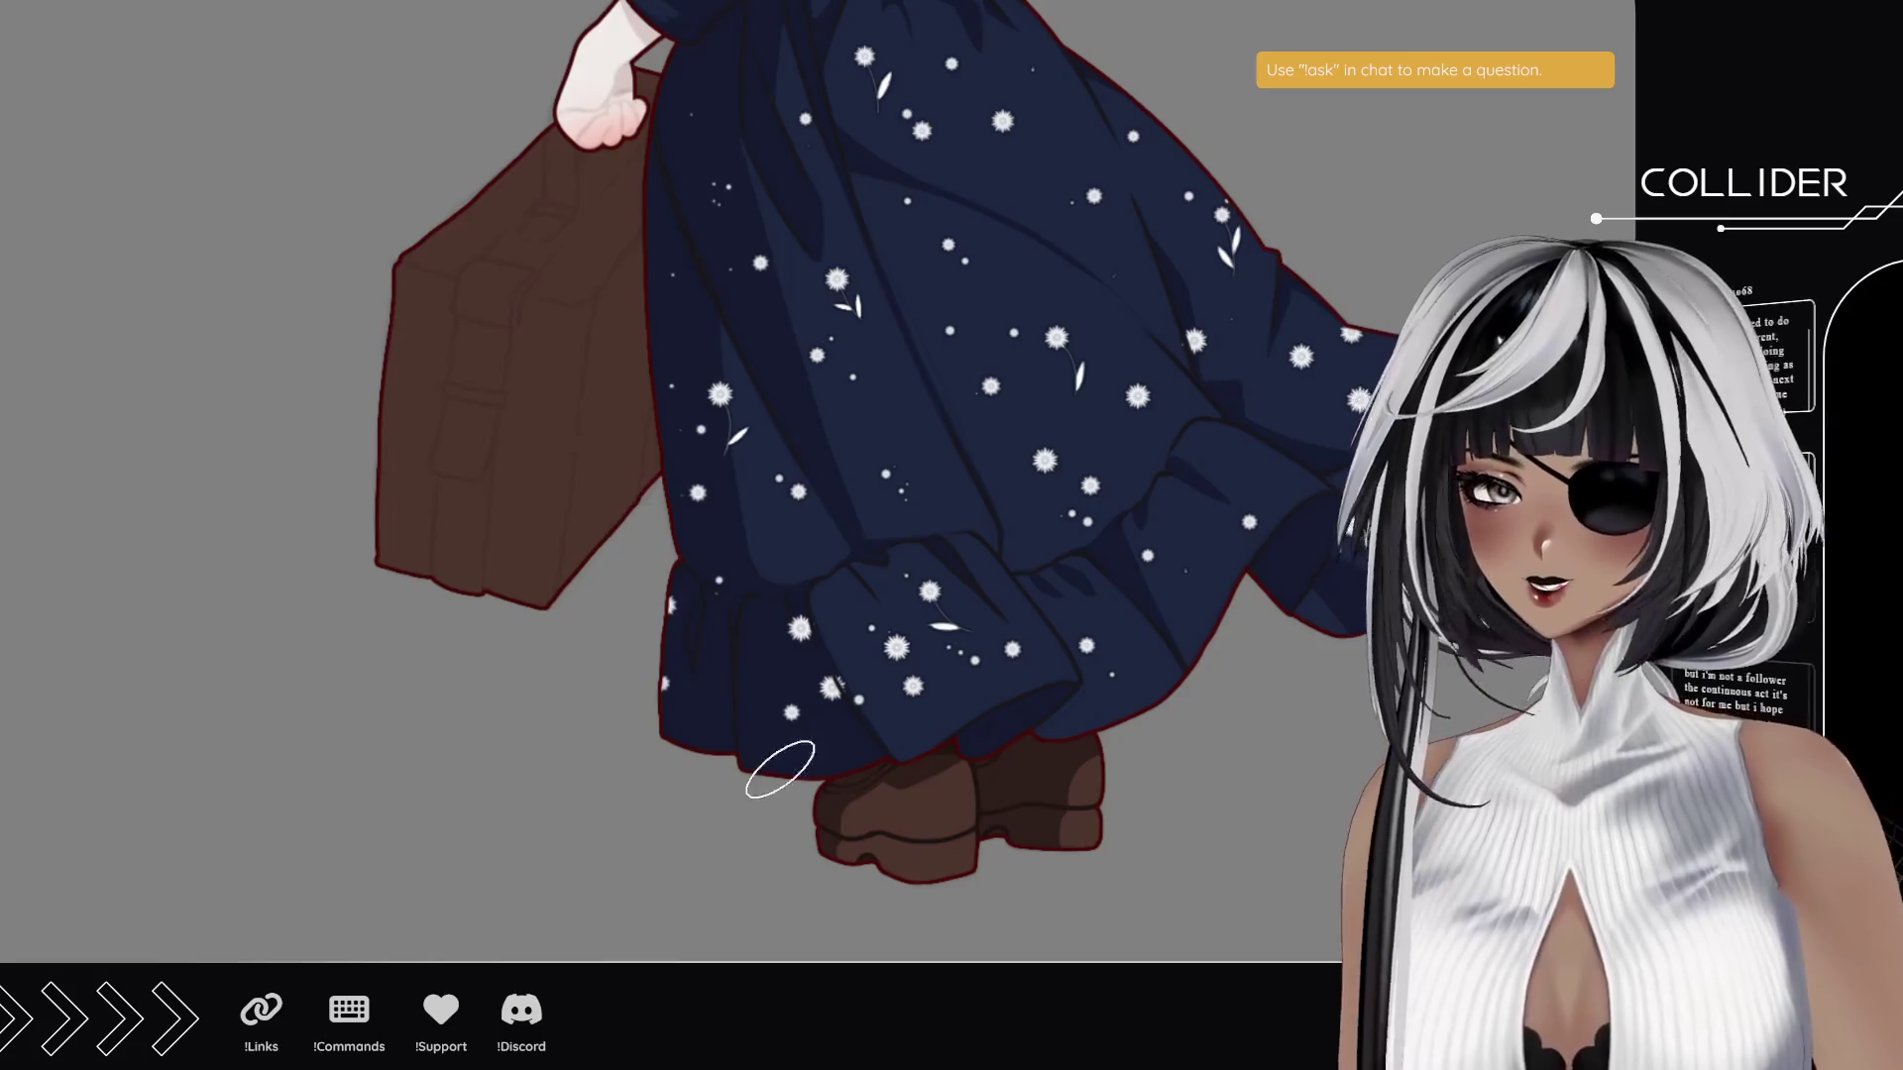
pyautogui.moveTo(596, 576)
pyautogui.mouseDown()
pyautogui.moveTo(585, 589)
pyautogui.moveTo(622, 330)
pyautogui.mouseUp()
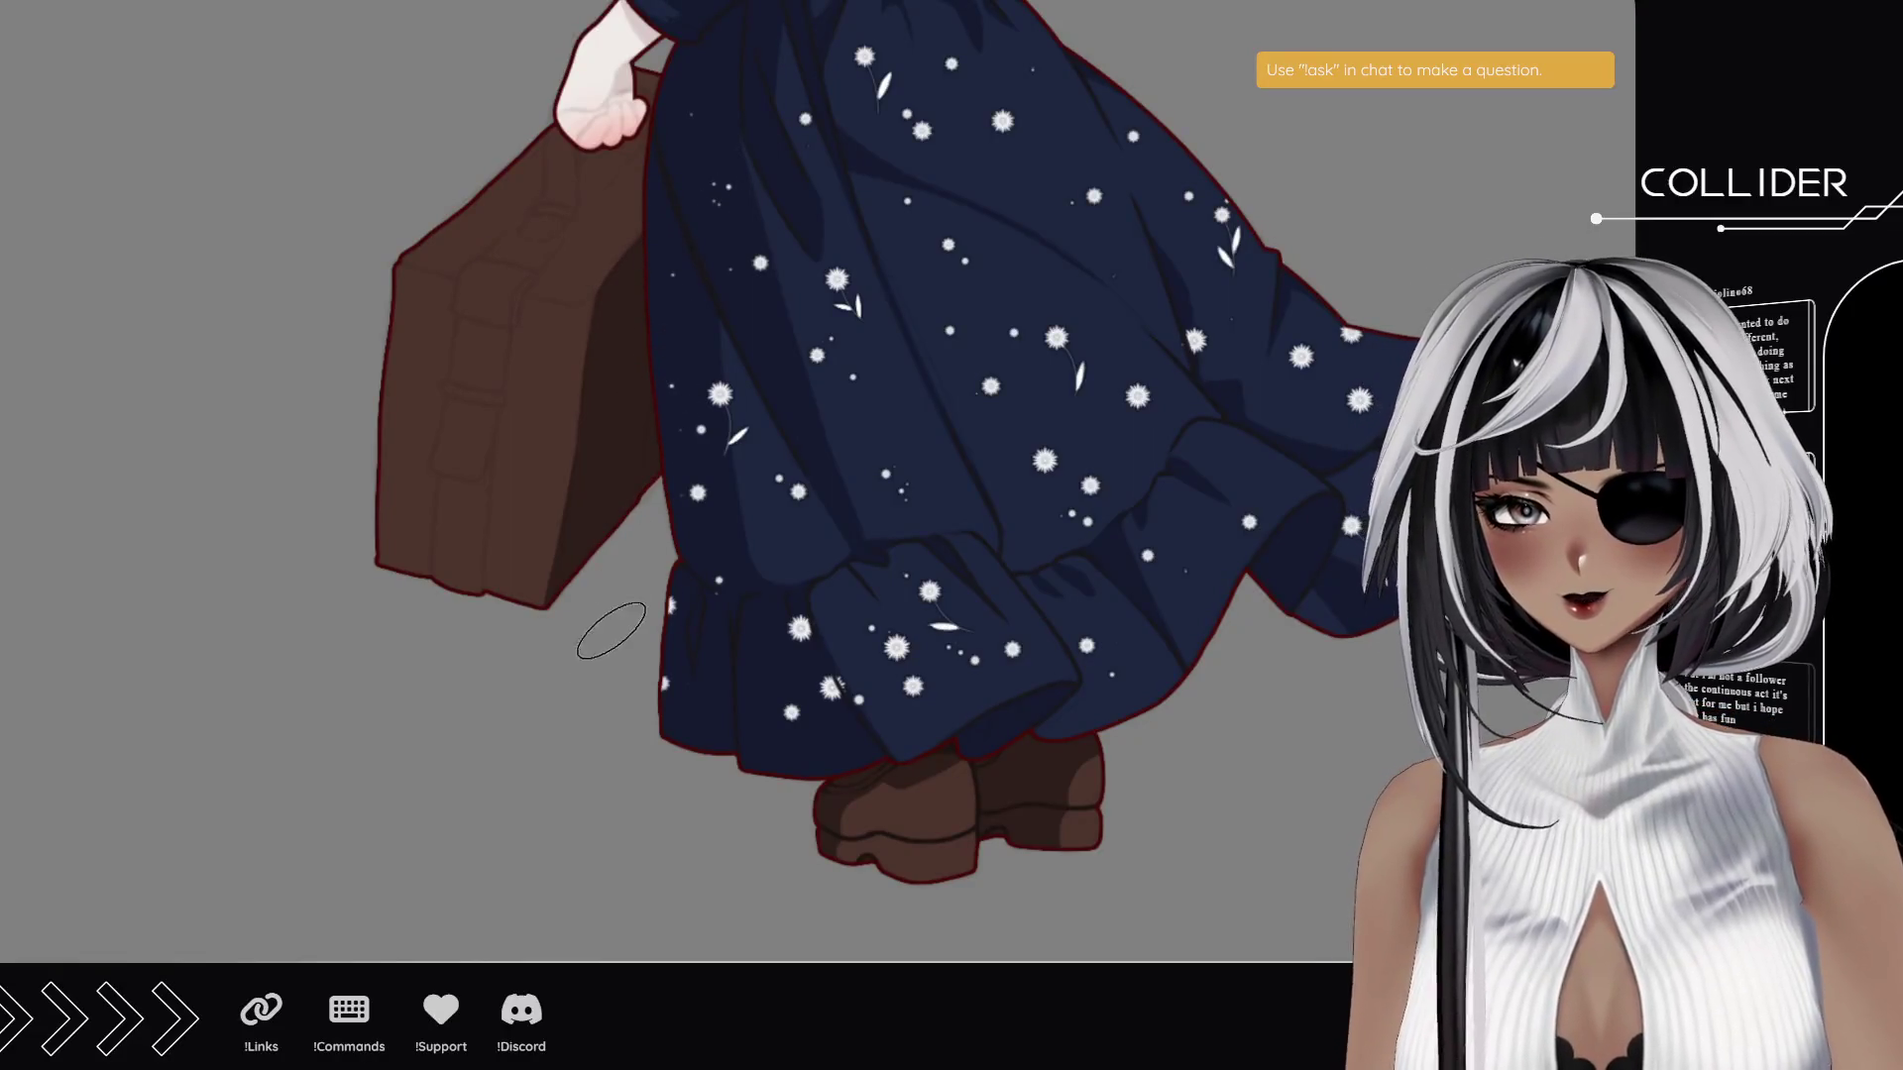
pyautogui.moveTo(640, 337)
pyautogui.mouseDown()
pyautogui.moveTo(673, 547)
pyautogui.moveTo(744, 476)
pyautogui.mouseUp()
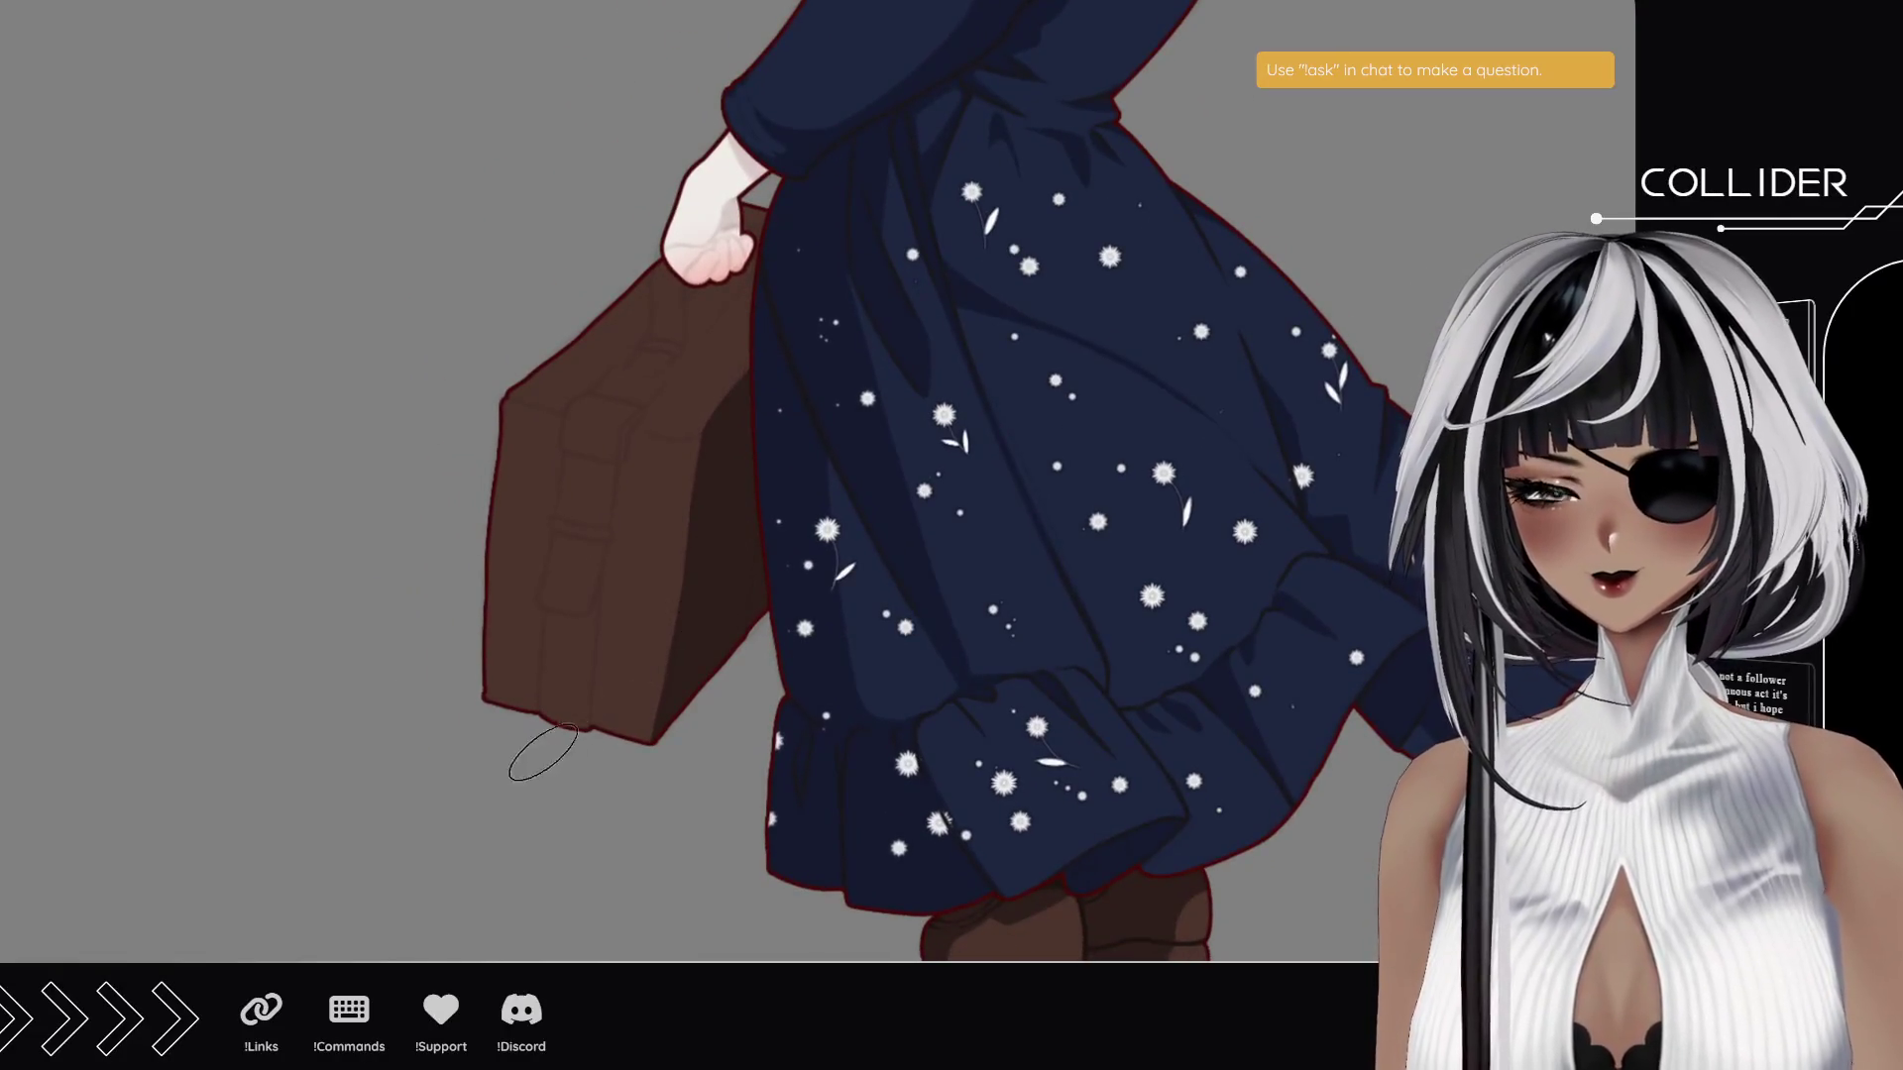
pyautogui.scroll(2, 629, 658)
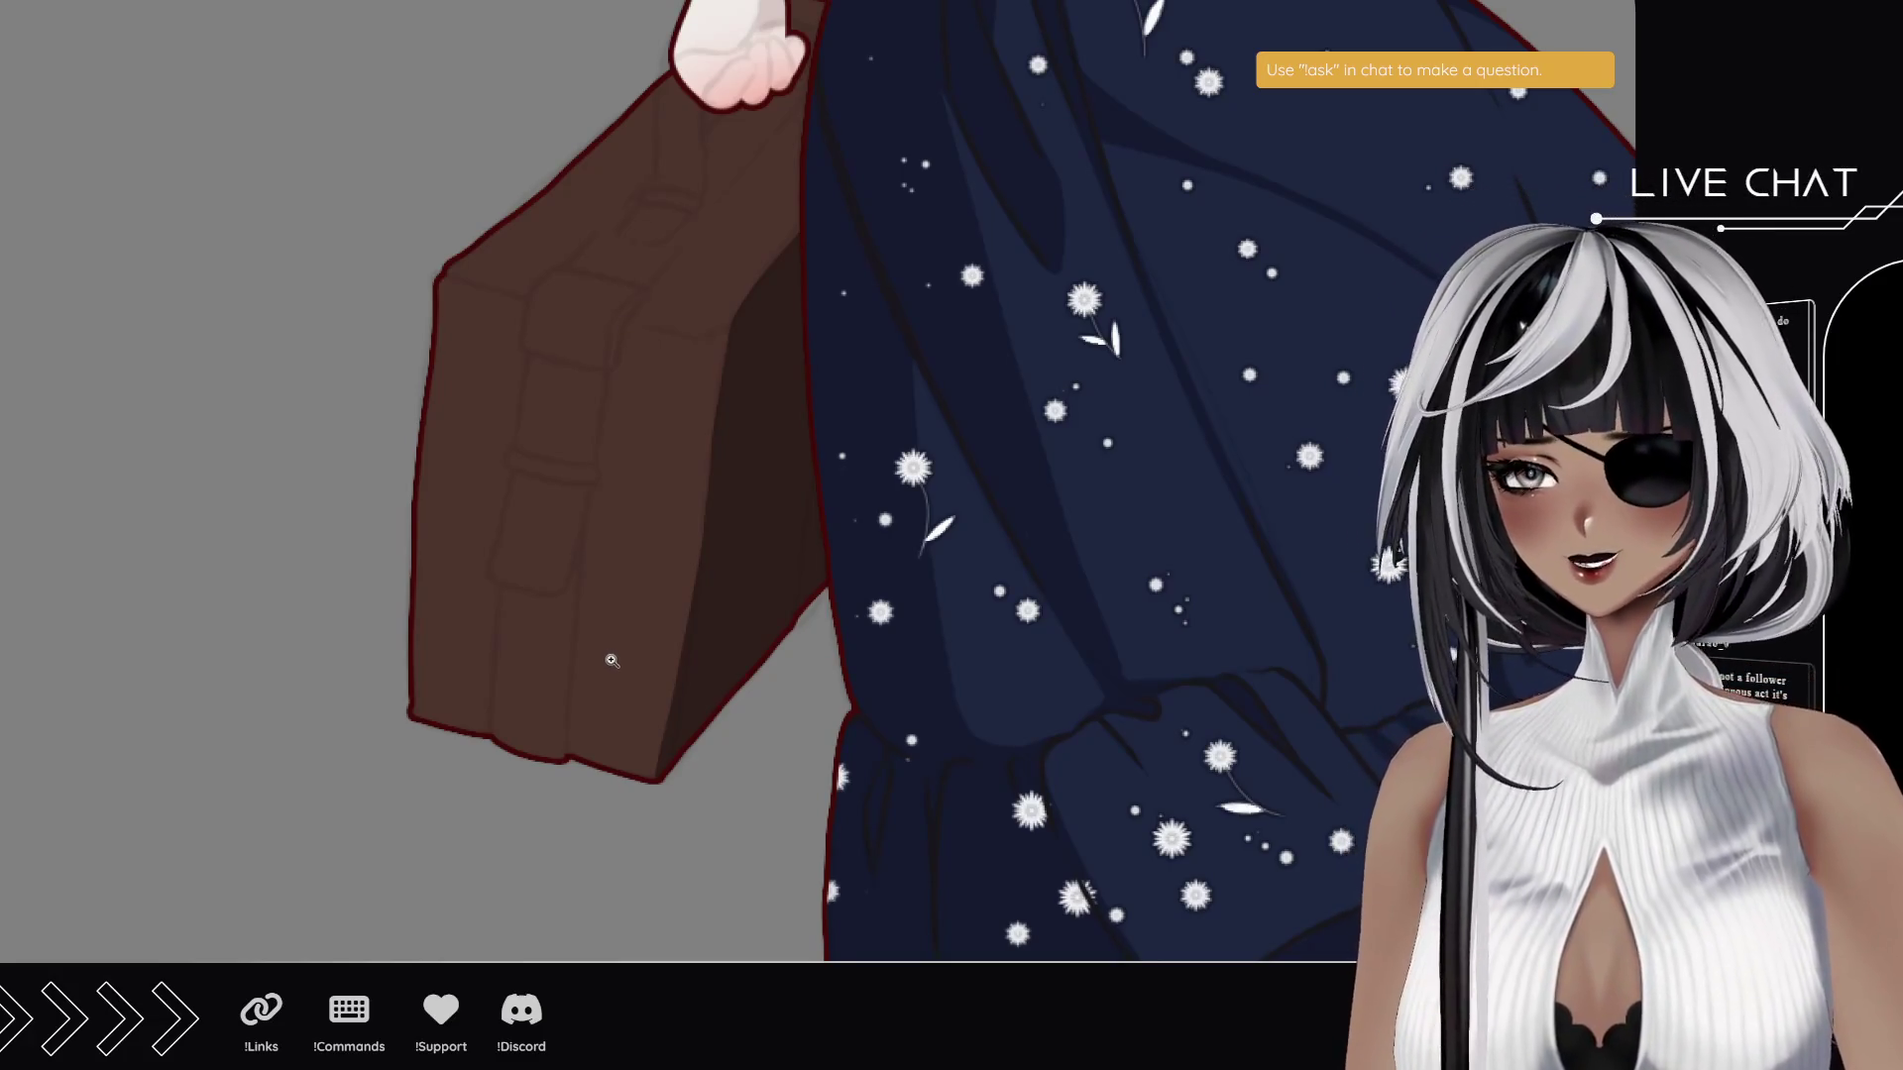
pyautogui.moveTo(583, 567)
pyautogui.mouseDown()
pyautogui.moveTo(480, 488)
pyautogui.moveTo(628, 413)
pyautogui.moveTo(511, 509)
pyautogui.mouseUp()
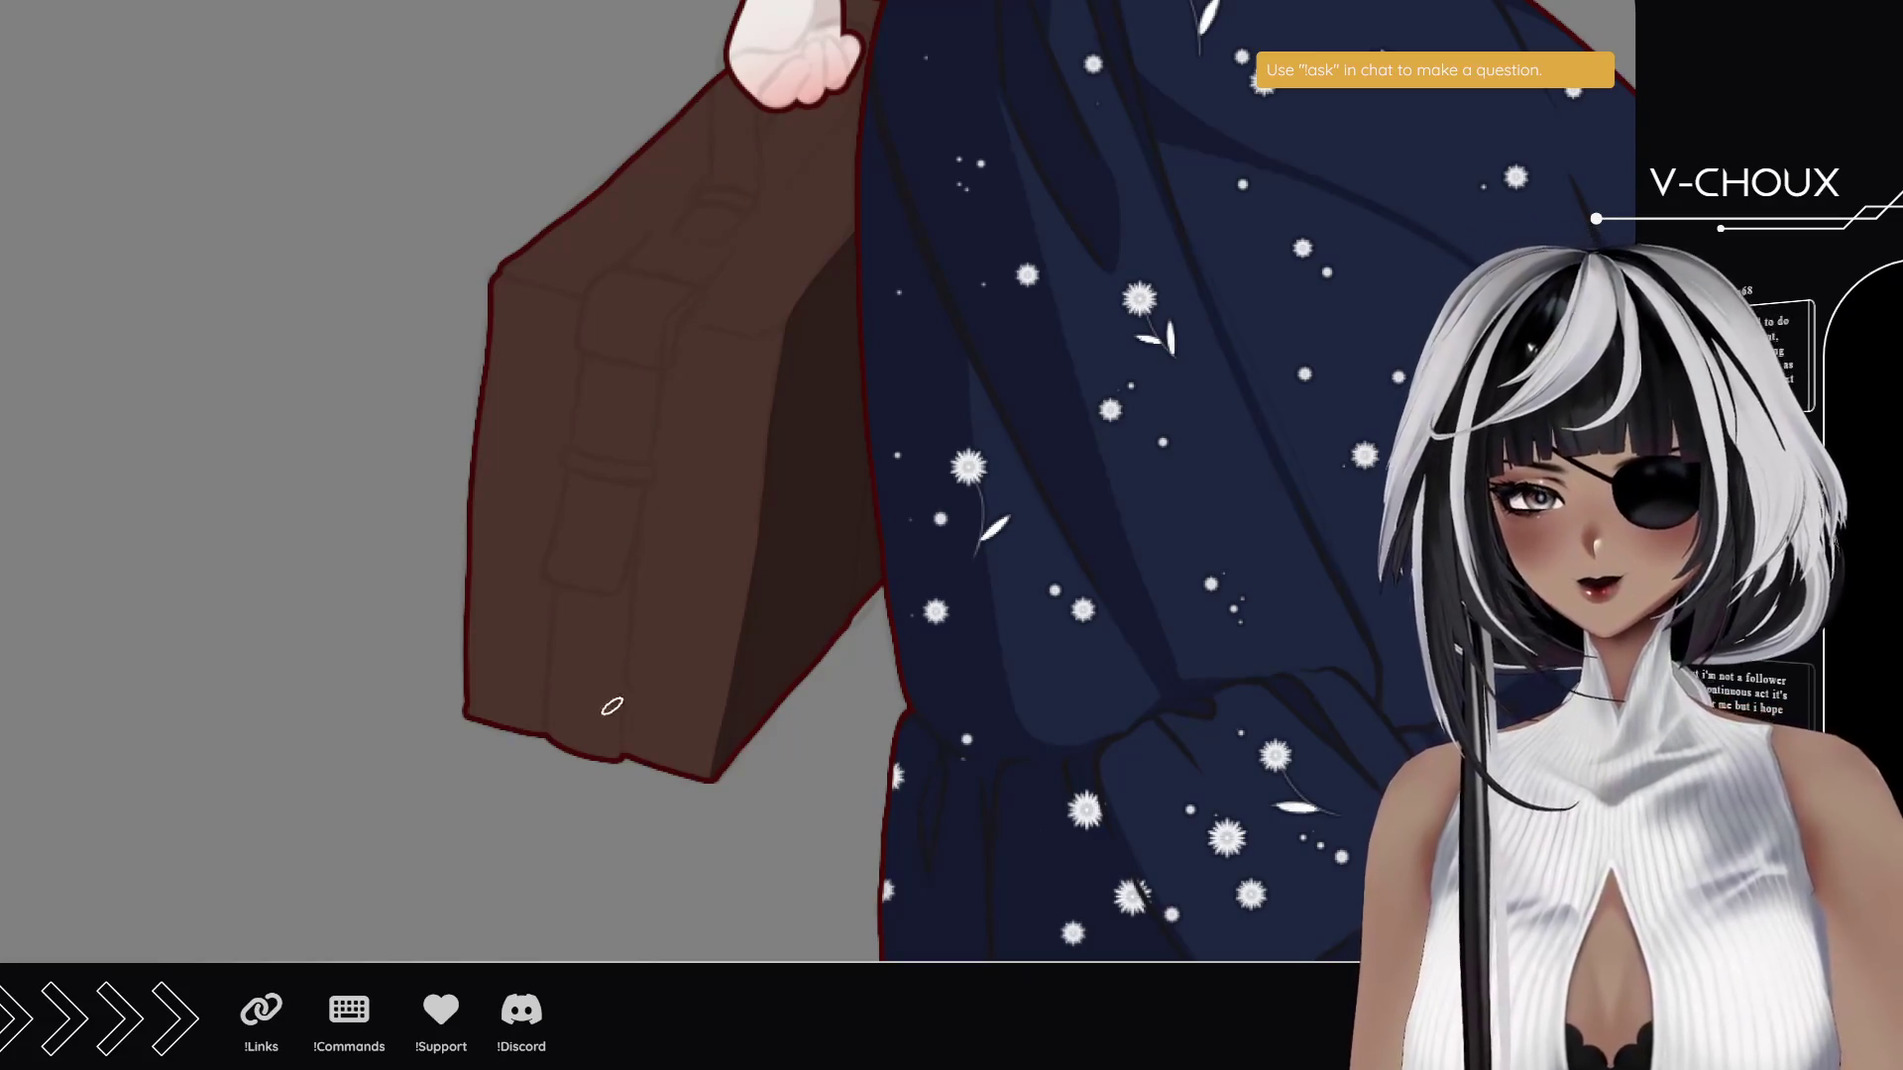
pyautogui.moveTo(617, 761); pyautogui.dragTo(630, 589)
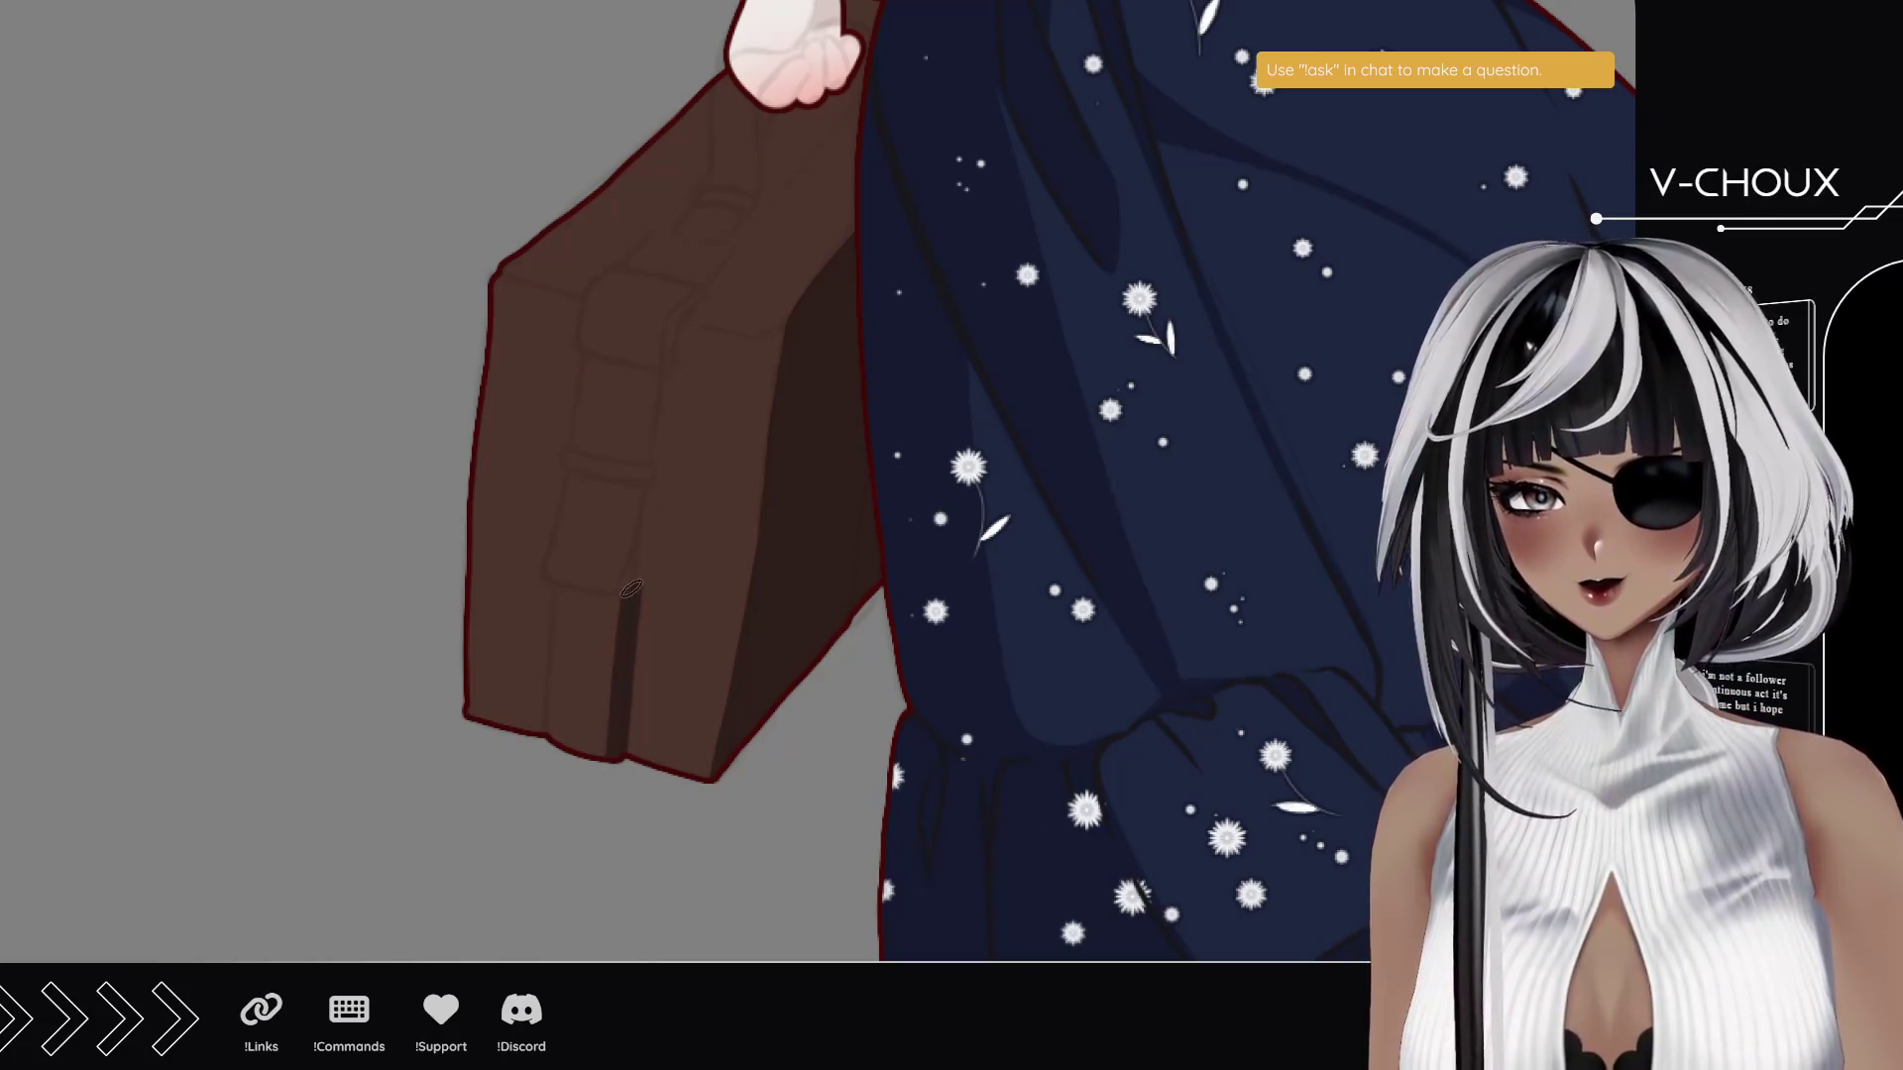
pyautogui.hotkey('ctrl', 'z')
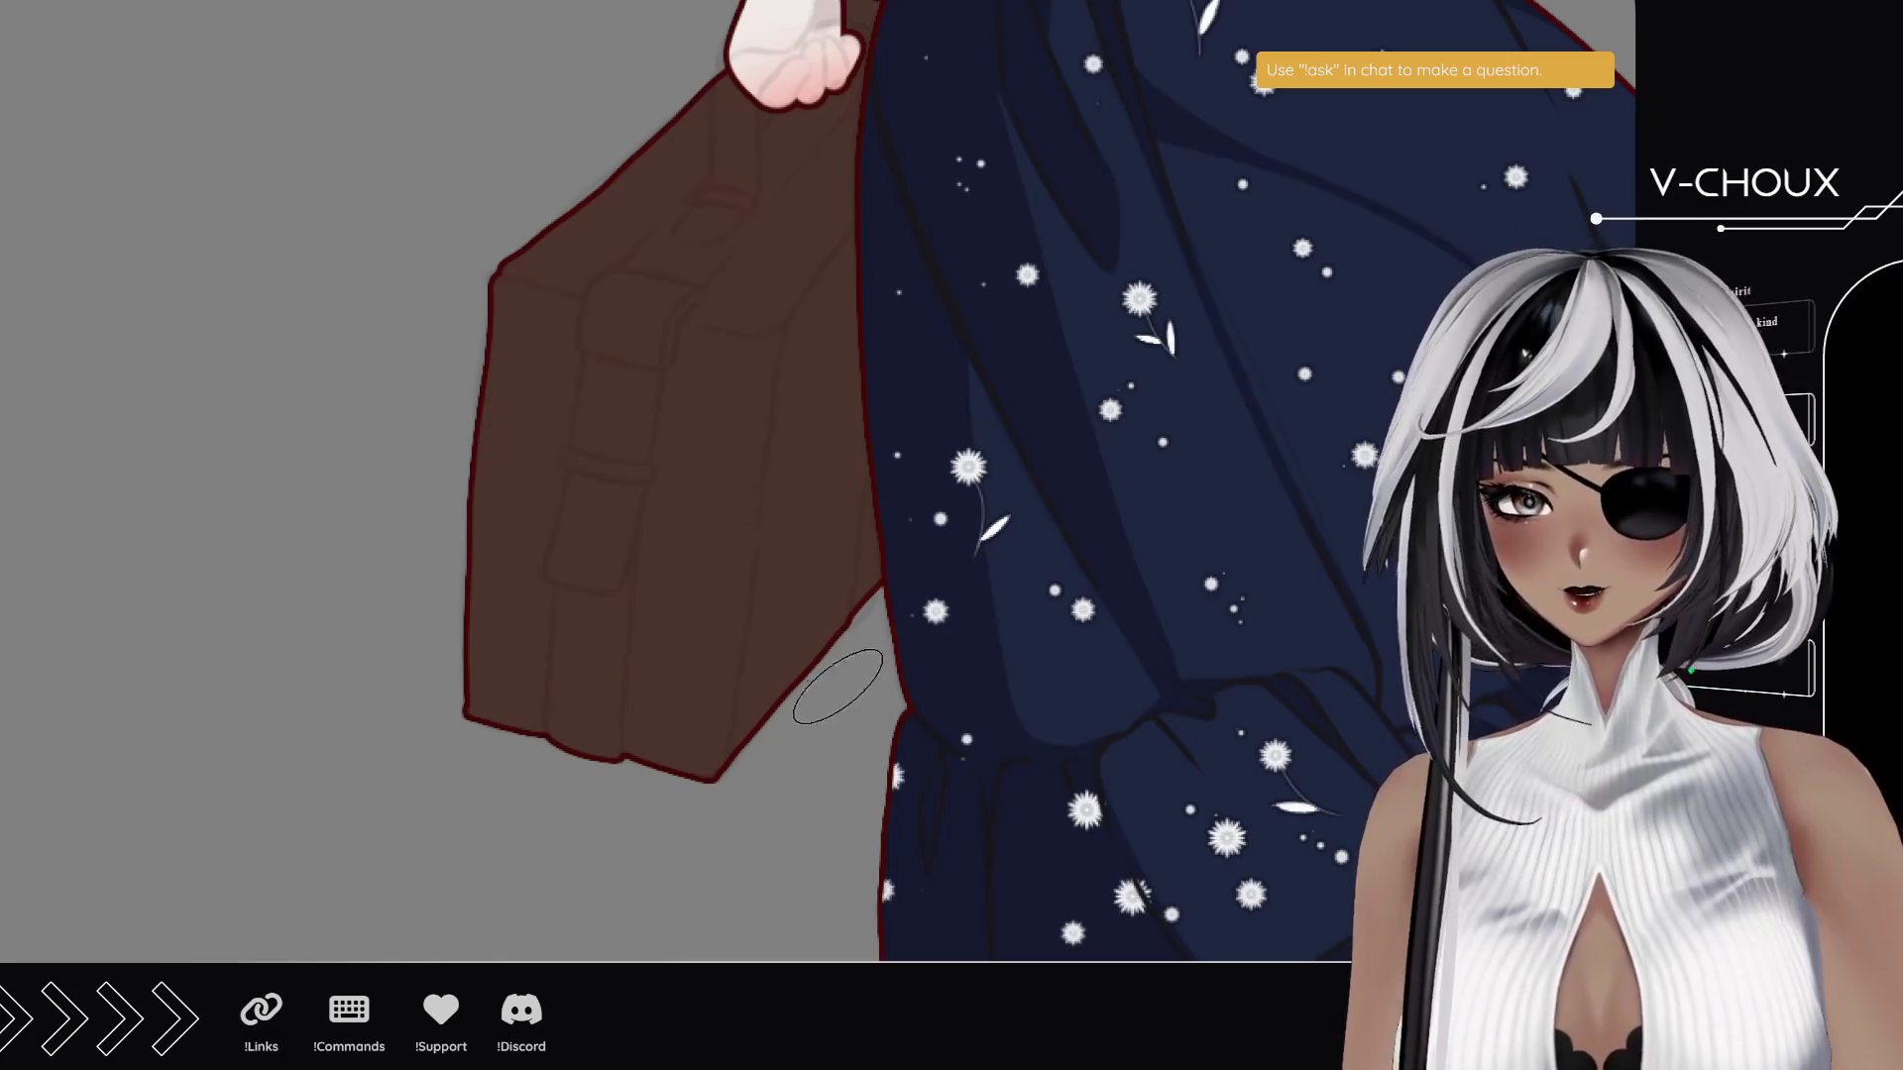
# - Shade the suitcase's lower-right corner, right edge and upper face darker
pyautogui.moveTo(786, 700)
pyautogui.mouseDown()
pyautogui.moveTo(768, 743)
pyautogui.moveTo(810, 619)
pyautogui.moveTo(756, 756)
pyautogui.moveTo(847, 263)
pyautogui.mouseUp()
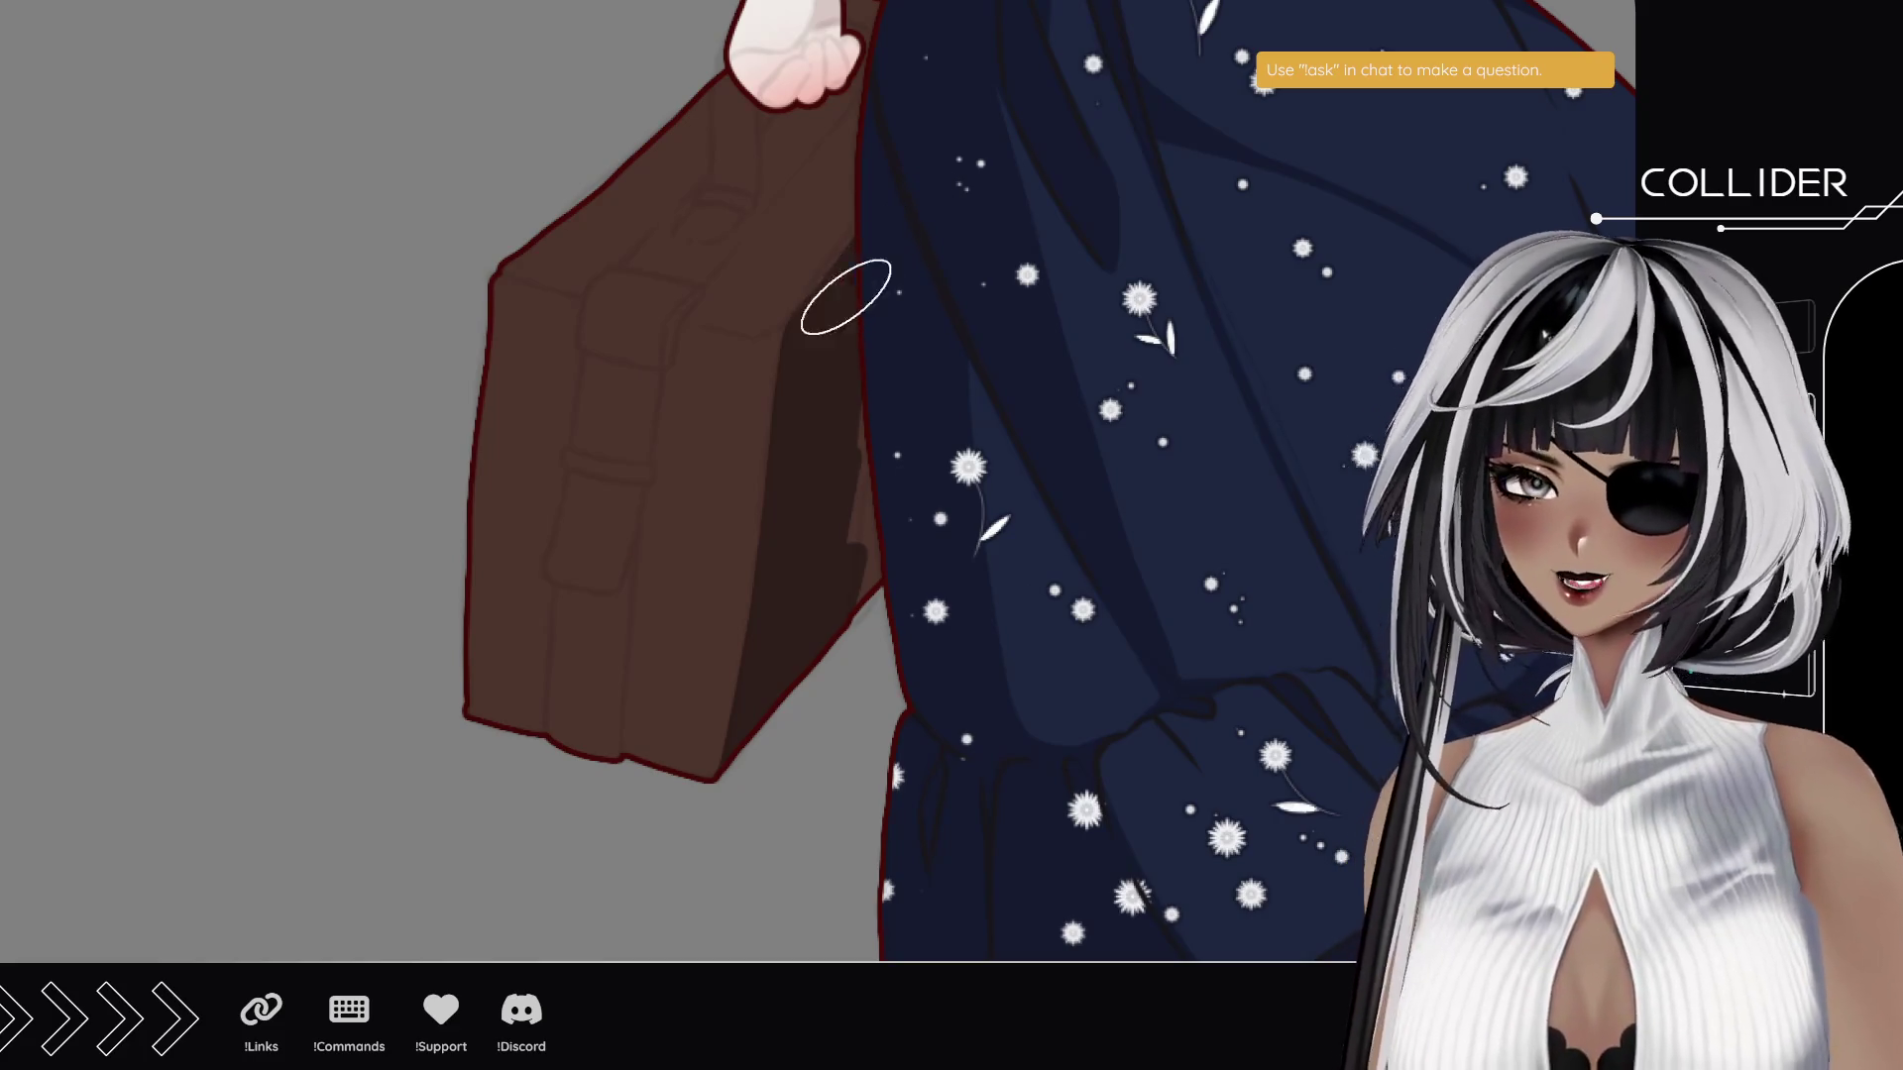
pyautogui.moveTo(863, 339); pyautogui.dragTo(863, 585)
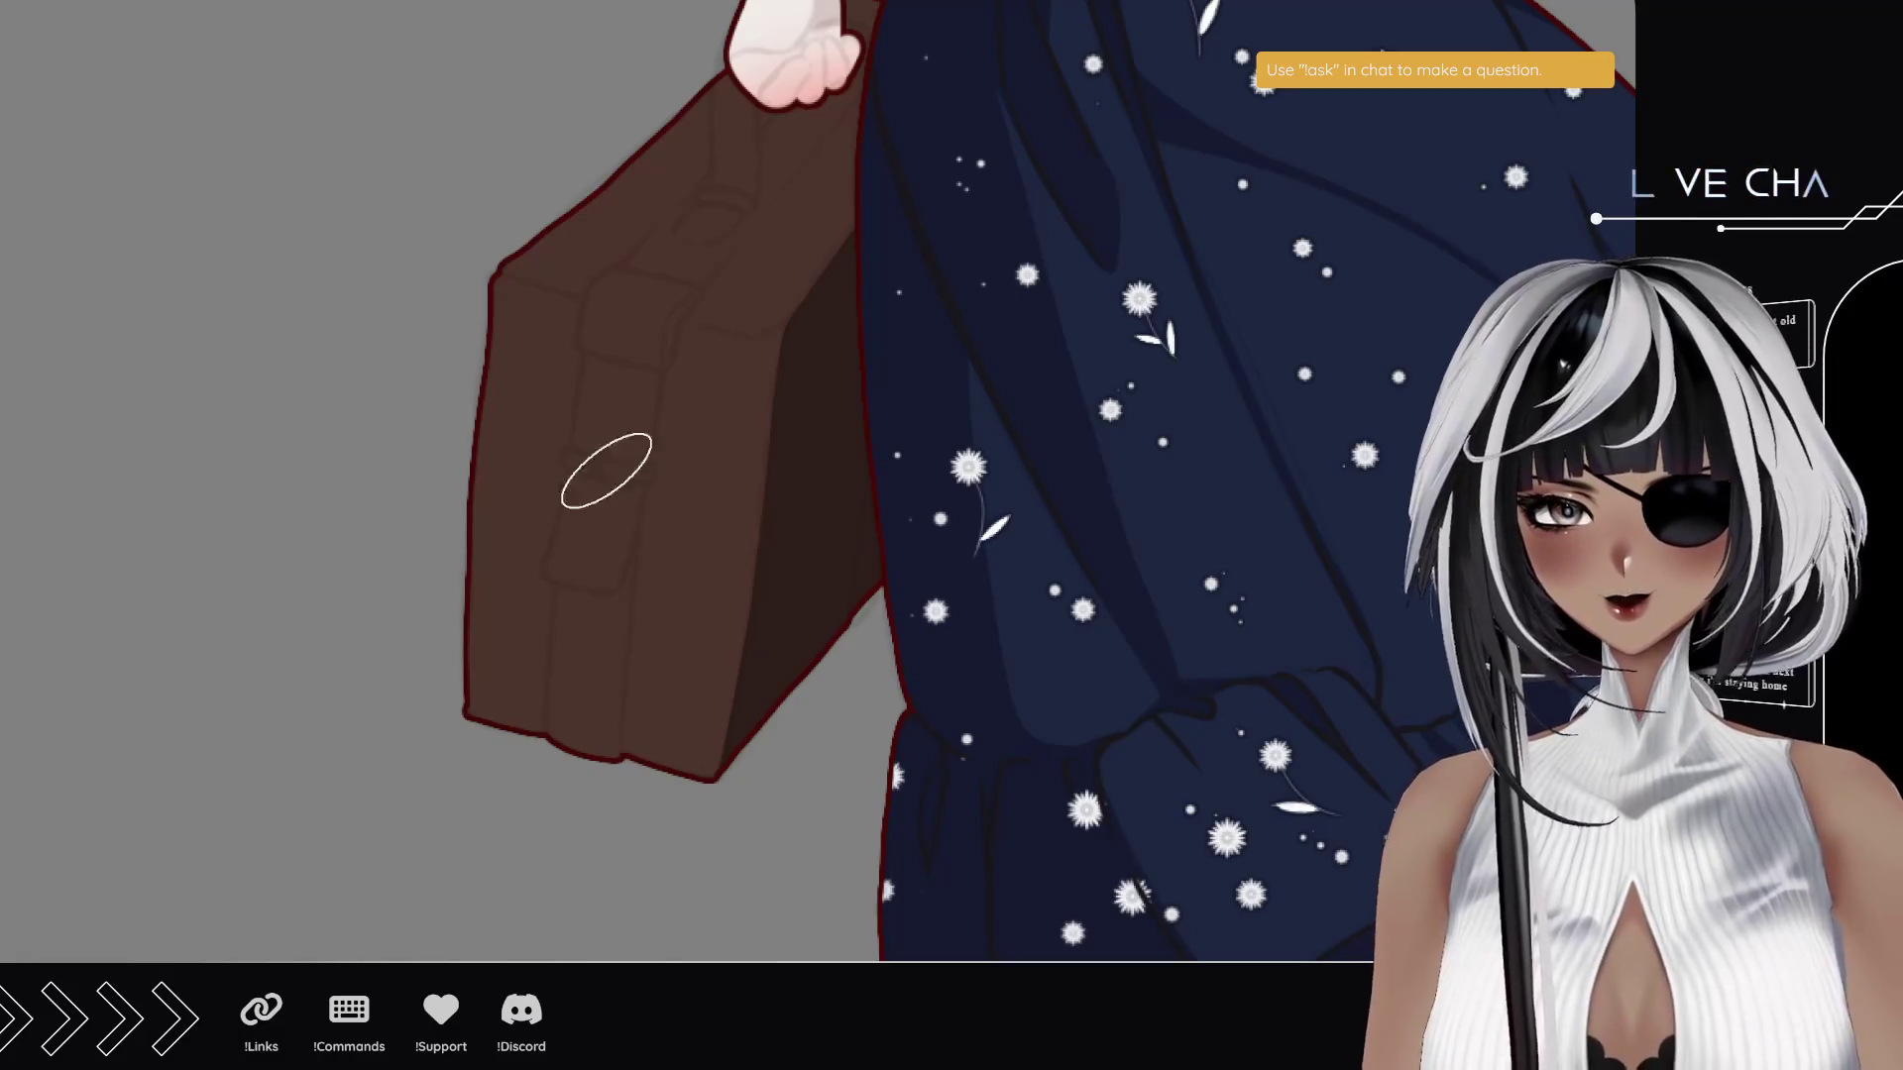
pyautogui.moveTo(476, 342)
pyautogui.mouseDown()
pyautogui.moveTo(585, 342)
pyautogui.moveTo(605, 357)
pyautogui.moveTo(486, 334)
pyautogui.moveTo(634, 382)
pyautogui.moveTo(743, 386)
pyautogui.moveTo(684, 397)
pyautogui.mouseUp()
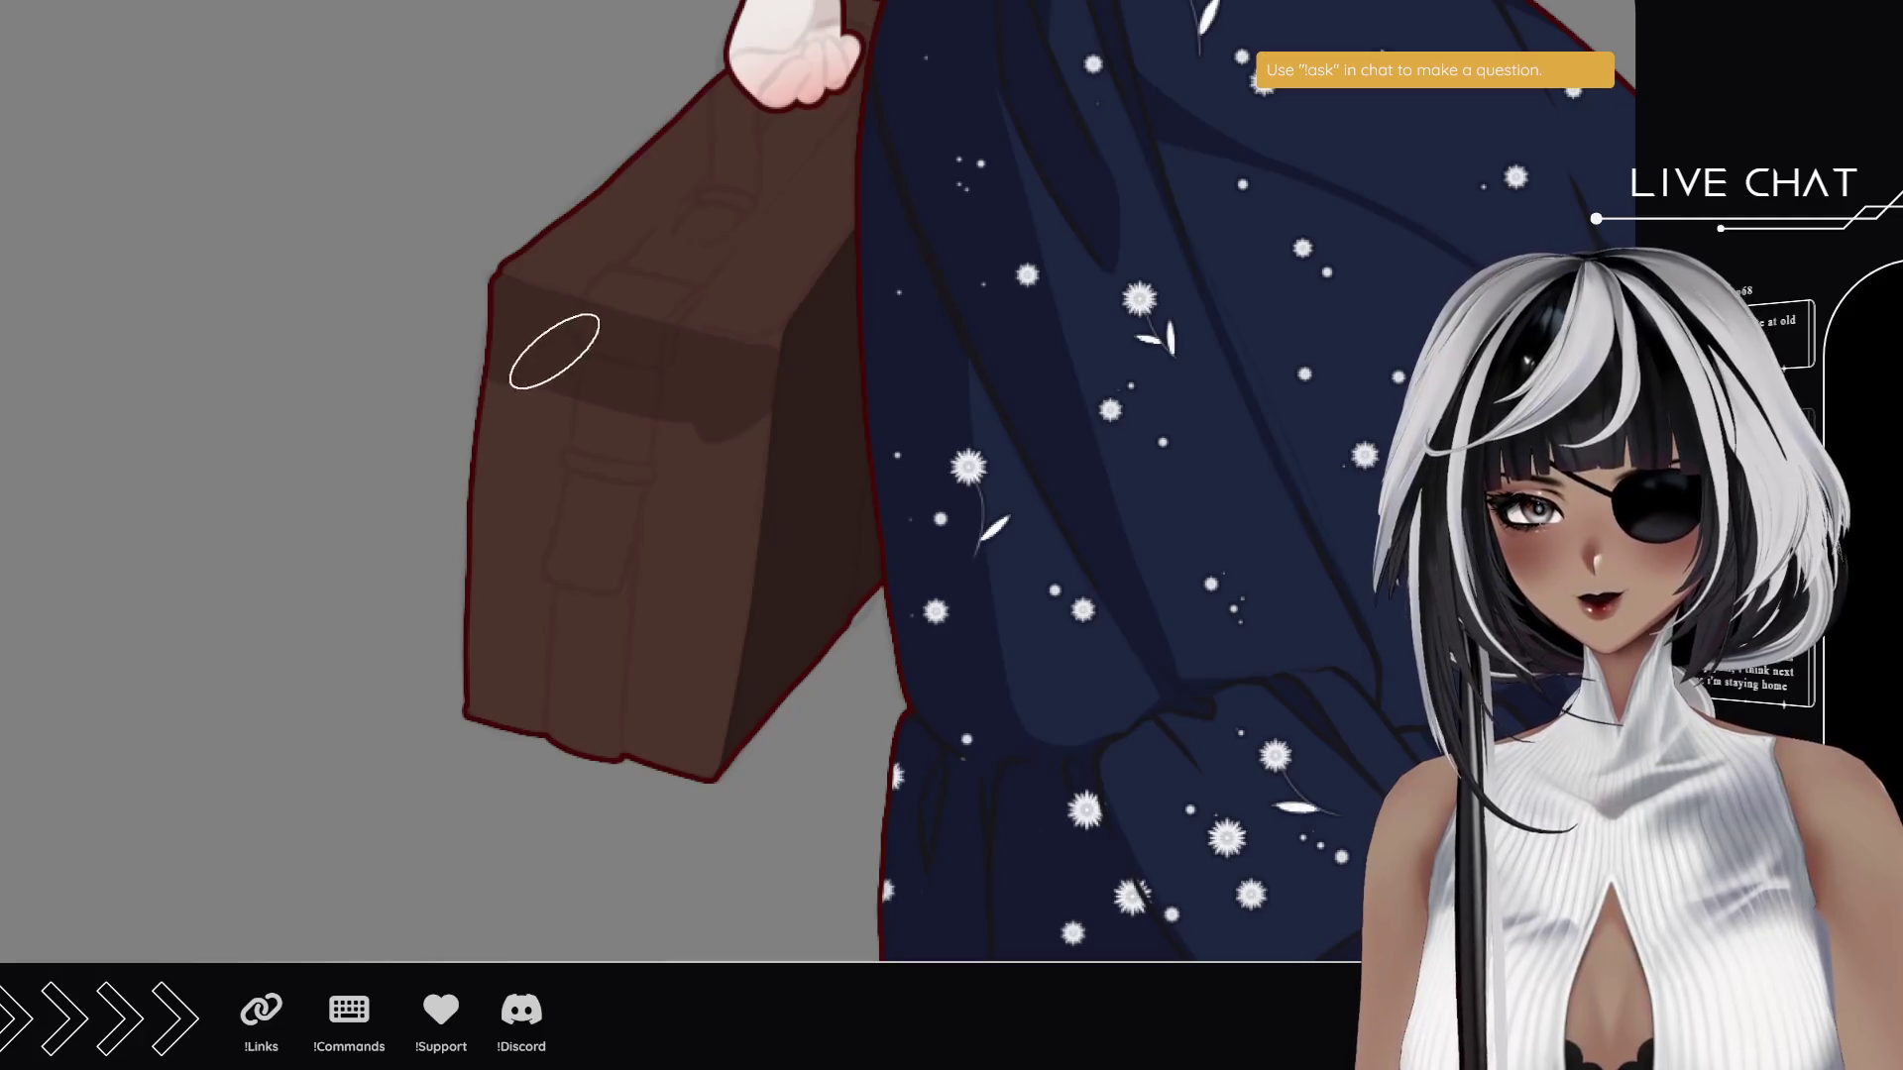
pyautogui.moveTo(743, 378)
pyautogui.mouseDown()
pyautogui.moveTo(510, 347)
pyautogui.moveTo(487, 390)
pyautogui.moveTo(777, 616)
pyautogui.moveTo(790, 757)
pyautogui.moveTo(481, 751)
pyautogui.mouseUp()
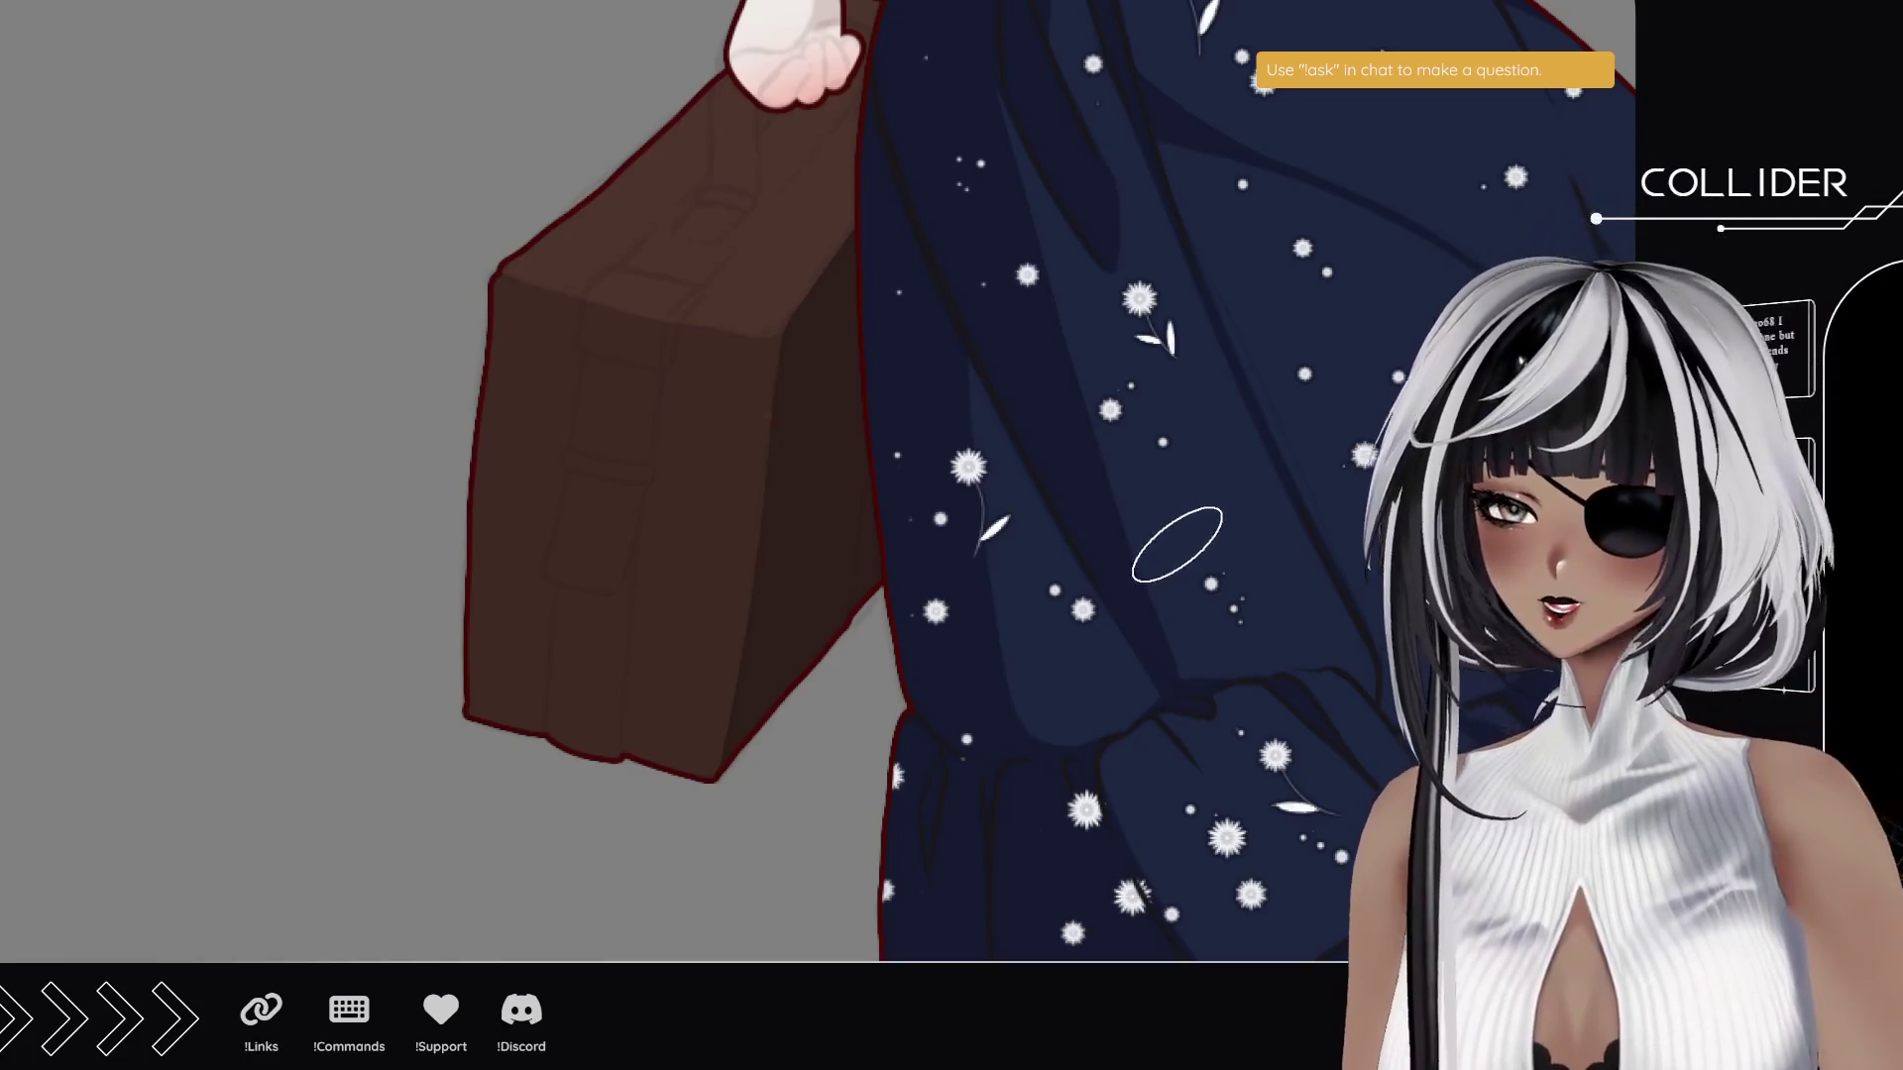
pyautogui.moveTo(986, 606)
pyautogui.mouseDown()
pyautogui.moveTo(1085, 515)
pyautogui.moveTo(1051, 595)
pyautogui.mouseUp()
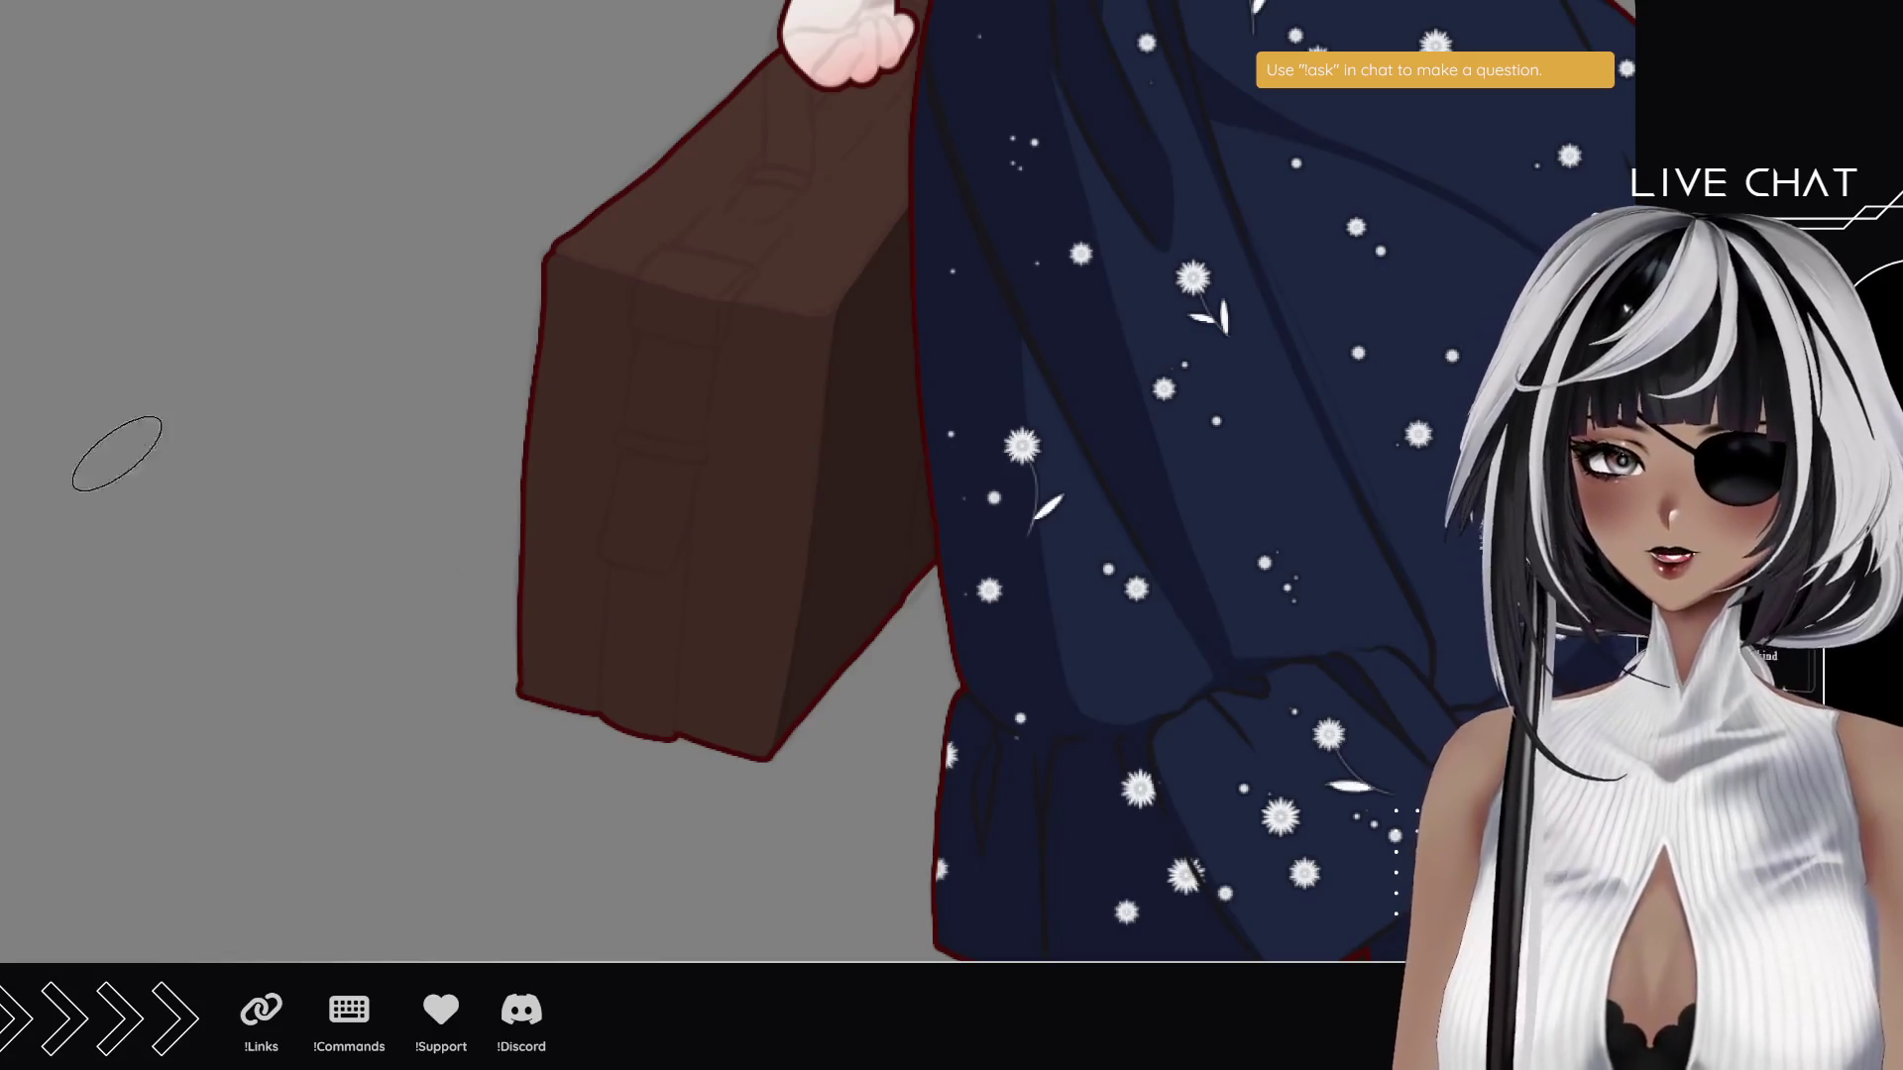
pyautogui.moveTo(736, 706); pyautogui.dragTo(670, 597)
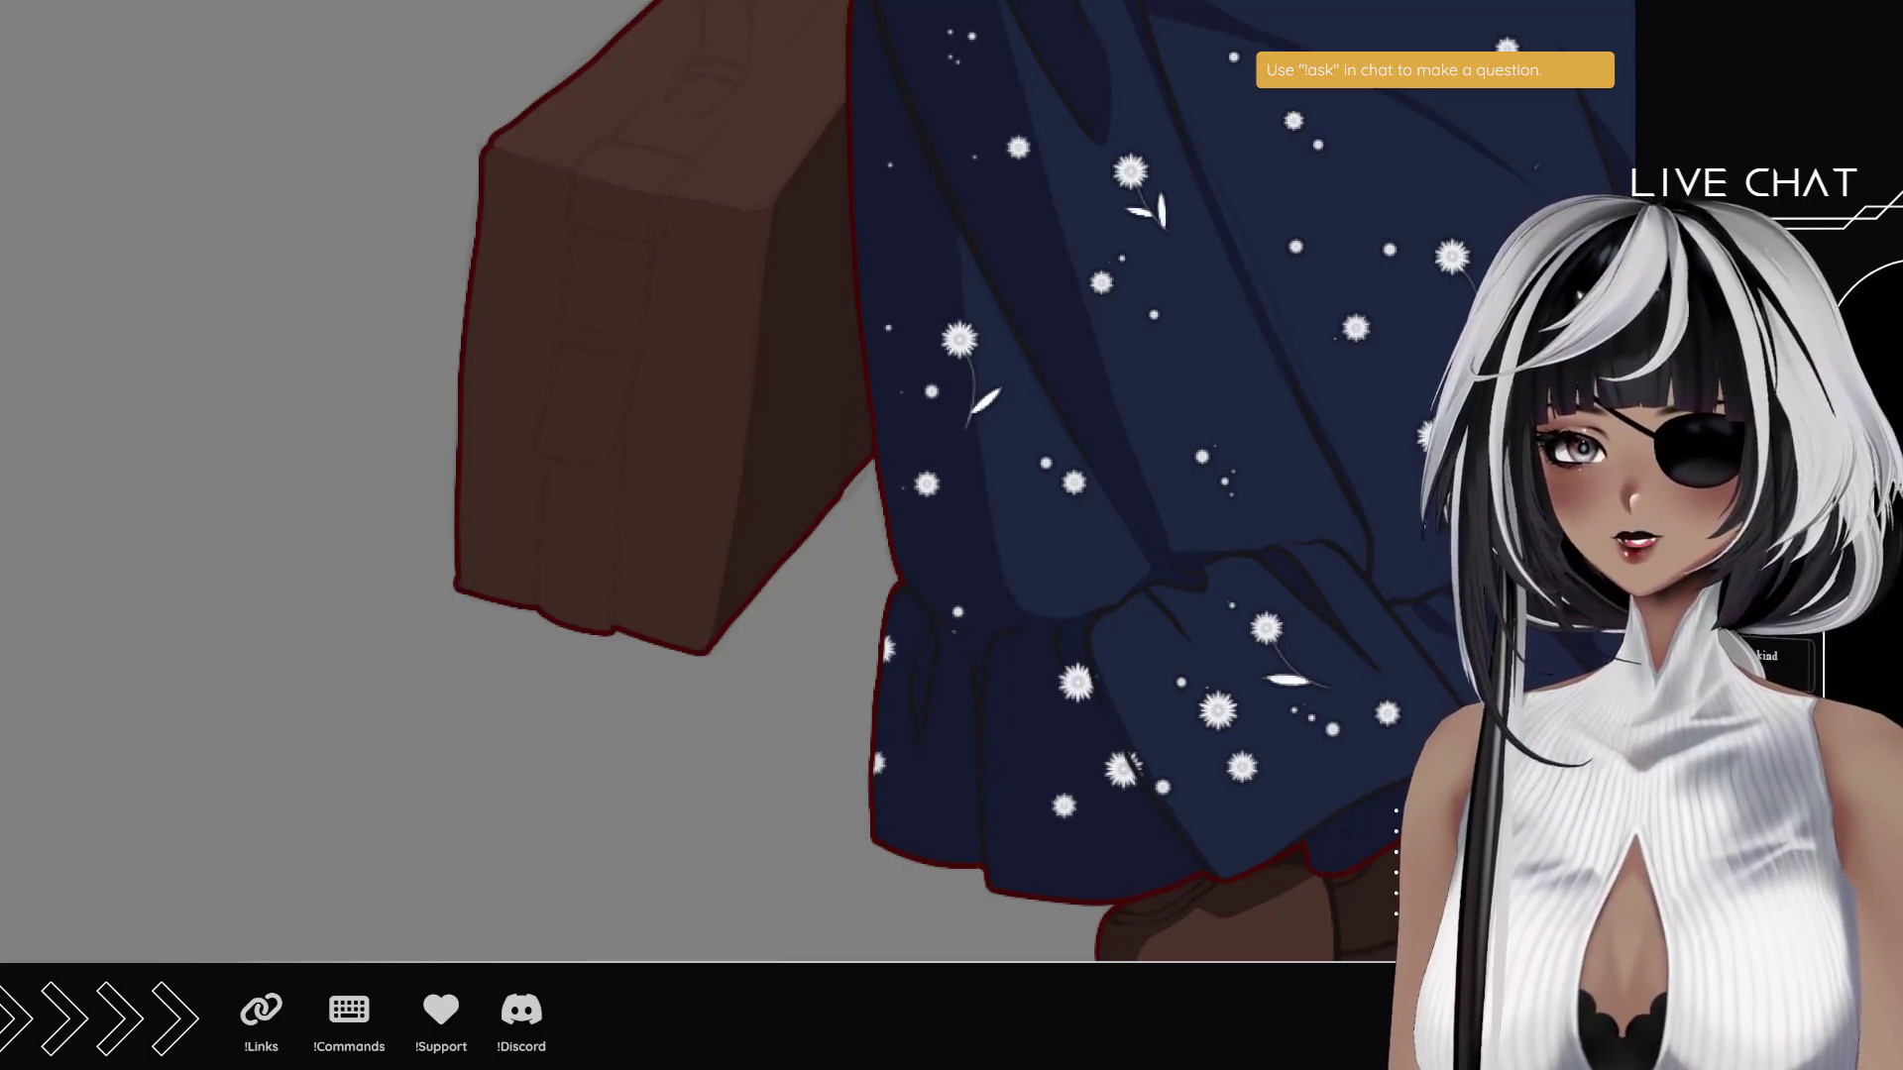
# - Zoom in on the suitcase and ink the side pocket's left side and bottom outline
pyautogui.click(679, 302)
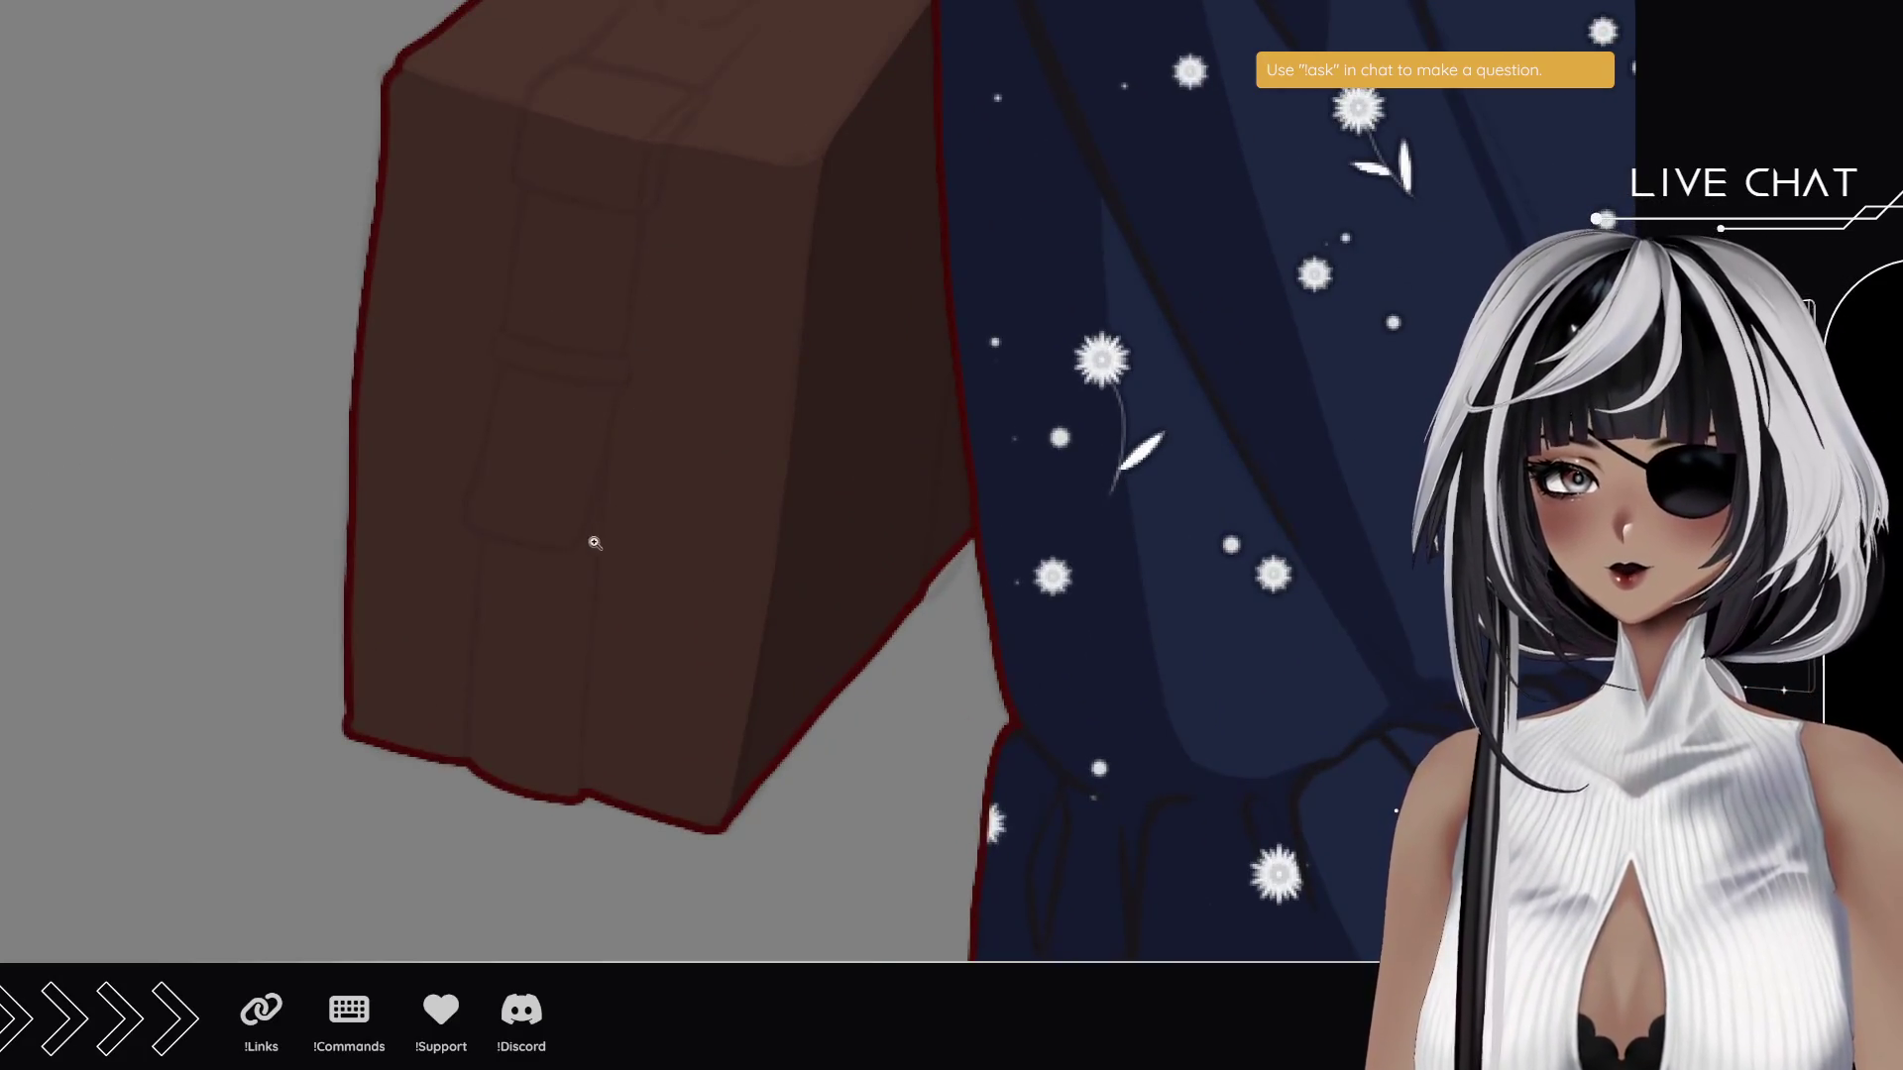
pyautogui.click(570, 555)
pyautogui.click(535, 569)
pyautogui.click(595, 547)
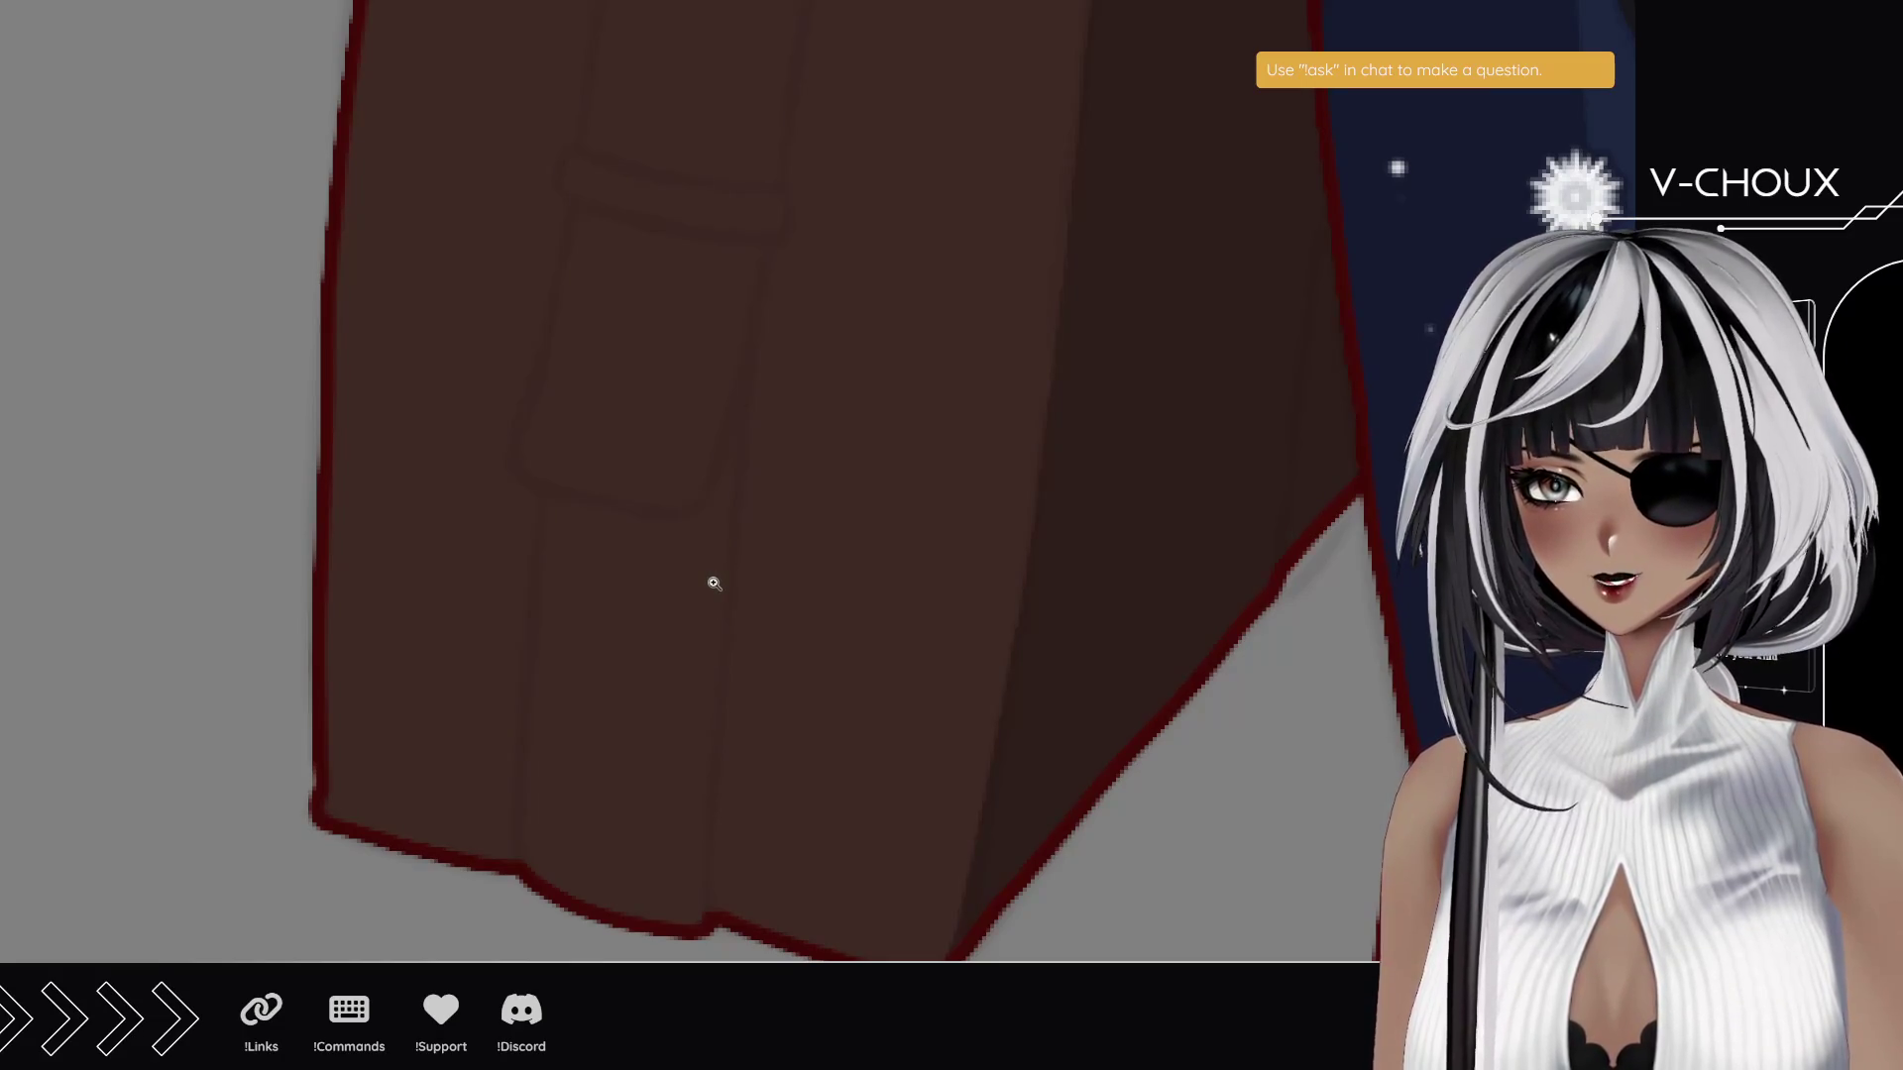
pyautogui.moveTo(551, 374); pyautogui.dragTo(646, 455)
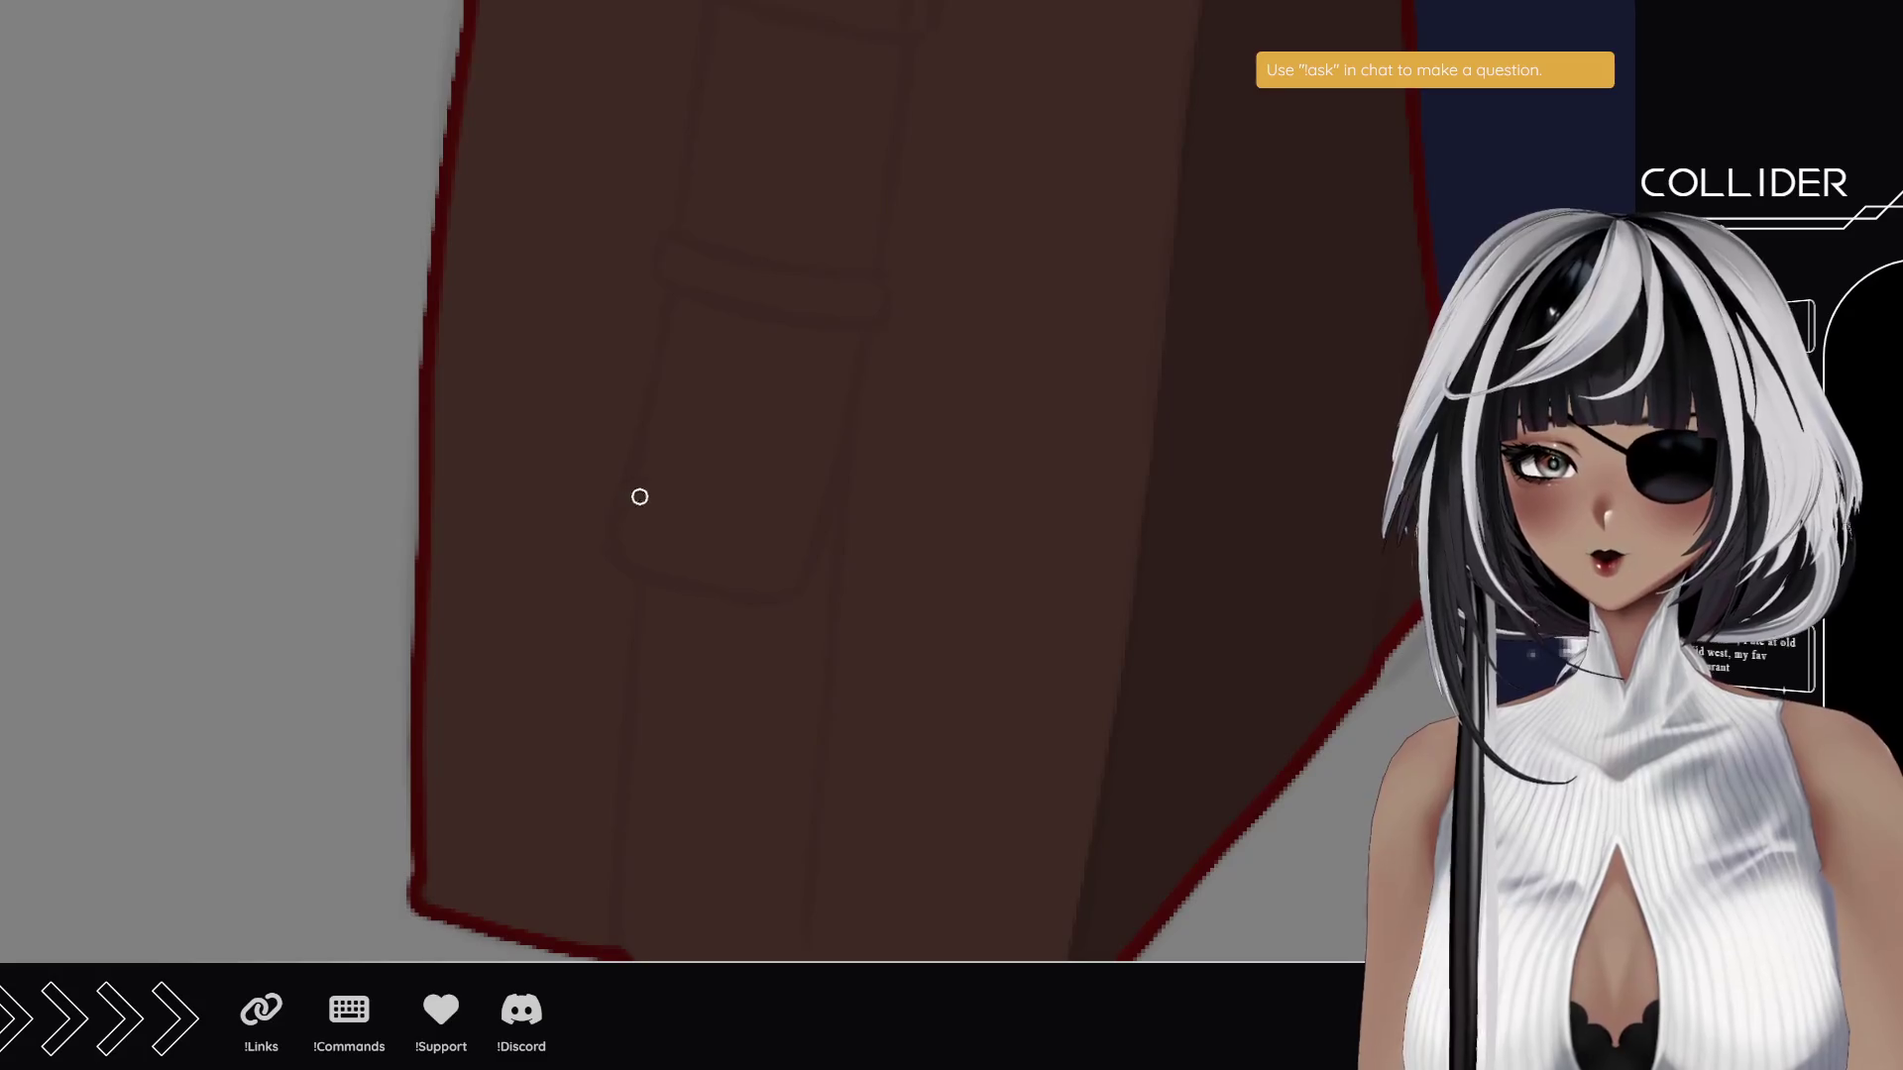
pyautogui.moveTo(624, 557); pyautogui.dragTo(685, 288)
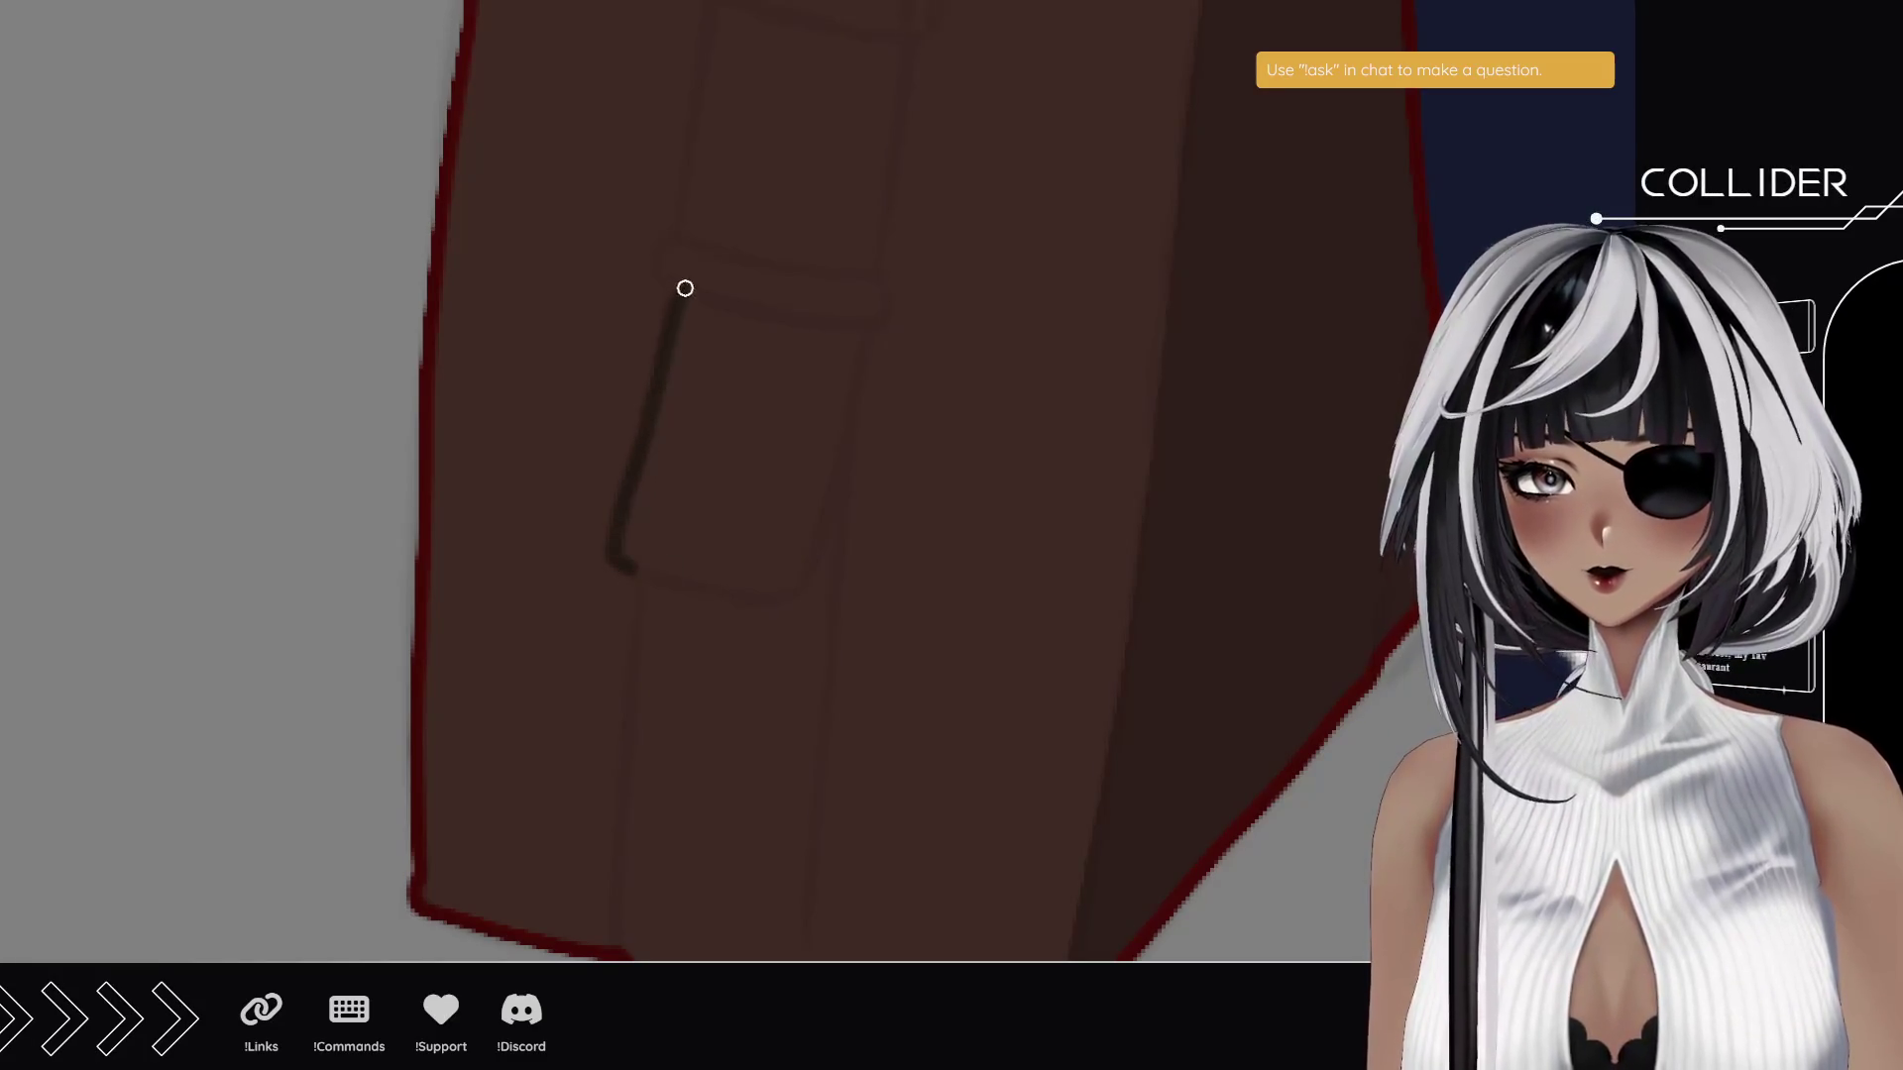
pyautogui.moveTo(630, 565)
pyautogui.mouseDown()
pyautogui.moveTo(789, 599)
pyautogui.moveTo(864, 335)
pyautogui.mouseUp()
# - Ink two vertical strap lines down the suitcase front, extending them toward the top
pyautogui.moveTo(736, 667); pyautogui.dragTo(714, 536)
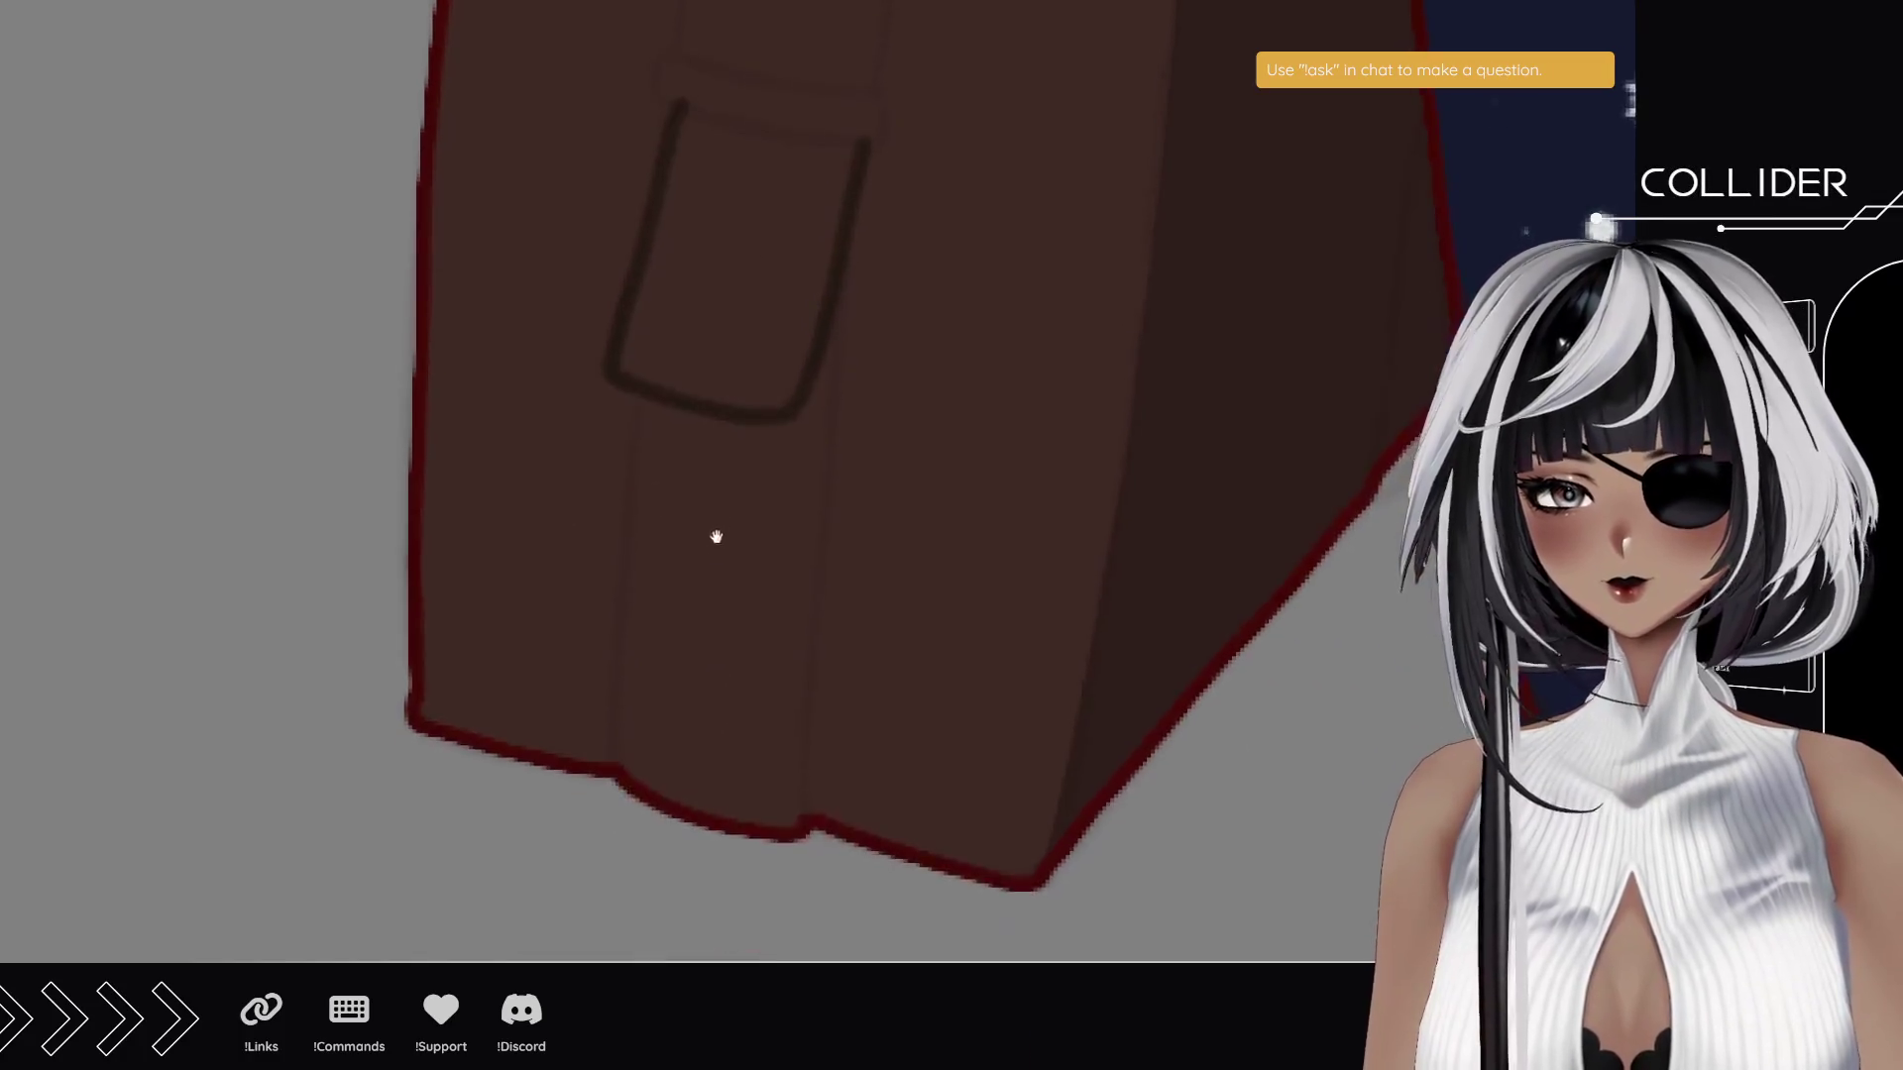
pyautogui.moveTo(618, 768); pyautogui.dragTo(651, 396)
pyautogui.moveTo(805, 830); pyautogui.dragTo(864, 162)
pyautogui.moveTo(732, 105)
pyautogui.mouseDown()
pyautogui.moveTo(730, 535)
pyautogui.moveTo(759, 620)
pyautogui.mouseUp()
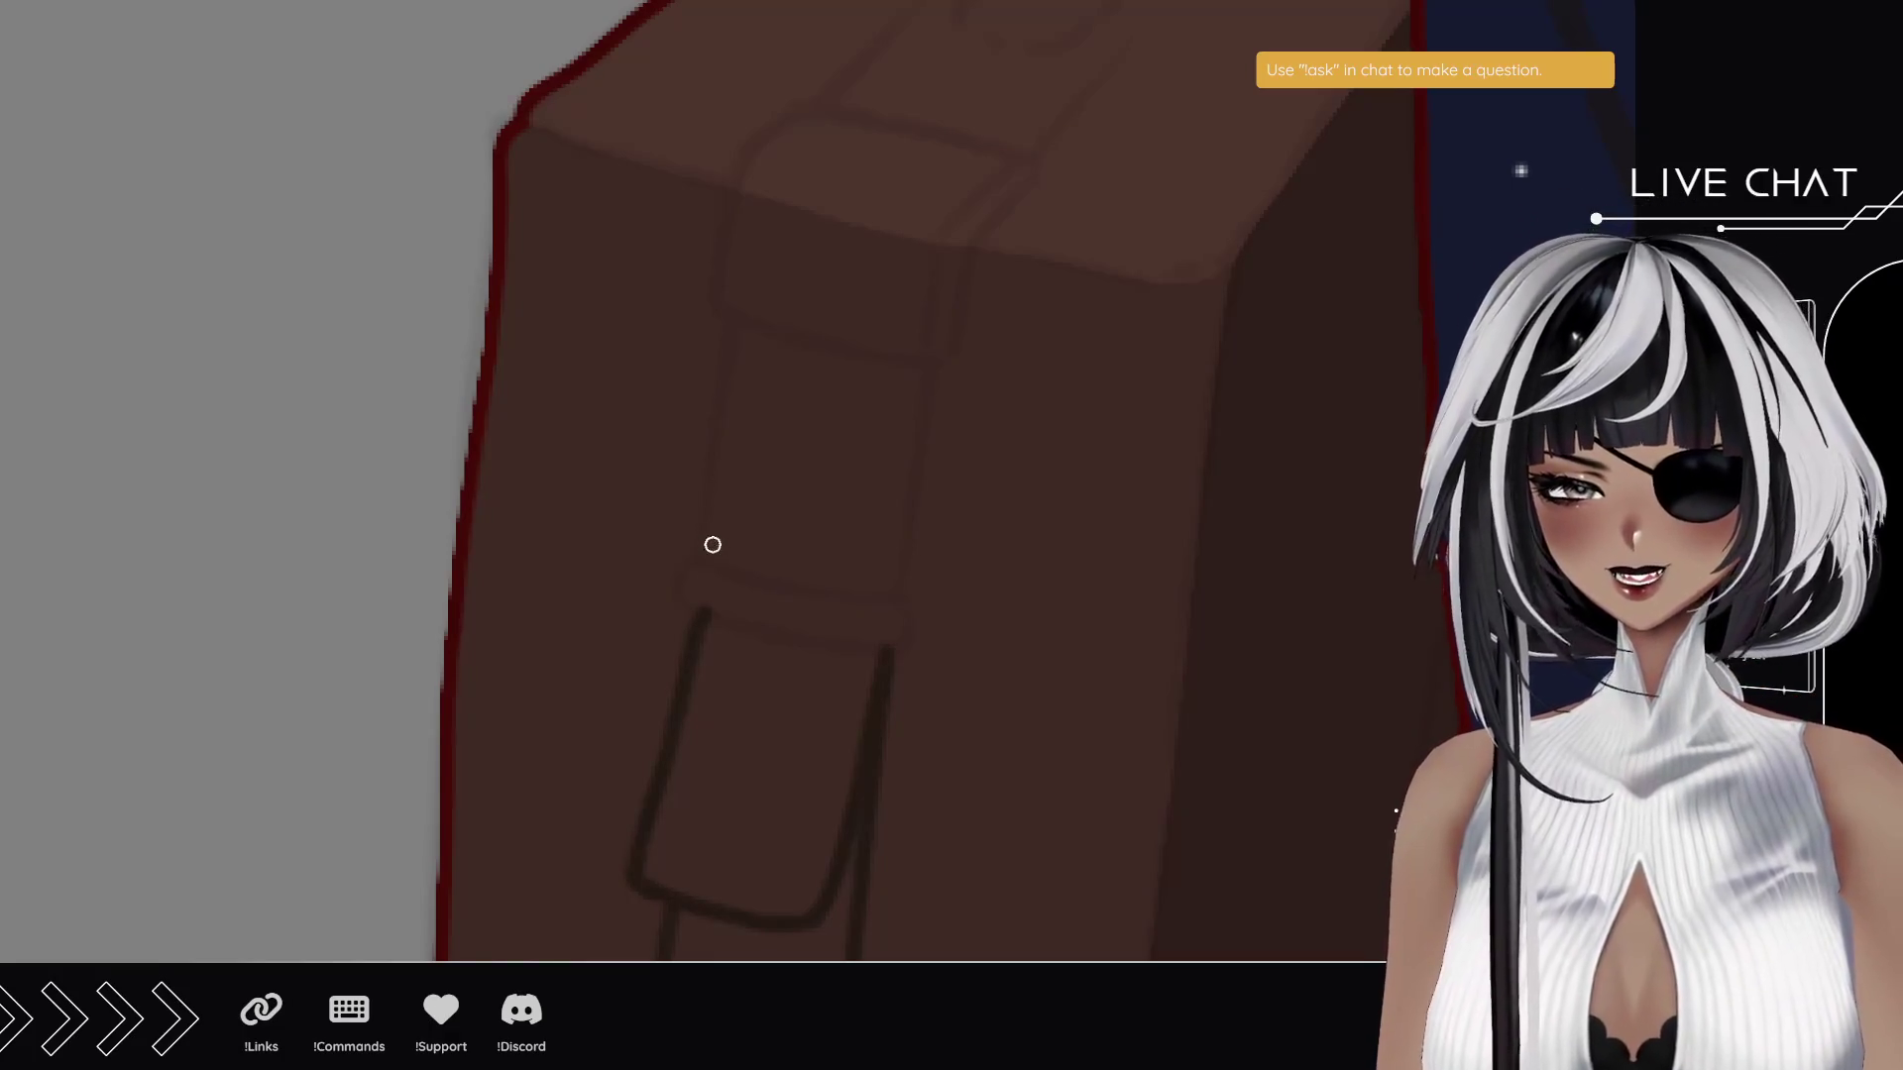
pyautogui.moveTo(708, 565); pyautogui.dragTo(743, 363)
pyautogui.moveTo(901, 583)
pyautogui.mouseDown()
pyautogui.moveTo(943, 314)
pyautogui.moveTo(861, 603)
pyautogui.mouseUp()
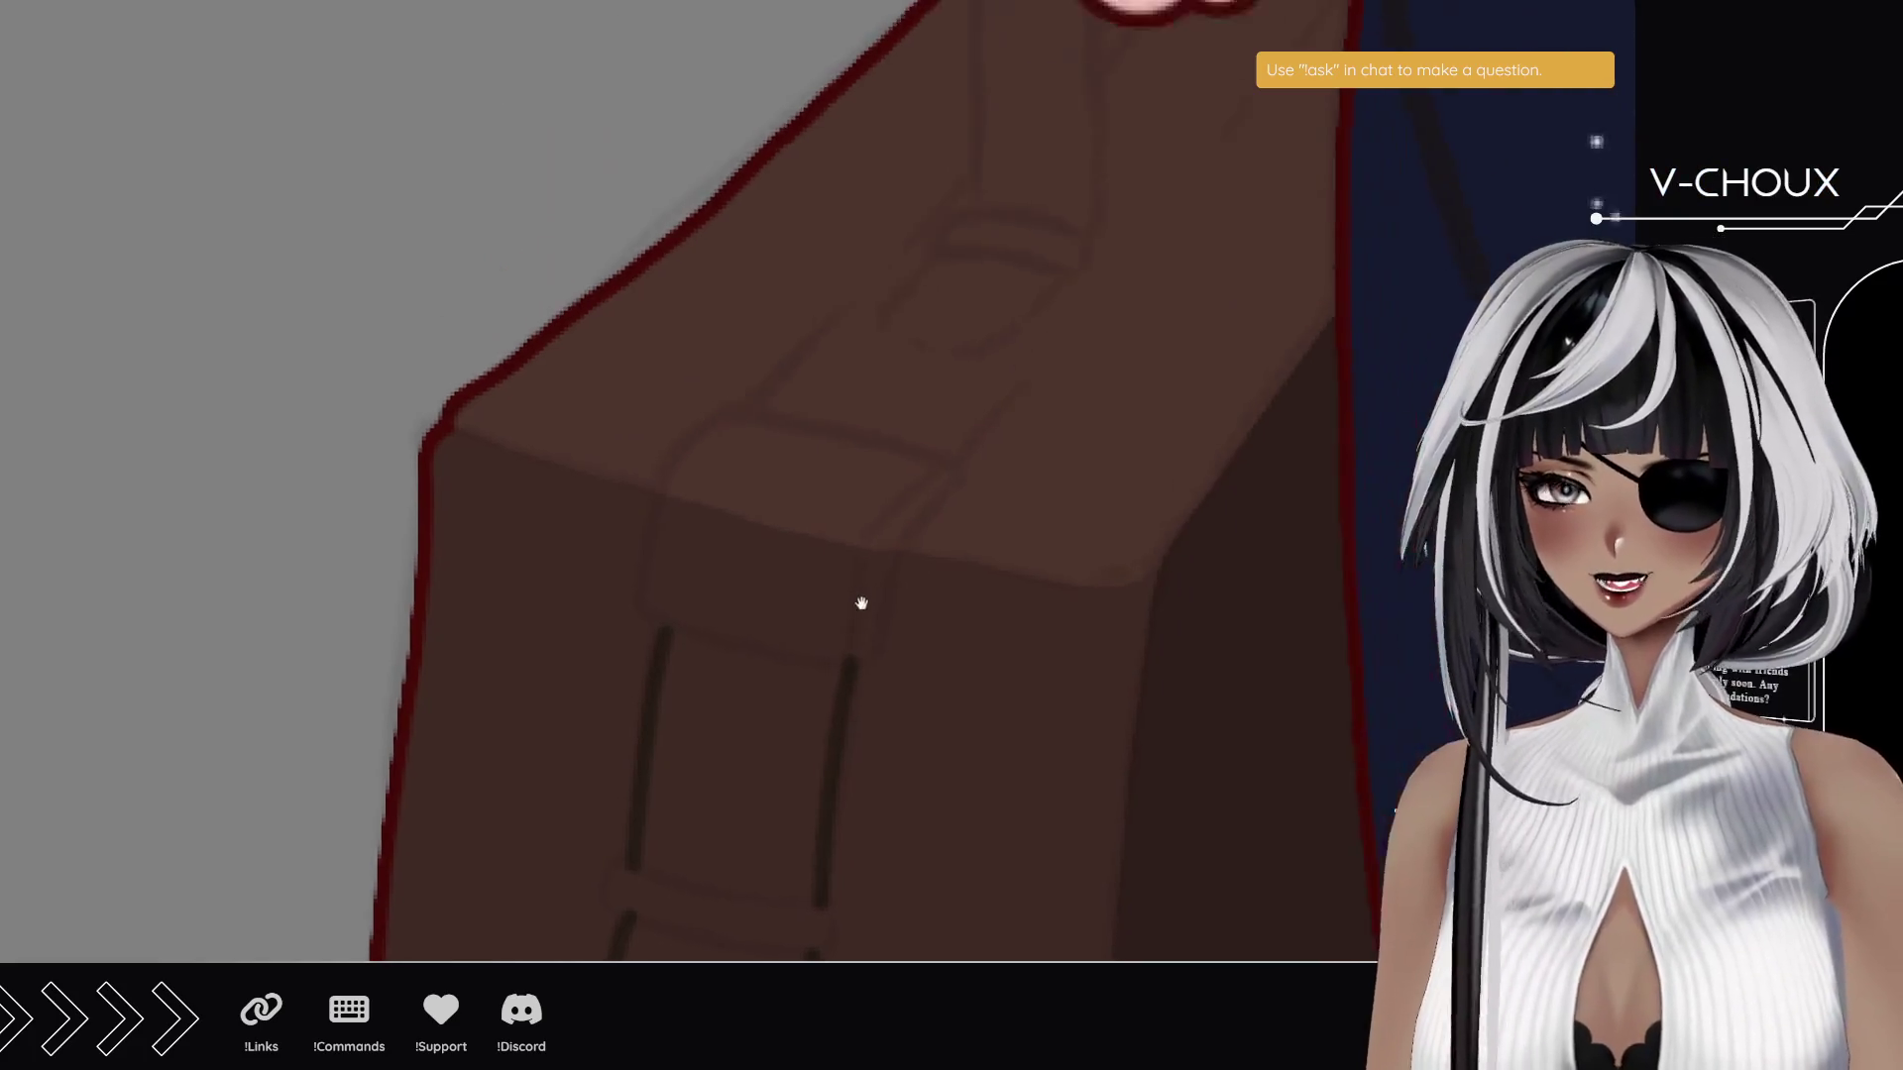
pyautogui.moveTo(904, 420); pyautogui.dragTo(884, 516)
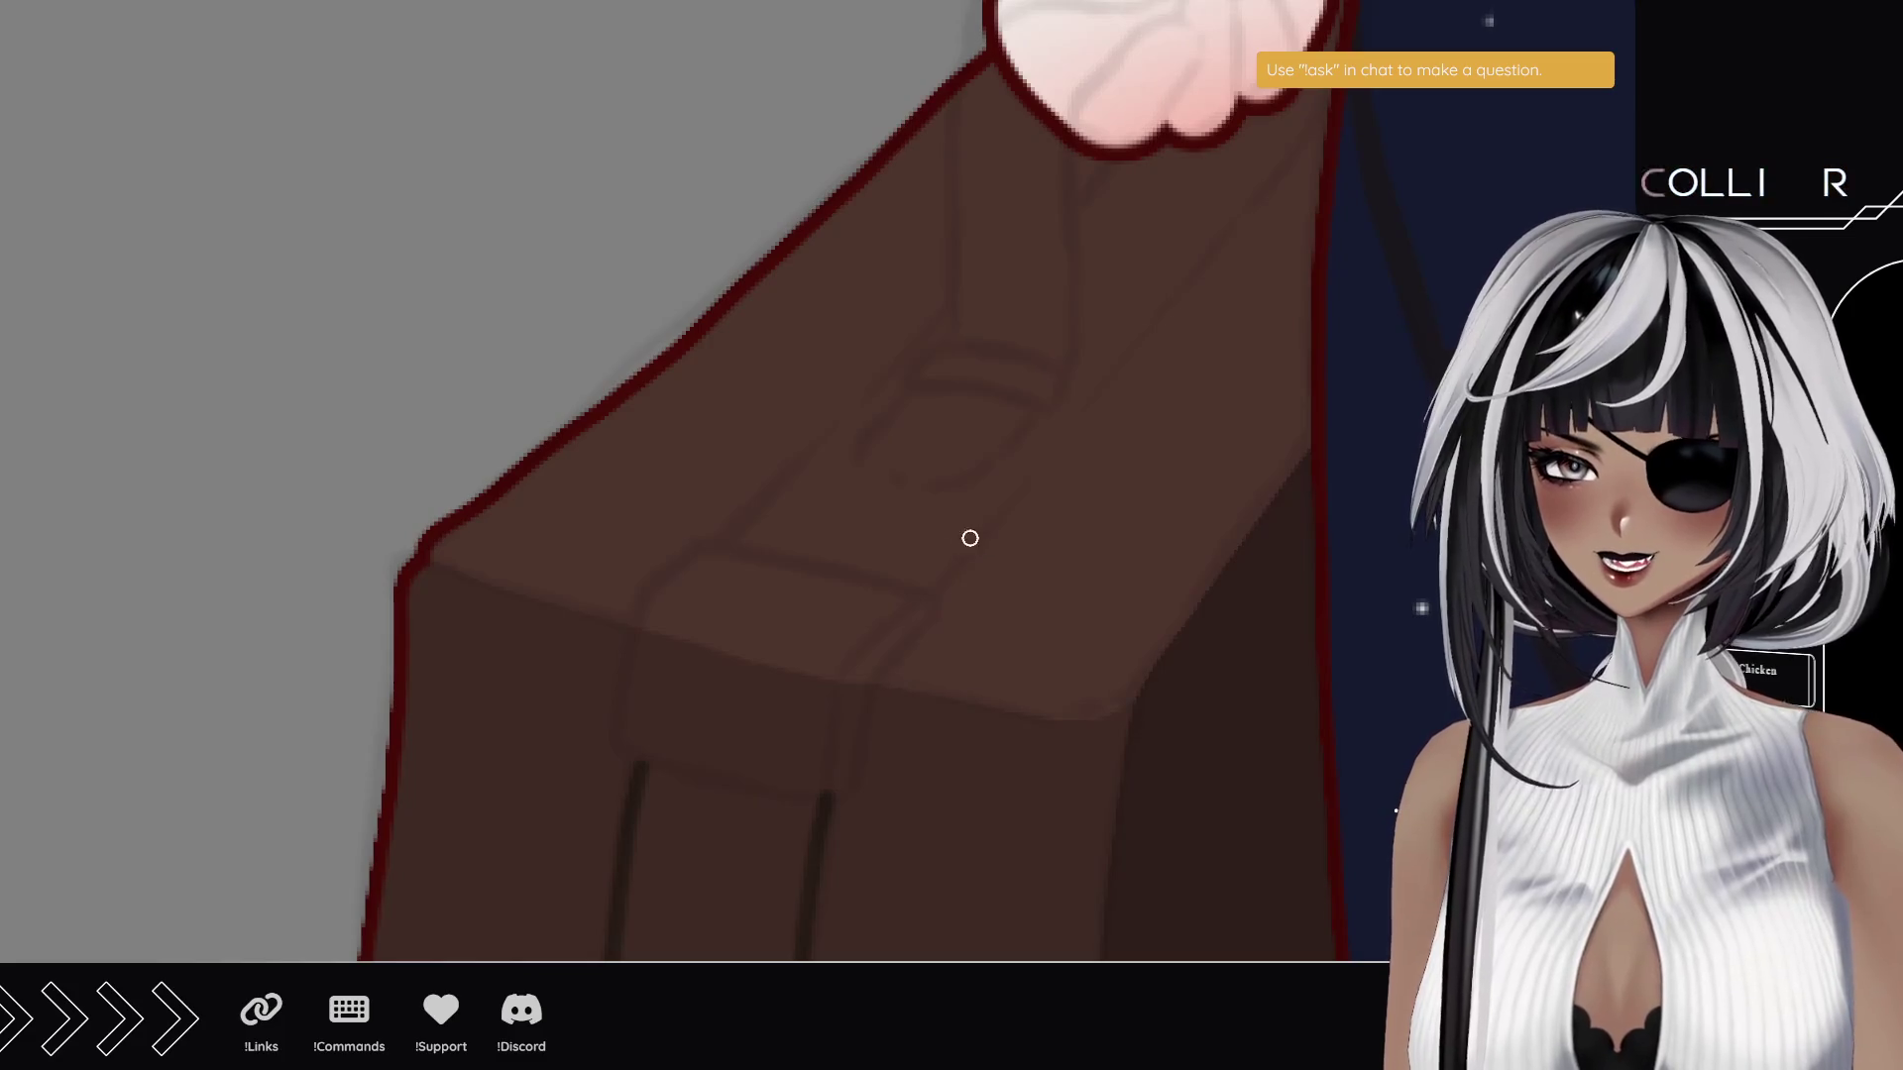
# - Ink the buckle loop on the suitcase top
pyautogui.moveTo(1024, 412); pyautogui.dragTo(969, 486)
pyautogui.hotkey('ctrl', 'z')
pyautogui.moveTo(1033, 411)
pyautogui.mouseDown()
pyautogui.moveTo(978, 472)
pyautogui.moveTo(855, 466)
pyautogui.moveTo(920, 390)
pyautogui.mouseUp()
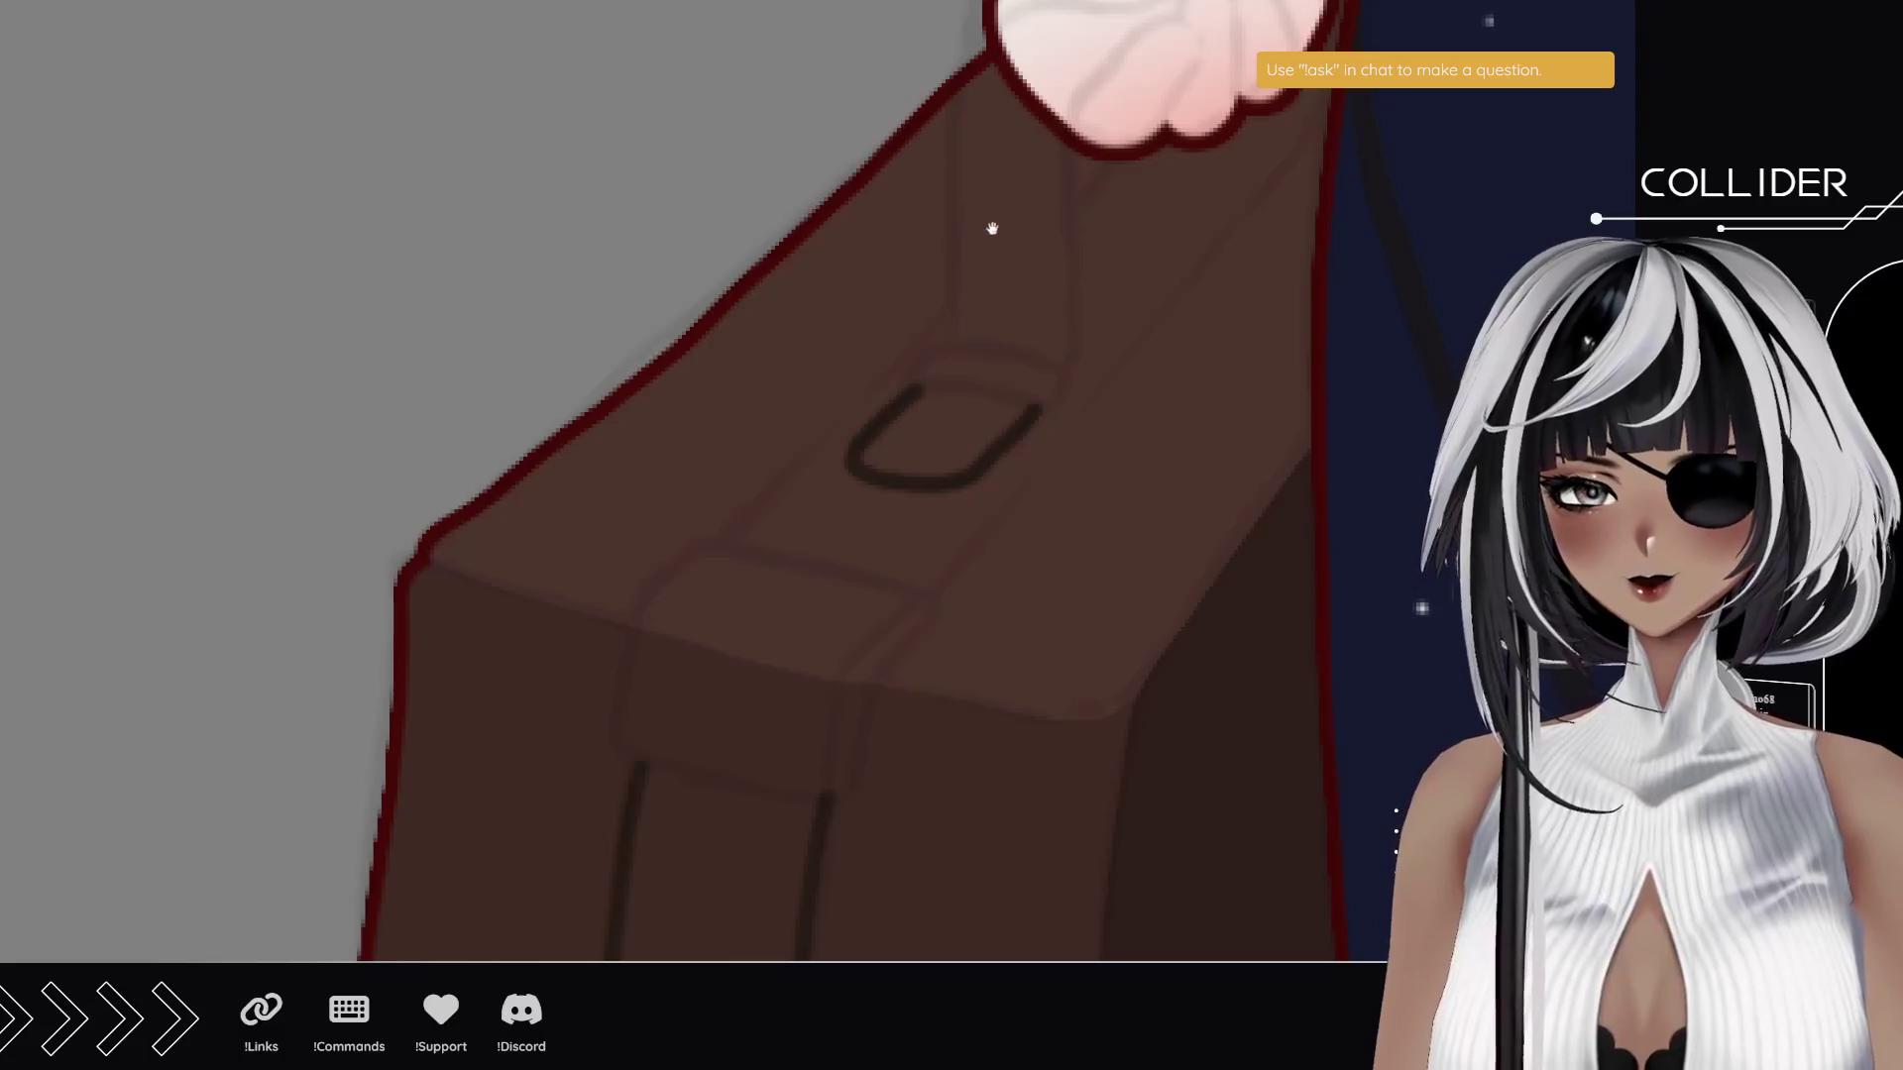
pyautogui.moveTo(990, 226); pyautogui.dragTo(964, 356)
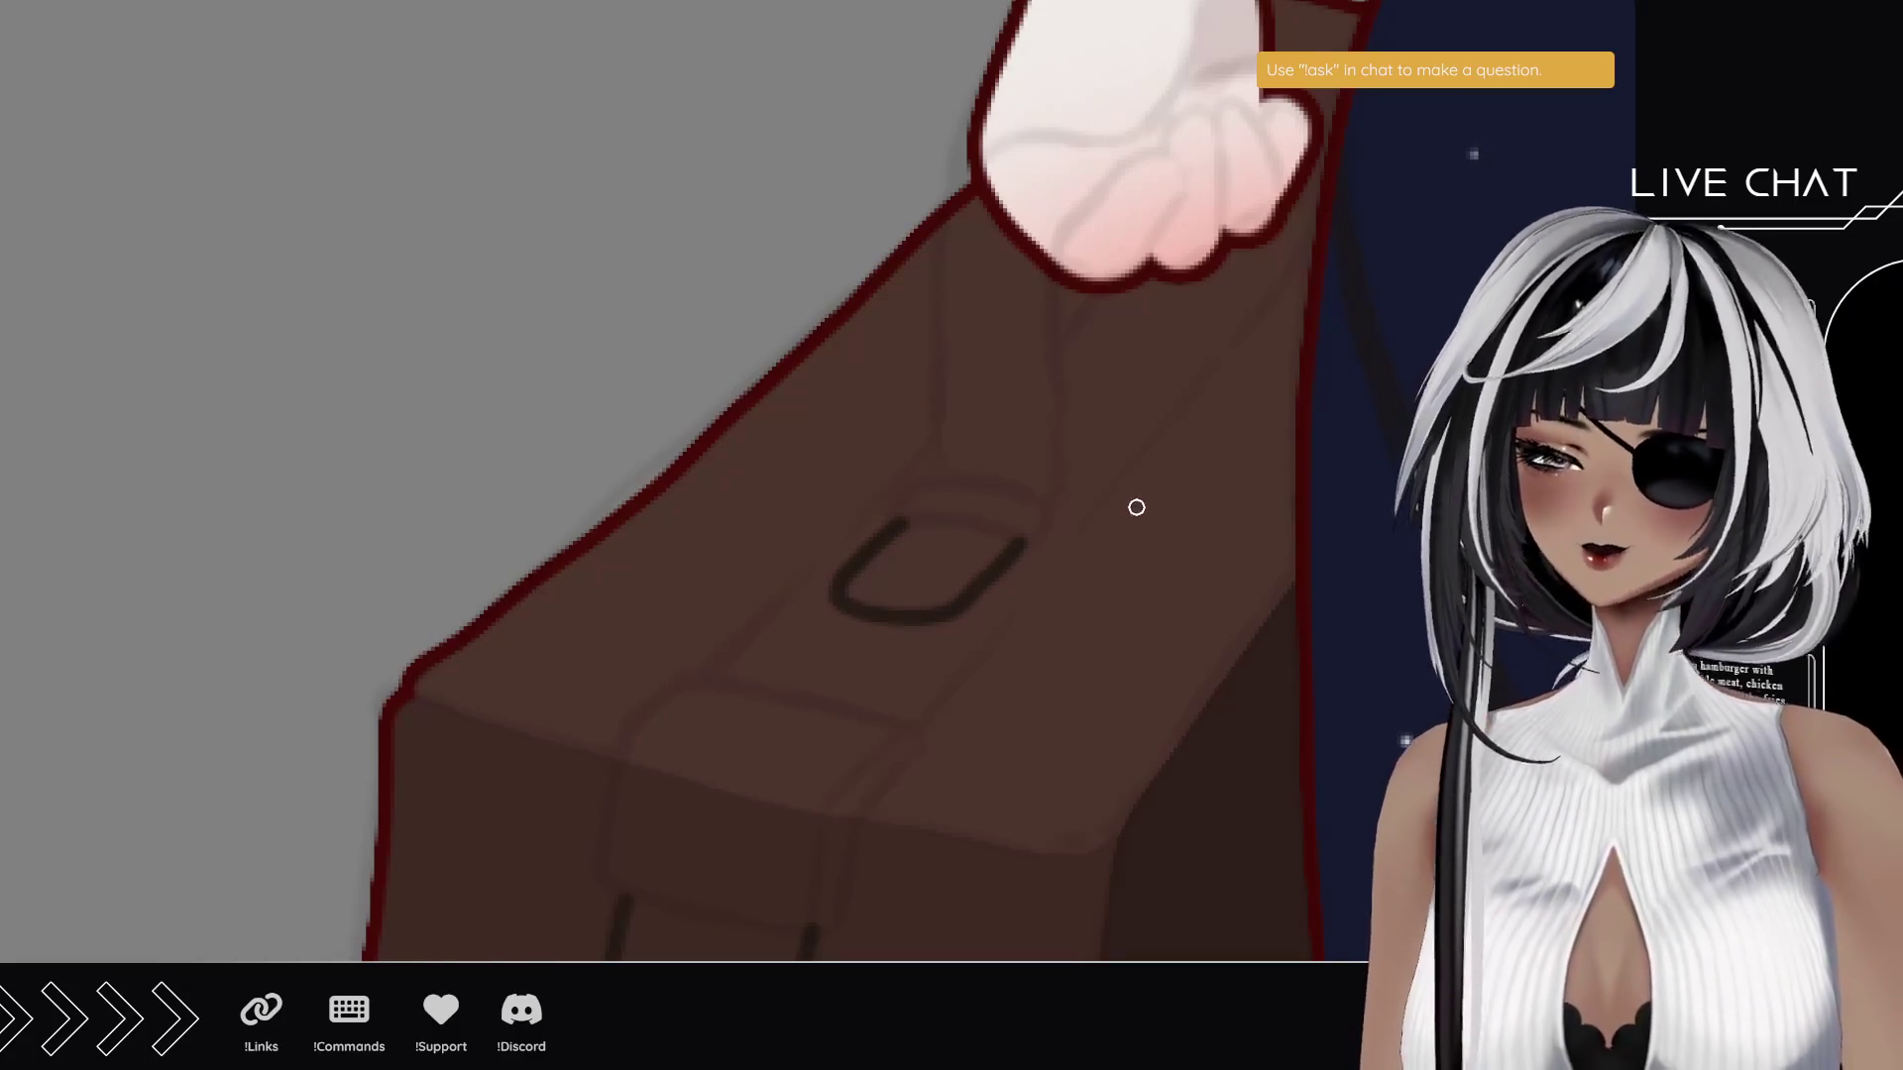
pyautogui.scroll(-3, 1137, 416)
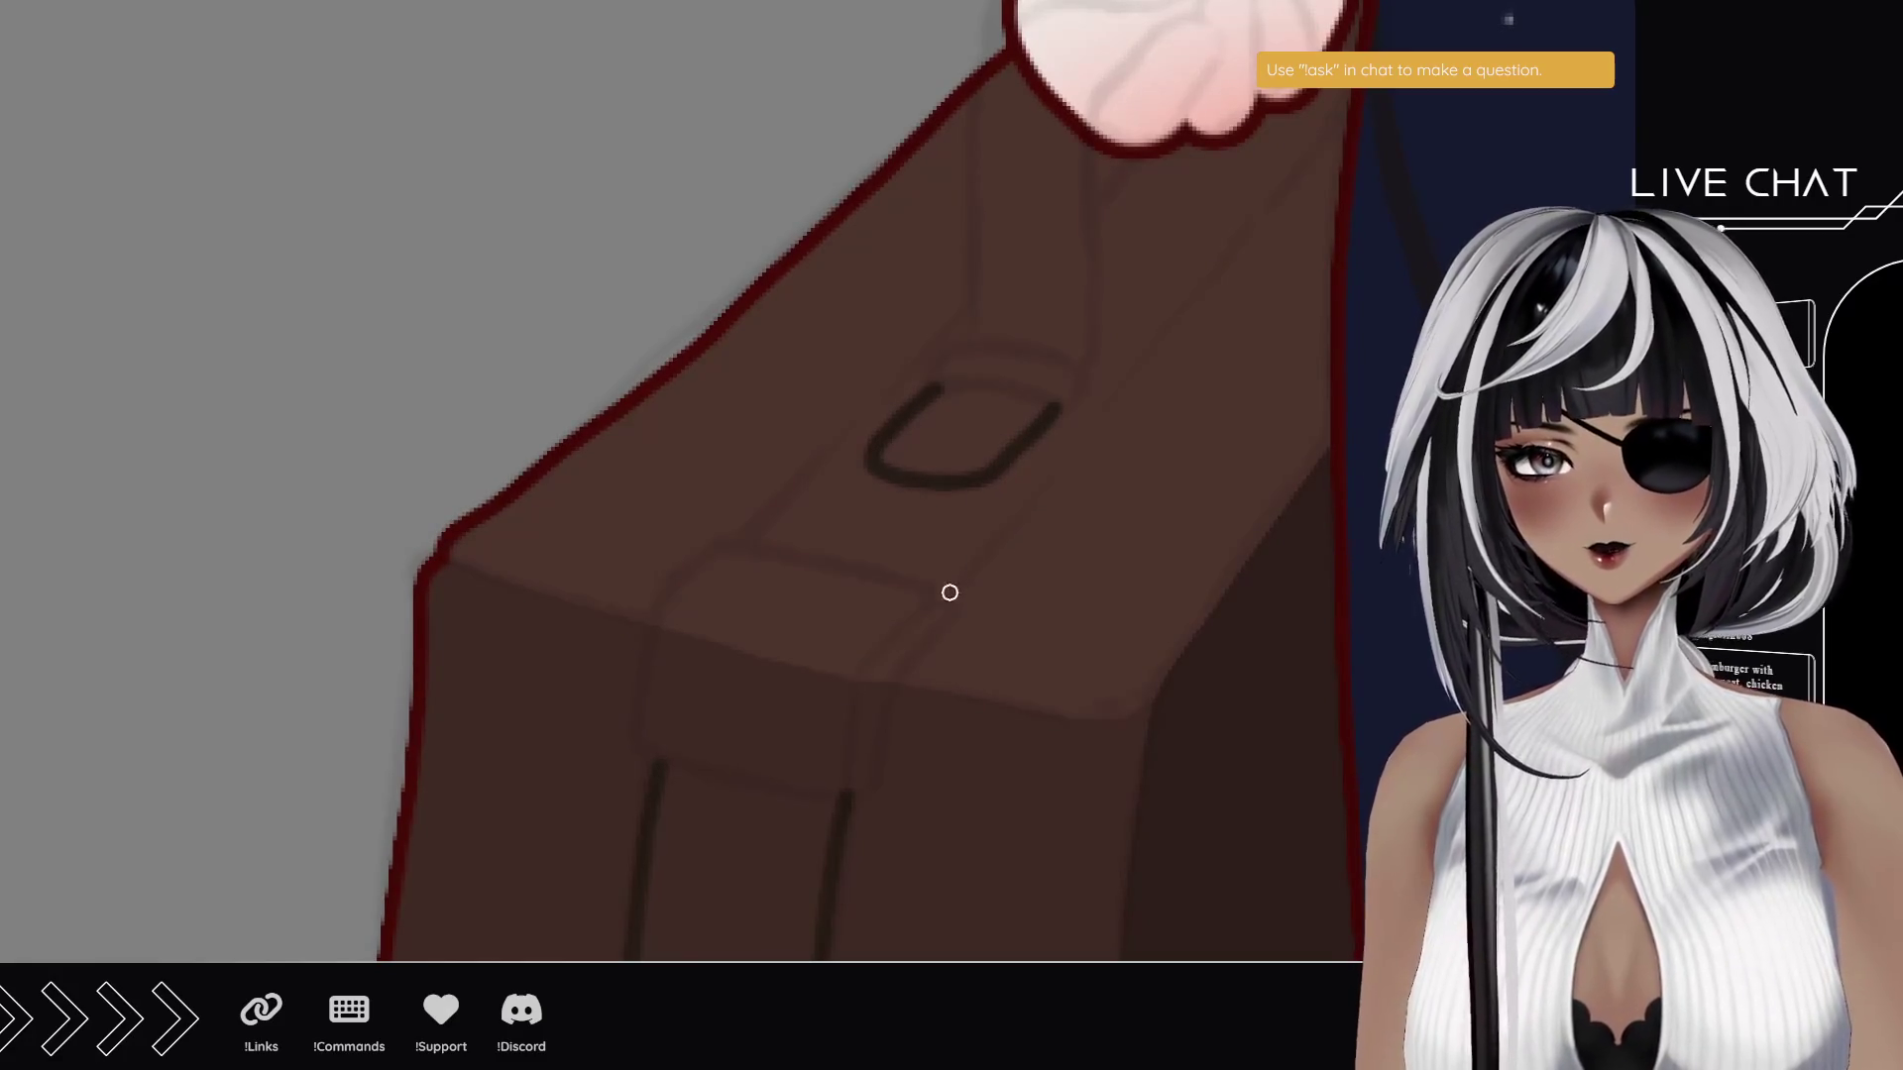
# - Draw long strap lines along the suitcase top, past the buckle and above the hand
pyautogui.moveTo(956, 583); pyautogui.dragTo(1350, 103)
pyautogui.hotkey('ctrl', 'z')
pyautogui.moveTo(946, 594); pyautogui.dragTo(1340, 147)
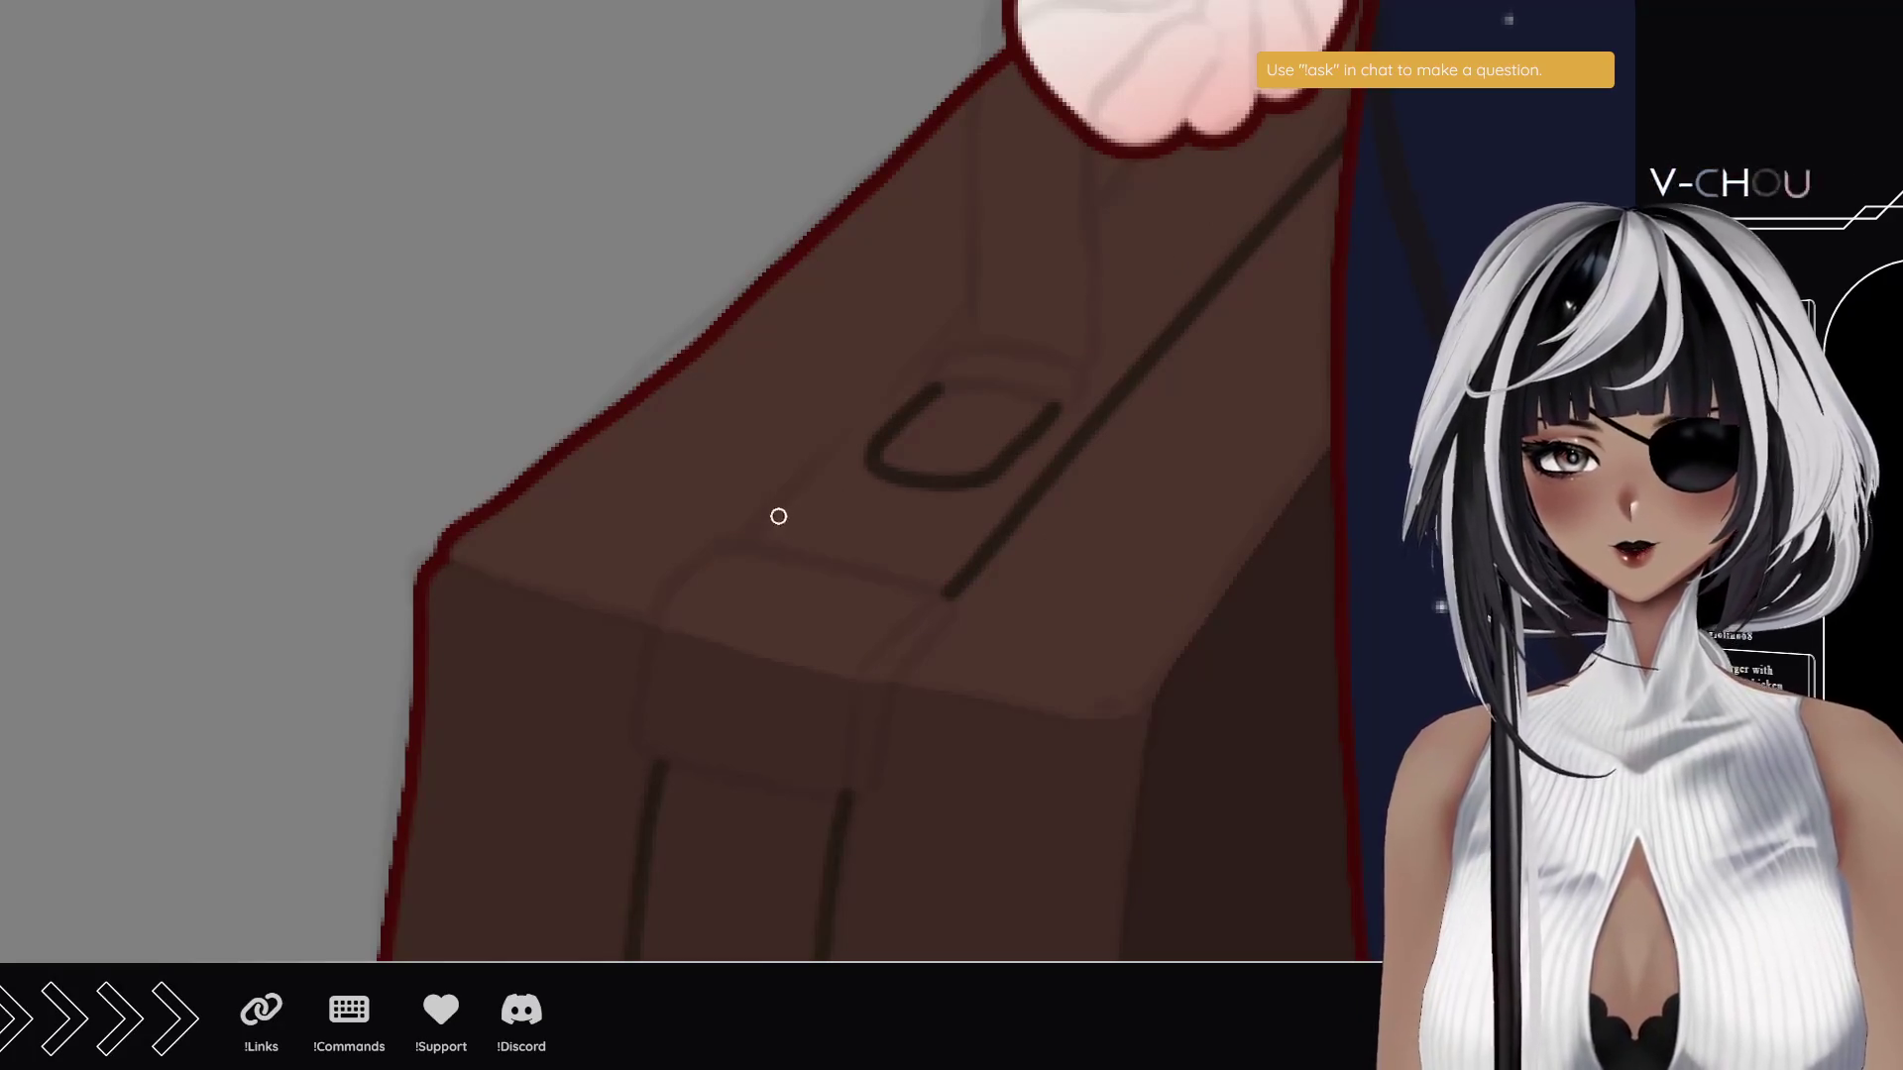
pyautogui.moveTo(742, 537); pyautogui.dragTo(871, 395)
pyautogui.hotkey('ctrl', 'z')
pyautogui.moveTo(738, 541); pyautogui.dragTo(969, 301)
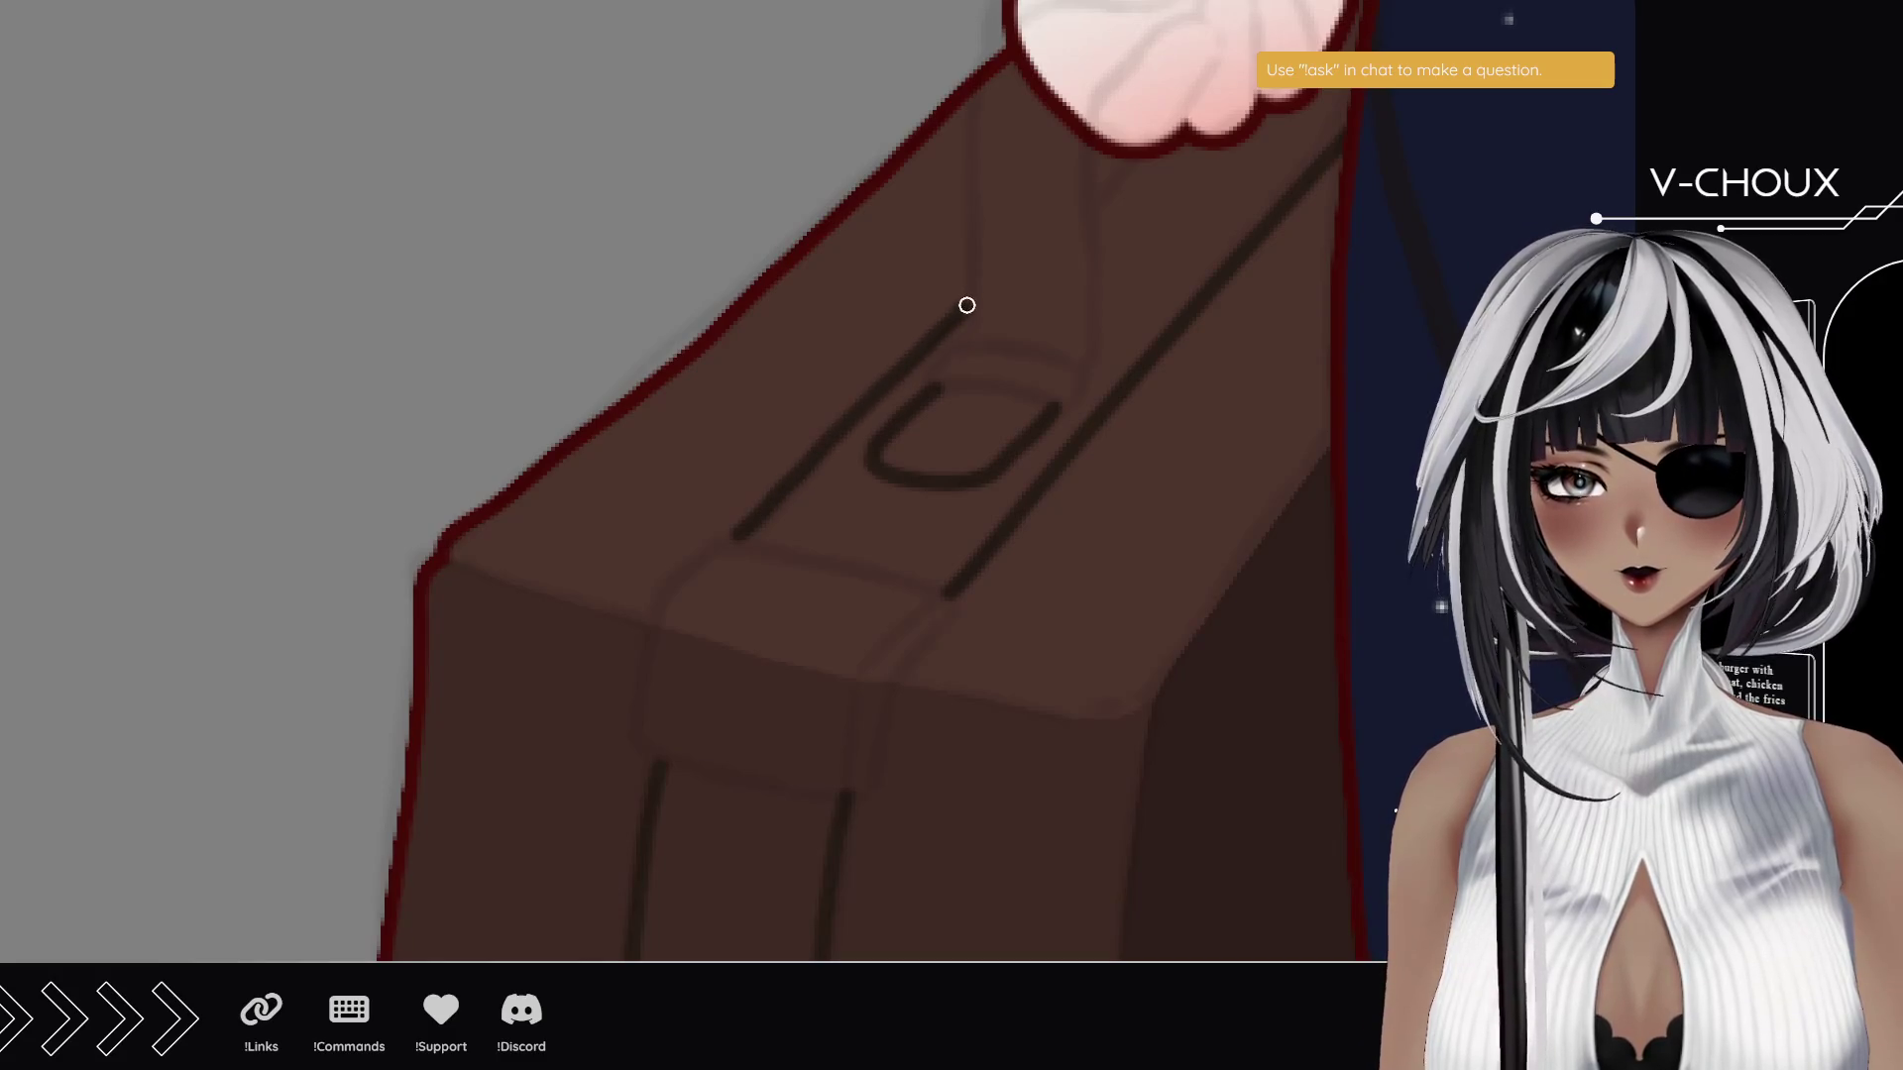
pyautogui.moveTo(1097, 202); pyautogui.dragTo(1140, 159)
pyautogui.moveTo(1203, 87); pyautogui.dragTo(1100, 264)
pyautogui.moveTo(1217, 130); pyautogui.dragTo(1275, 87)
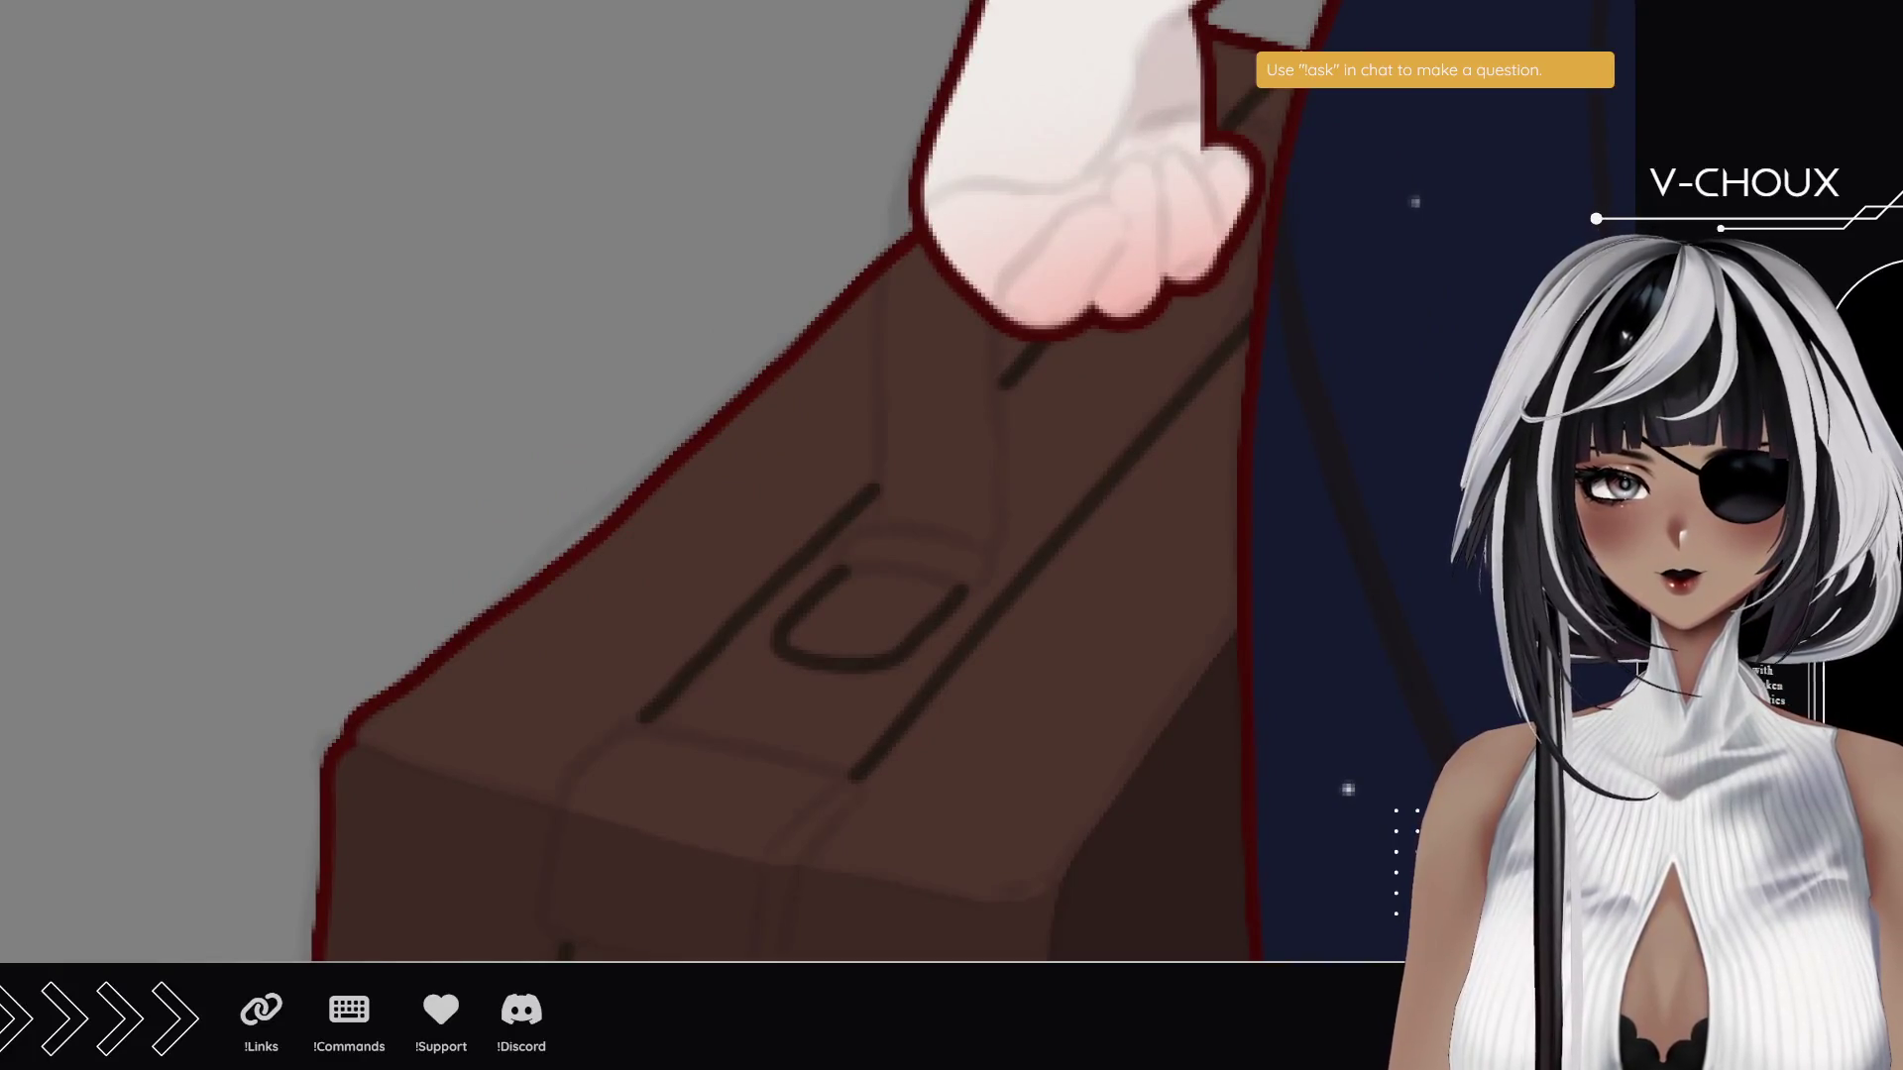
# - Ink a line along the suitcase's right edge from the bottom up, after several retries
pyautogui.moveTo(1002, 603); pyautogui.dragTo(1096, 169)
pyautogui.moveTo(1020, 727); pyautogui.dragTo(1012, 309)
pyautogui.moveTo(862, 904); pyautogui.dragTo(983, 459)
pyautogui.hotkey('ctrl', 'z')
pyautogui.moveTo(849, 943); pyautogui.dragTo(932, 589)
pyautogui.hotkey('ctrl', 'z')
pyautogui.moveTo(862, 853); pyautogui.dragTo(970, 175)
pyautogui.hotkey('ctrl', 'z')
pyautogui.moveTo(862, 882)
pyautogui.mouseDown()
pyautogui.moveTo(981, 229)
pyautogui.moveTo(904, 769)
pyautogui.mouseUp()
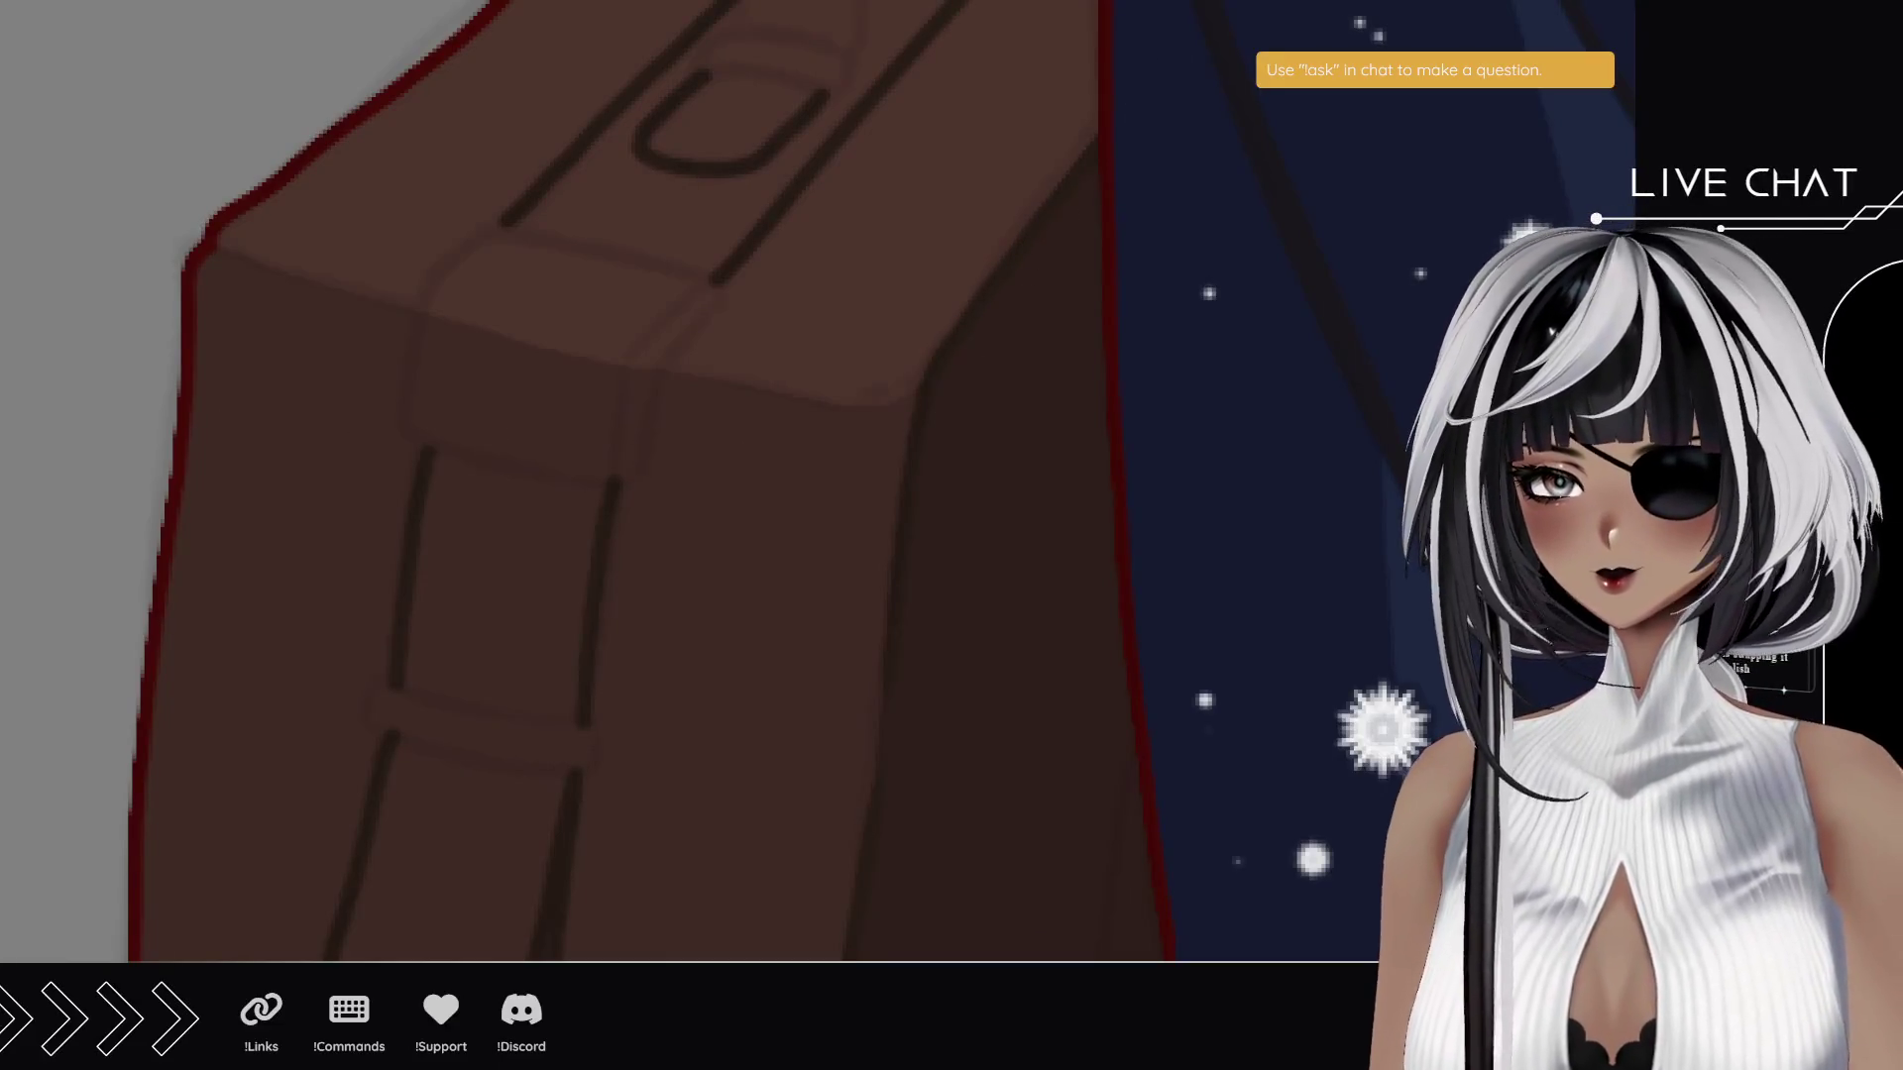
# - Rotate the canvas and brush a dark line up the suitcase's corner edge, redoing it once
pyautogui.moveTo(705, 720)
pyautogui.mouseDown()
pyautogui.moveTo(590, 658)
pyautogui.moveTo(582, 404)
pyautogui.moveTo(645, 492)
pyautogui.moveTo(556, 385)
pyautogui.moveTo(807, 489)
pyautogui.moveTo(599, 425)
pyautogui.moveTo(514, 536)
pyautogui.mouseUp()
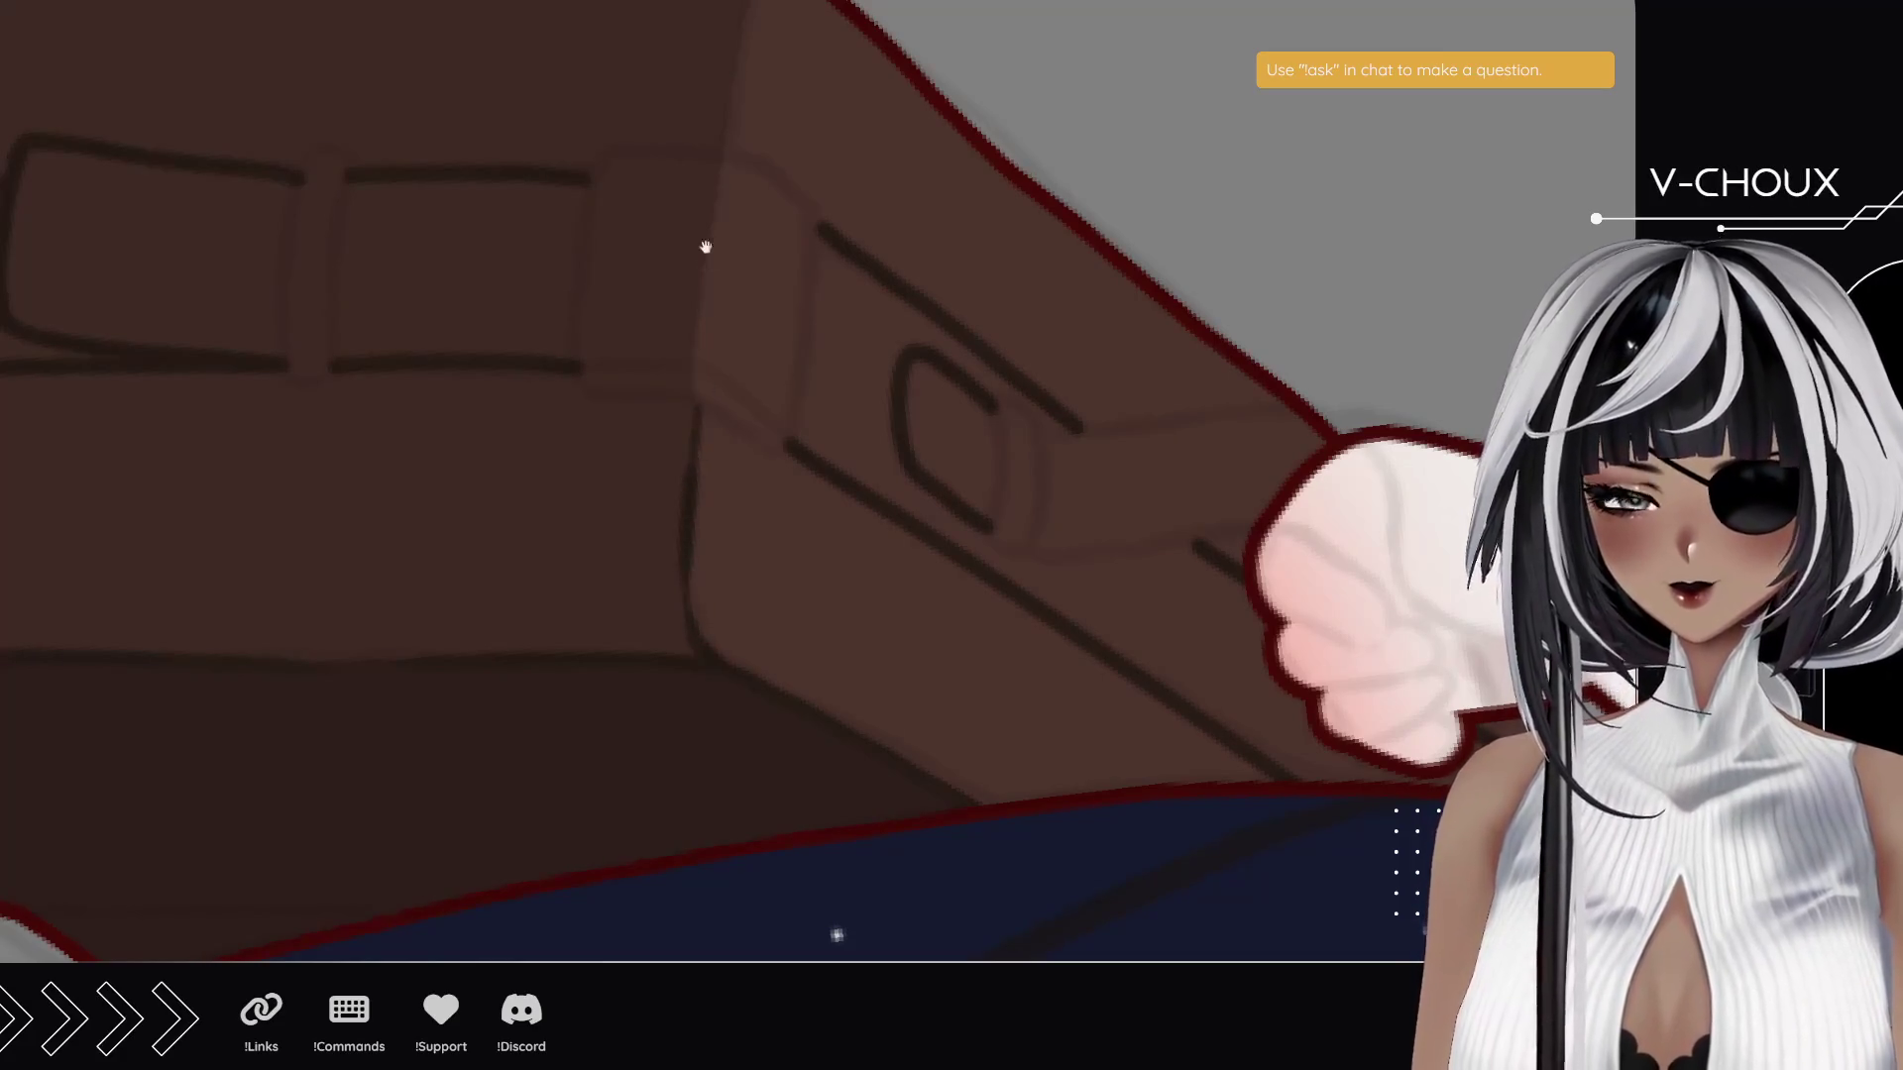
pyautogui.moveTo(701, 243); pyautogui.dragTo(689, 499)
pyautogui.moveTo(717, 390); pyautogui.dragTo(734, 254)
pyautogui.hotkey('ctrl', 'z')
pyautogui.moveTo(717, 395); pyautogui.dragTo(748, 187)
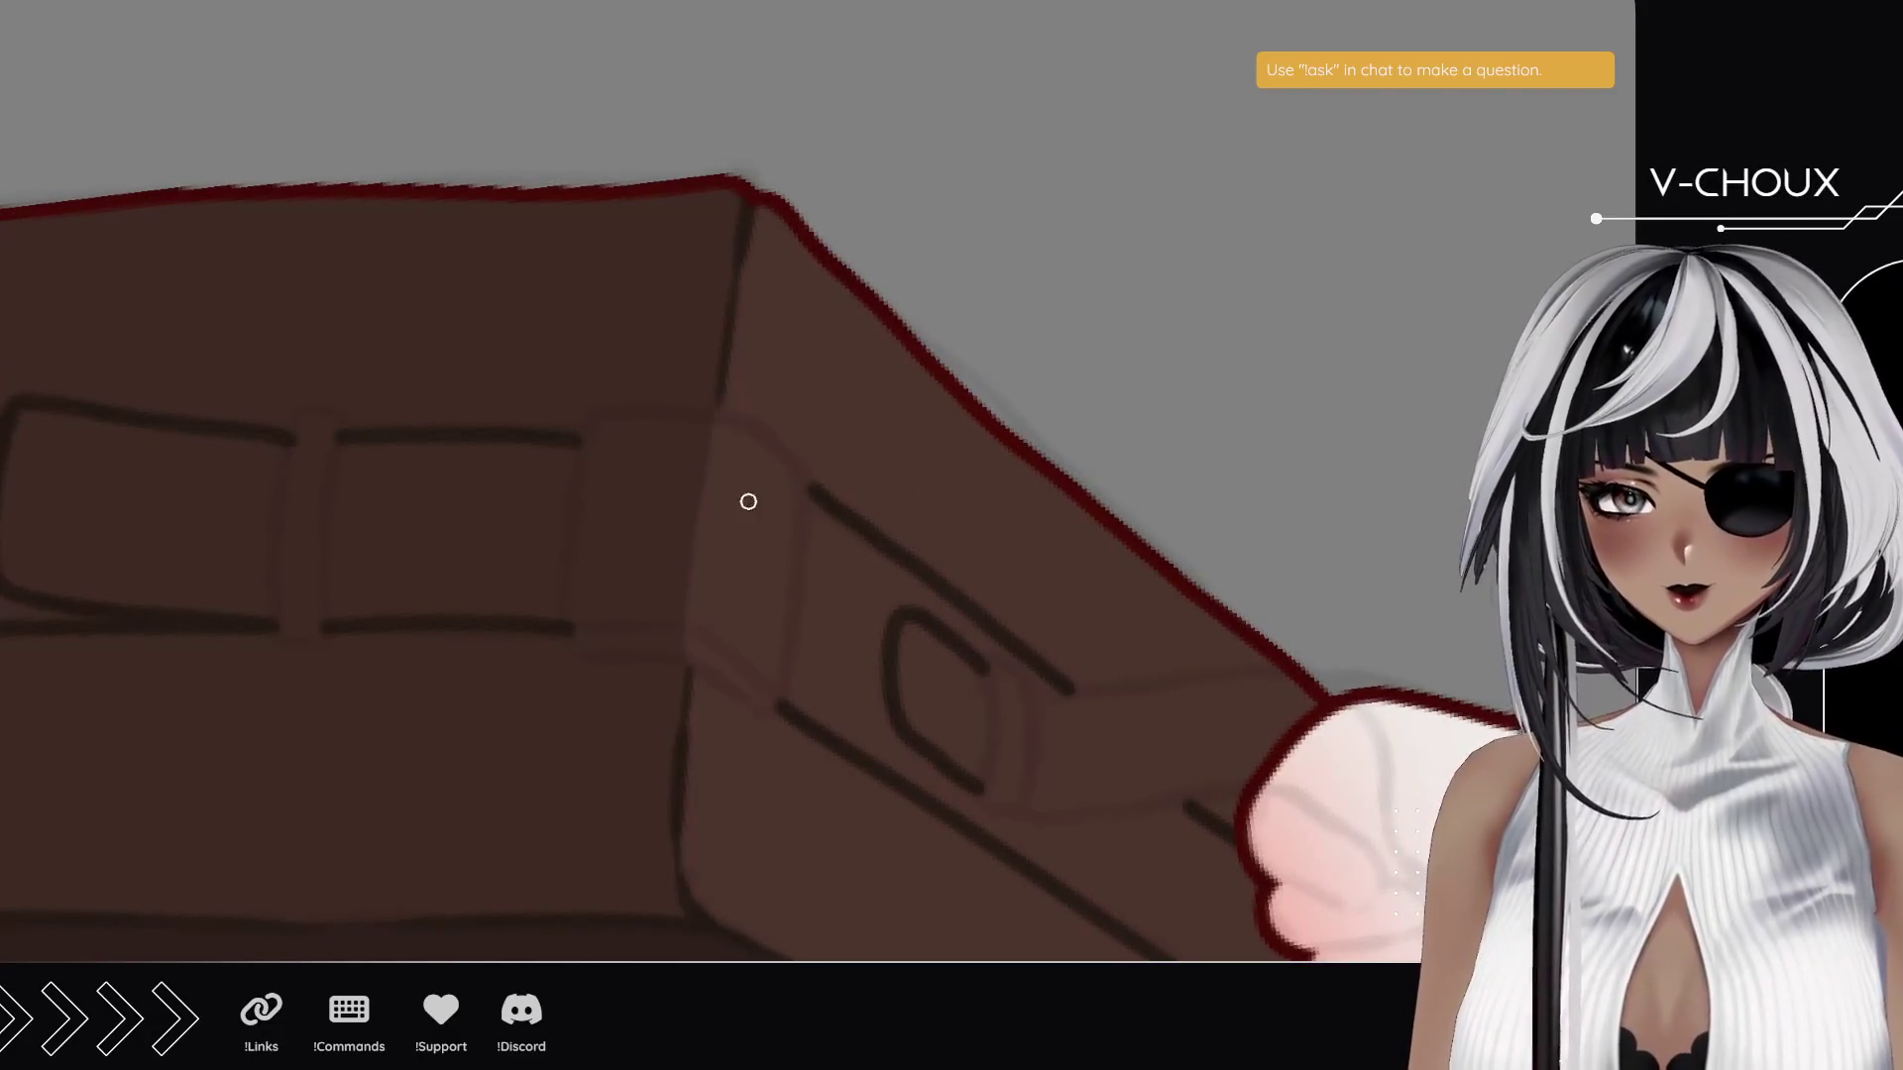
pyautogui.scroll(-3, 688, 574)
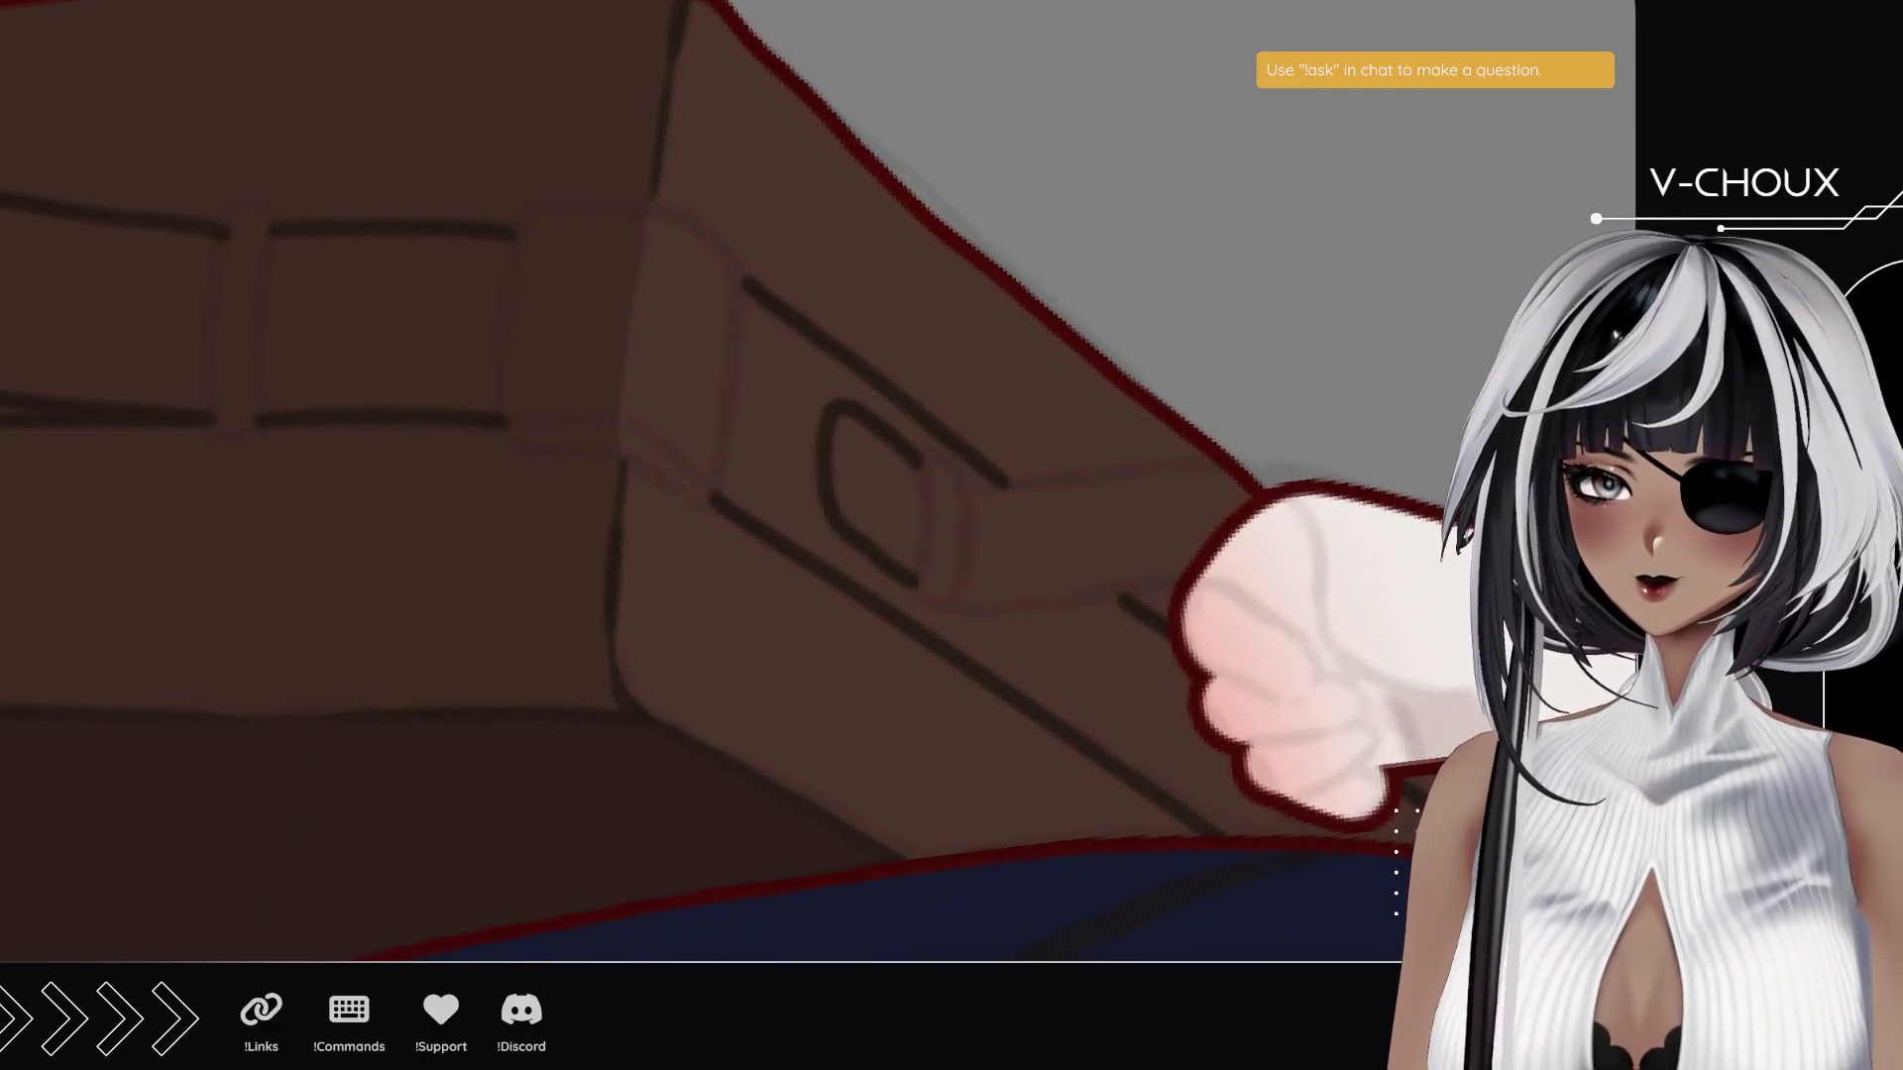
pyautogui.scroll(-5, 707, 632)
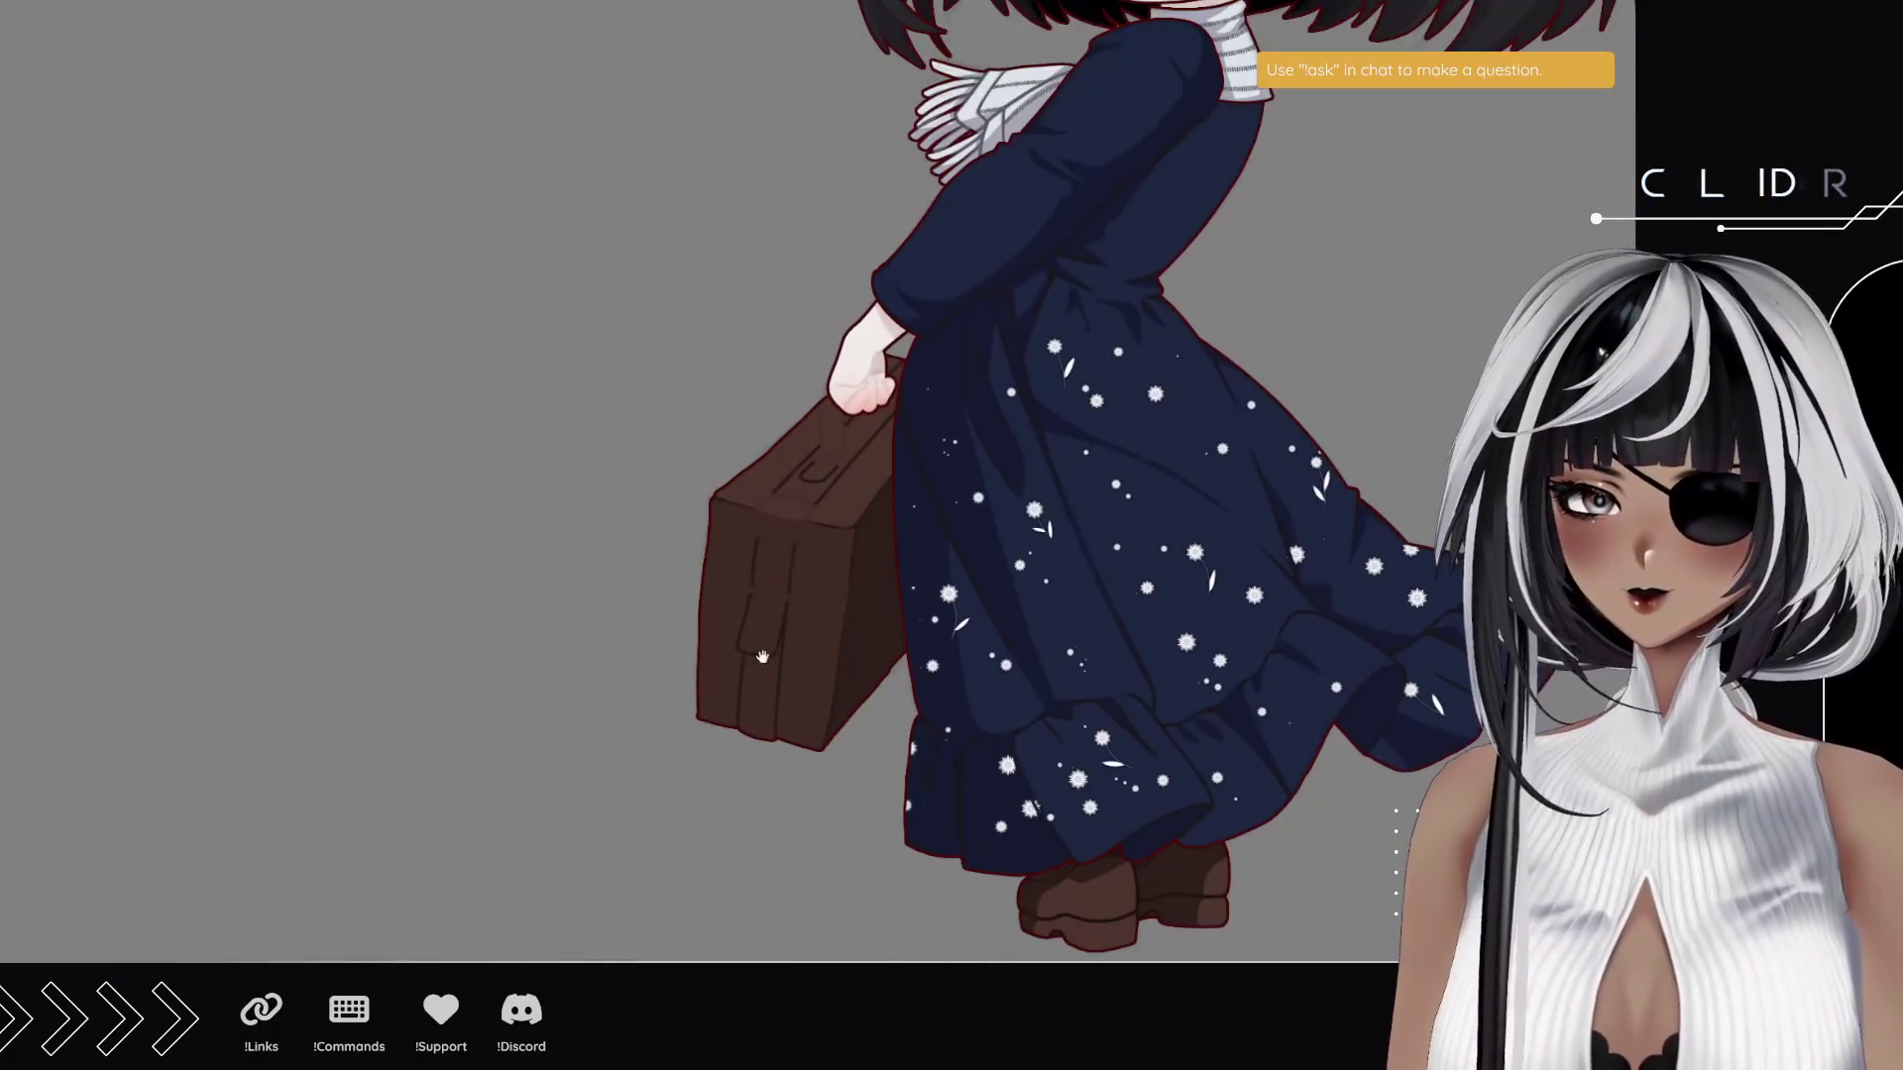
# - Check the whole girl, then zoom in close on her hand gripping the suitcase handle
pyautogui.scroll(-4, 711, 636)
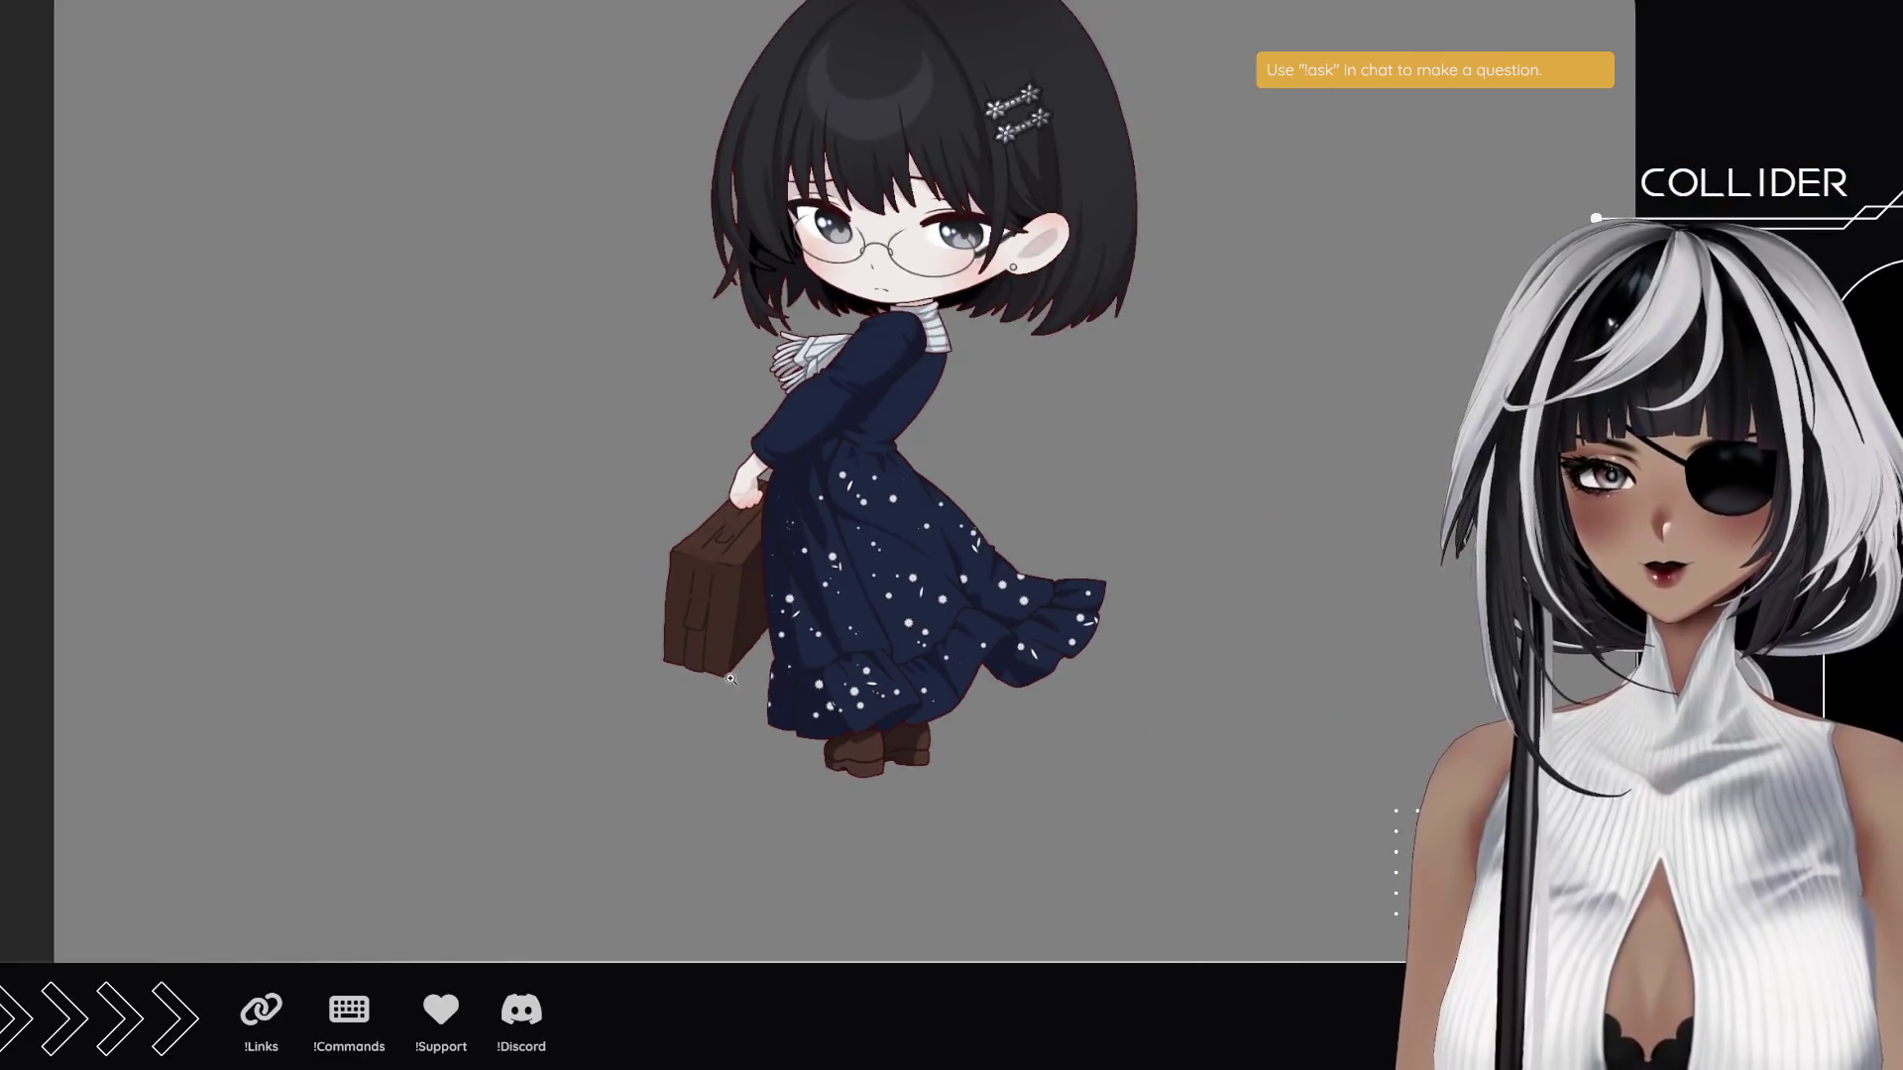
pyautogui.scroll(8, 724, 642)
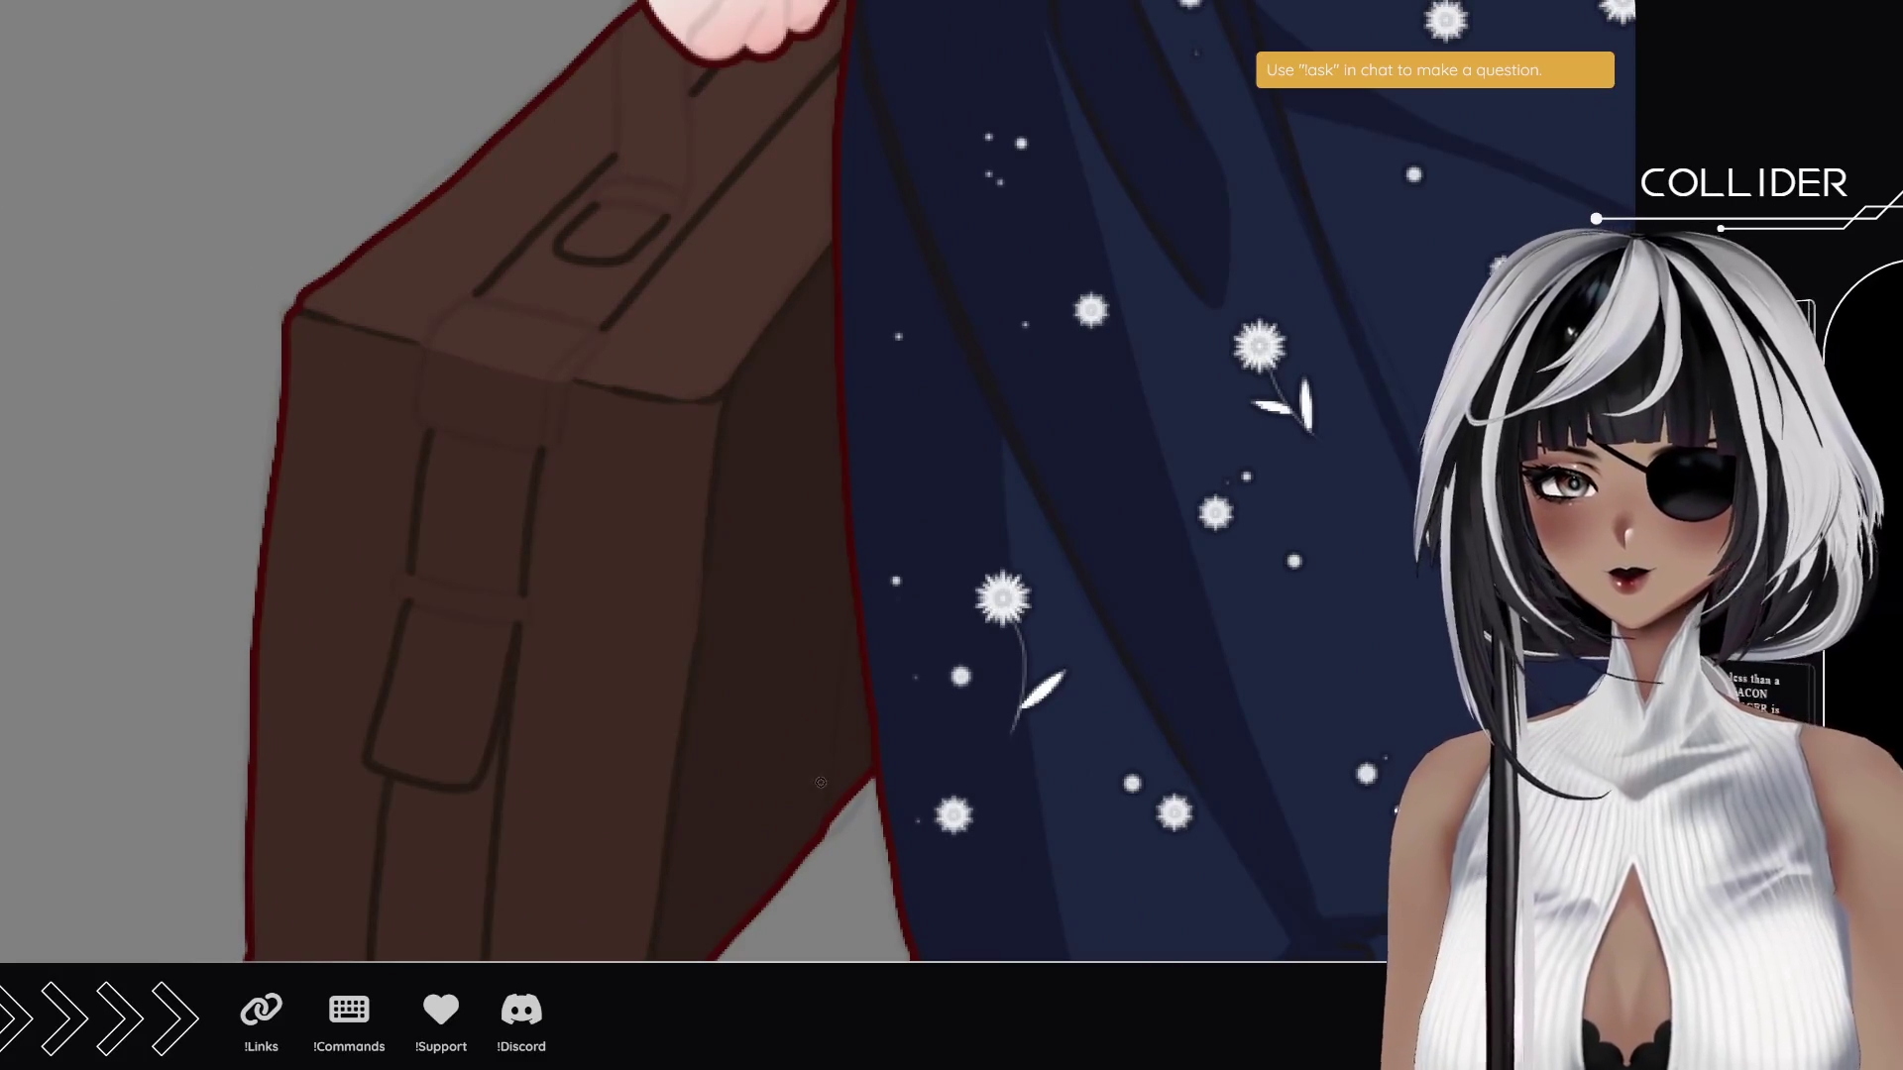
pyautogui.moveTo(634, 407)
pyautogui.mouseDown()
pyautogui.moveTo(692, 318)
pyautogui.moveTo(680, 637)
pyautogui.moveTo(714, 654)
pyautogui.mouseUp()
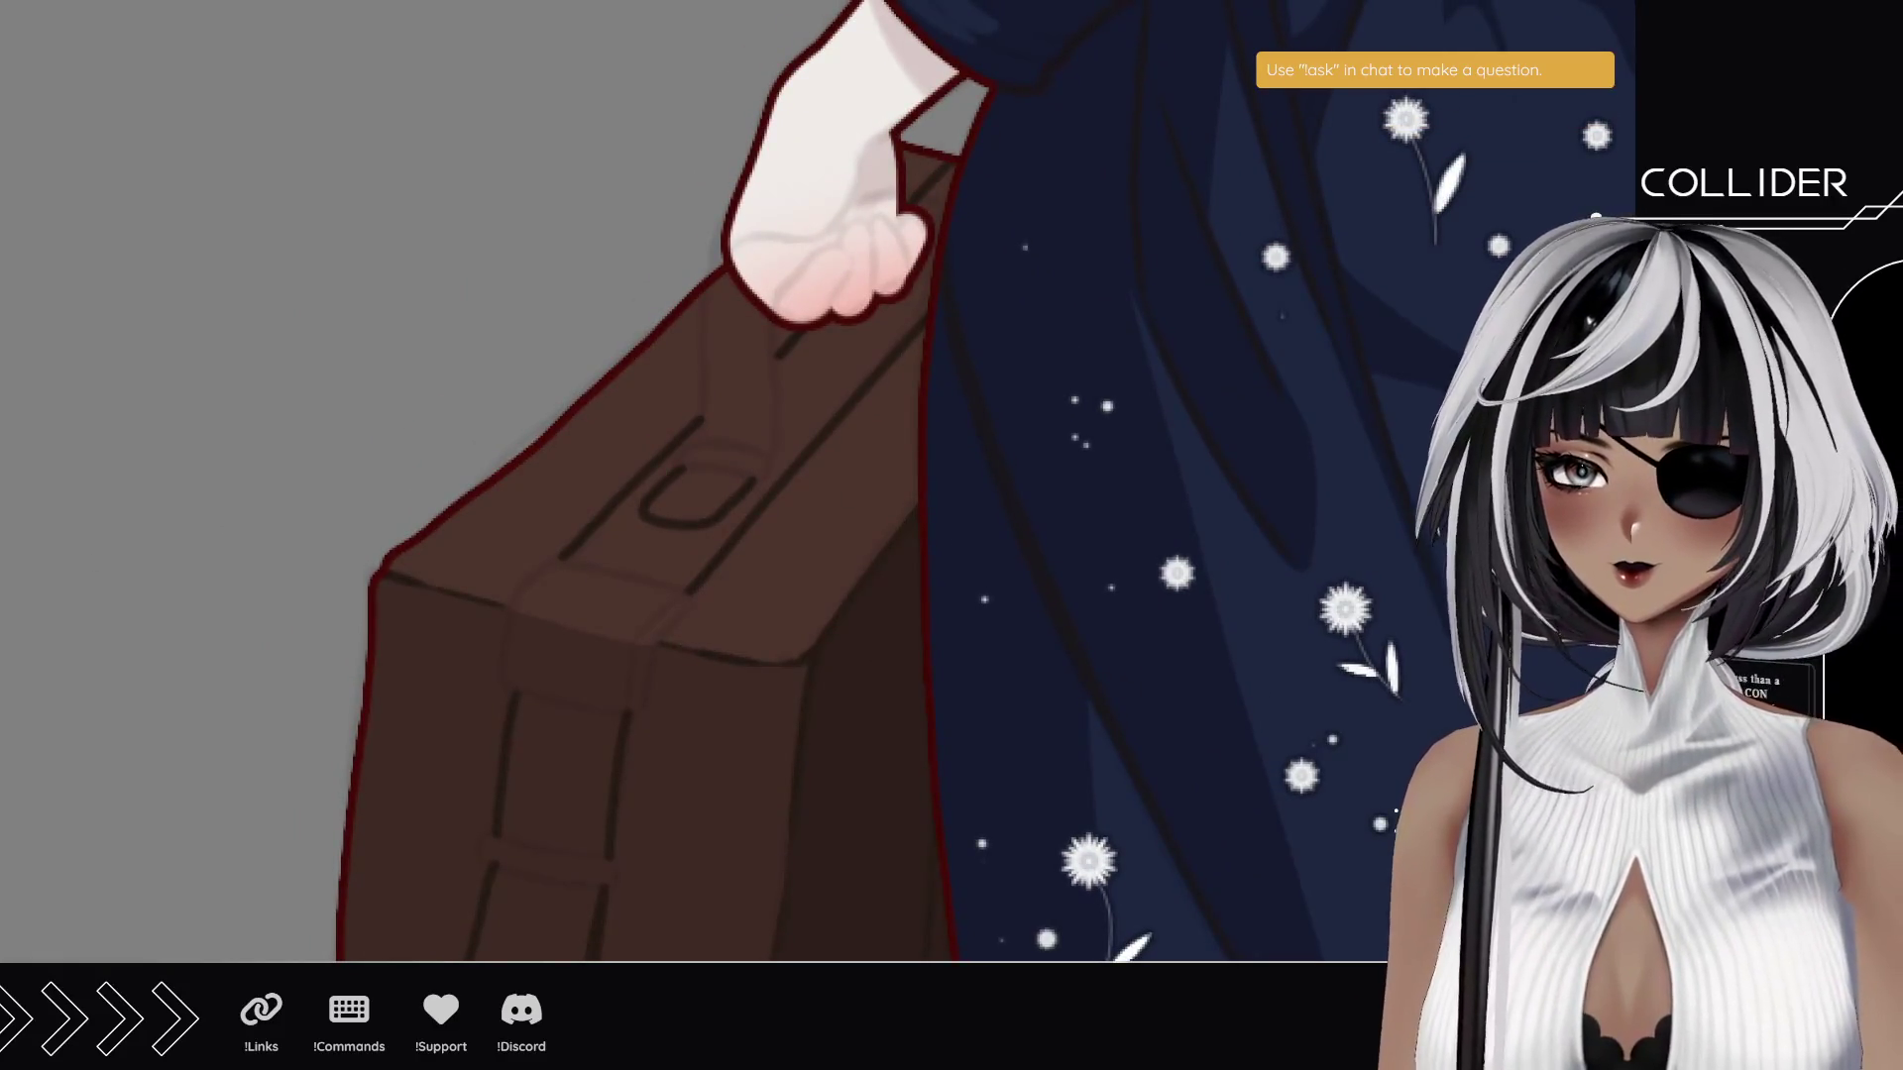
pyautogui.click(842, 259)
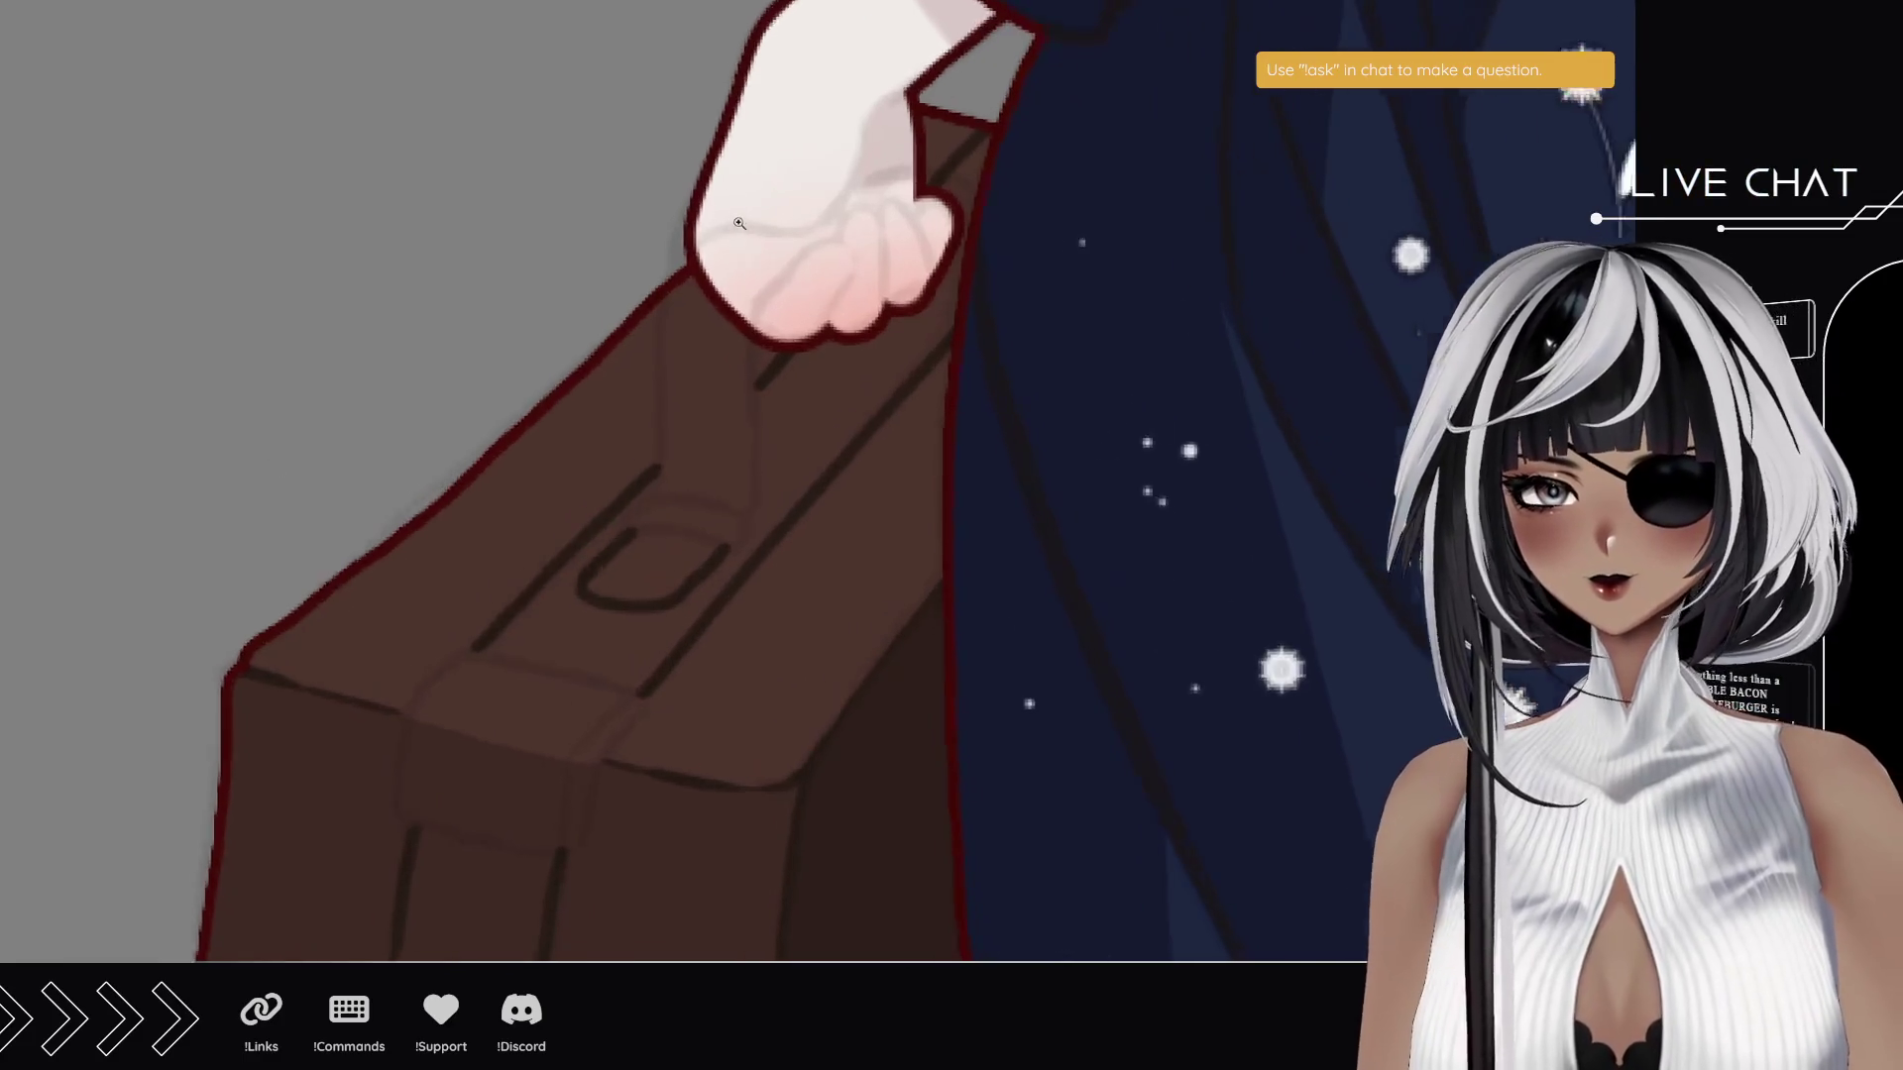
pyautogui.click(738, 223)
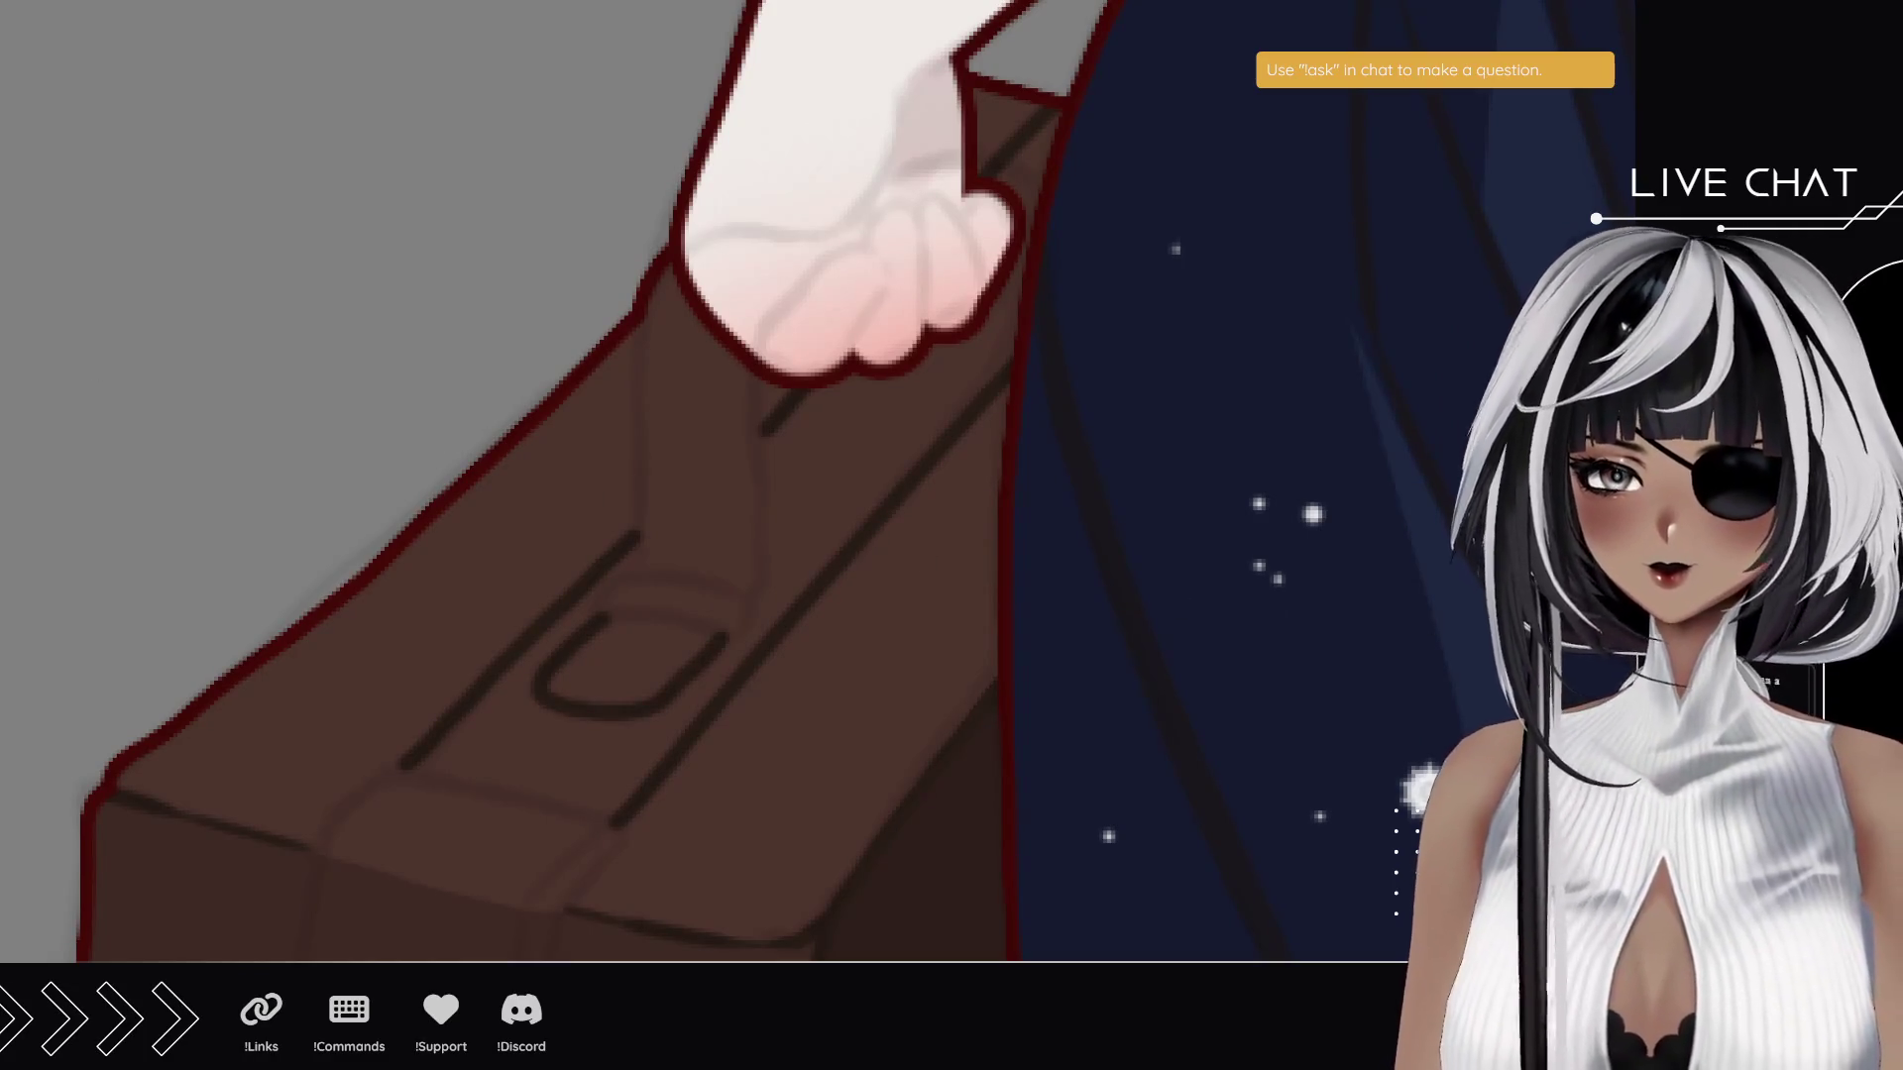
# - Lasso and delete the lower part of the gripping hand, then deselect
pyautogui.moveTo(745, 402)
pyautogui.mouseDown()
pyautogui.moveTo(751, 355)
pyautogui.moveTo(832, 266)
pyautogui.moveTo(897, 209)
pyautogui.moveTo(983, 179)
pyautogui.moveTo(931, 162)
pyautogui.moveTo(818, 234)
pyautogui.moveTo(674, 260)
pyautogui.moveTo(657, 436)
pyautogui.mouseUp()
pyautogui.press('Delete')
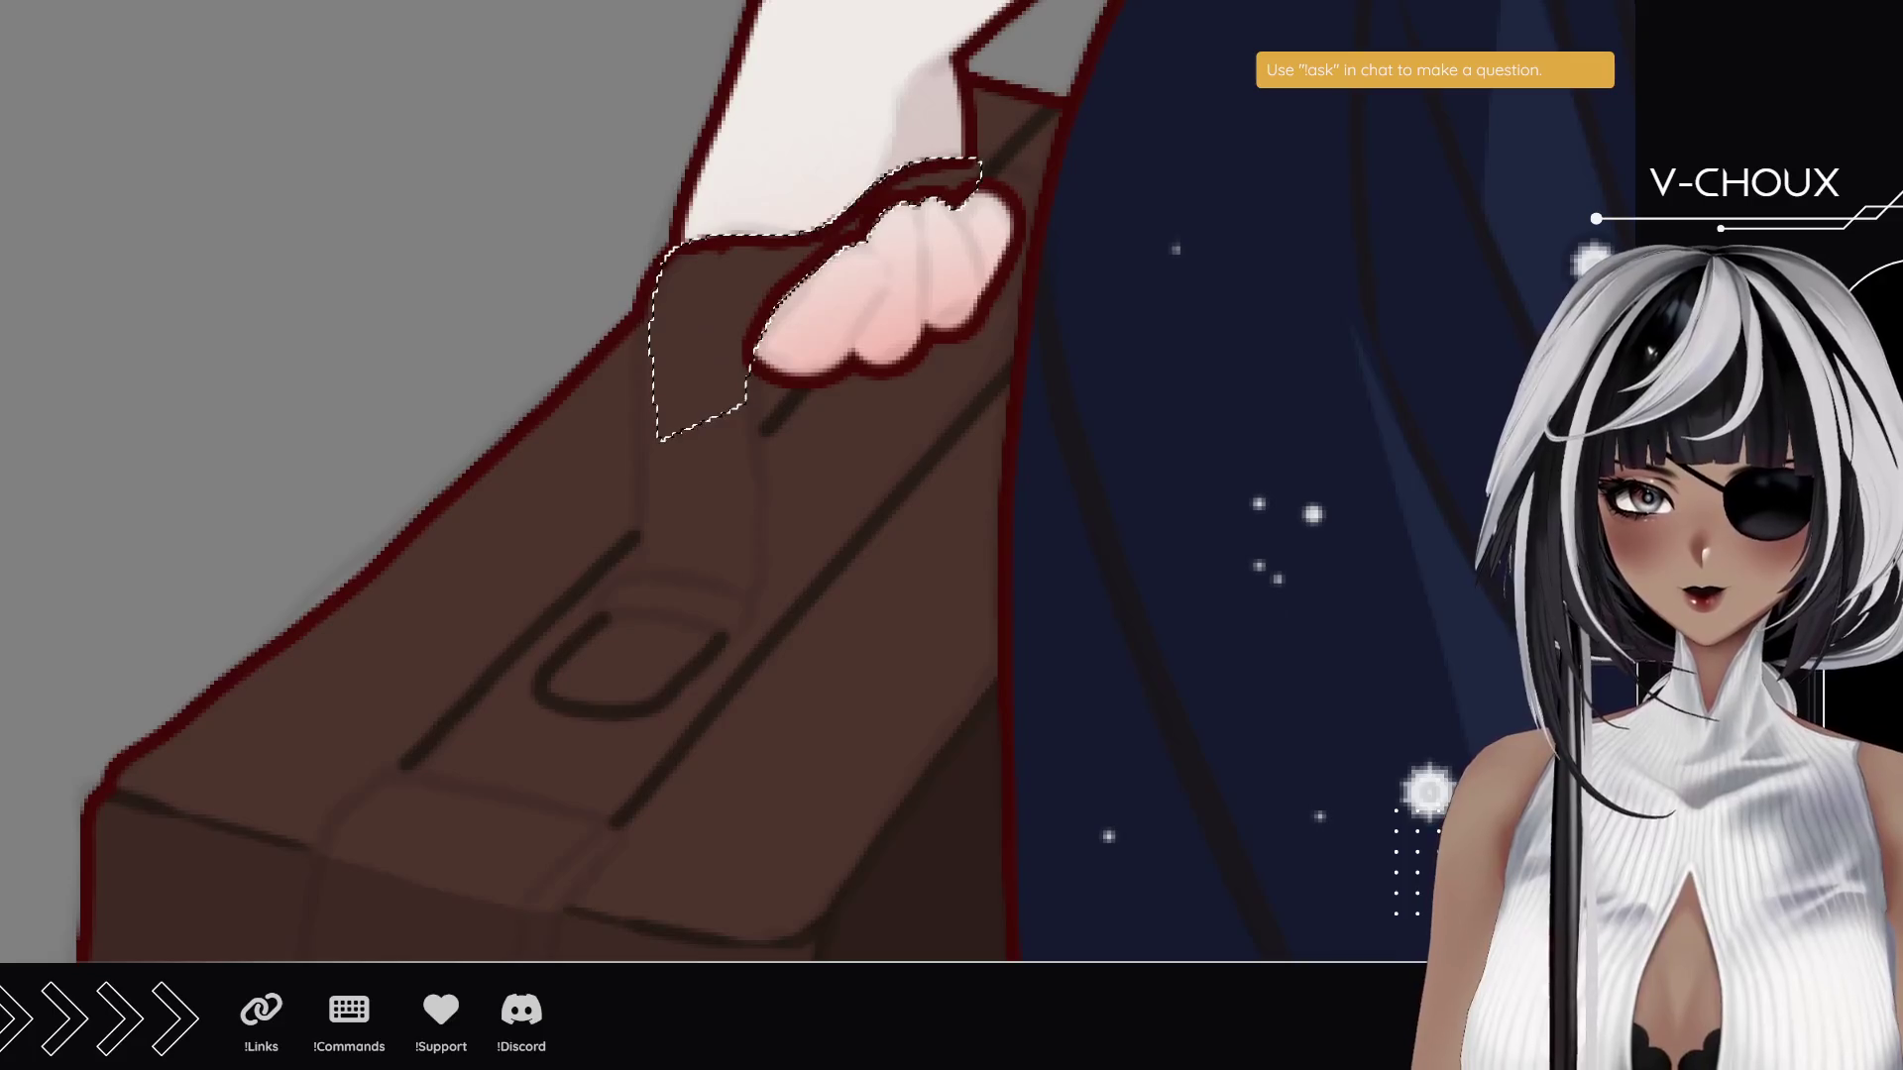
pyautogui.hotkey('ctrl', 'd')
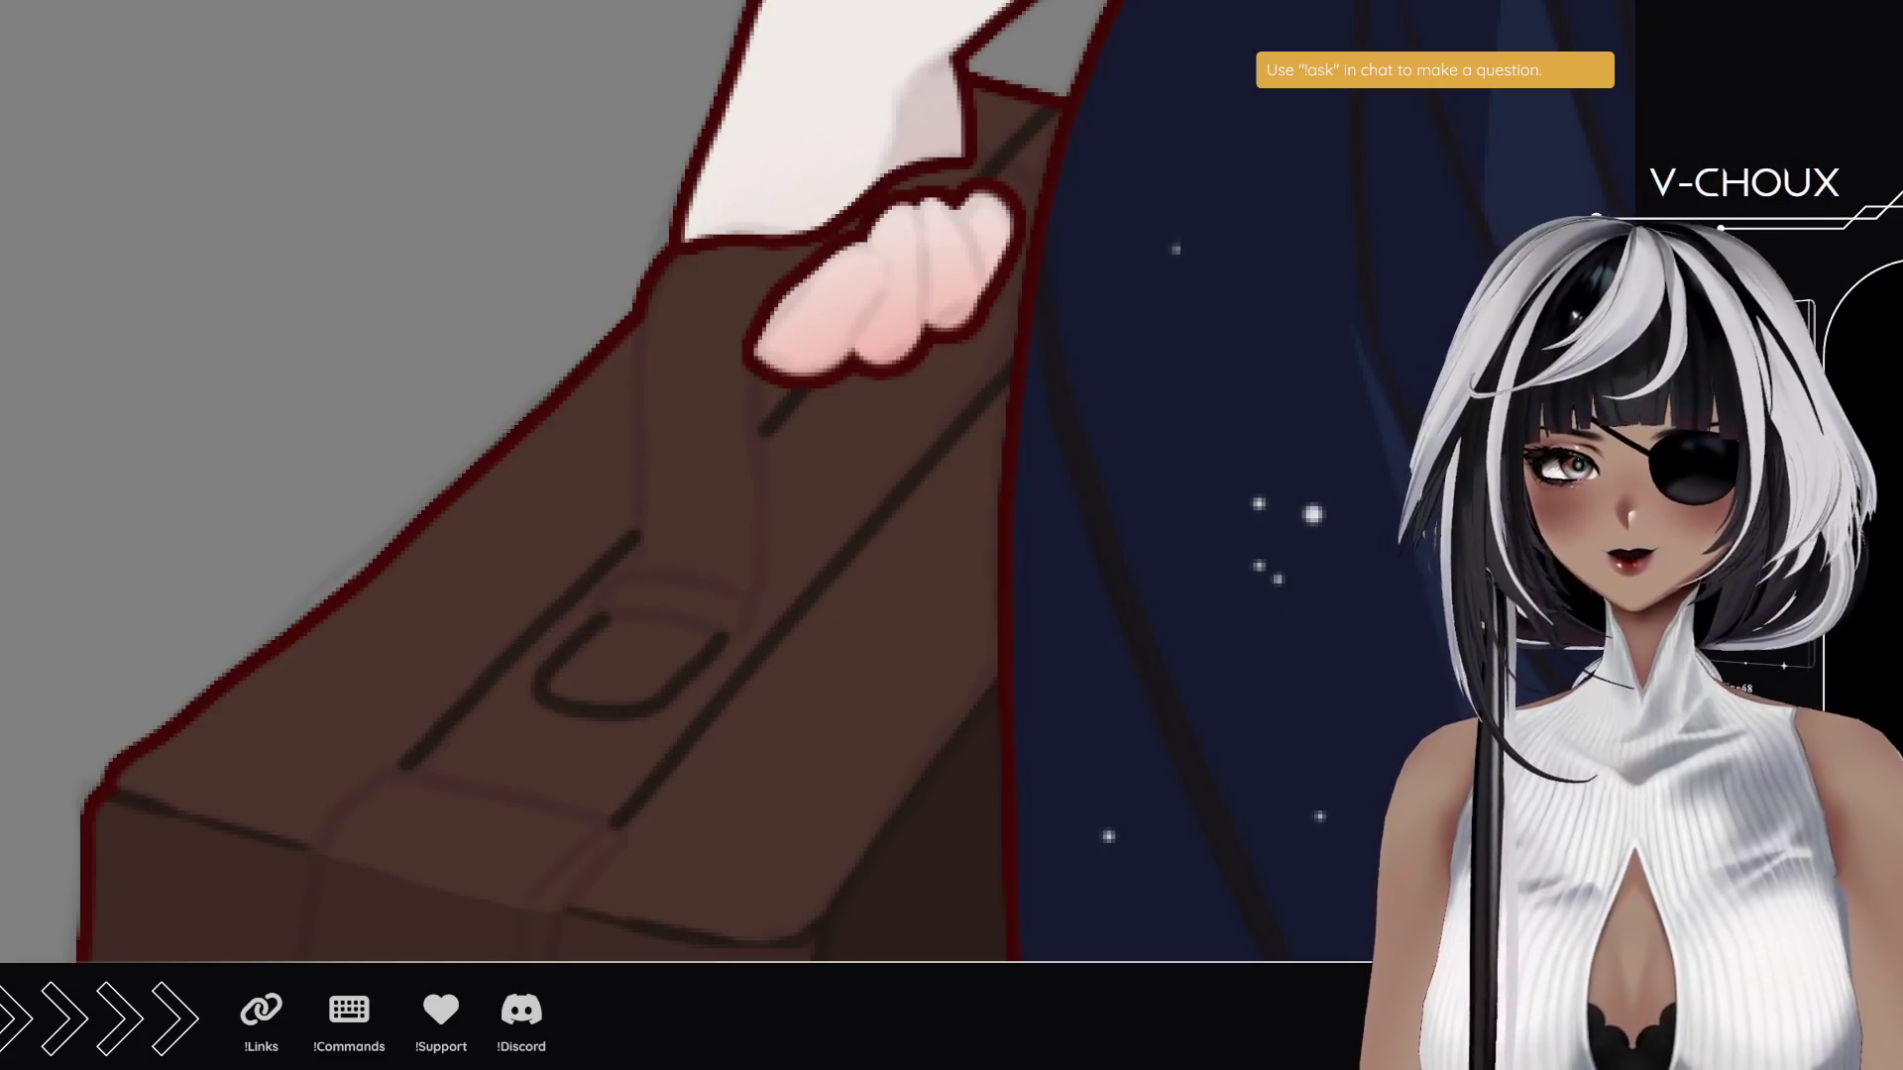
# - Ink dark lines up the suitcase strap, along the handle strap's right edge and beneath the fingers
pyautogui.moveTo(637, 572); pyautogui.dragTo(642, 292)
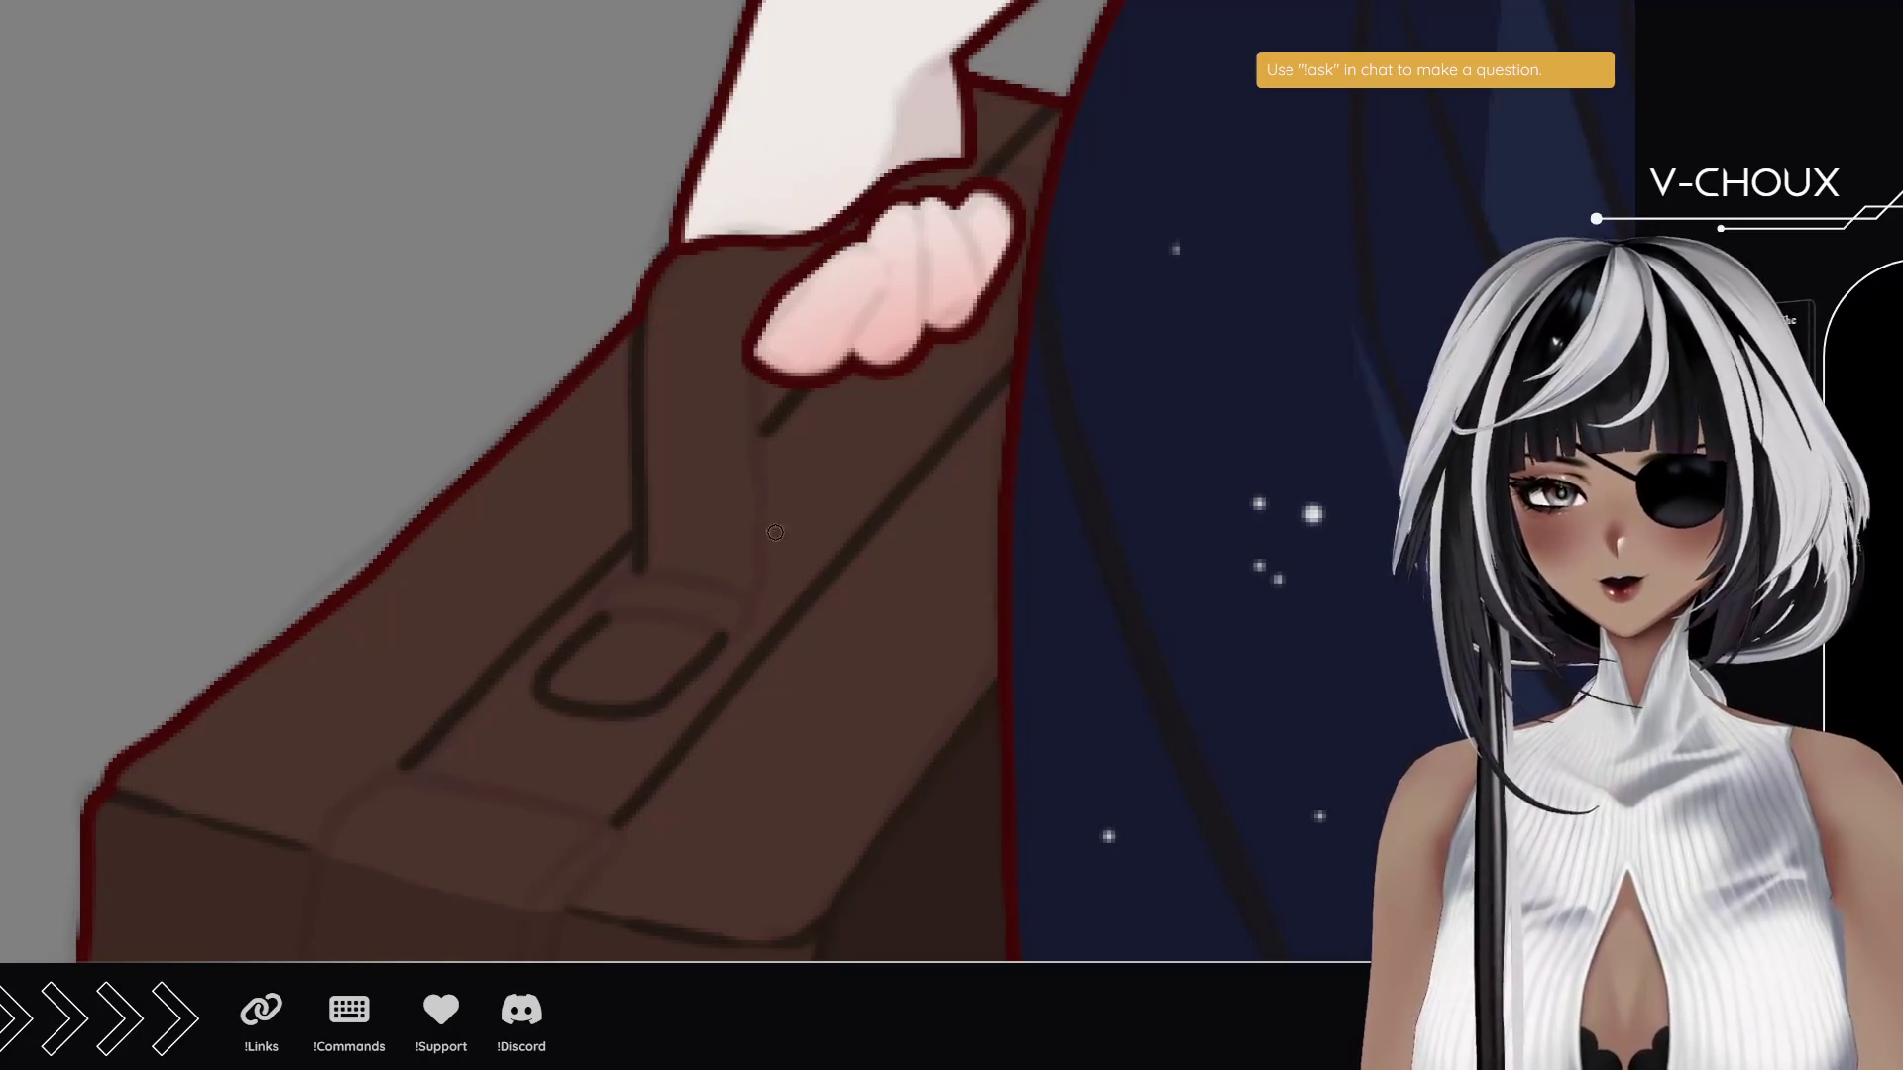
pyautogui.moveTo(753, 582); pyautogui.dragTo(745, 345)
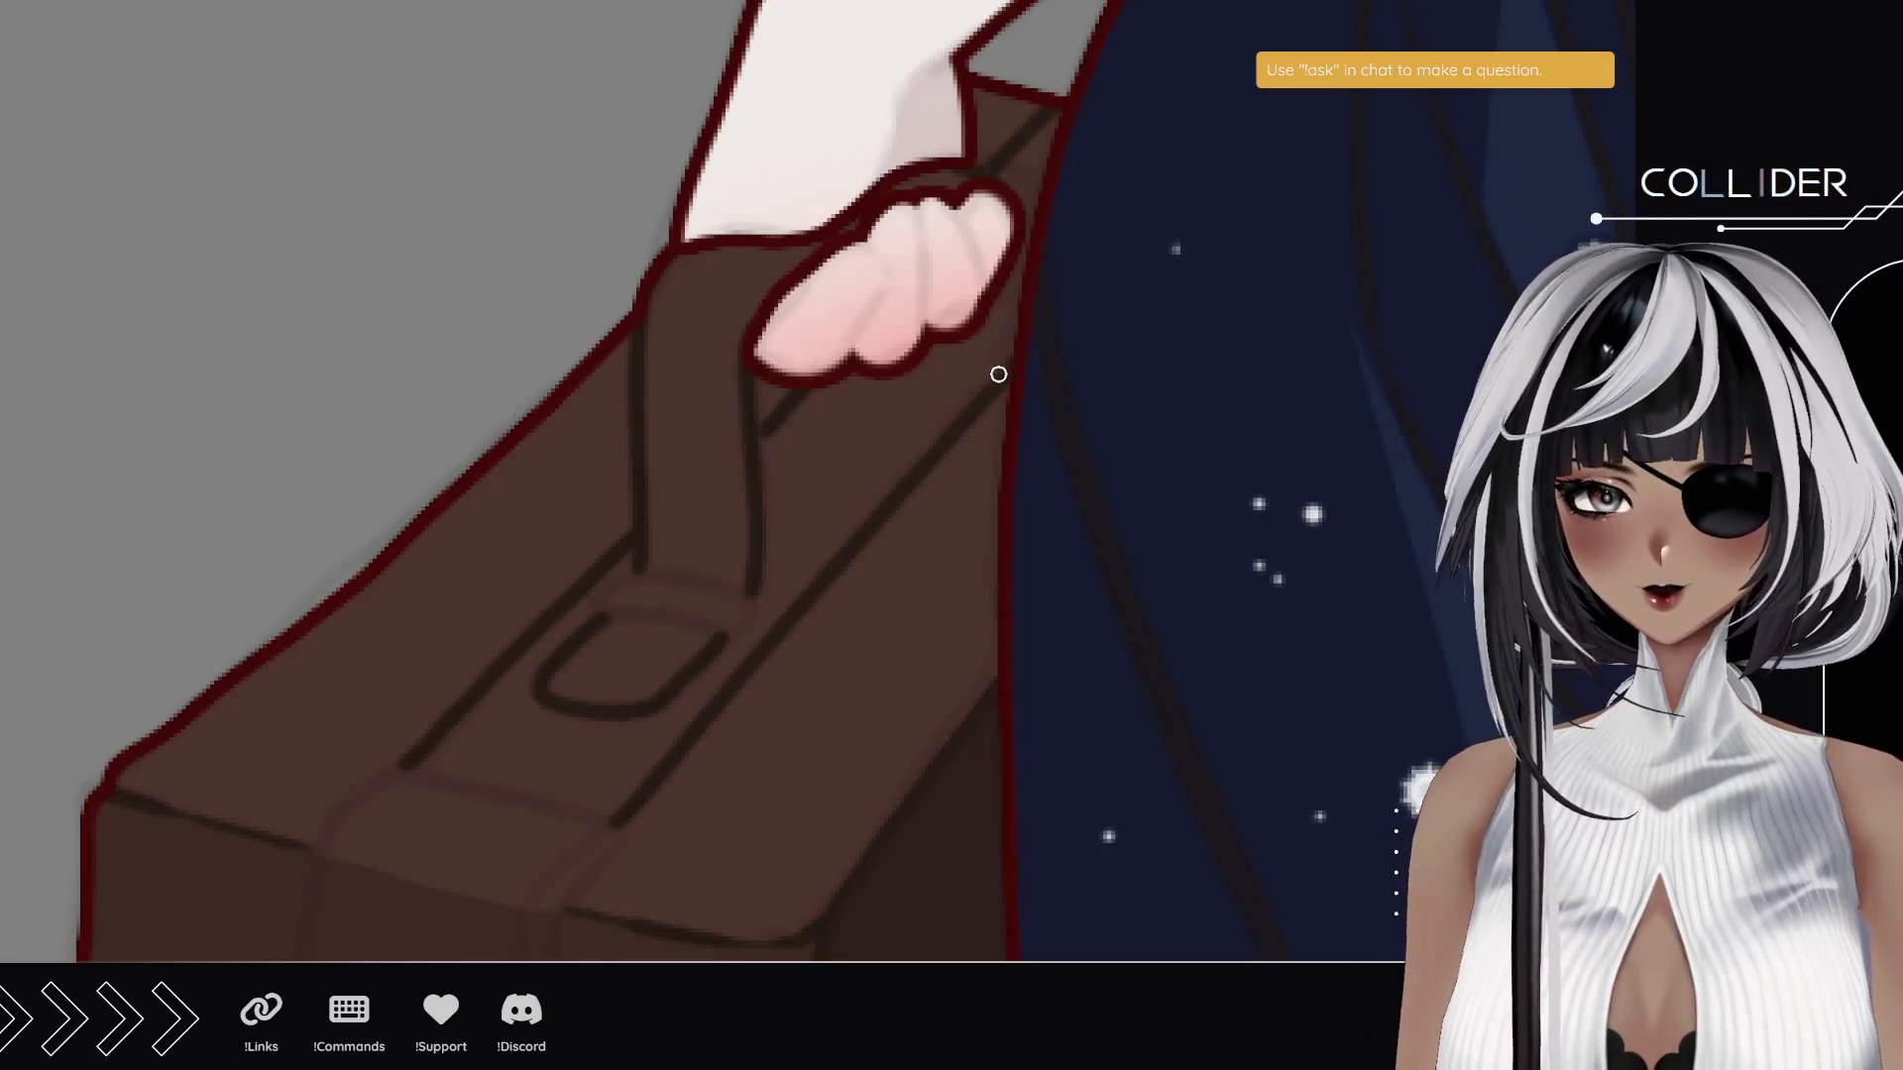
pyautogui.moveTo(1003, 365); pyautogui.dragTo(904, 358)
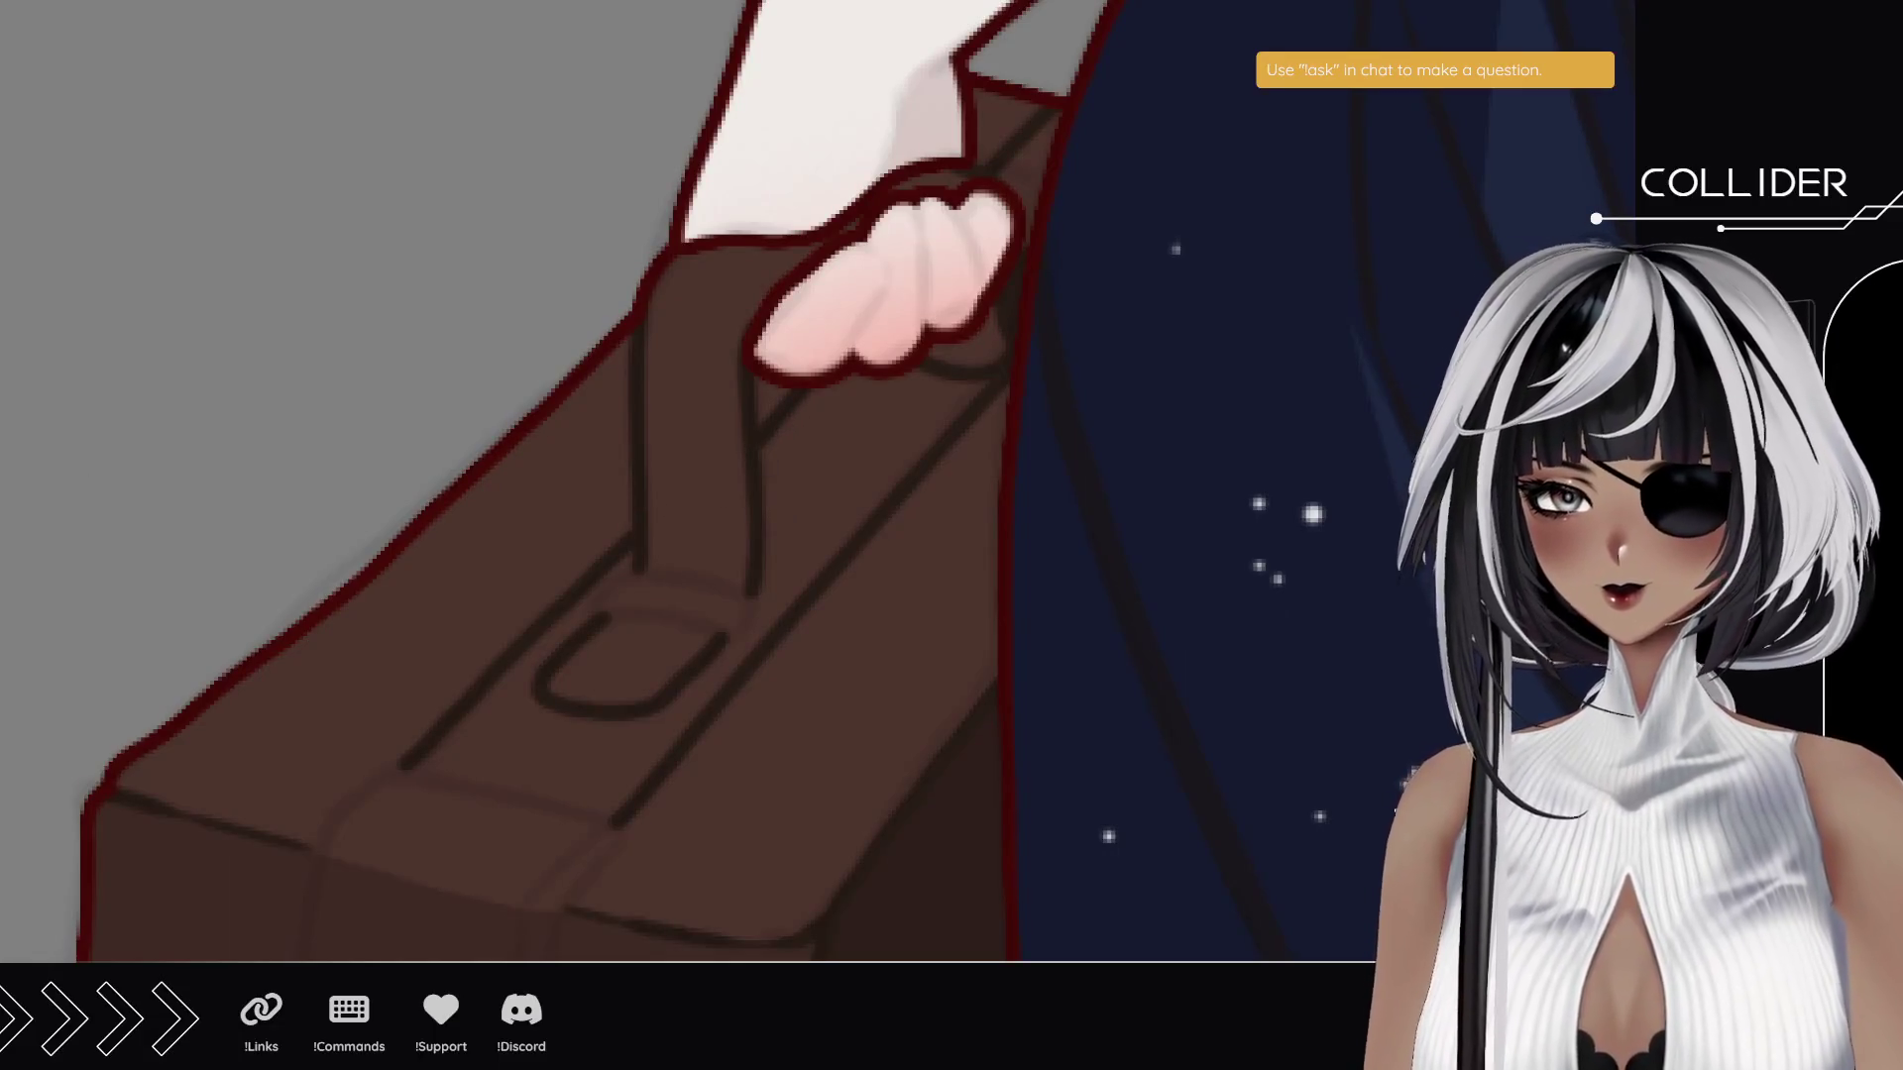
pyautogui.scroll(-5, 773, 628)
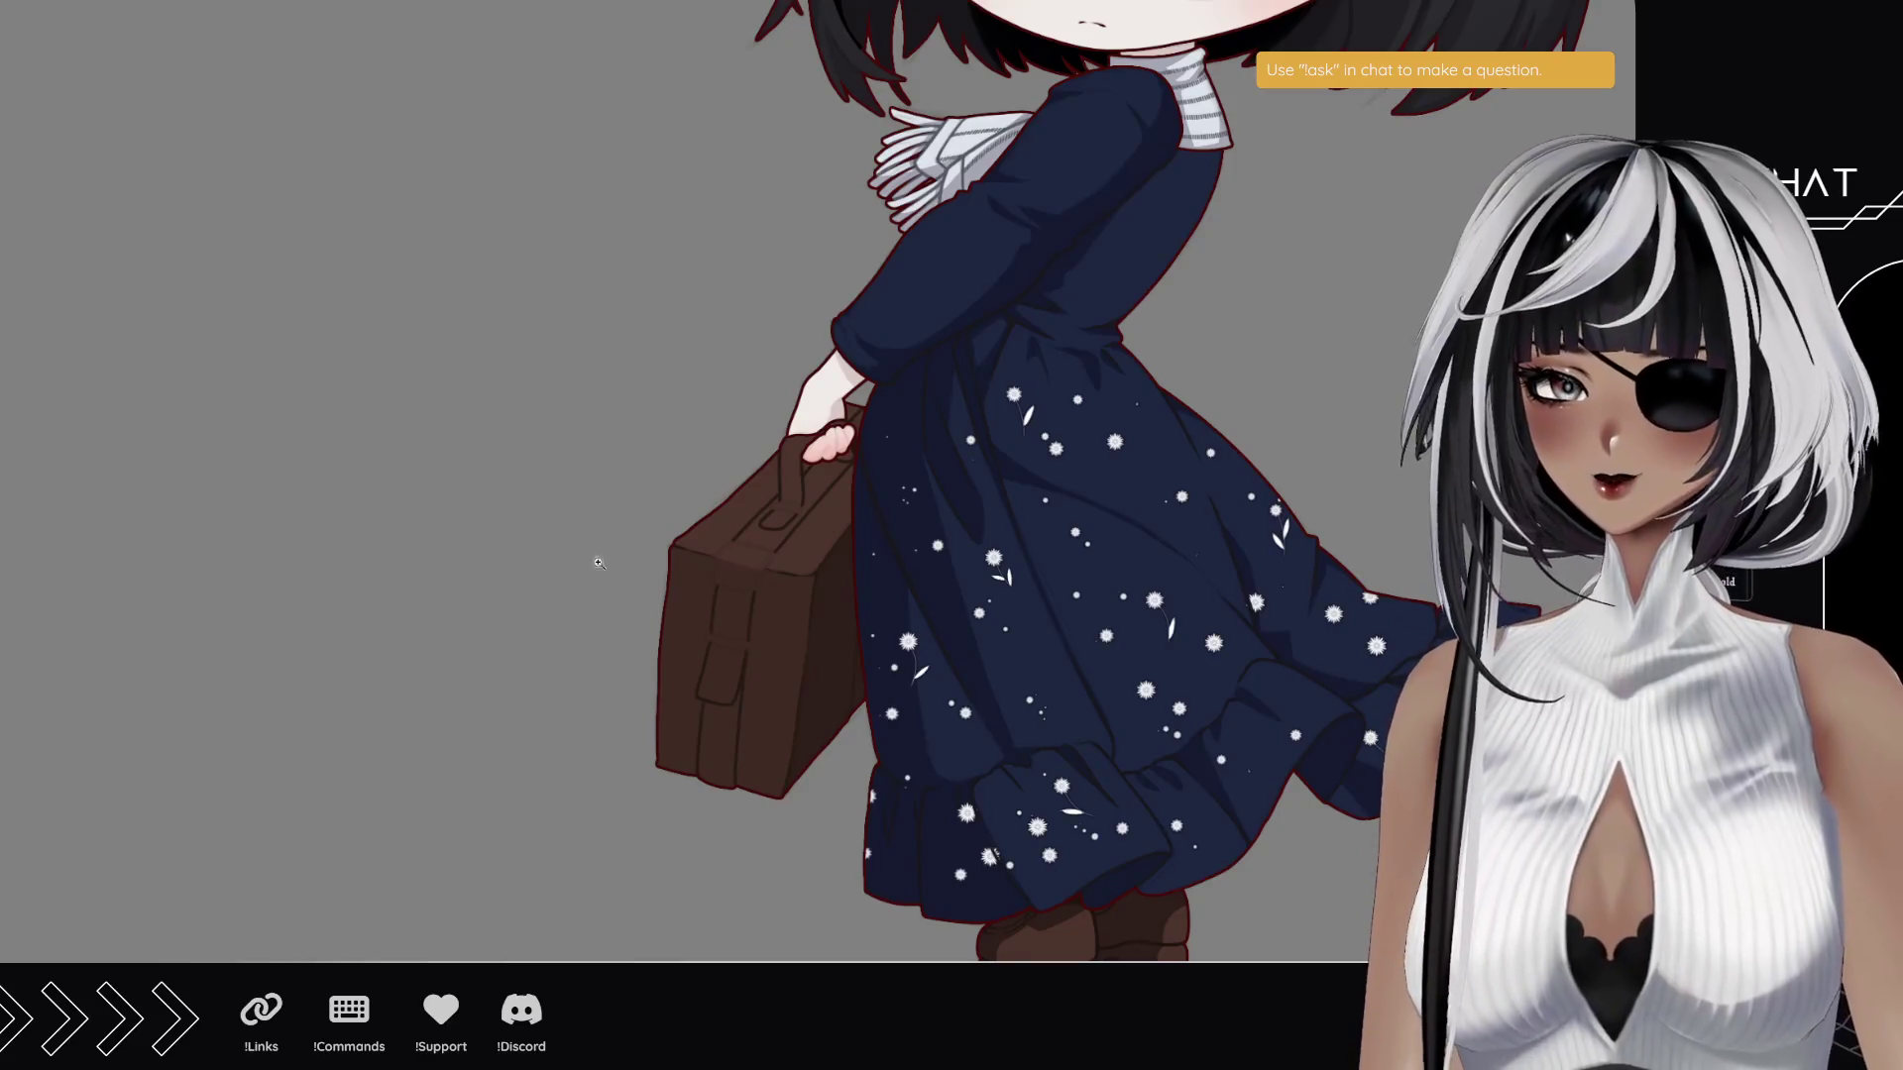
pyautogui.moveTo(771, 617); pyautogui.dragTo(816, 629)
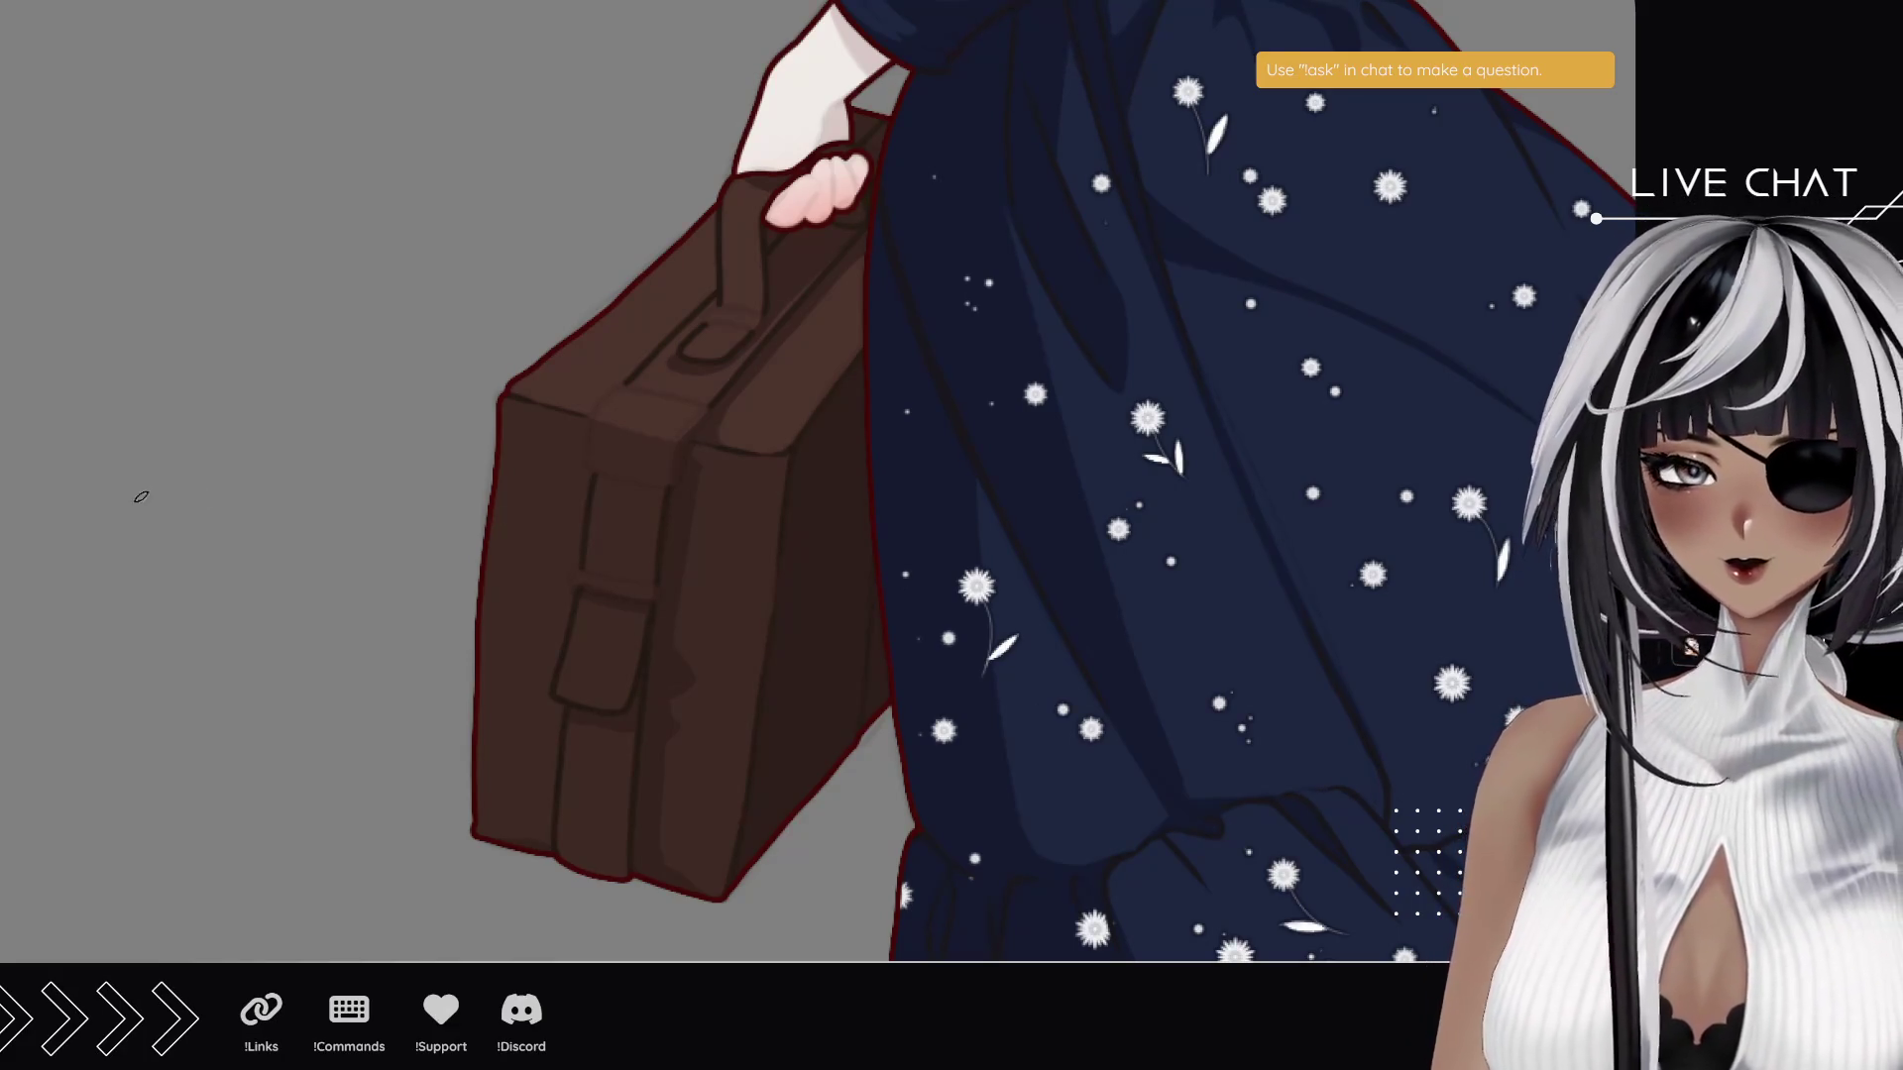
pyautogui.click(659, 402)
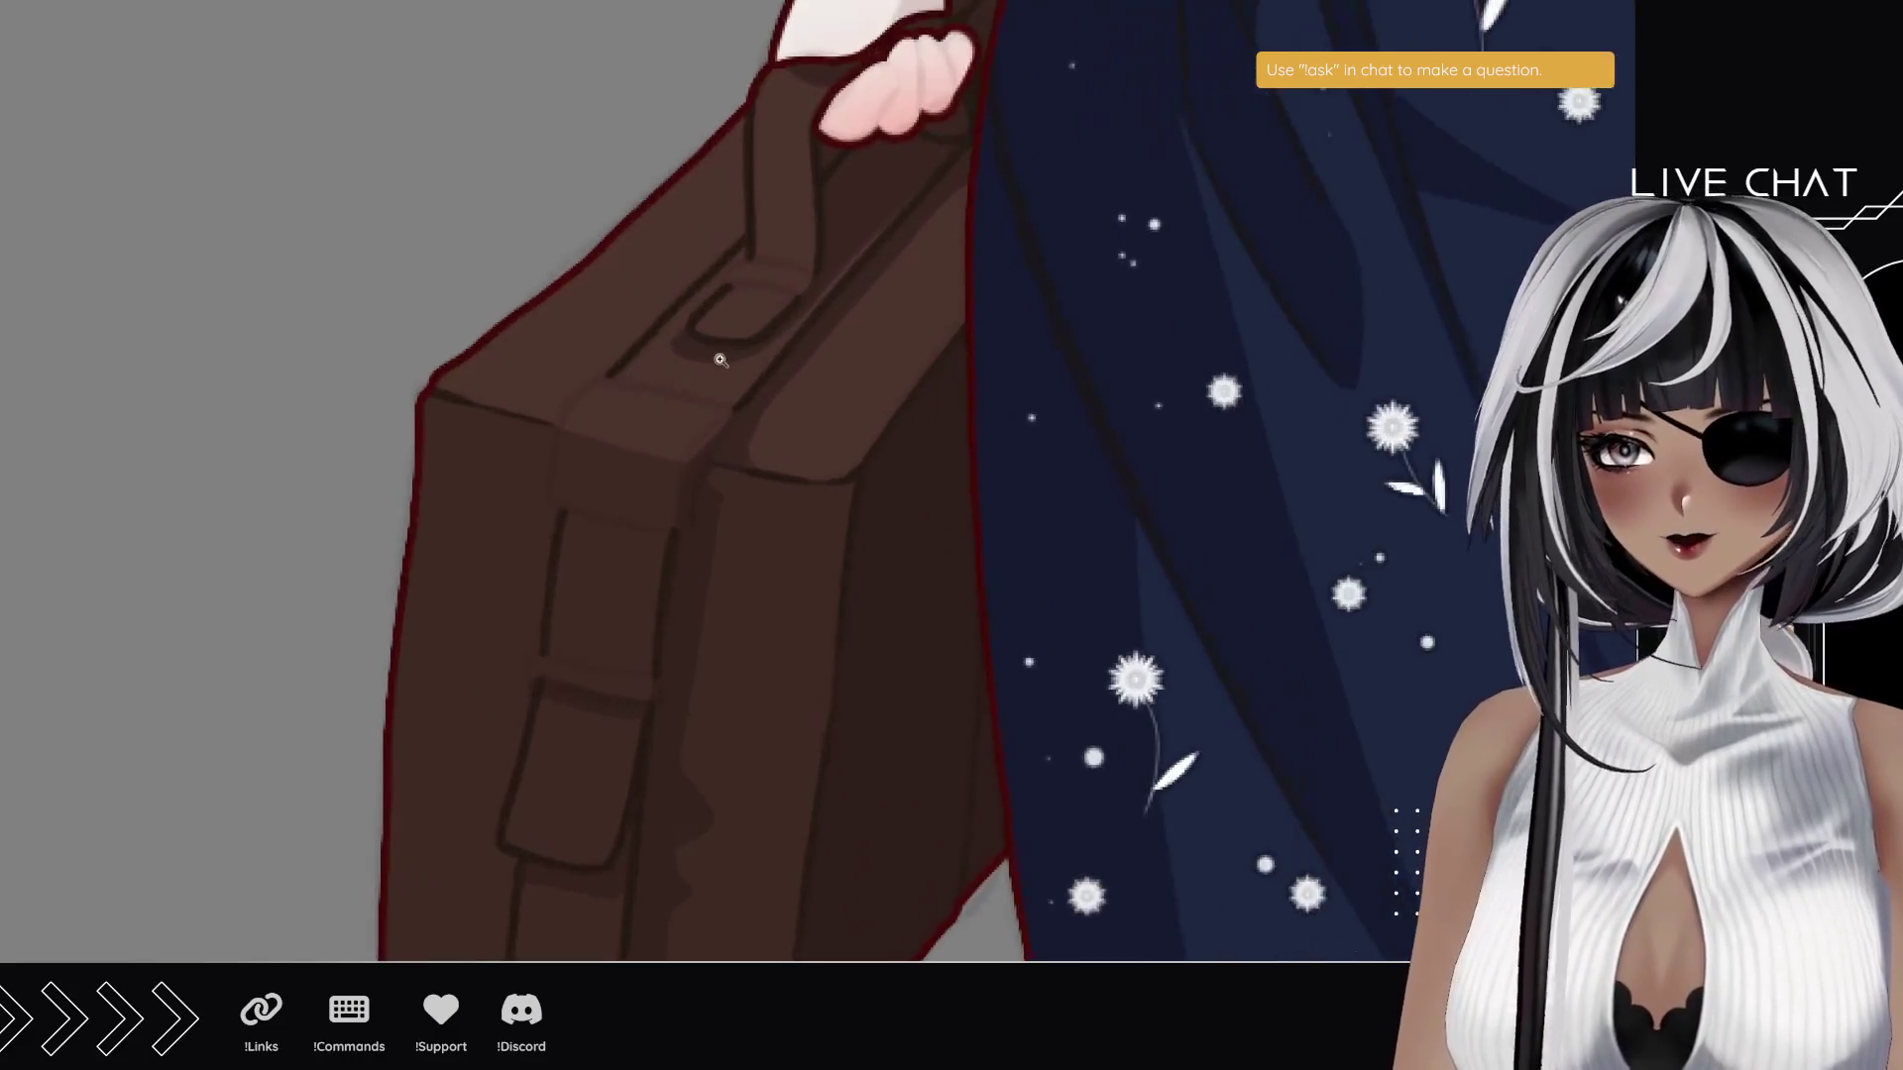
# - Zoom in on the suitcase handle and paint a light grey highlight along it
pyautogui.click(729, 363)
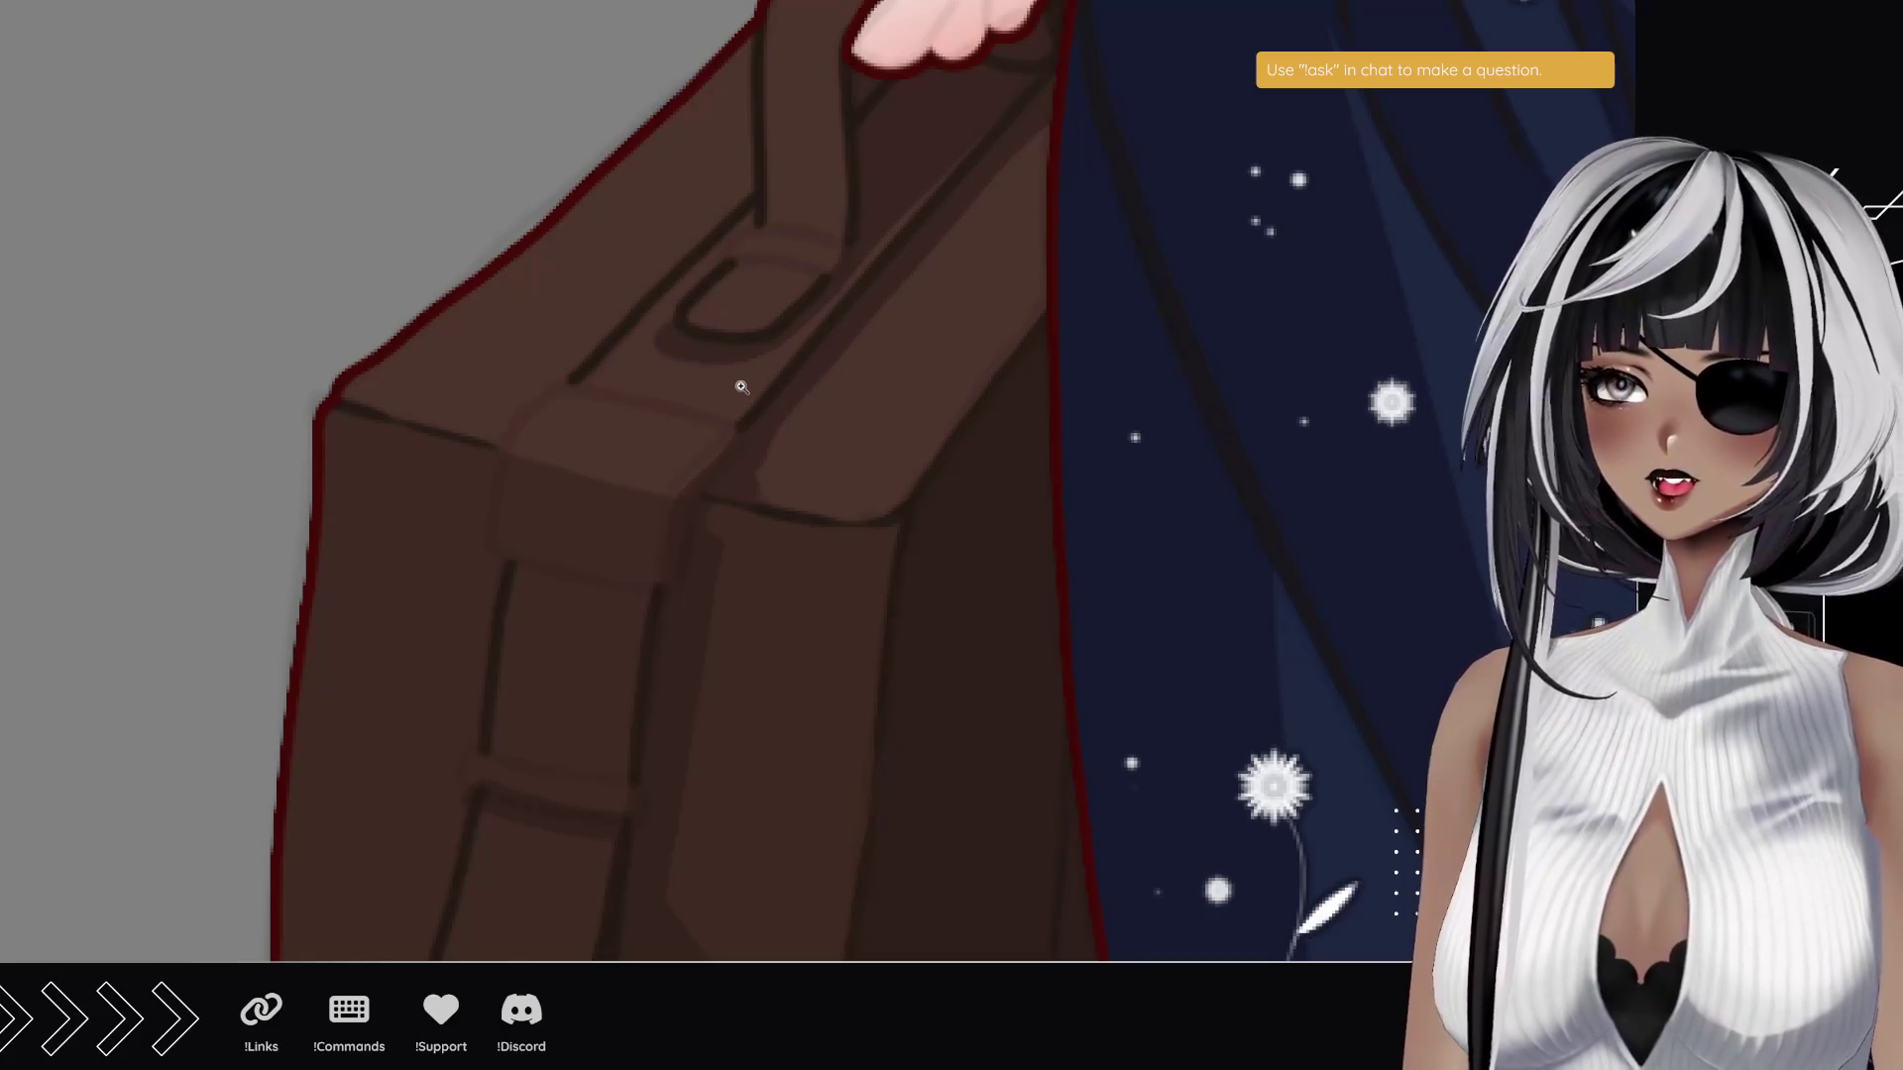
pyautogui.click(819, 247)
pyautogui.click(828, 255)
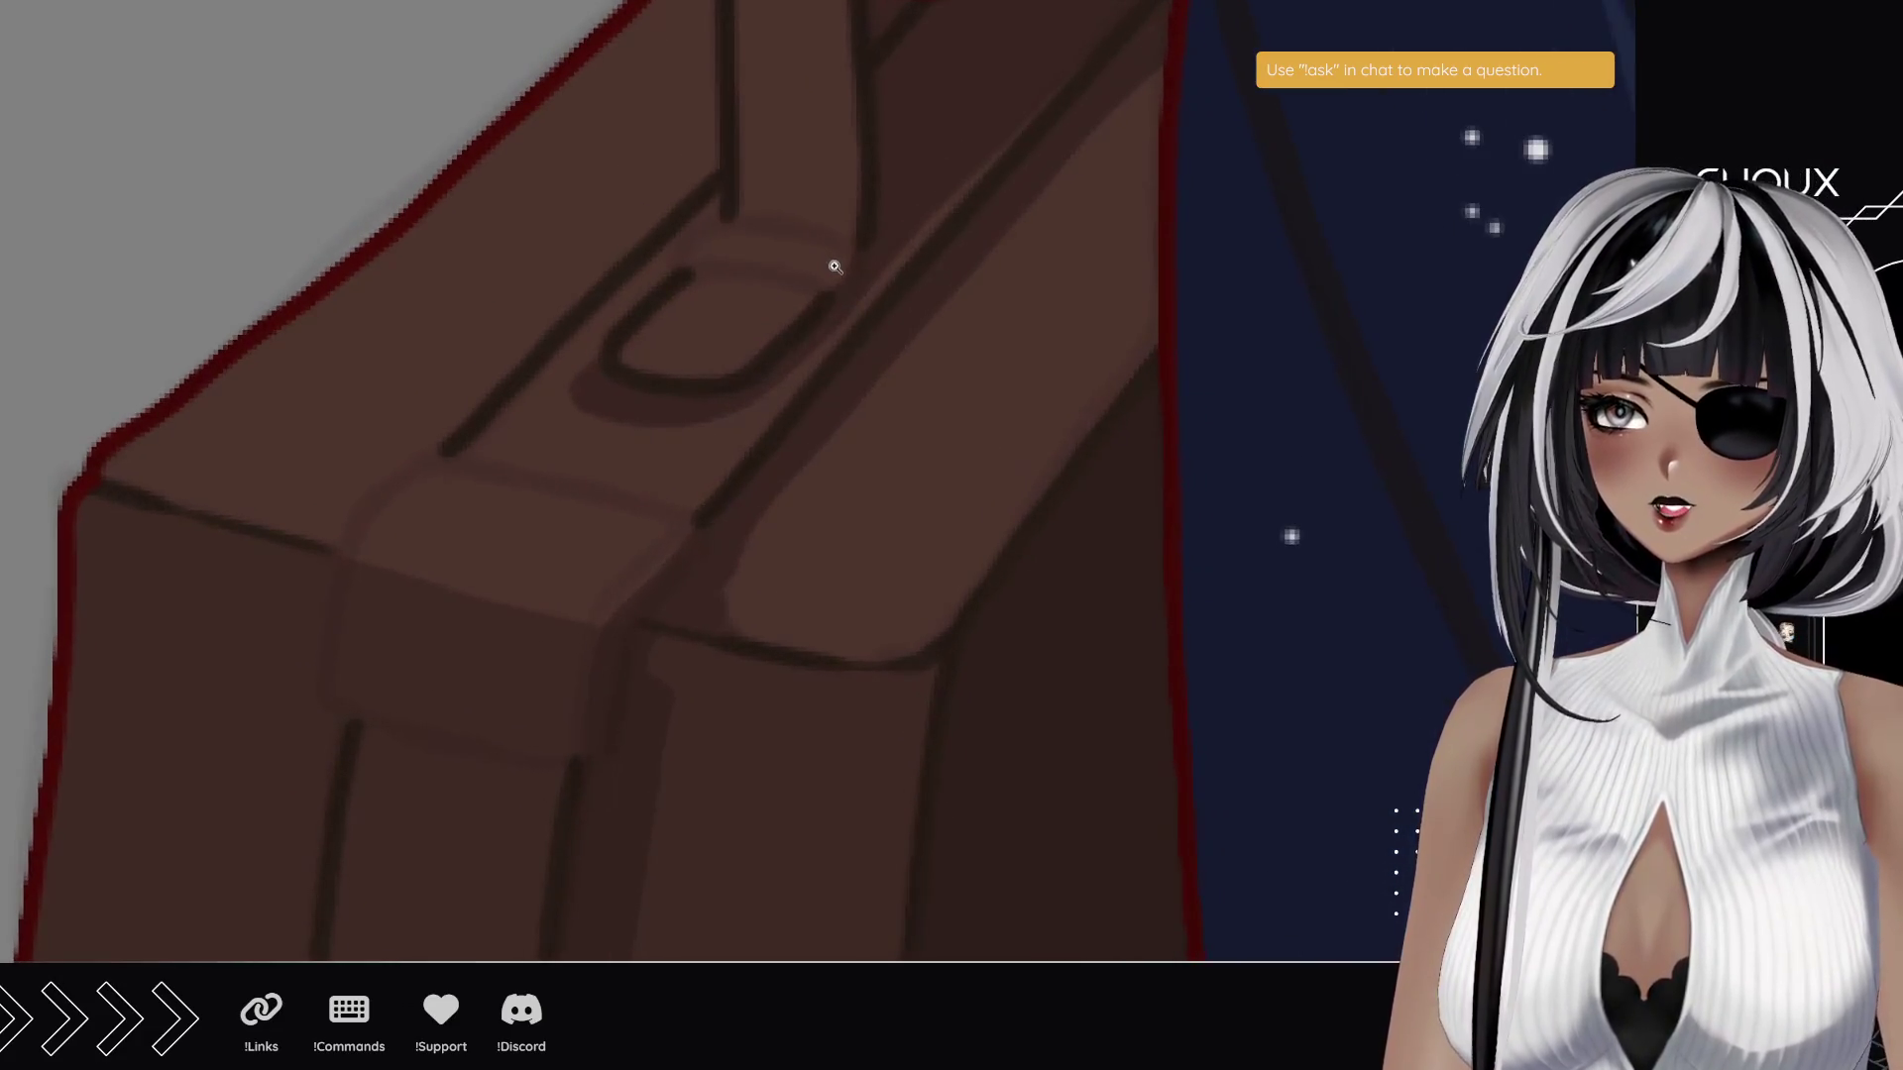
pyautogui.click(831, 275)
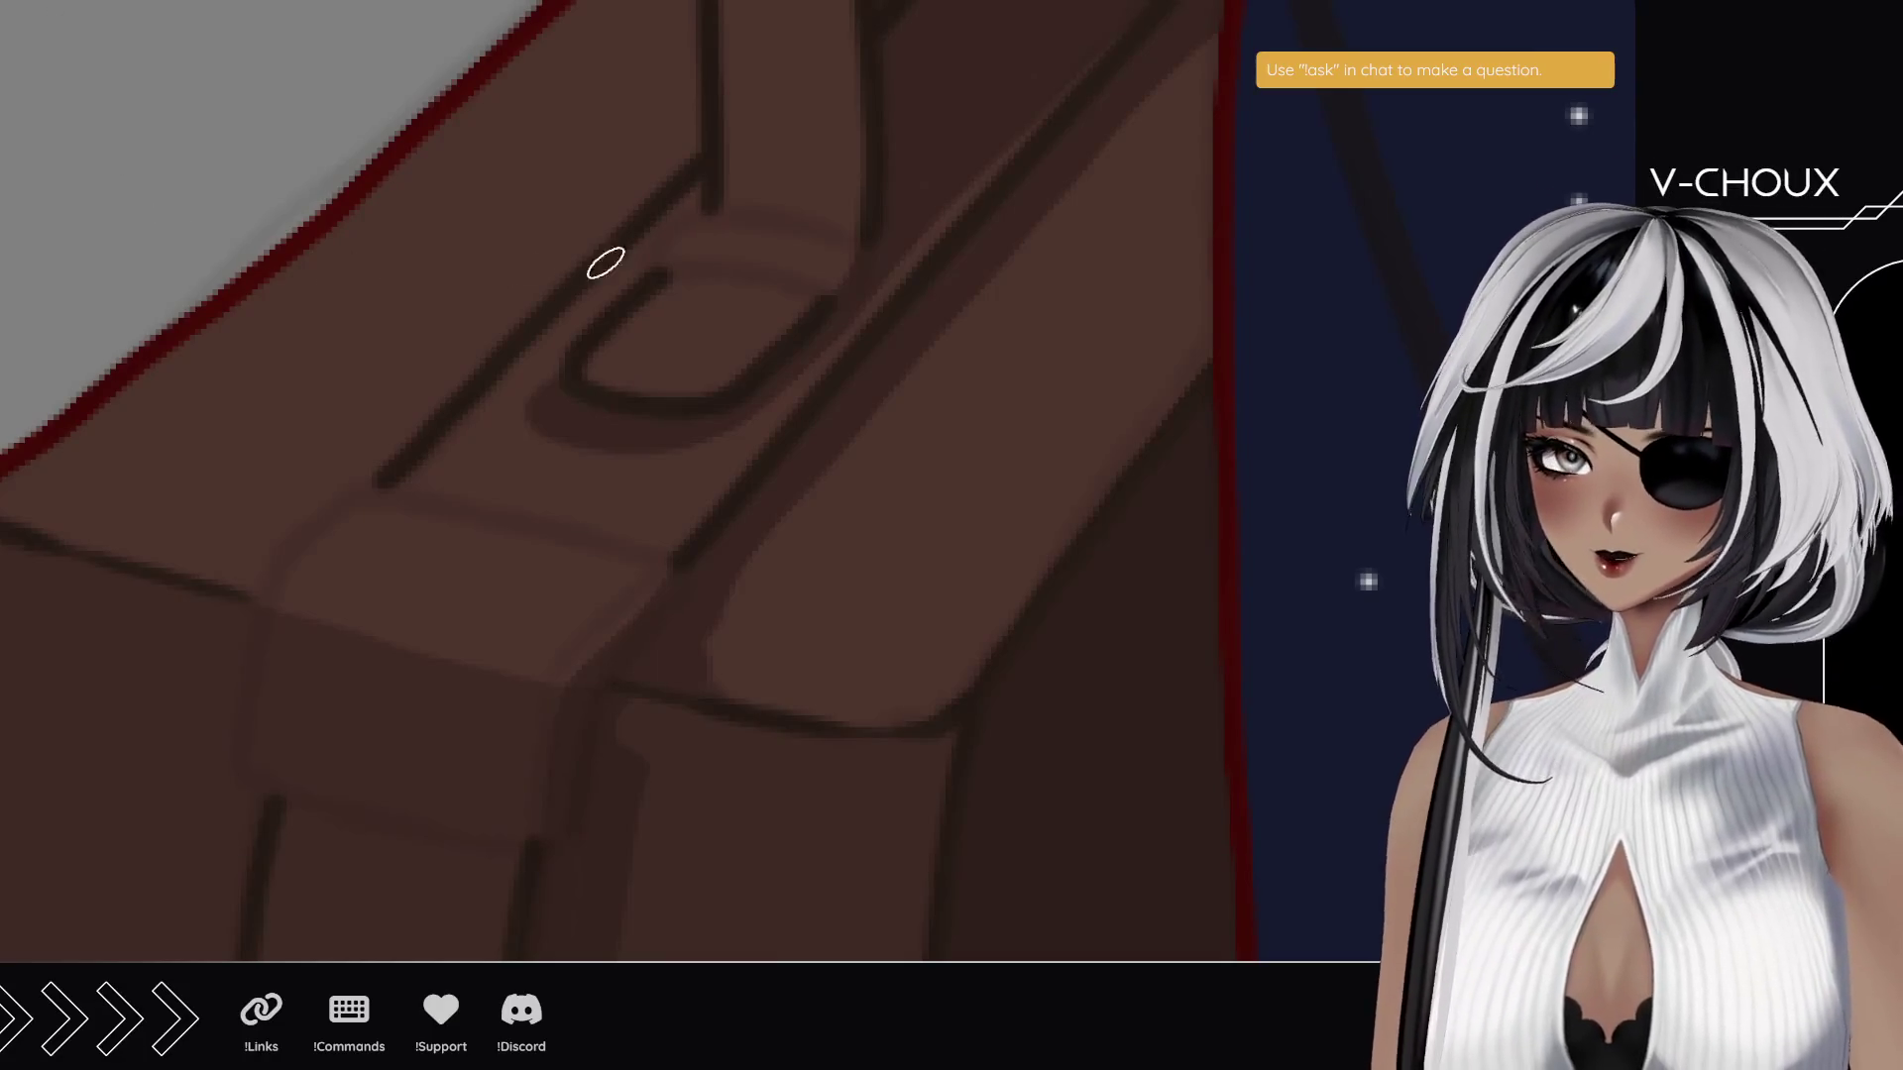
pyautogui.moveTo(663, 242); pyautogui.dragTo(828, 259)
pyautogui.hotkey('ctrl', 'z')
pyautogui.moveTo(667, 241)
pyautogui.mouseDown()
pyautogui.moveTo(783, 248)
pyautogui.moveTo(860, 288)
pyautogui.mouseUp()
pyautogui.moveTo(665, 245)
pyautogui.mouseDown()
pyautogui.moveTo(862, 259)
pyautogui.moveTo(848, 282)
pyautogui.mouseUp()
# - Tilt the canvas to the strap's angle and try a light stroke for the buckle edge
pyautogui.scroll(-3, 650, 493)
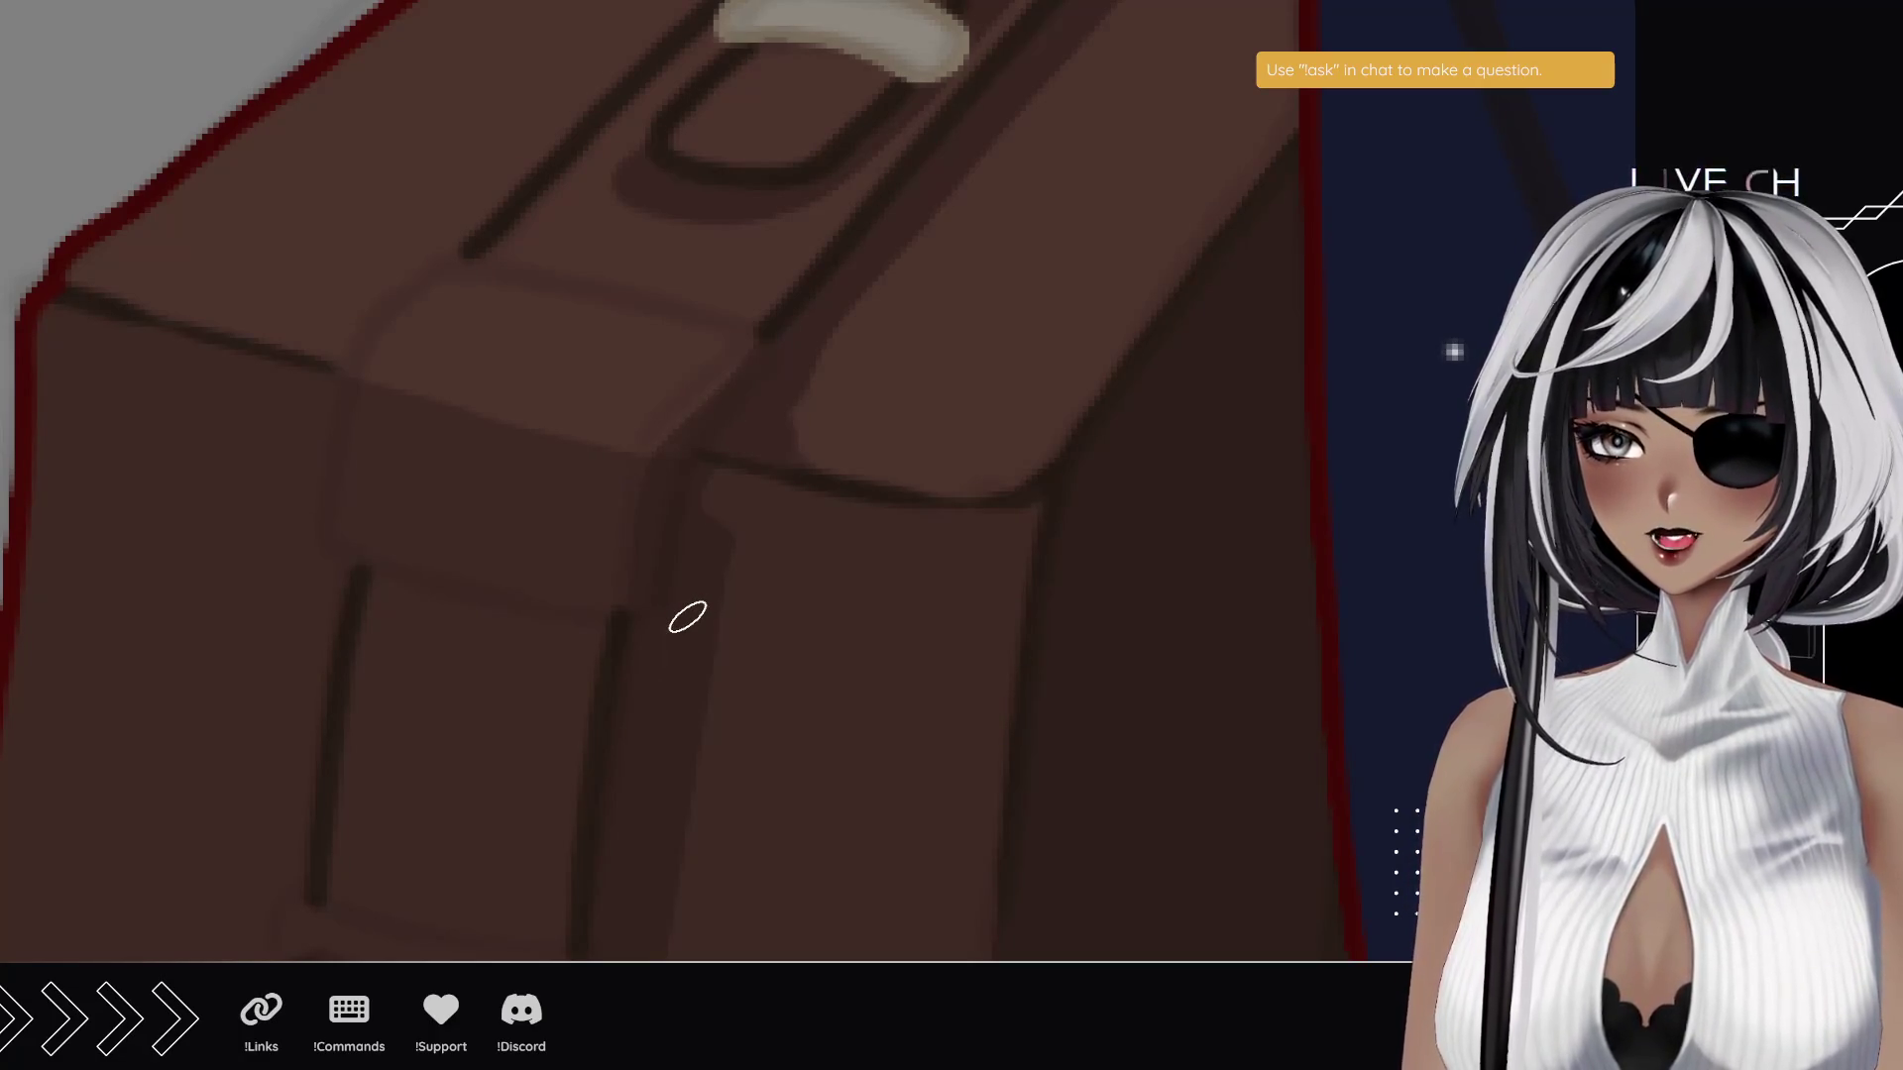
pyautogui.moveTo(598, 556); pyautogui.dragTo(667, 395)
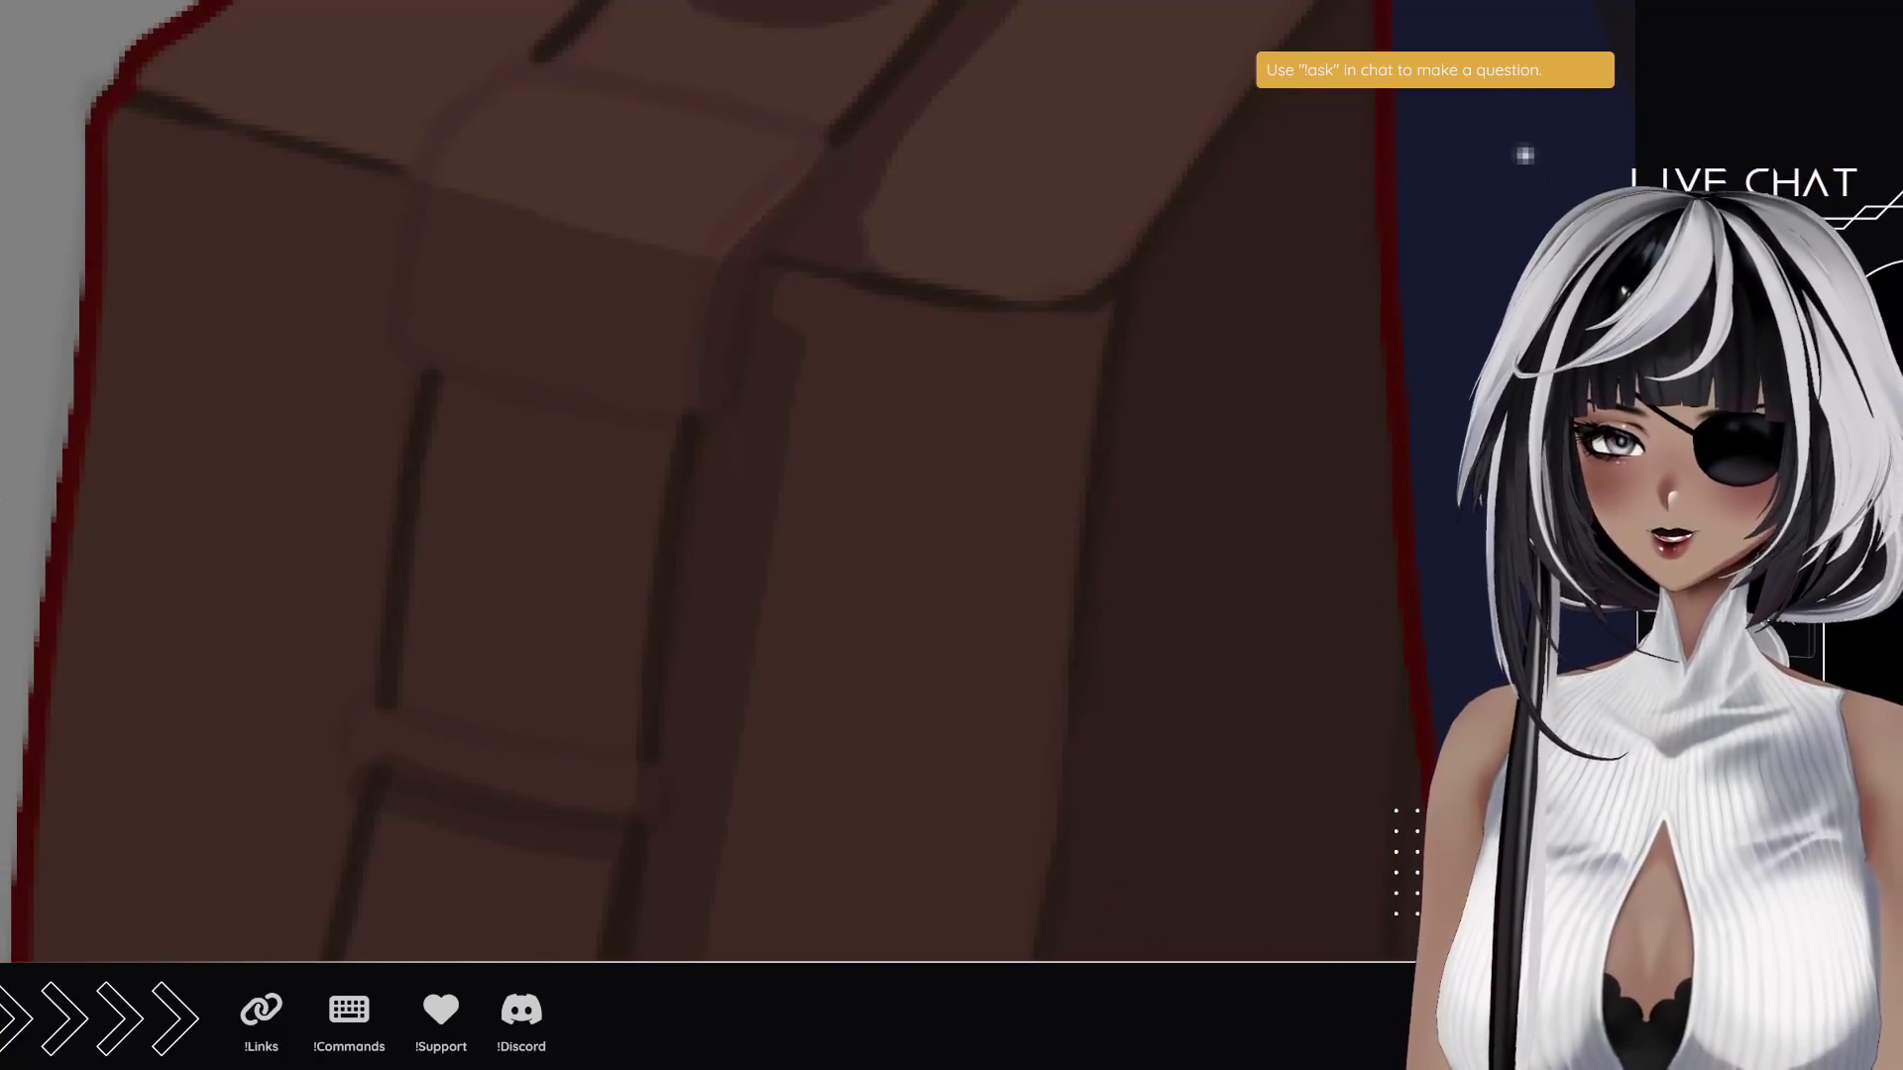
pyautogui.moveTo(220, 260)
pyautogui.mouseDown()
pyautogui.moveTo(306, 544)
pyautogui.moveTo(277, 509)
pyautogui.mouseUp()
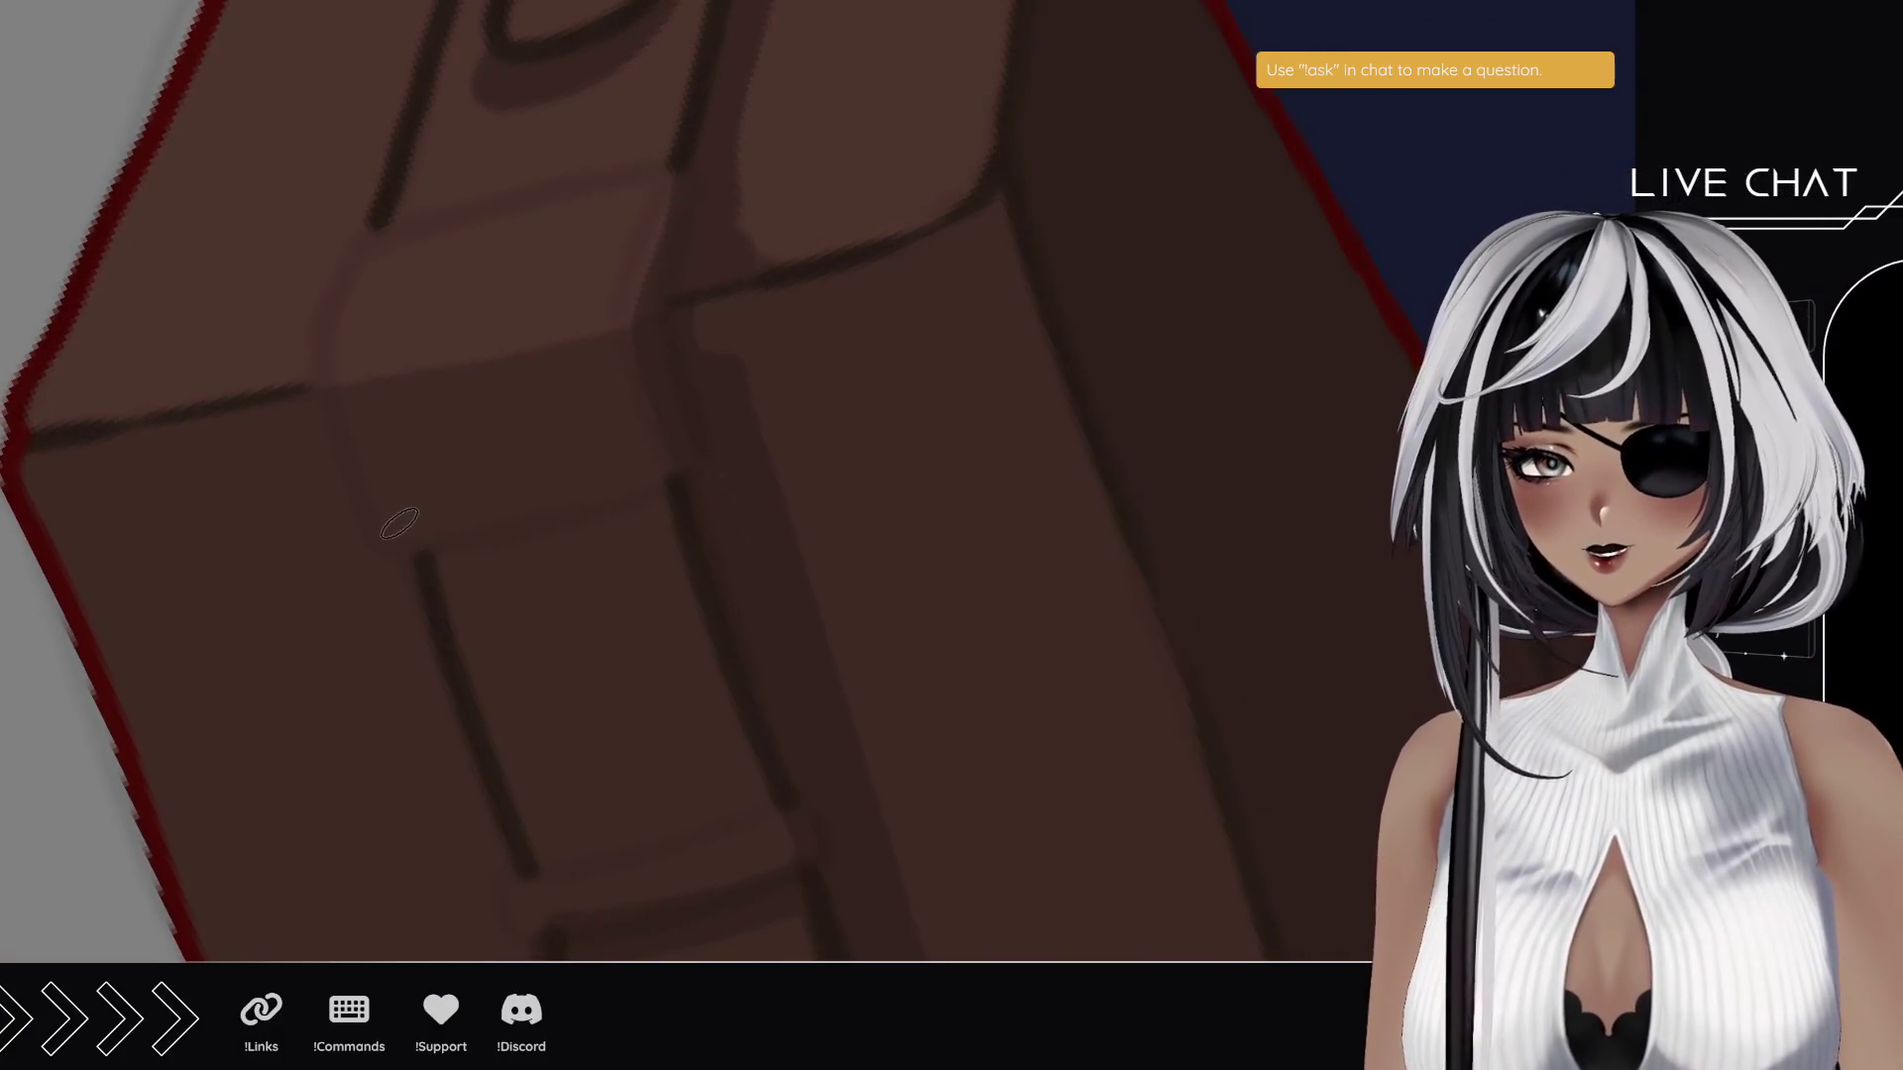
pyautogui.moveTo(402, 532)
pyautogui.mouseDown()
pyautogui.moveTo(342, 396)
pyautogui.moveTo(395, 528)
pyautogui.moveTo(349, 333)
pyautogui.moveTo(357, 407)
pyautogui.moveTo(359, 298)
pyautogui.moveTo(404, 220)
pyautogui.mouseUp()
pyautogui.hotkey('ctrl', 'z')
pyautogui.hotkey('ctrl', 'z')
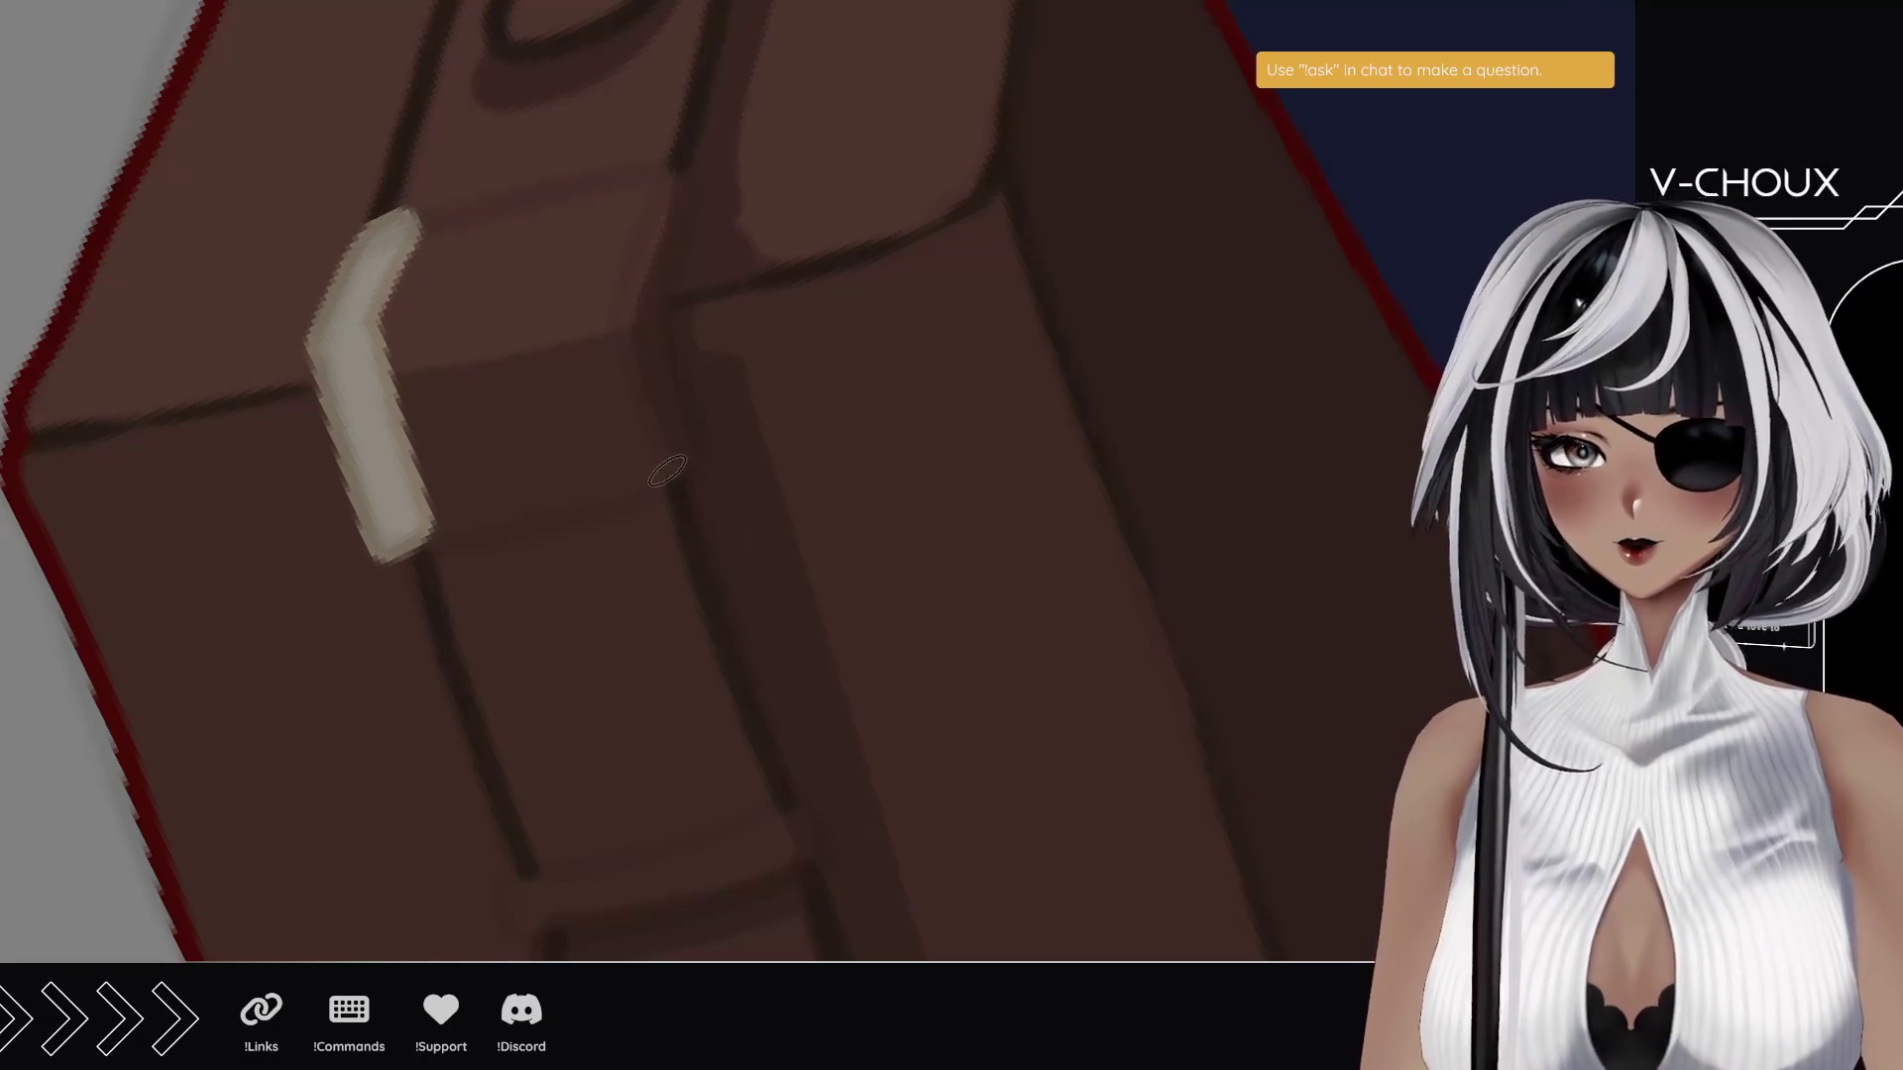
# - Paint the buckle's right side in pale beige, redrawing it taller
pyautogui.moveTo(667, 484); pyautogui.dragTo(634, 342)
pyautogui.hotkey('ctrl', 'z')
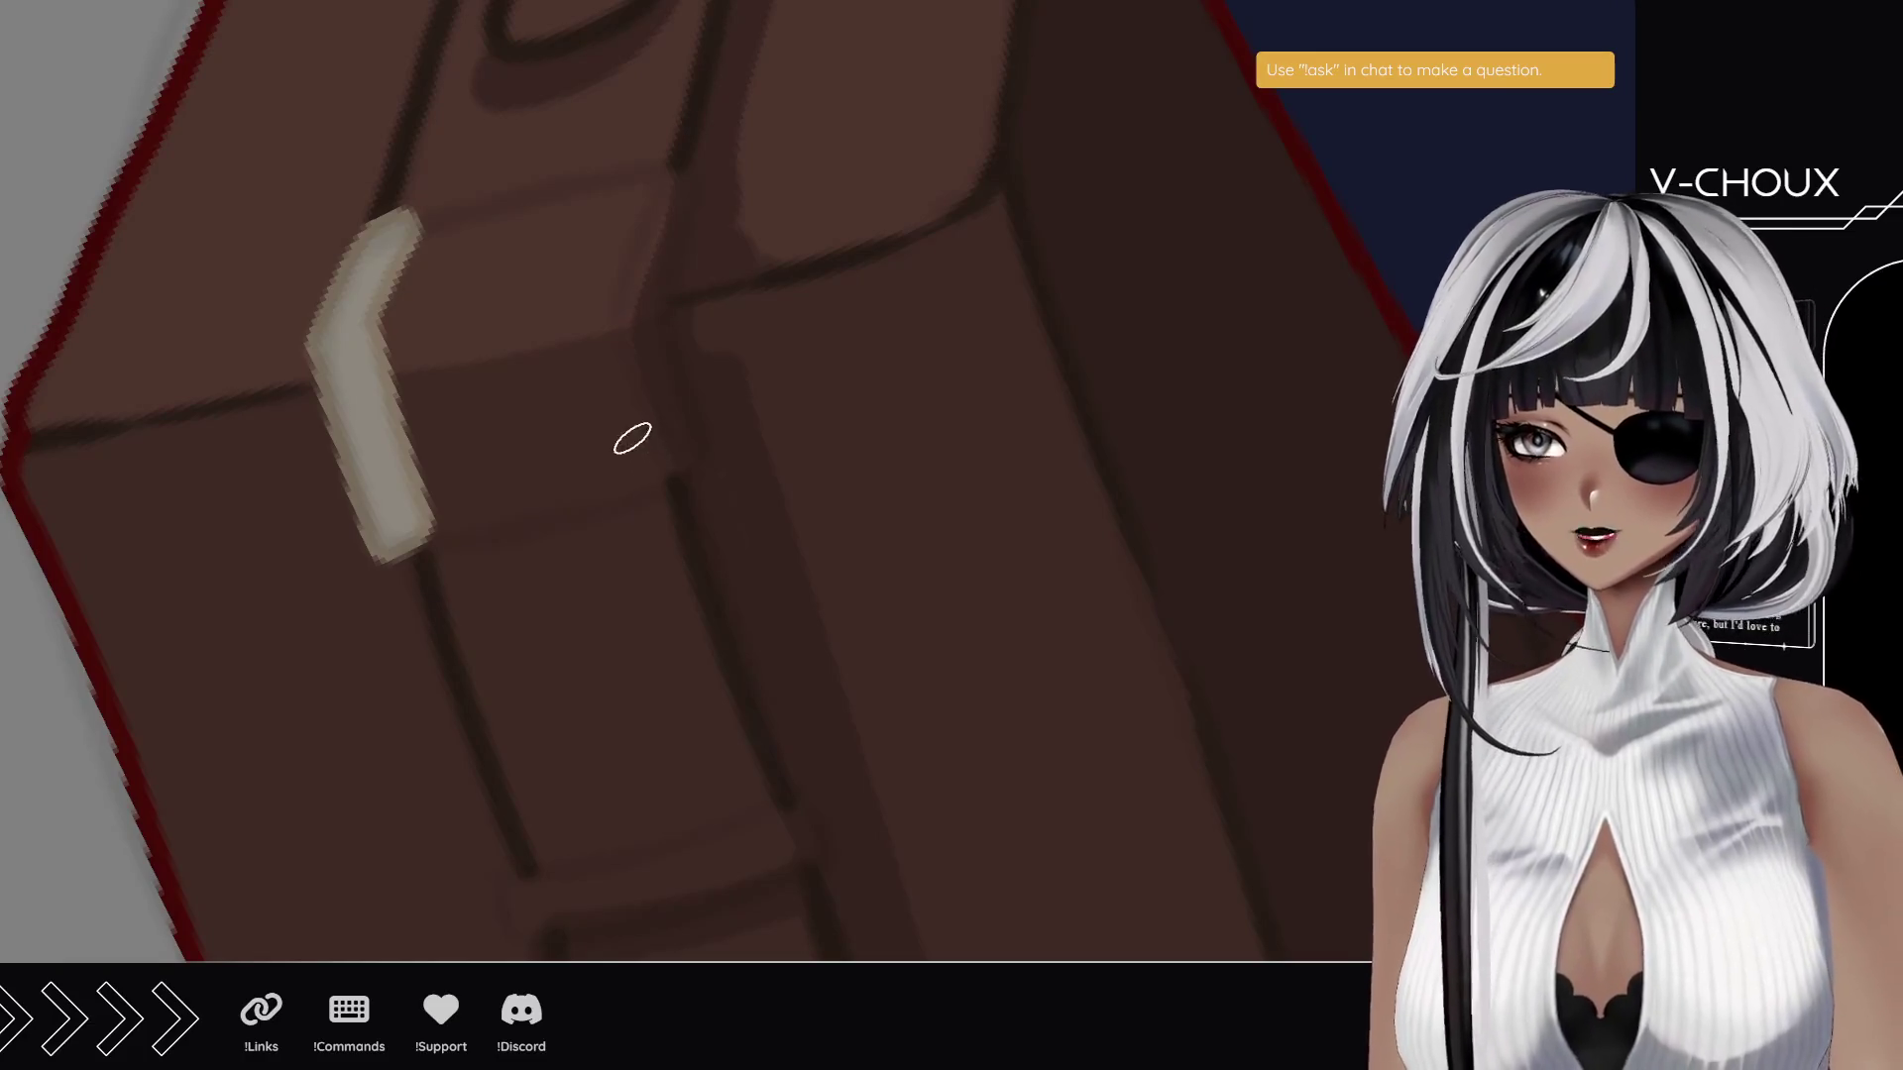
pyautogui.moveTo(659, 491); pyautogui.dragTo(604, 342)
pyautogui.hotkey('ctrl', 'z')
pyautogui.moveTo(654, 490)
pyautogui.mouseDown()
pyautogui.moveTo(610, 347)
pyautogui.moveTo(676, 164)
pyautogui.mouseUp()
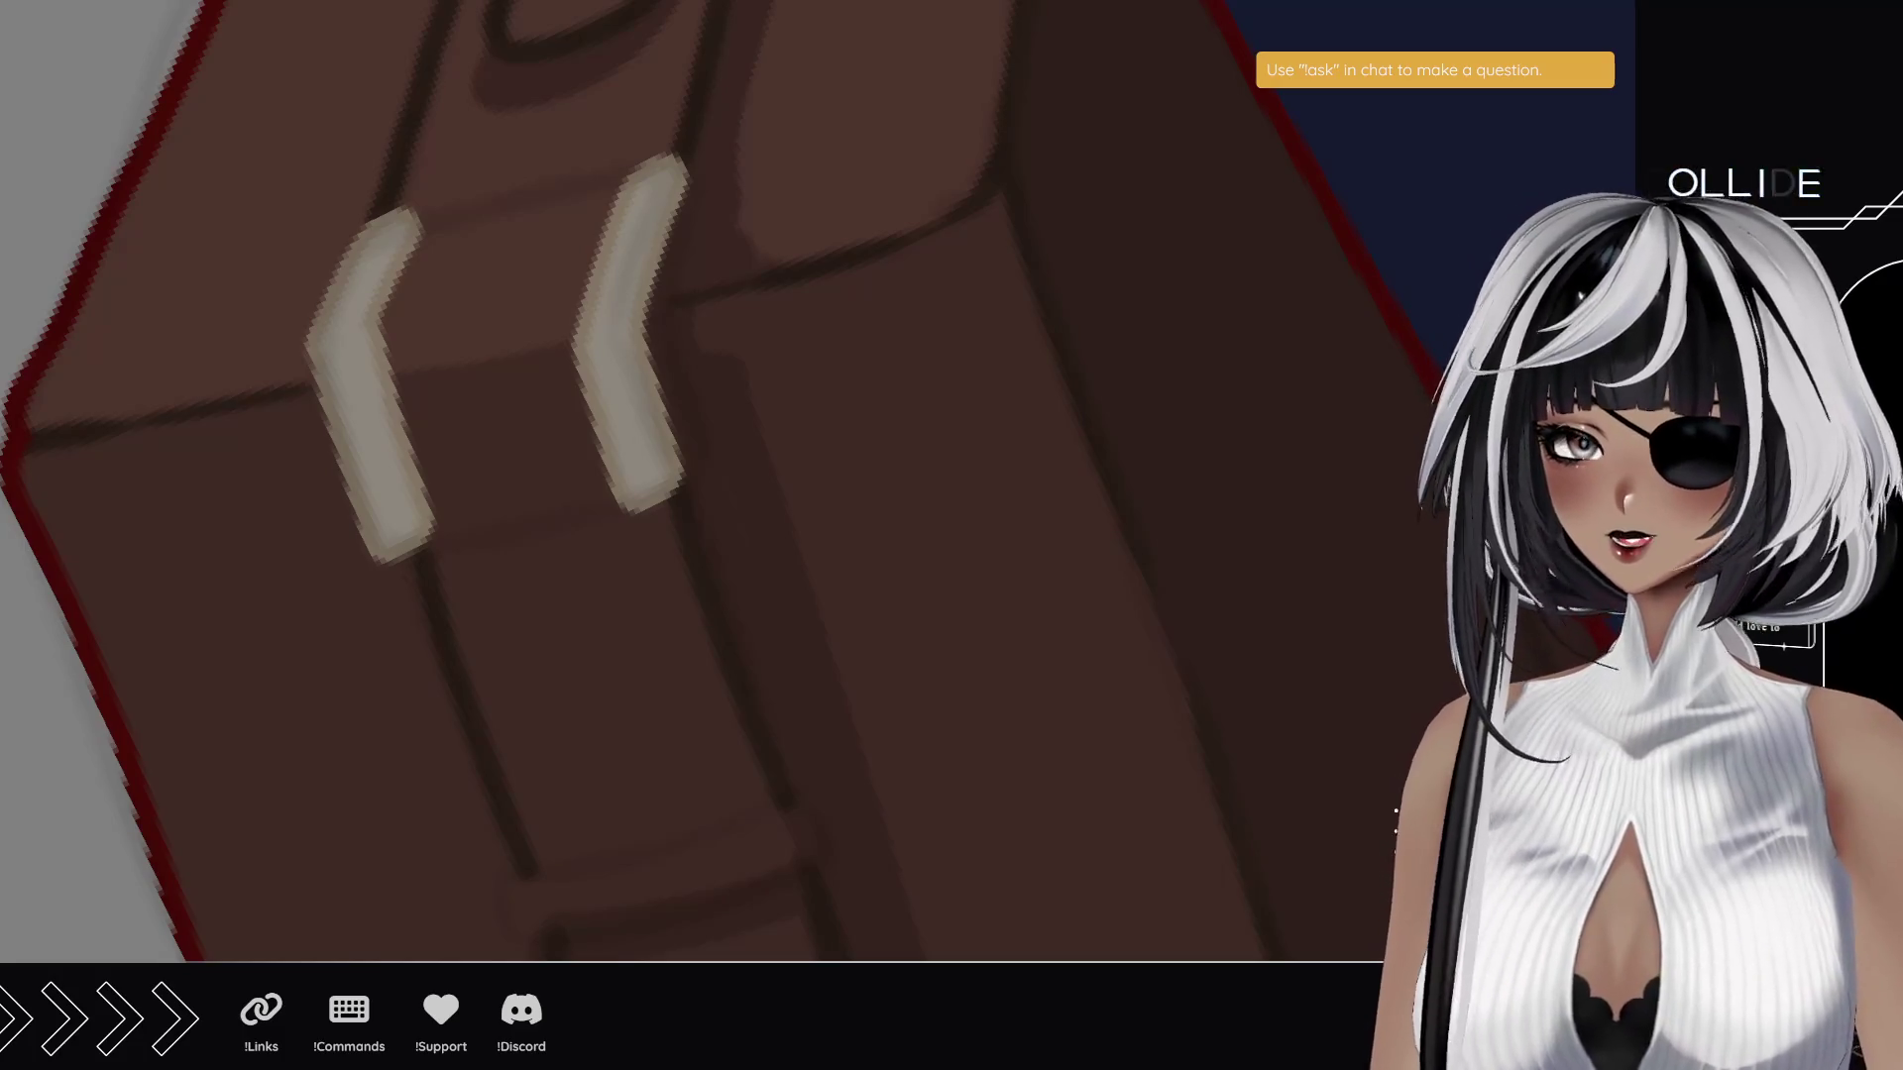
# - Close the buckle's top and bottom with straight lines and fill its inside pale
pyautogui.keyDown('shift'); pyautogui.click(374, 239); pyautogui.keyUp('shift')
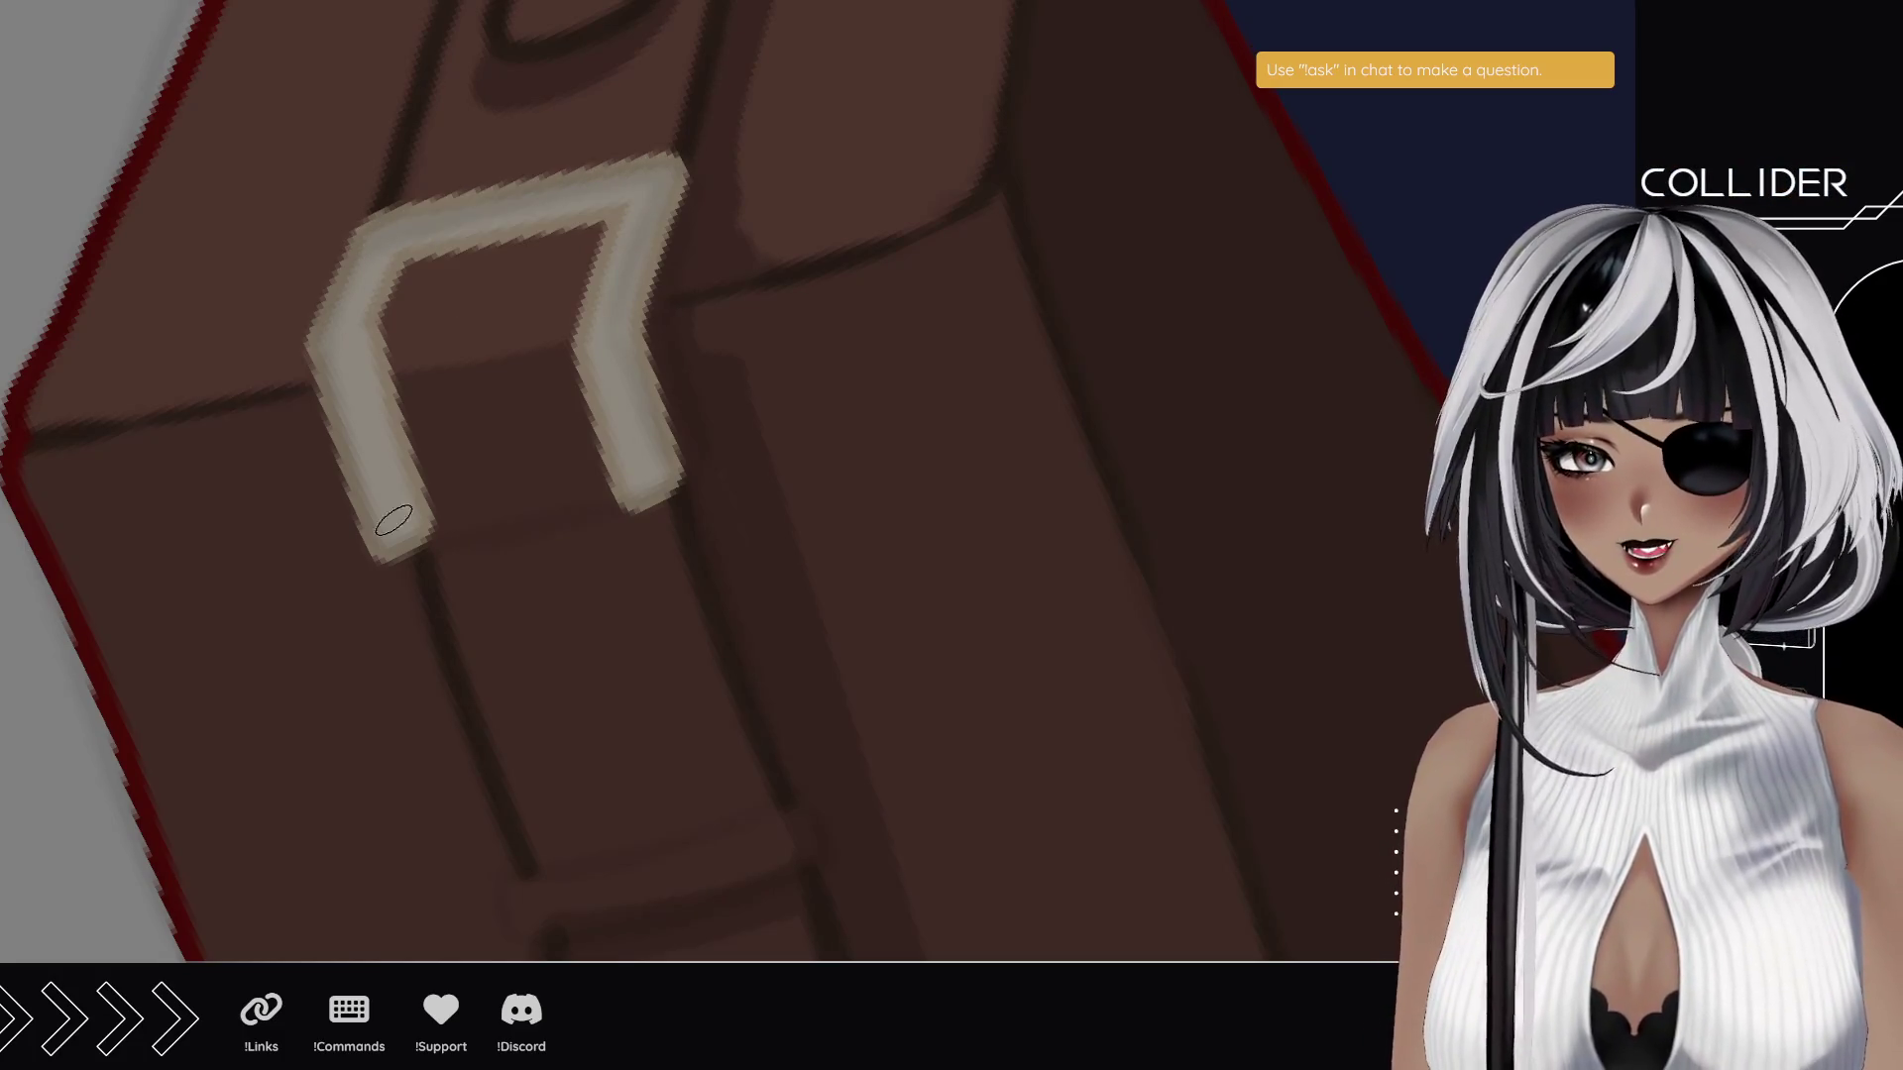
pyautogui.click(690, 490)
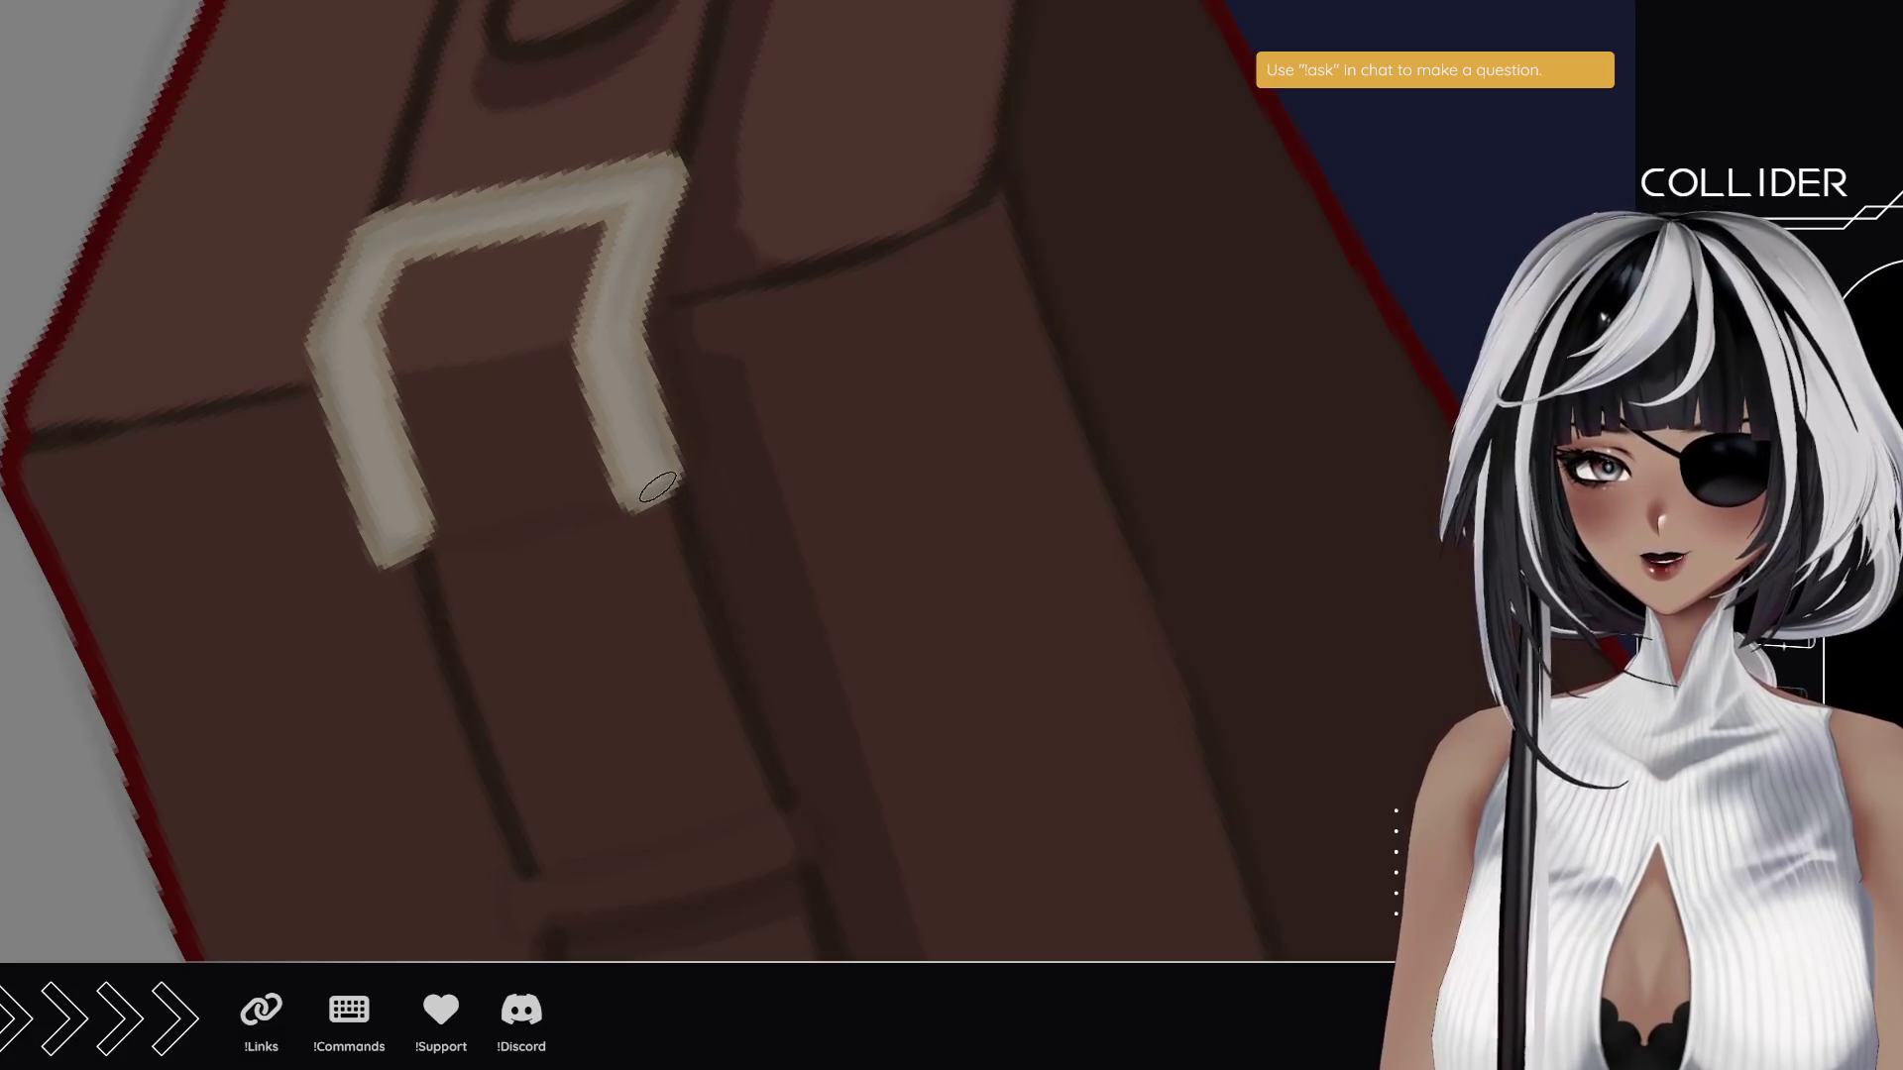
pyautogui.keyDown('shift'); pyautogui.click(428, 555); pyautogui.keyUp('shift')
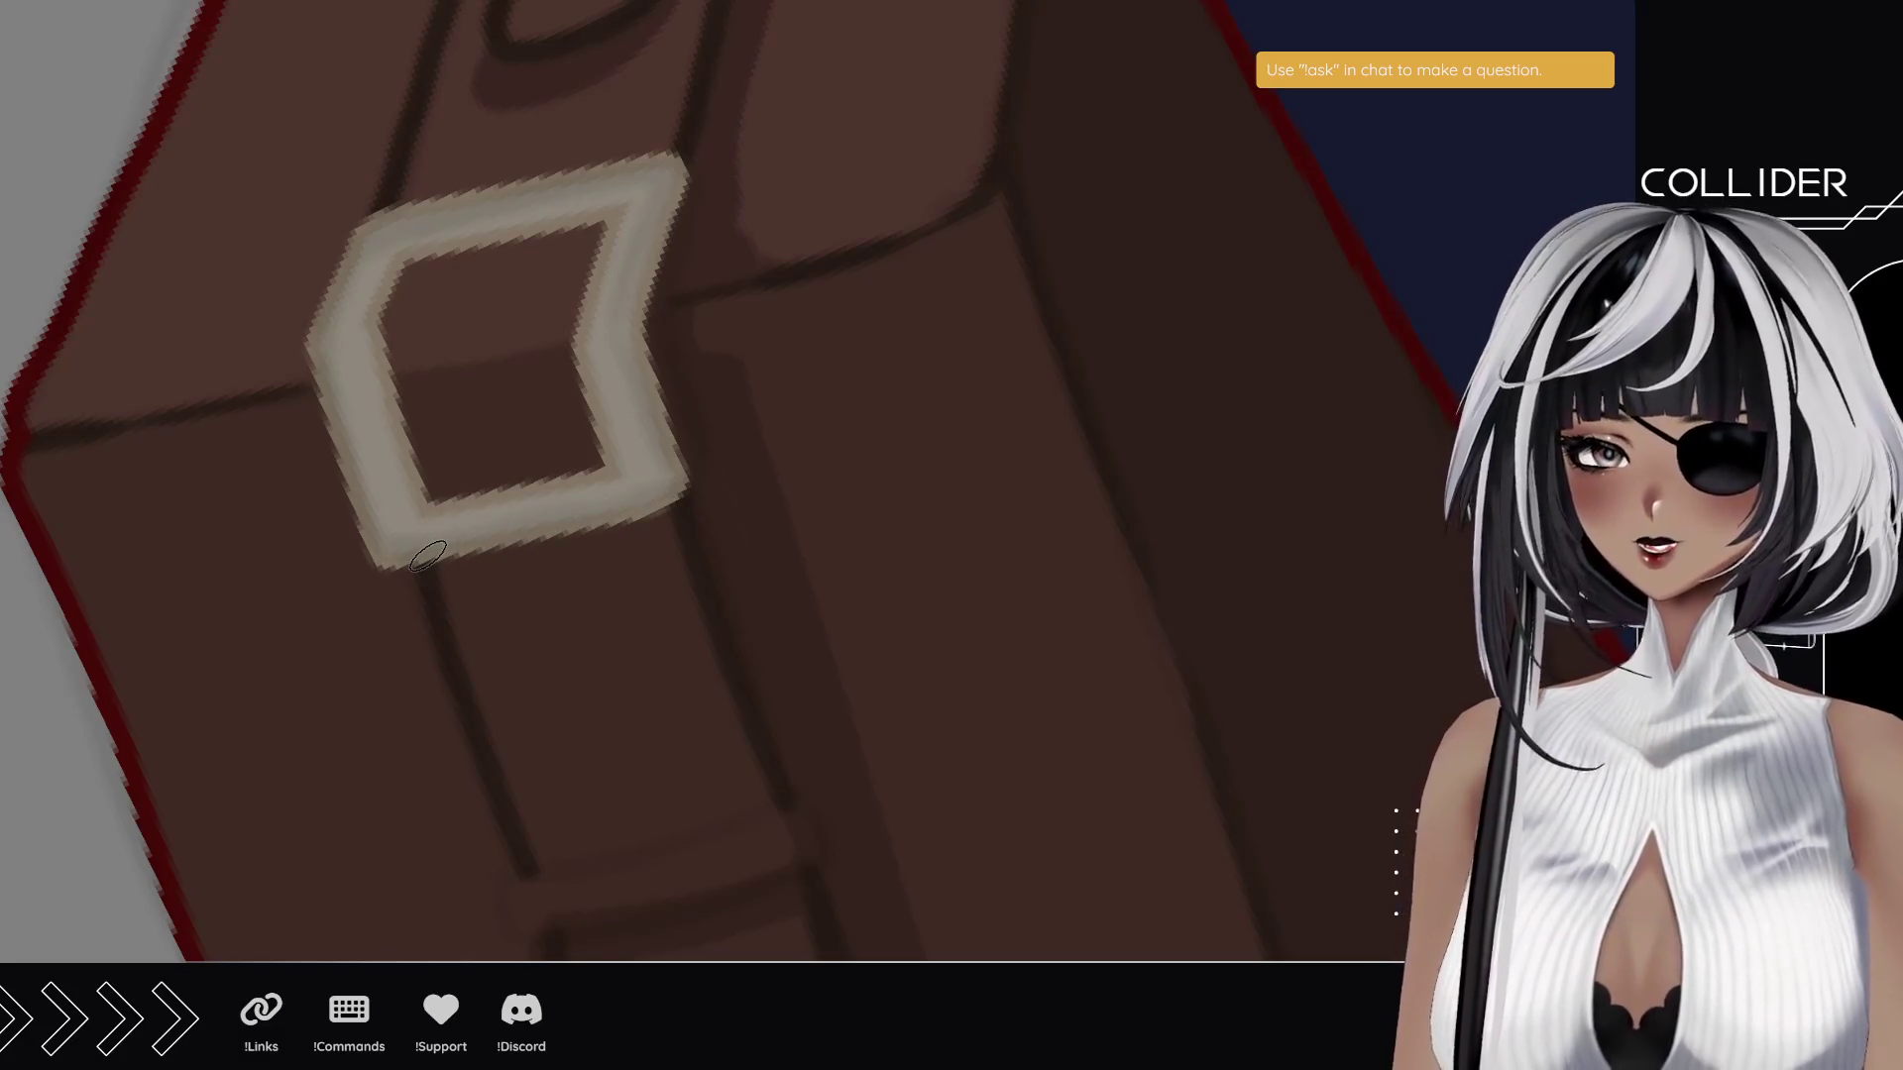
pyautogui.moveTo(445, 489)
pyautogui.mouseDown()
pyautogui.moveTo(416, 501)
pyautogui.moveTo(446, 436)
pyautogui.moveTo(400, 413)
pyautogui.moveTo(369, 302)
pyautogui.moveTo(476, 243)
pyautogui.moveTo(616, 204)
pyautogui.moveTo(575, 319)
pyautogui.moveTo(461, 318)
pyautogui.moveTo(446, 248)
pyautogui.moveTo(426, 377)
pyautogui.moveTo(467, 481)
pyautogui.moveTo(545, 493)
pyautogui.moveTo(565, 442)
pyautogui.moveTo(552, 383)
pyautogui.mouseUp()
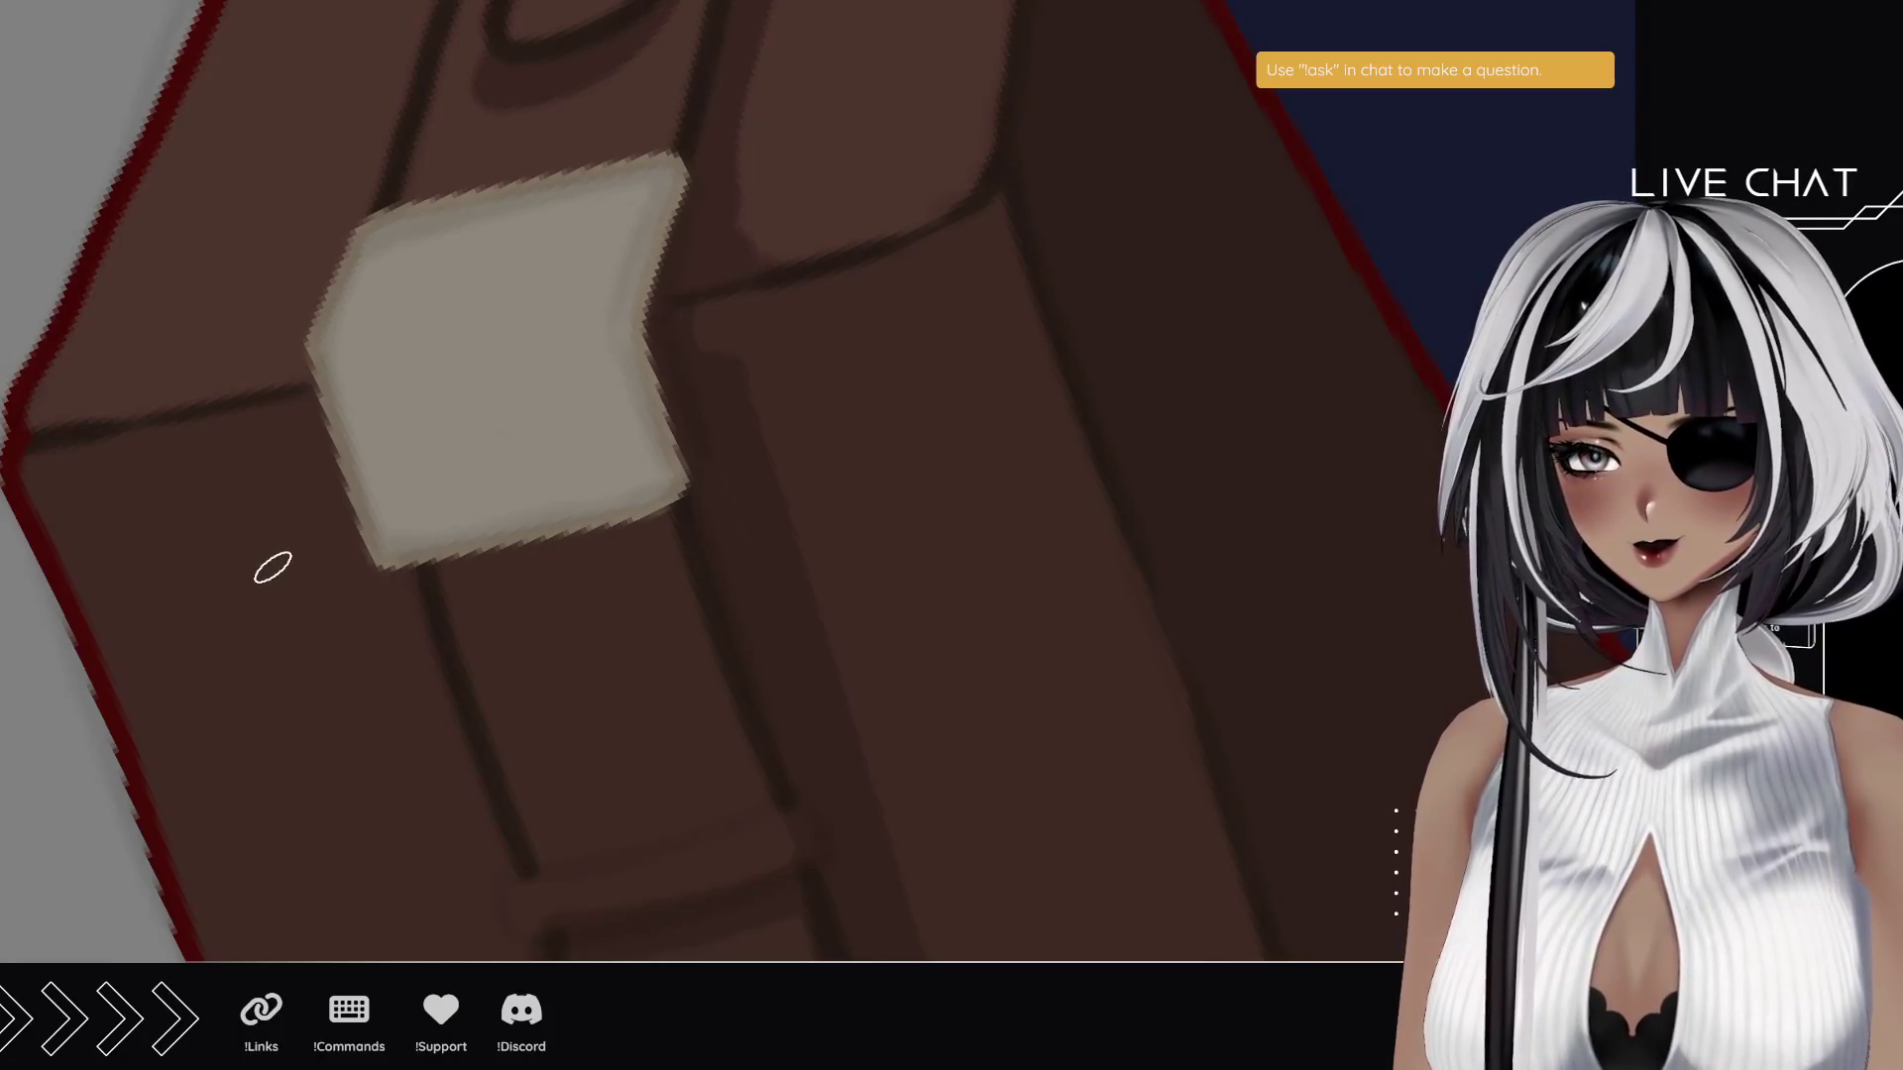
# - Rotate the canvas to show the whole suitcase and test a beige stroke on the strap loop
pyautogui.scroll(-5, 375, 567)
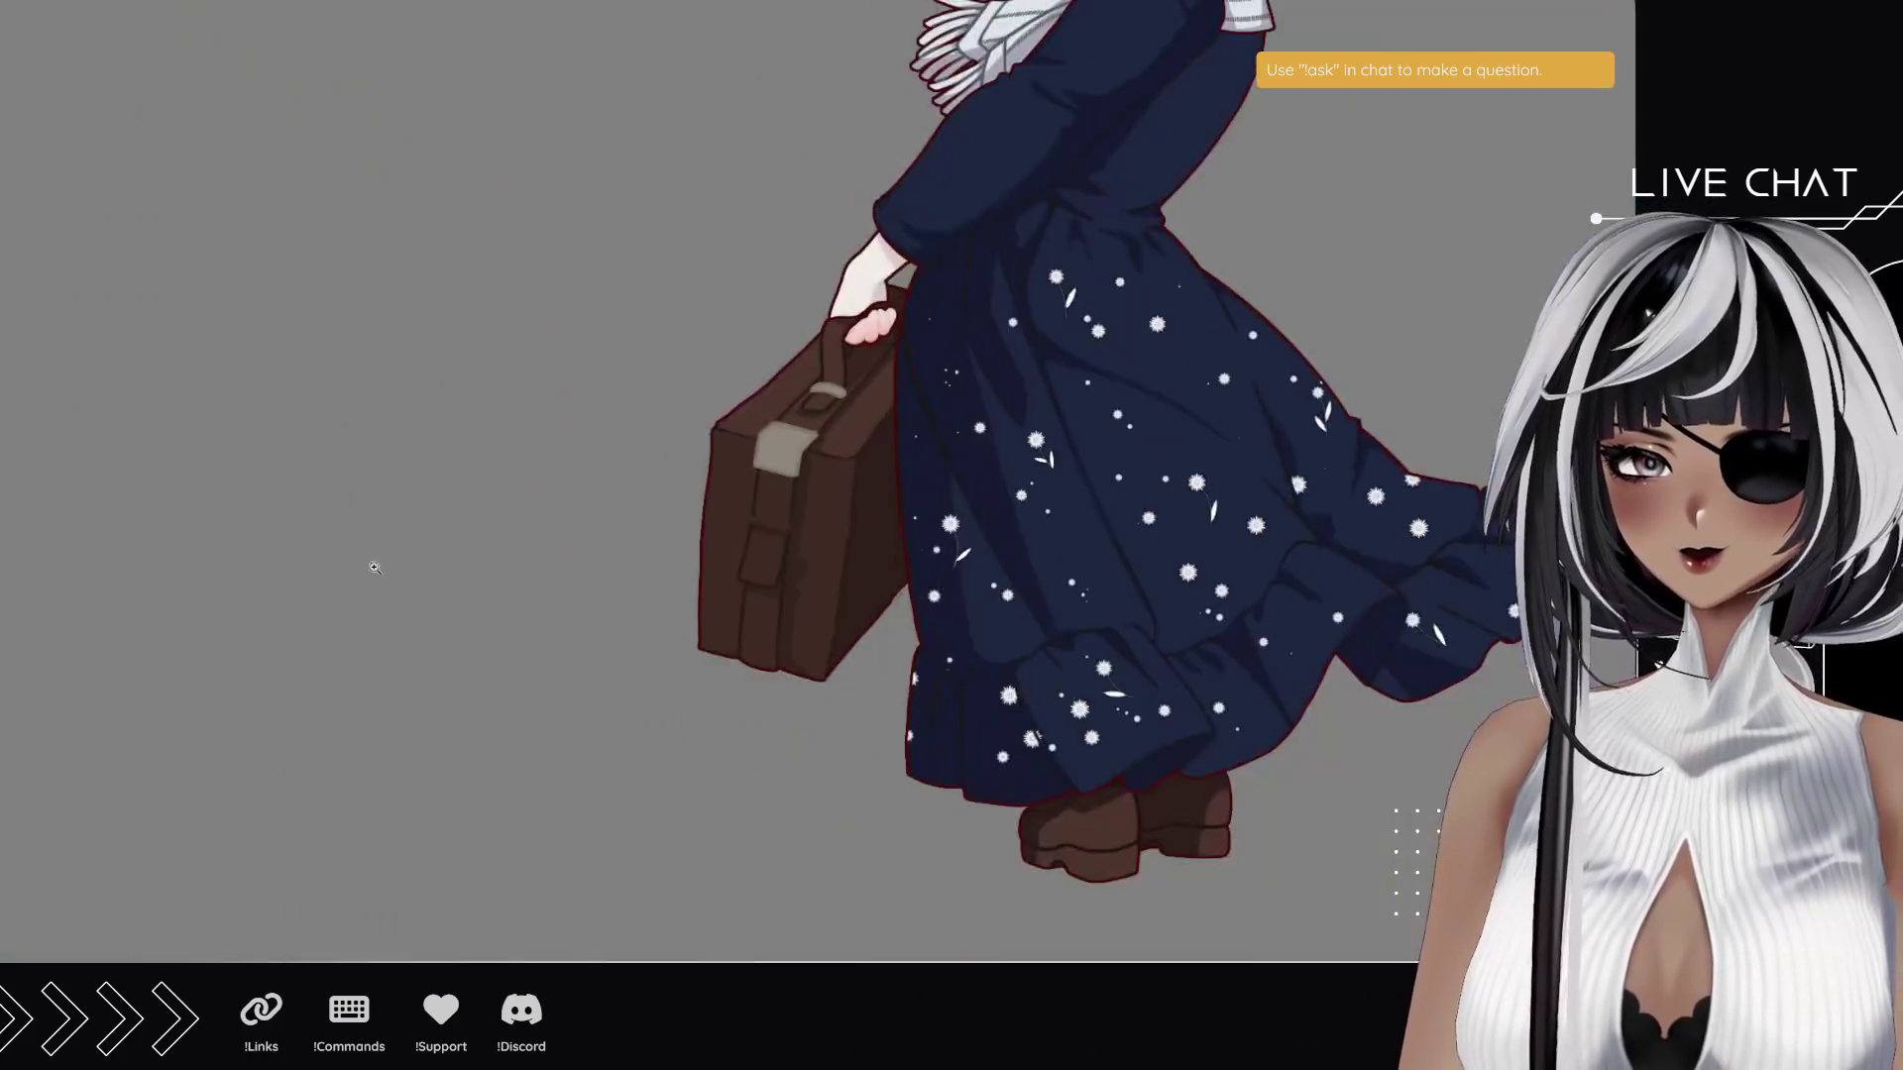
pyautogui.scroll(5, 785, 552)
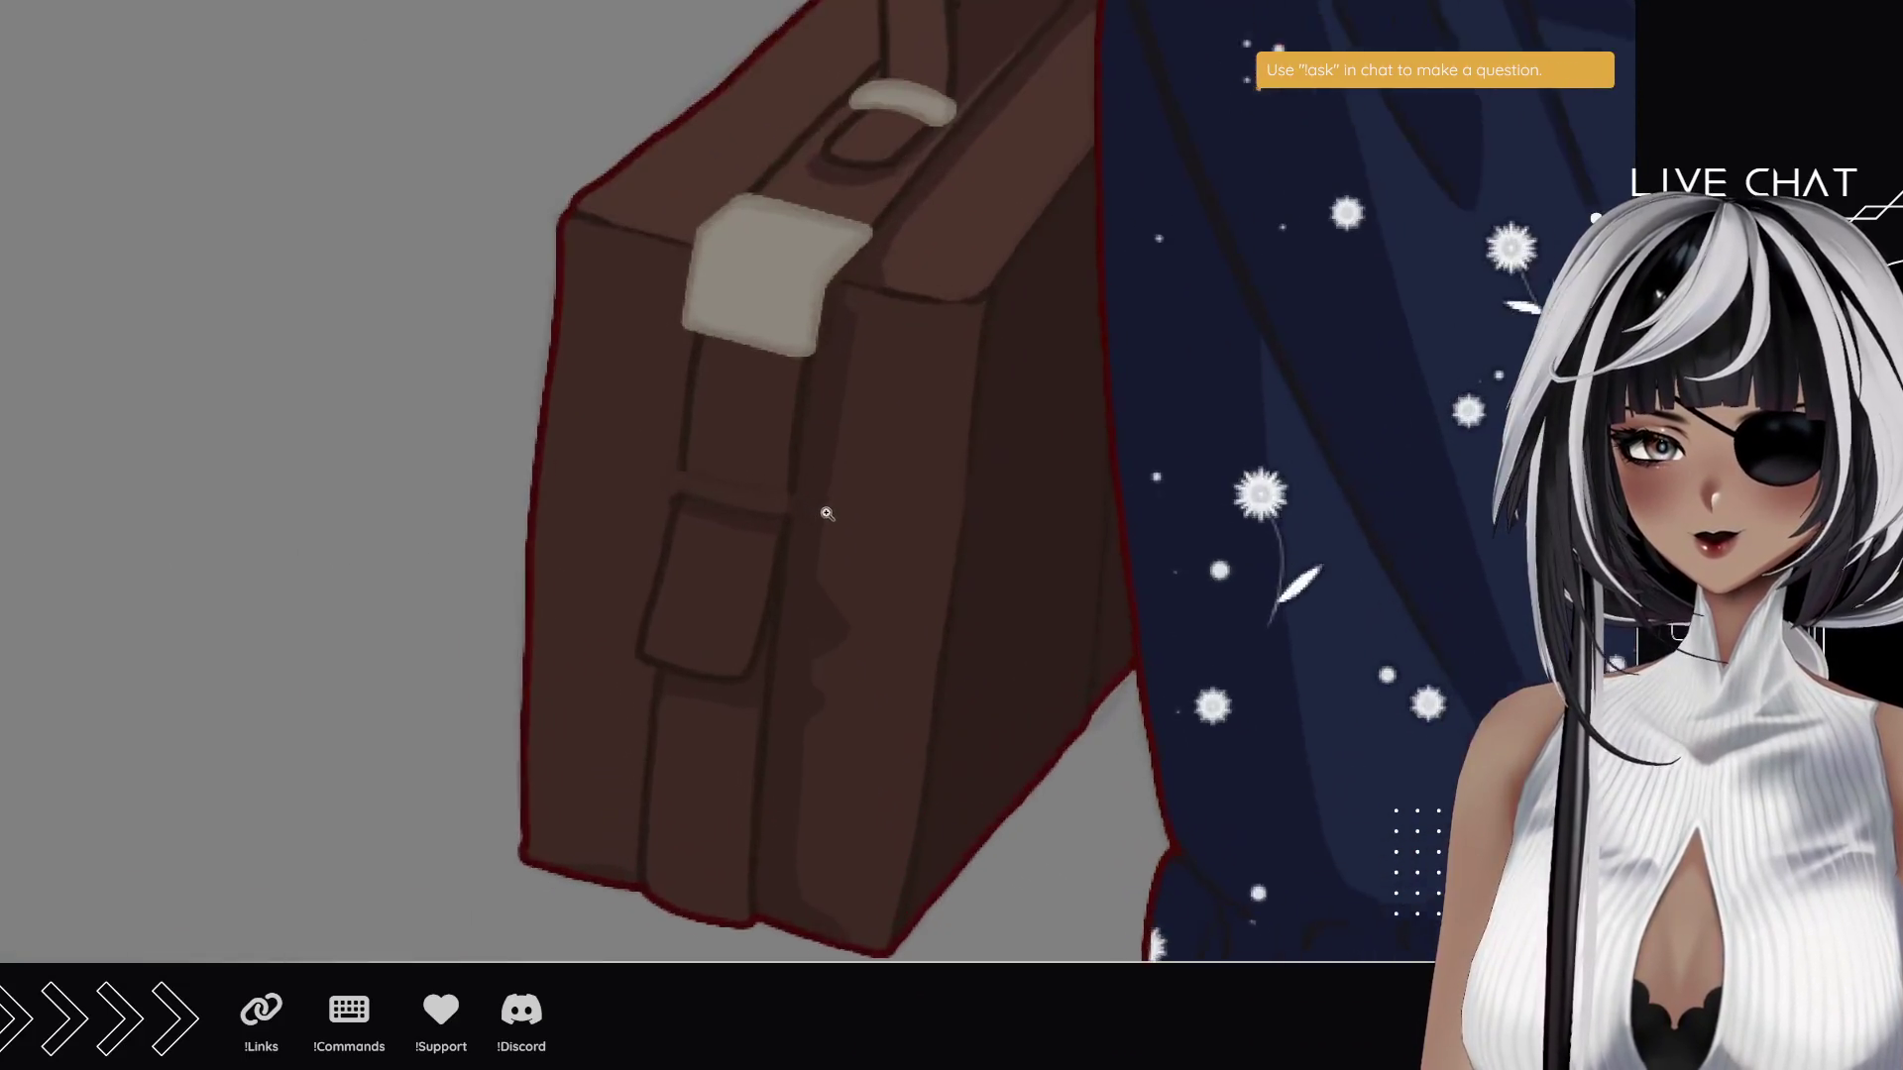
pyautogui.scroll(1, 671, 473)
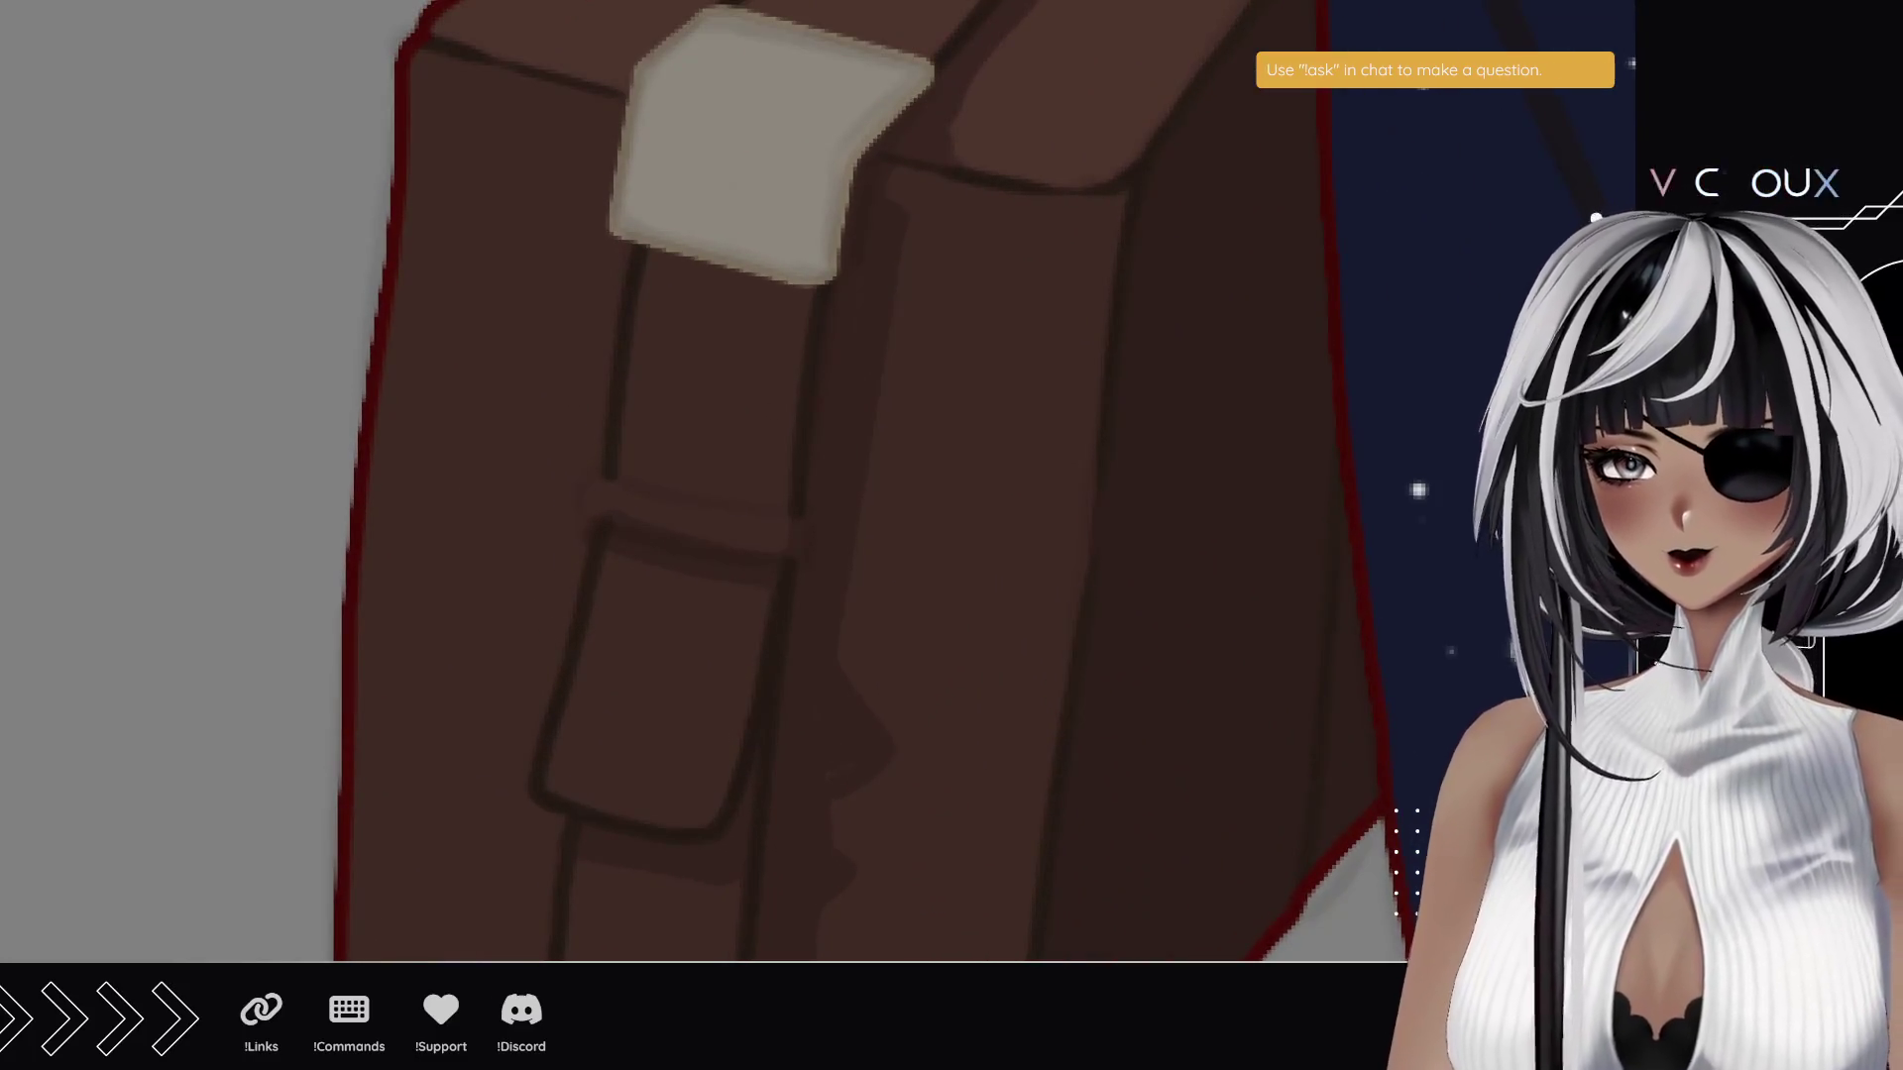
pyautogui.moveTo(705, 651)
pyautogui.mouseDown()
pyautogui.moveTo(514, 505)
pyautogui.moveTo(514, 421)
pyautogui.moveTo(380, 352)
pyautogui.mouseUp()
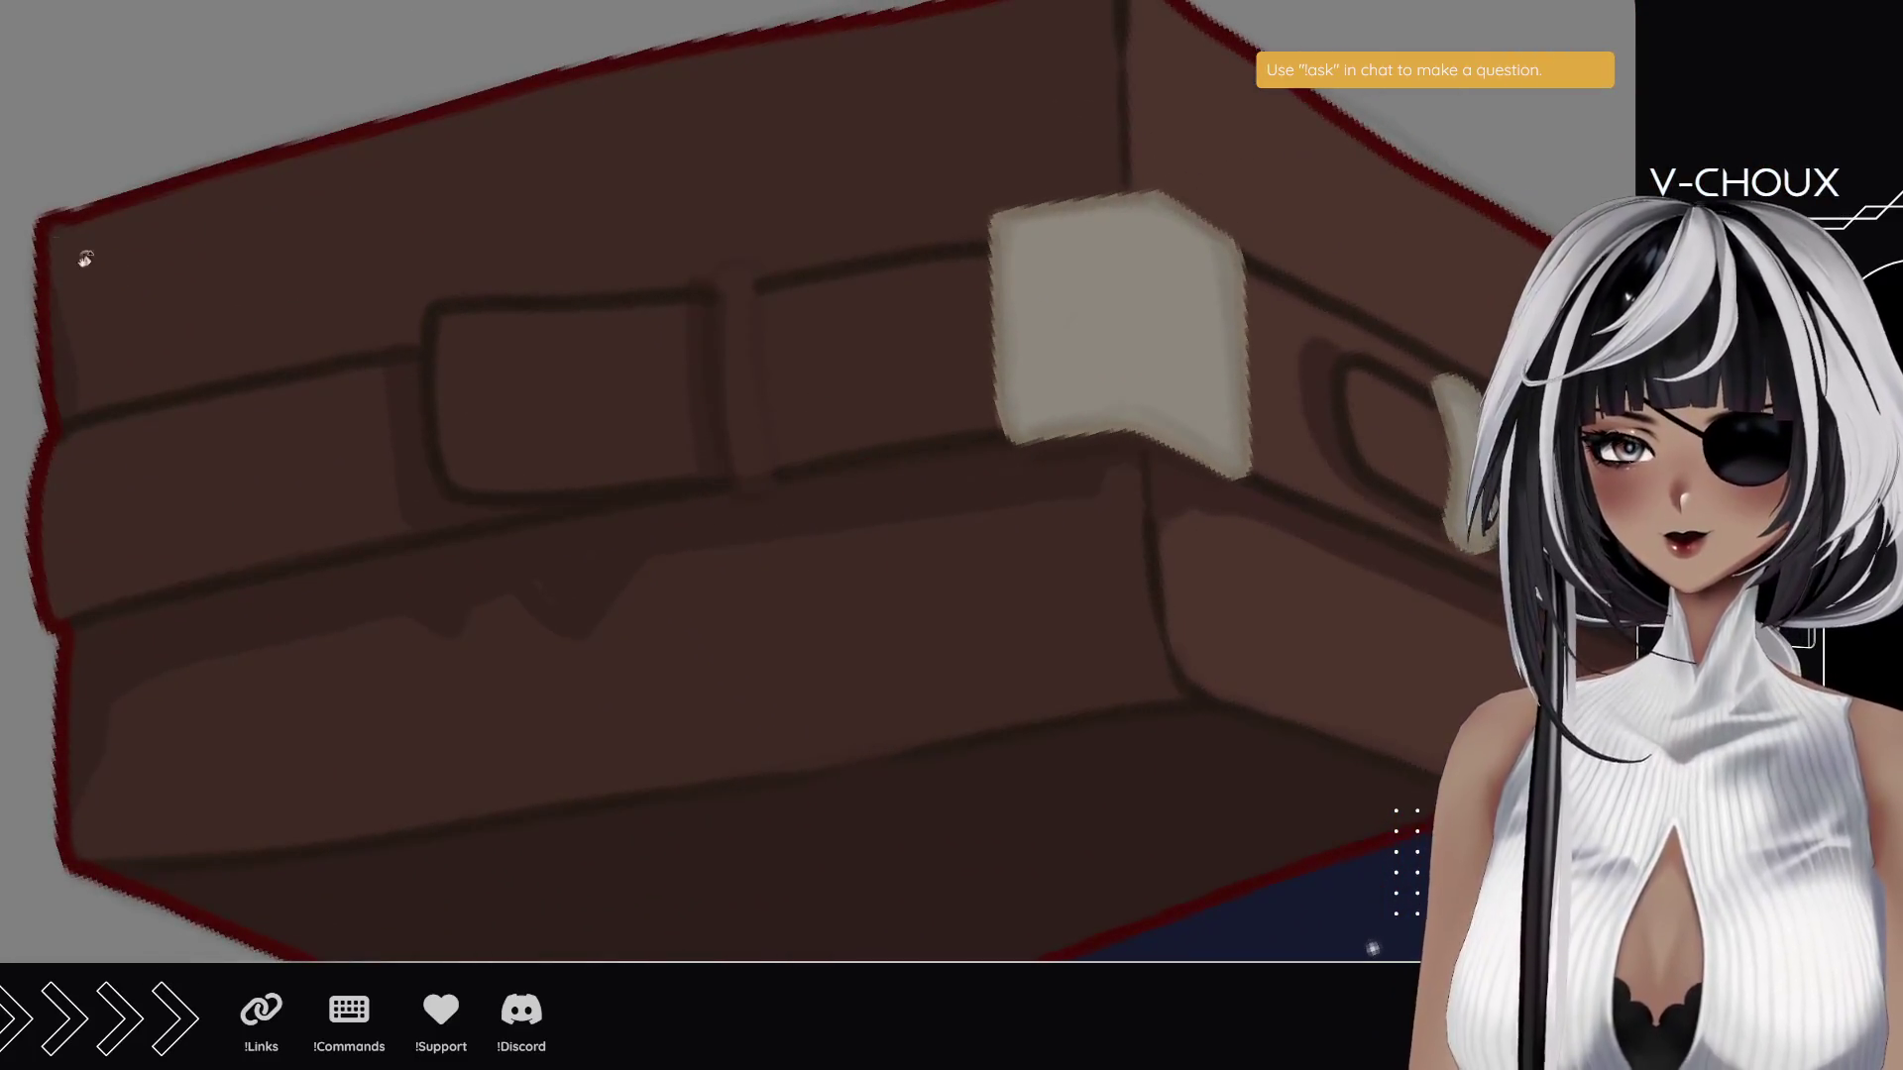
pyautogui.moveTo(752, 485); pyautogui.dragTo(738, 317)
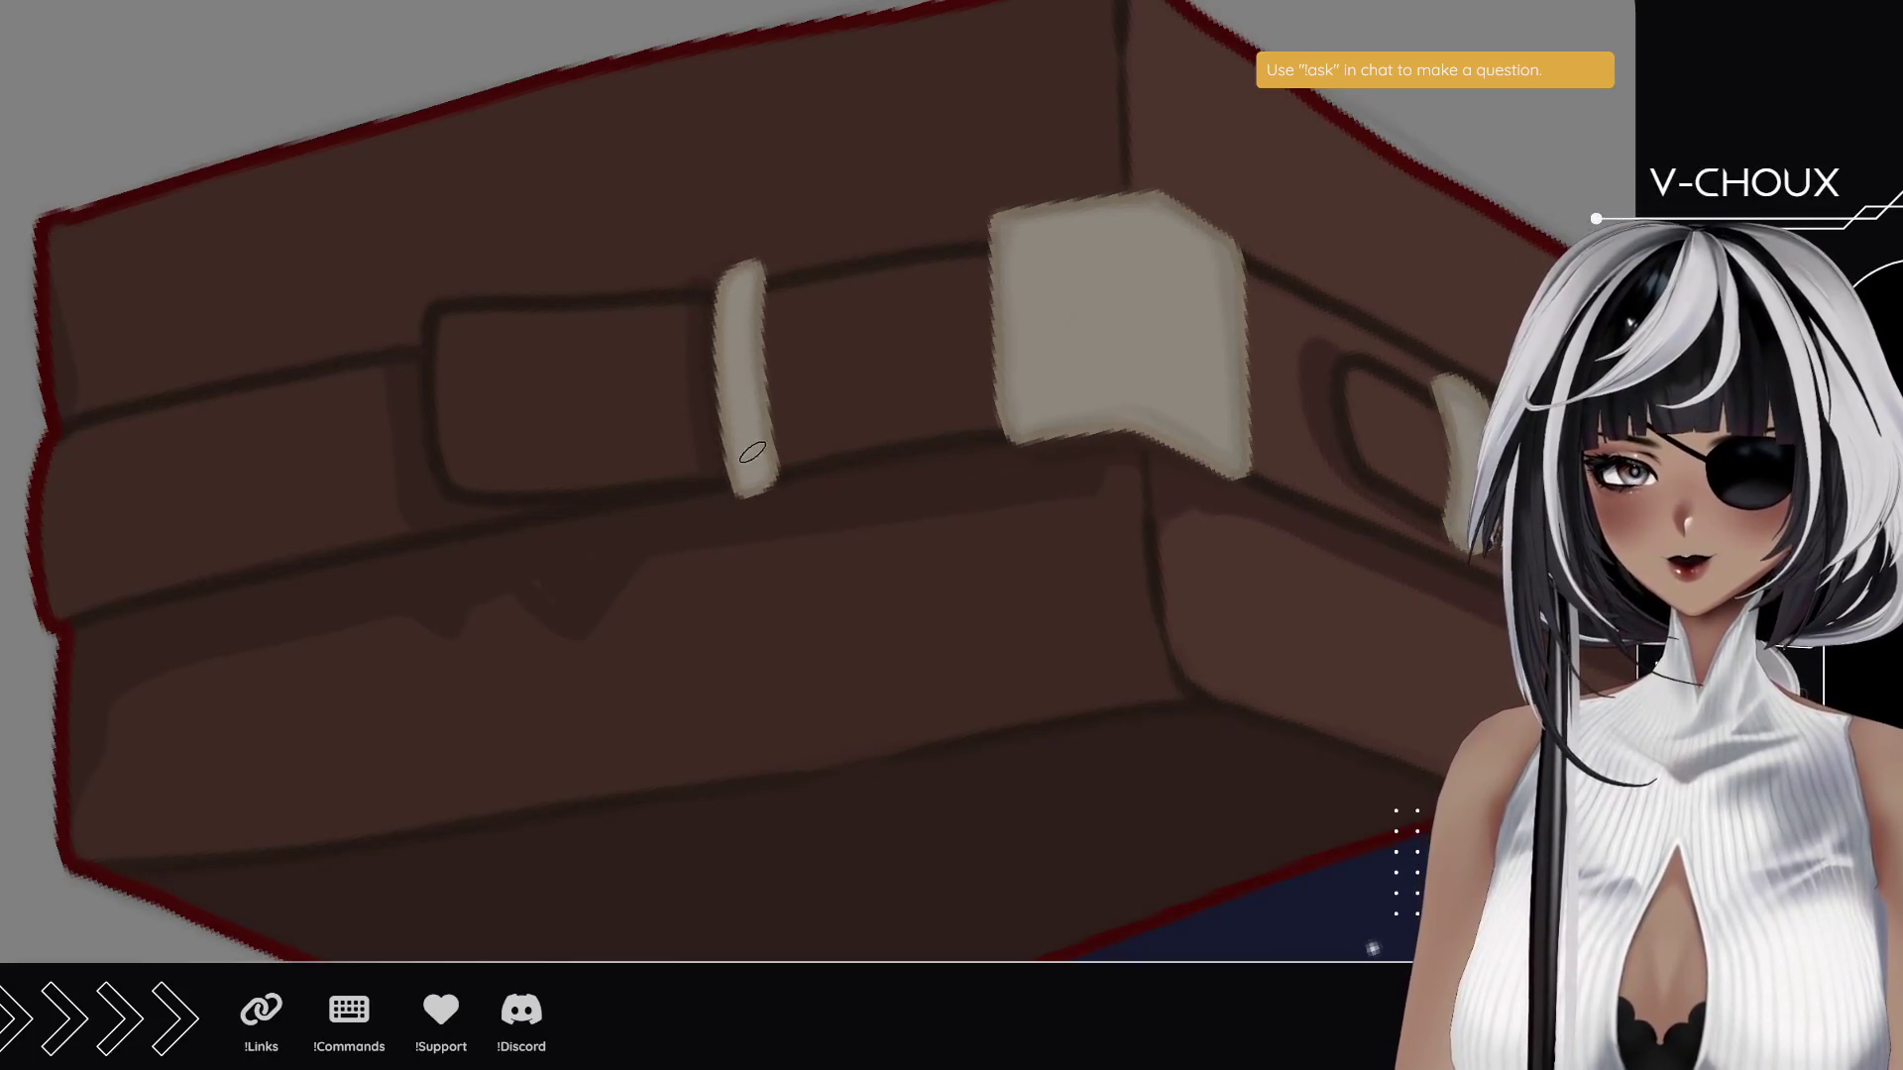
pyautogui.hotkey('ctrl', 'z')
# - With the suitcase turned diagonally, try several pale diagonal loop strokes across the strap, undoing each
pyautogui.moveTo(412, 240)
pyautogui.mouseDown()
pyautogui.moveTo(391, 594)
pyautogui.moveTo(312, 464)
pyautogui.mouseUp()
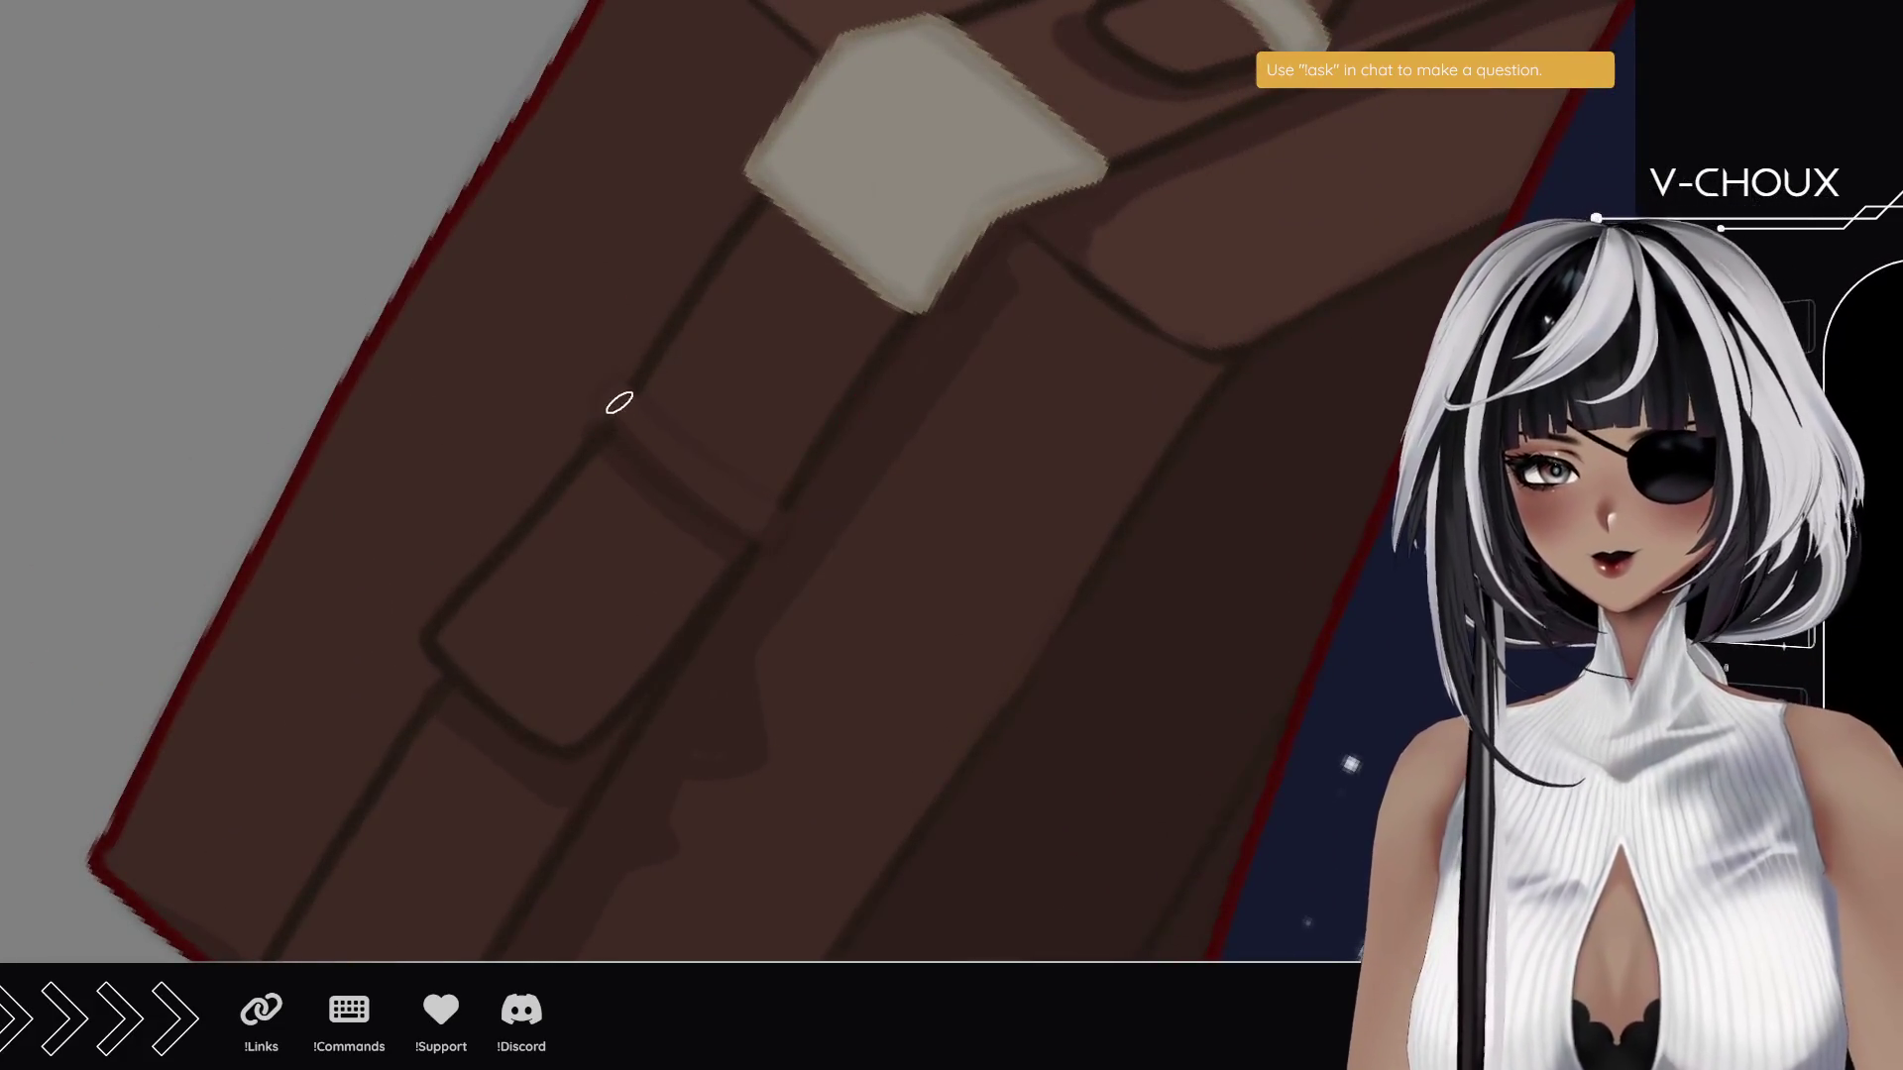
pyautogui.moveTo(612, 395); pyautogui.dragTo(694, 481)
pyautogui.hotkey('ctrl', 'z')
pyautogui.moveTo(612, 395); pyautogui.dragTo(686, 470)
pyautogui.hotkey('ctrl', 'z')
pyautogui.moveTo(612, 392); pyautogui.dragTo(785, 523)
pyautogui.hotkey('ctrl', 'z')
pyautogui.moveTo(611, 393); pyautogui.dragTo(783, 525)
pyautogui.hotkey('ctrl', 'z')
pyautogui.moveTo(611, 393); pyautogui.dragTo(787, 529)
pyautogui.hotkey('ctrl', 'z')
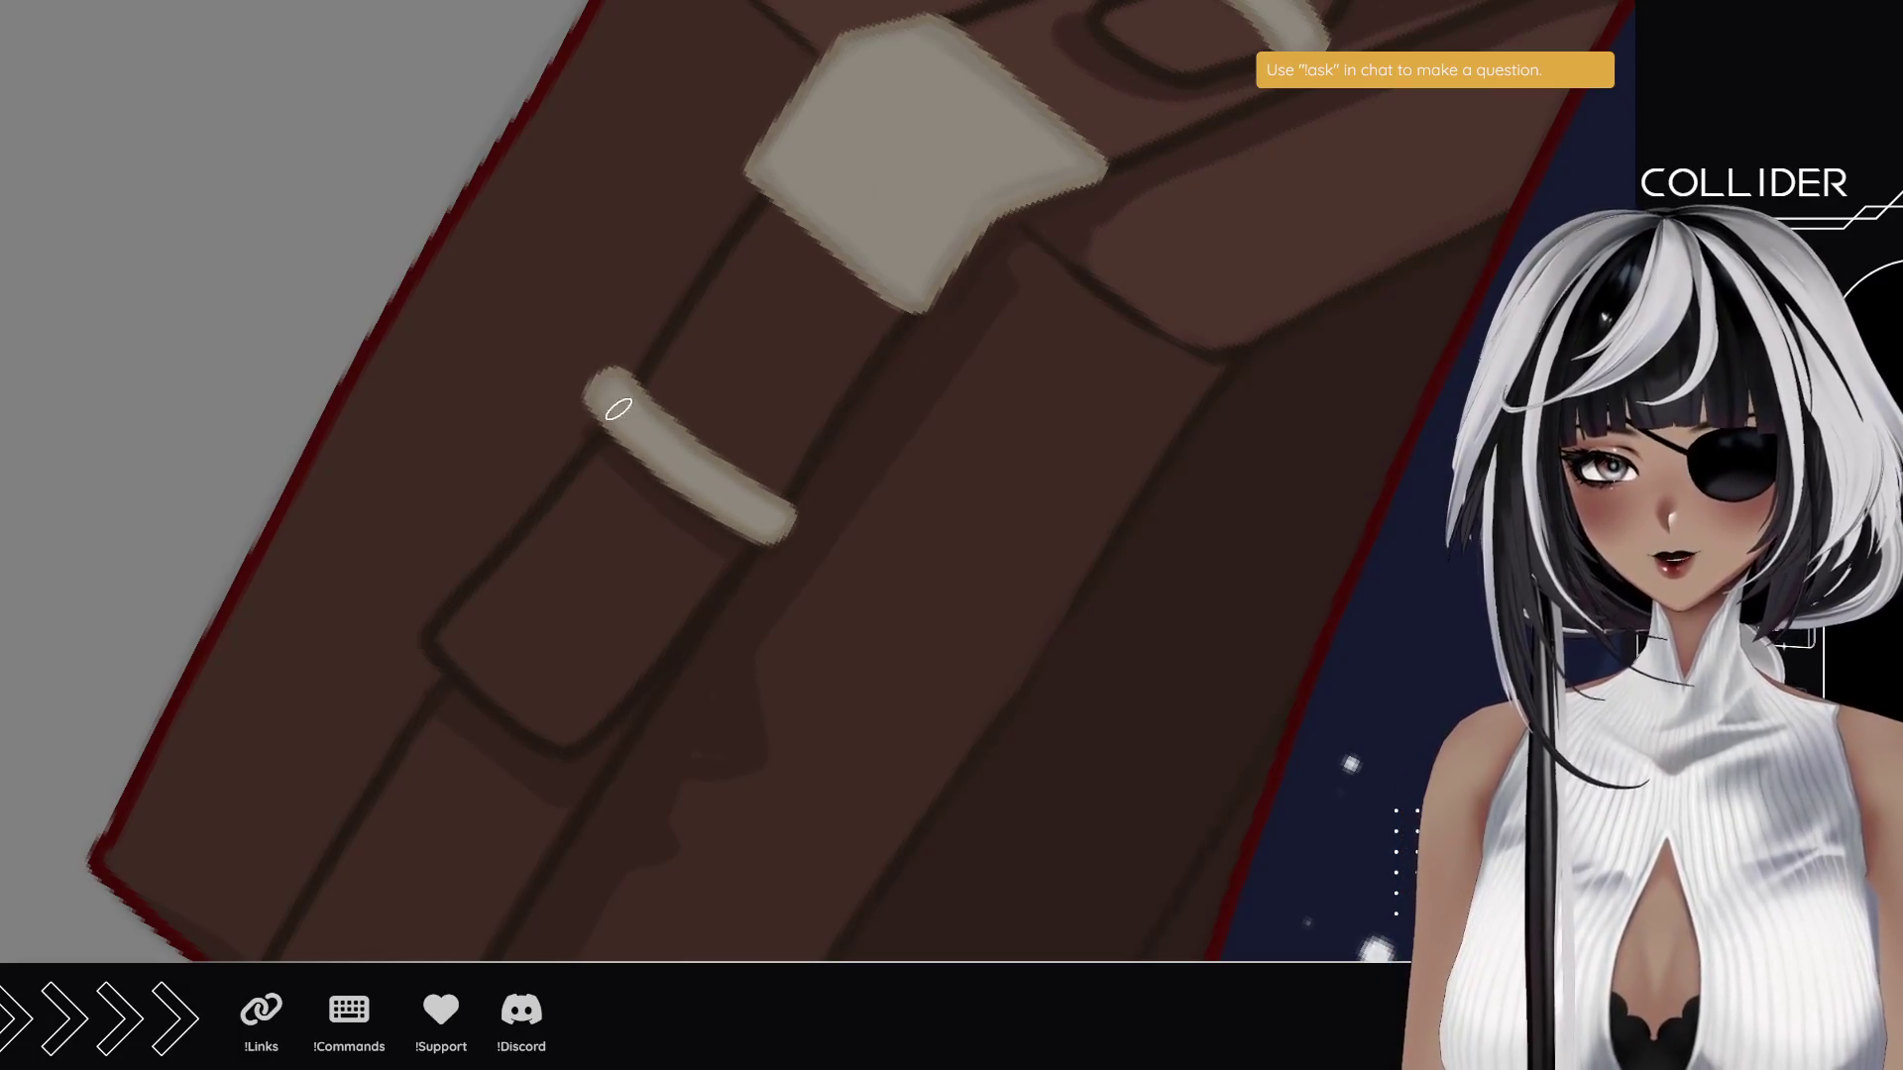
pyautogui.hotkey('ctrl', 'z')
pyautogui.moveTo(609, 395); pyautogui.dragTo(678, 468)
pyautogui.hotkey('ctrl', 'z')
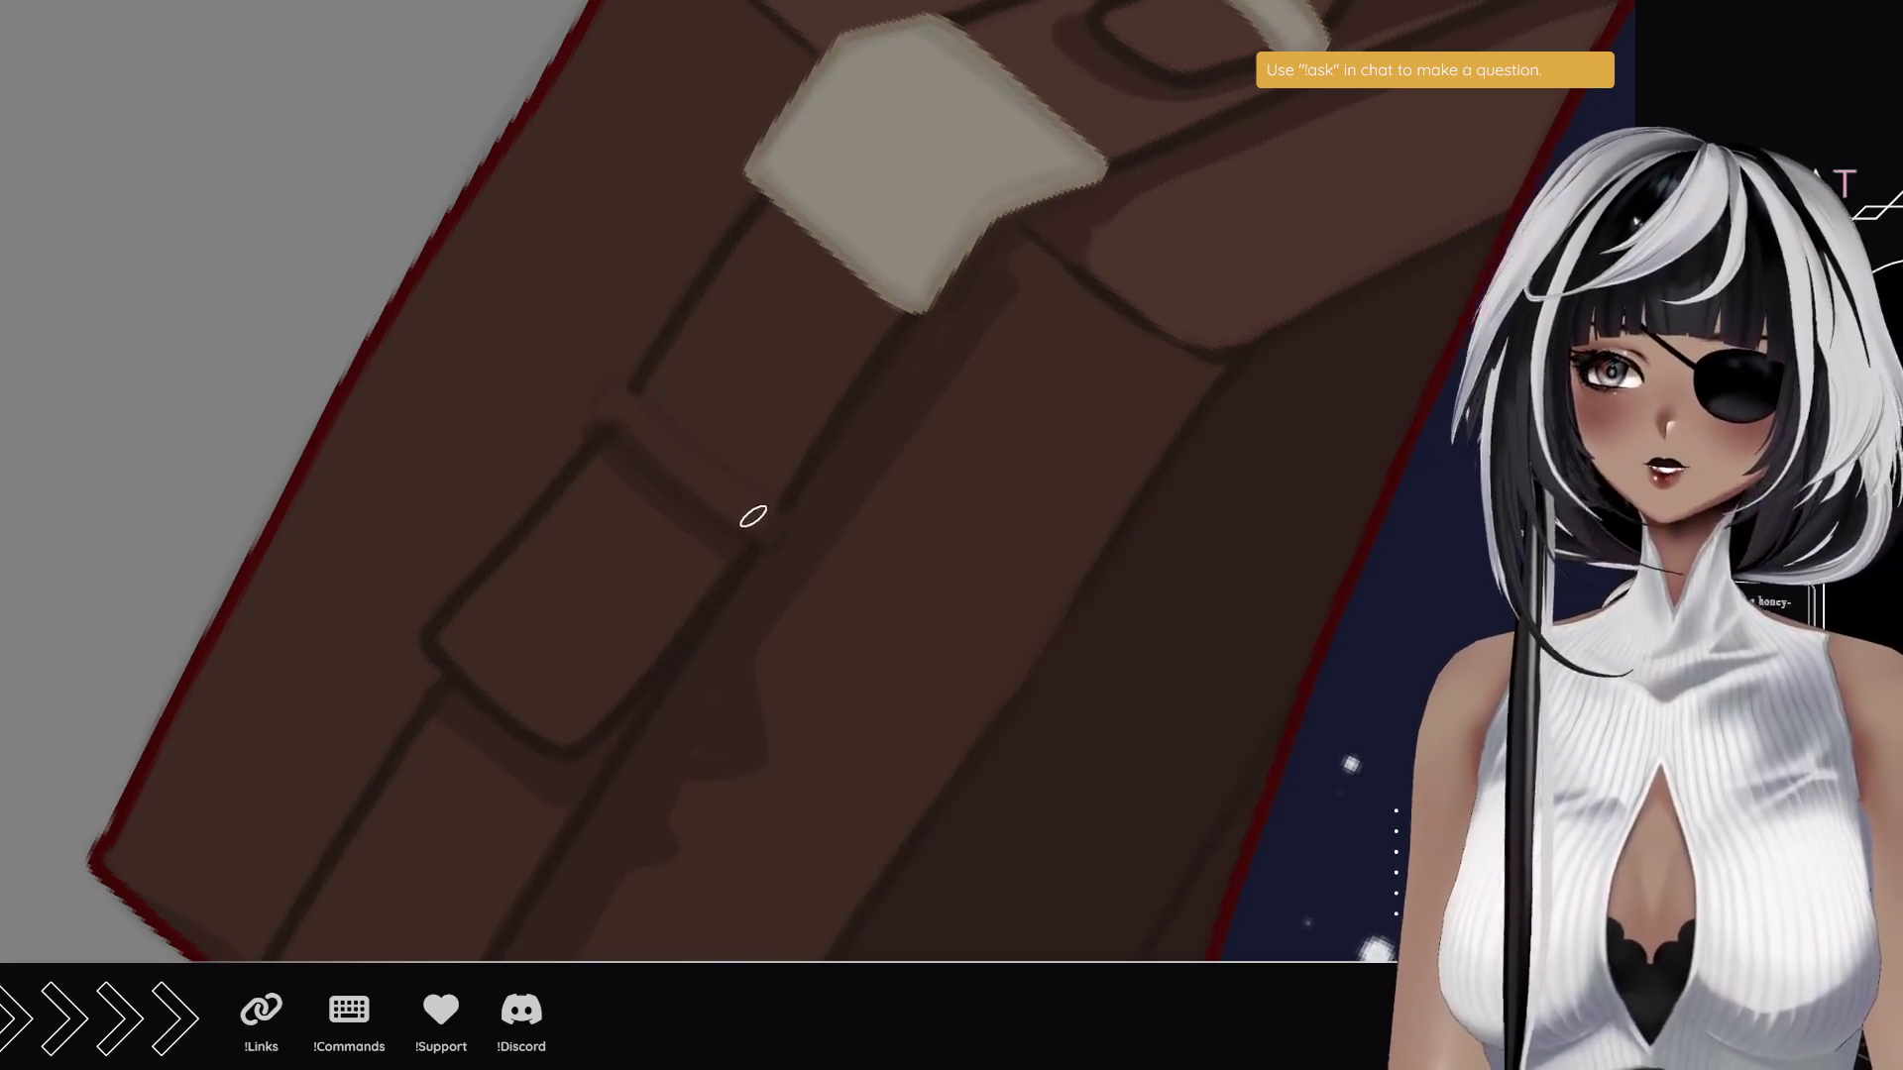
pyautogui.moveTo(609, 392); pyautogui.dragTo(771, 518)
pyautogui.hotkey('ctrl', 'z')
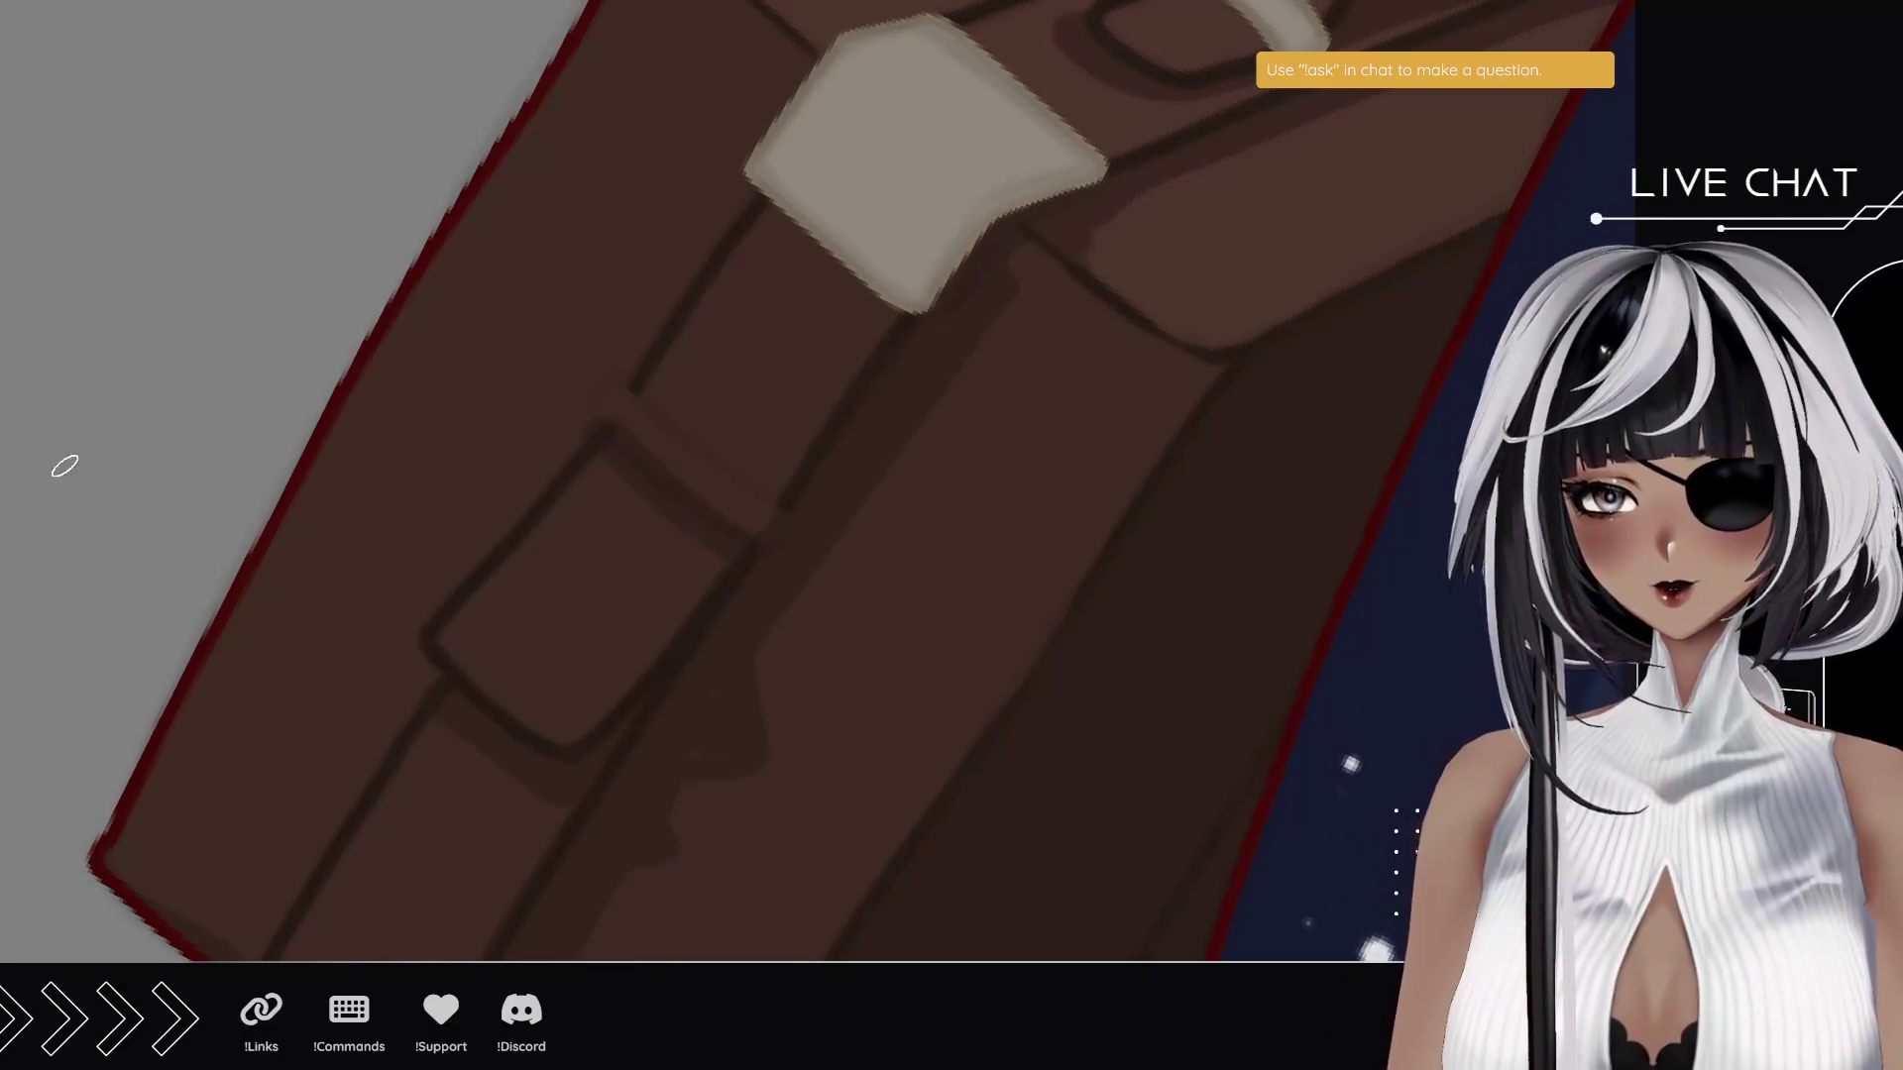
# - Paint a pale vertical loop over the belt, widen its lower end and trim it with brown
pyautogui.moveTo(581, 649); pyautogui.dragTo(462, 435)
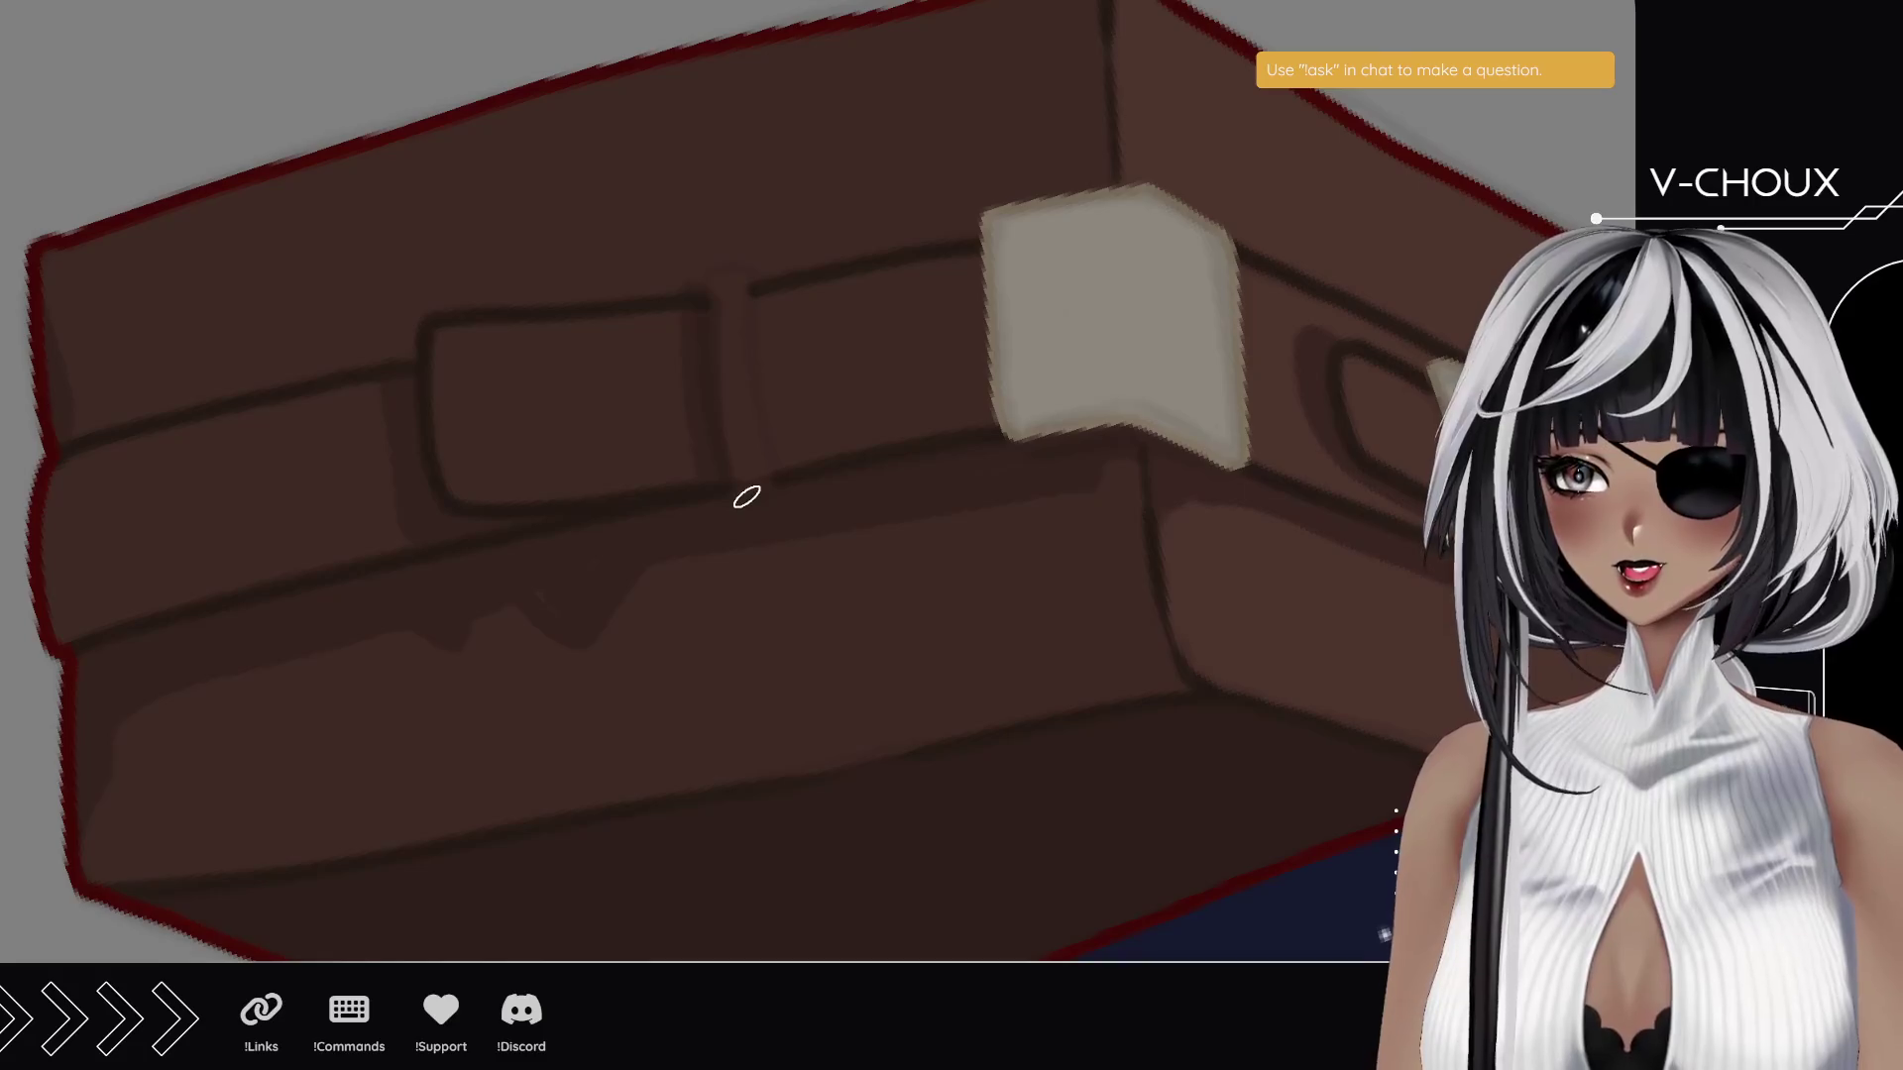
pyautogui.moveTo(749, 481); pyautogui.dragTo(729, 286)
pyautogui.hotkey('ctrl', 'z')
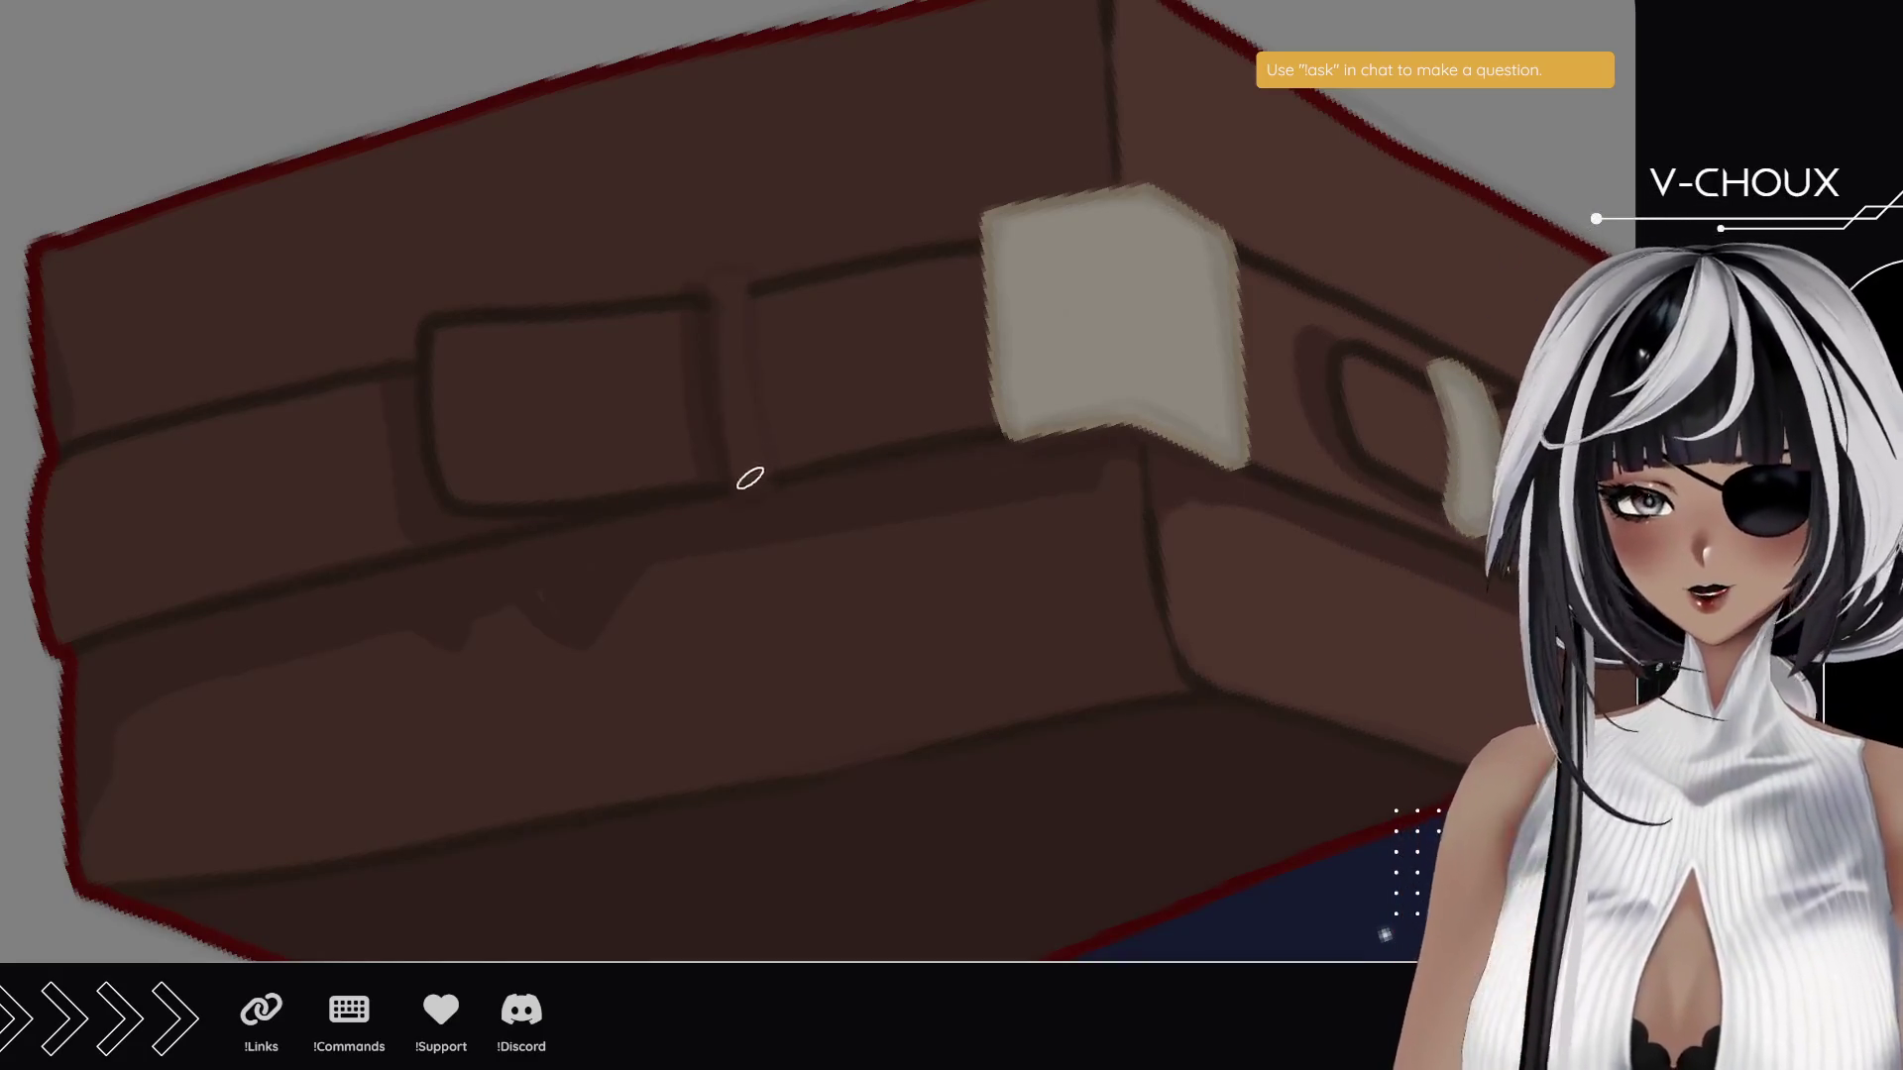
pyautogui.moveTo(749, 485); pyautogui.dragTo(730, 275)
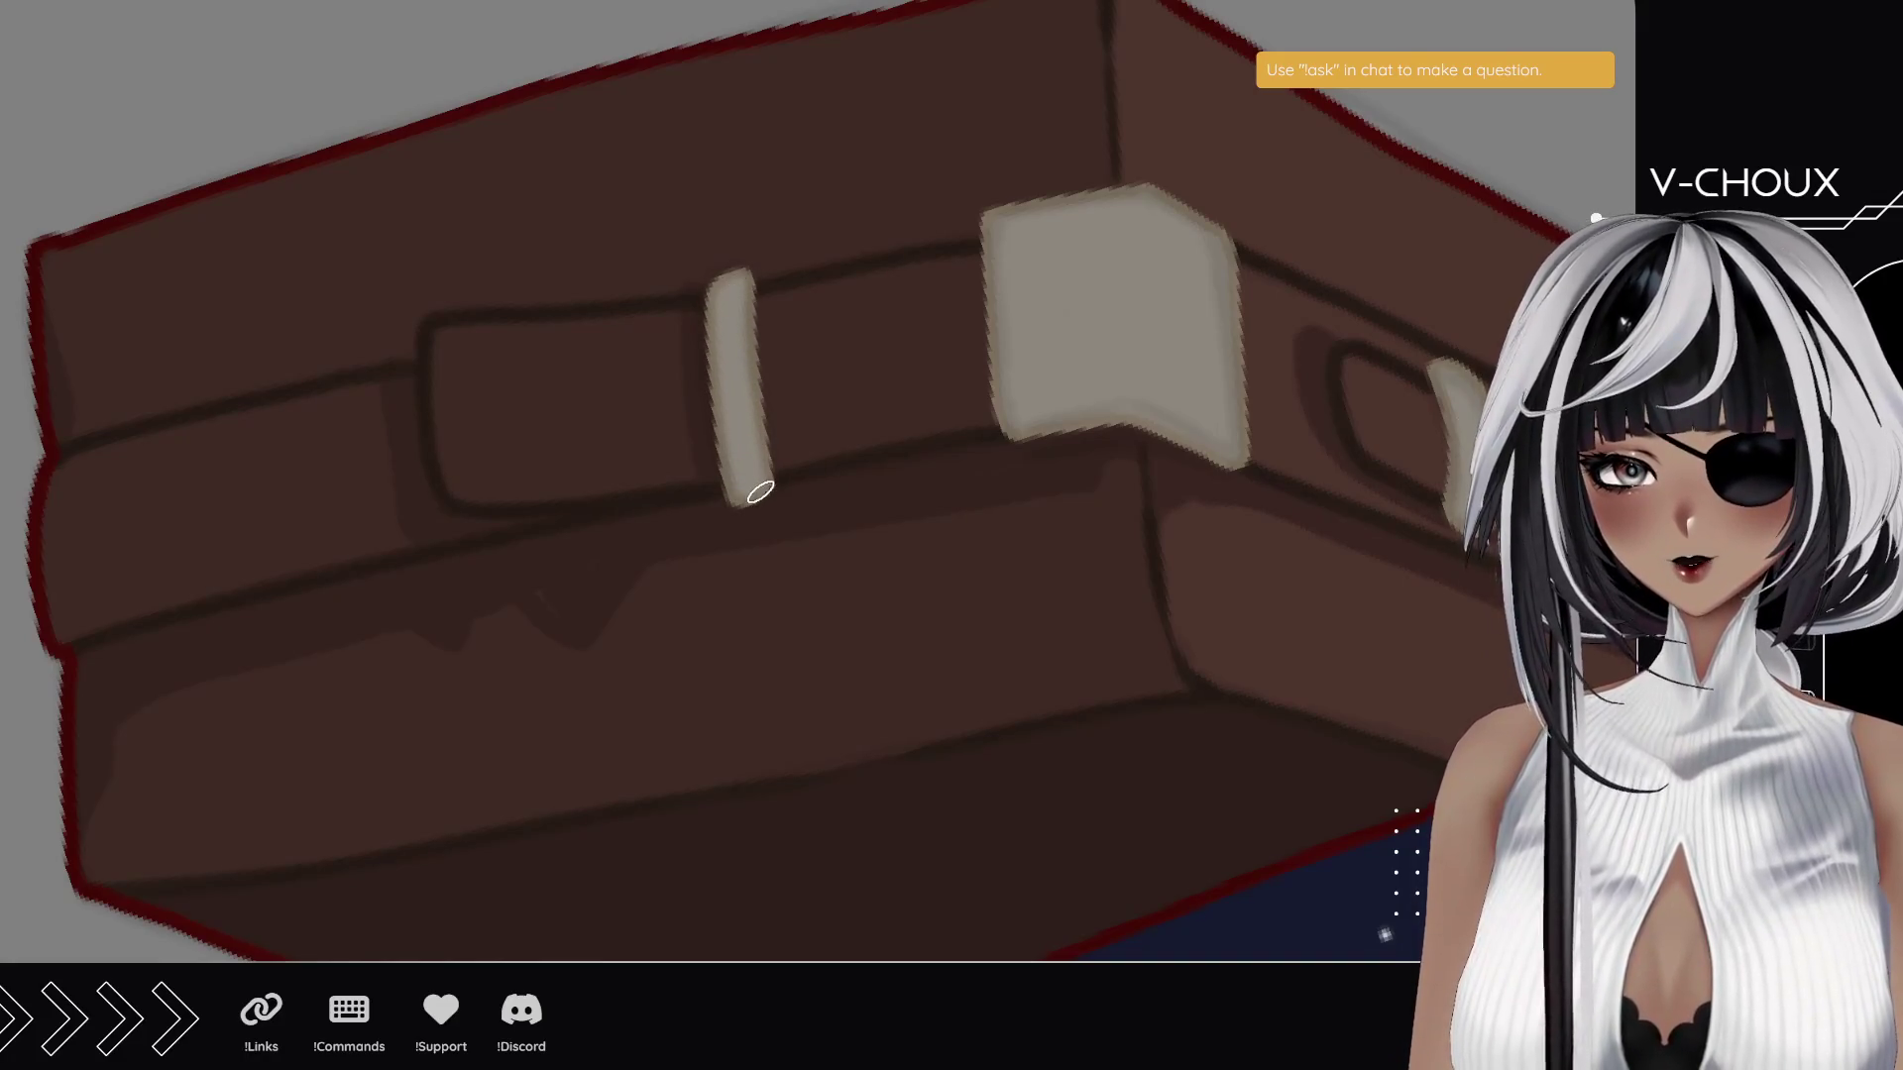
pyautogui.moveTo(749, 487); pyautogui.dragTo(752, 496)
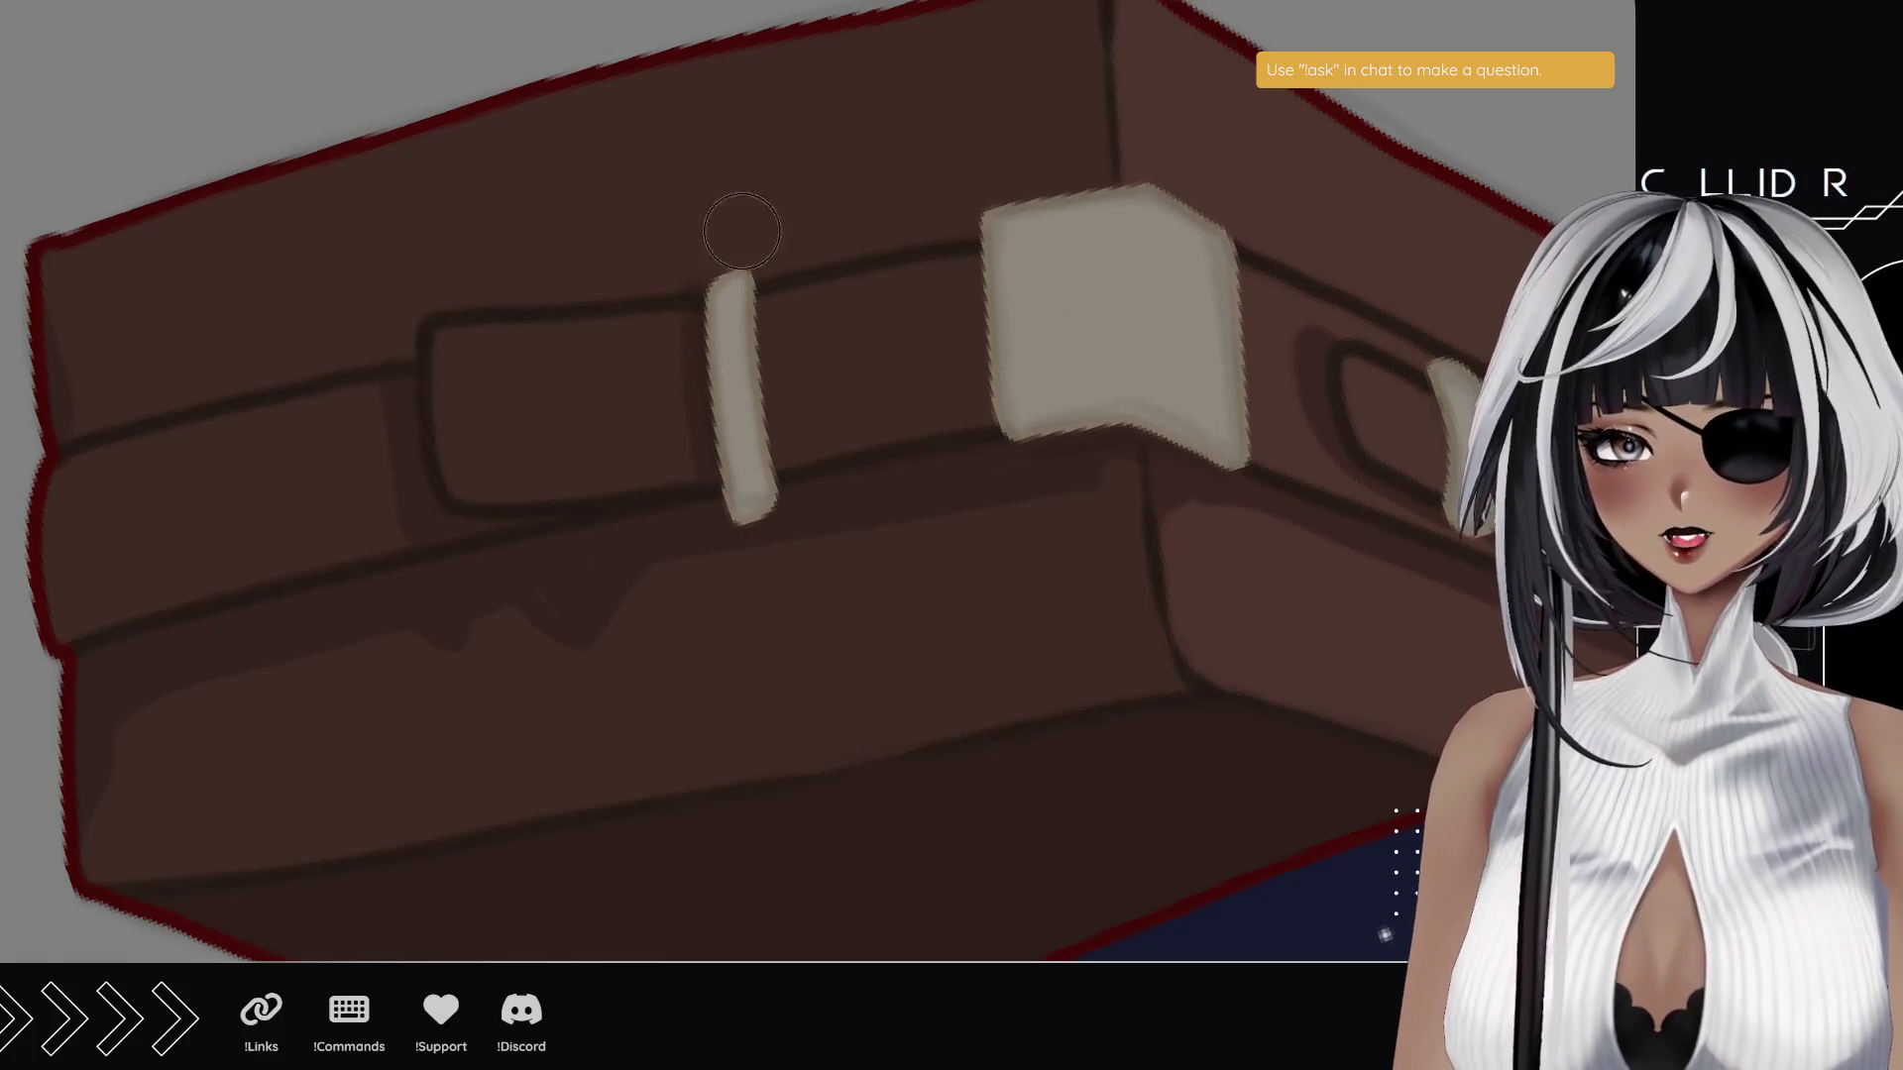
pyautogui.moveTo(778, 532)
pyautogui.mouseDown()
pyautogui.moveTo(710, 552)
pyautogui.moveTo(803, 536)
pyautogui.moveTo(692, 539)
pyautogui.moveTo(819, 523)
pyautogui.mouseUp()
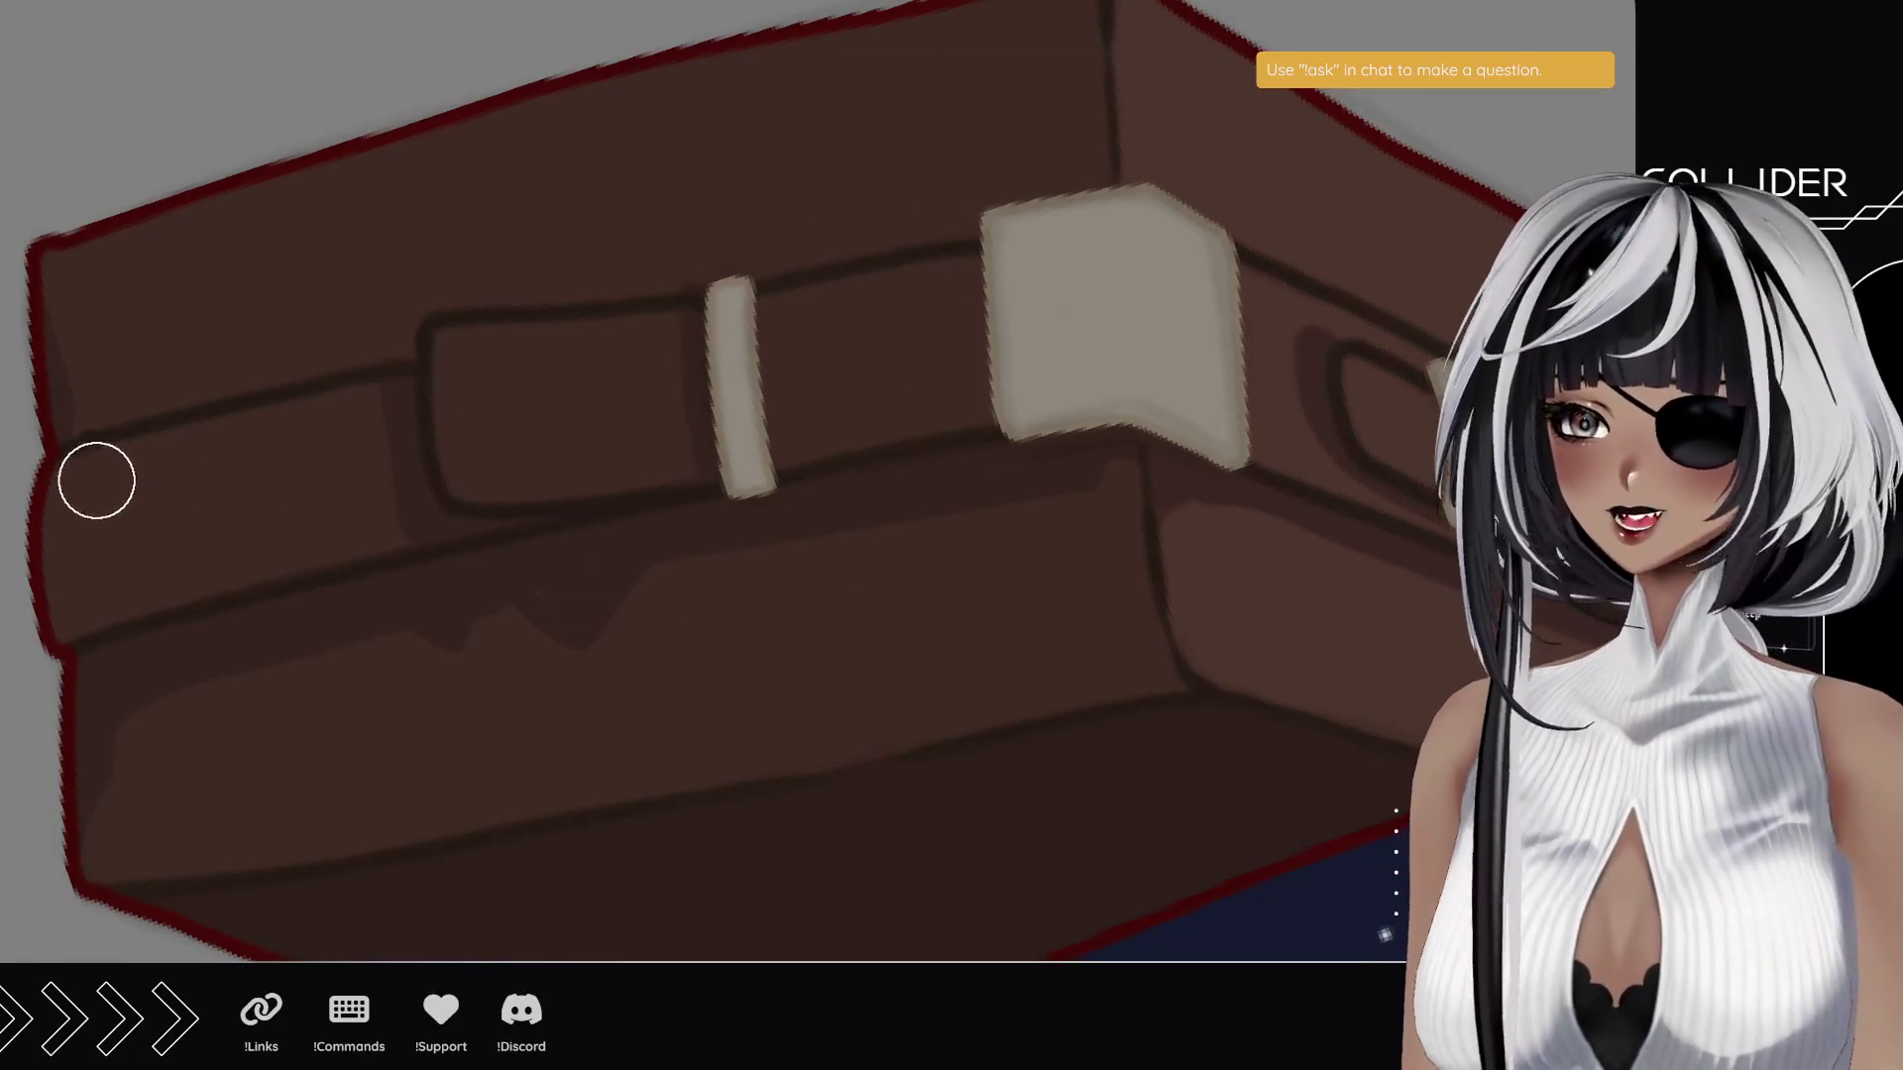
pyautogui.moveTo(946, 506); pyautogui.dragTo(629, 536)
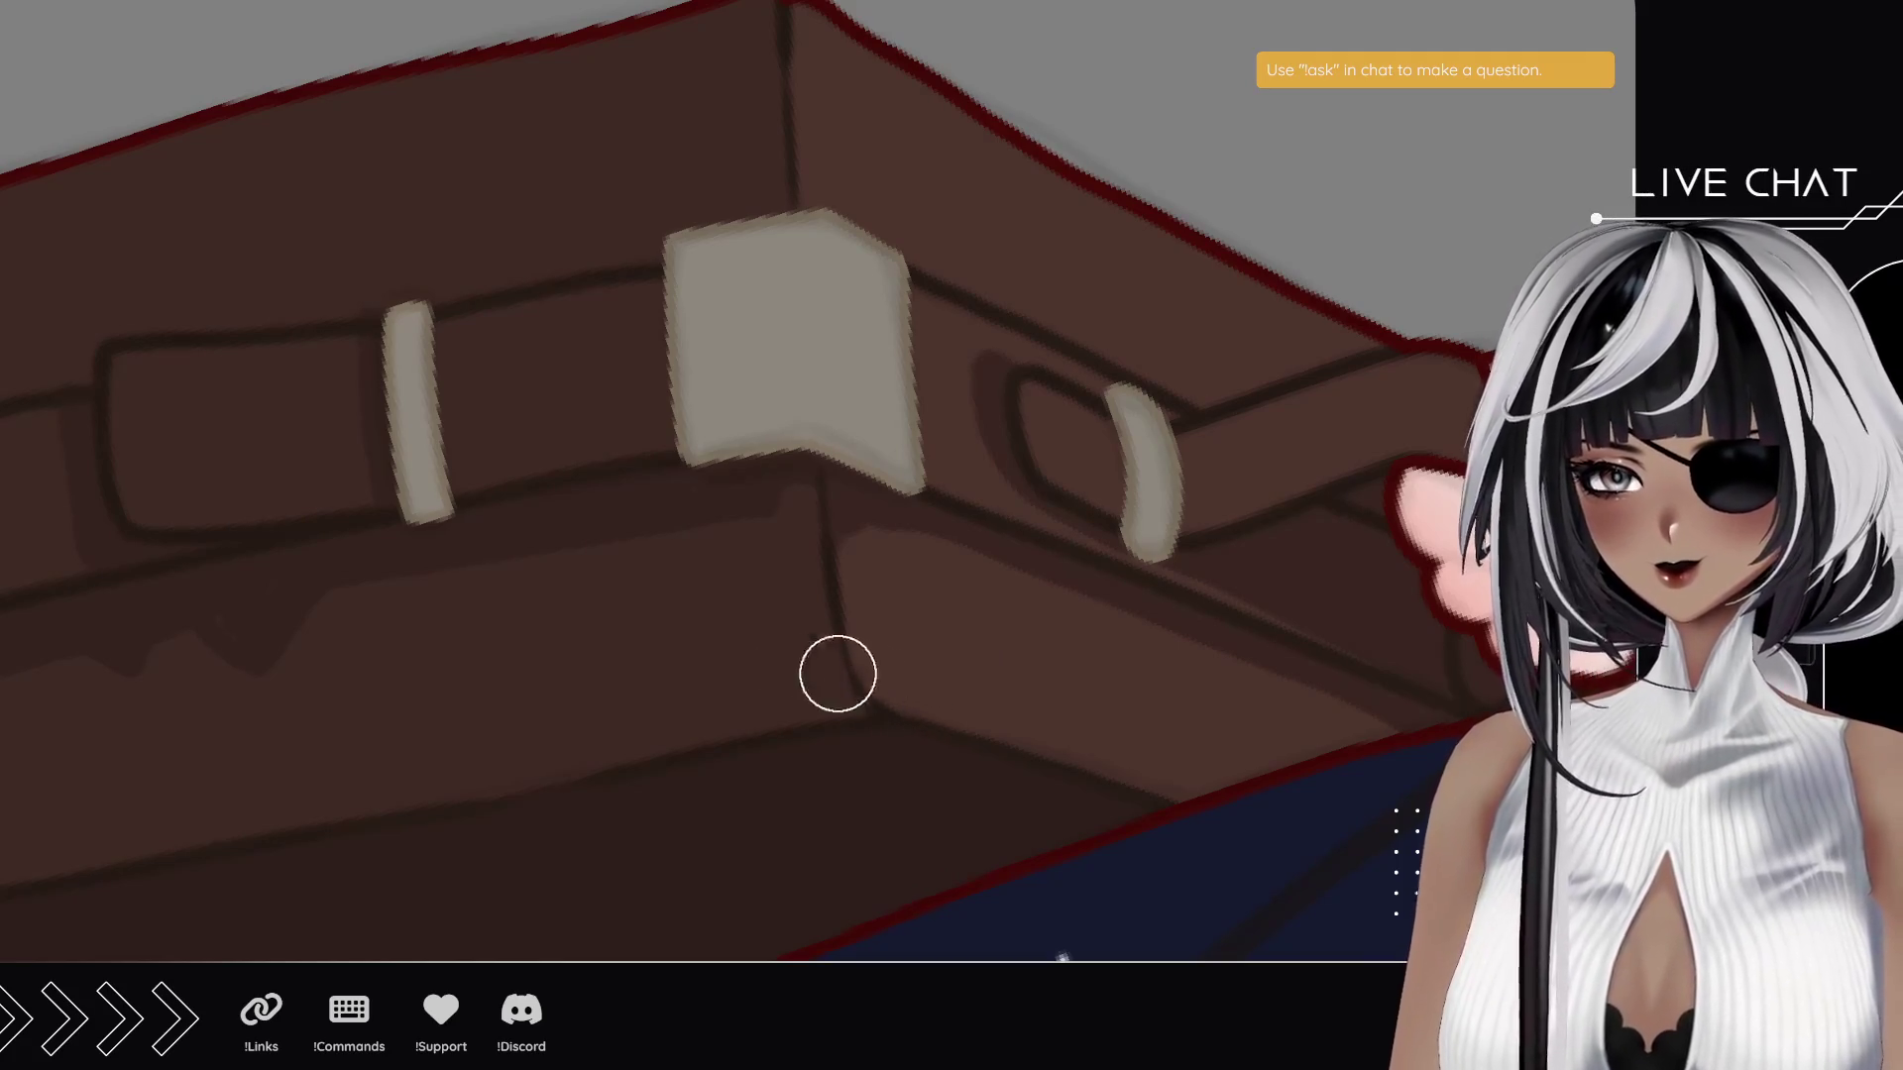
pyautogui.moveTo(424, 212)
pyautogui.mouseDown()
pyautogui.moveTo(476, 701)
pyautogui.moveTo(671, 544)
pyautogui.moveTo(614, 707)
pyautogui.moveTo(614, 388)
pyautogui.mouseUp()
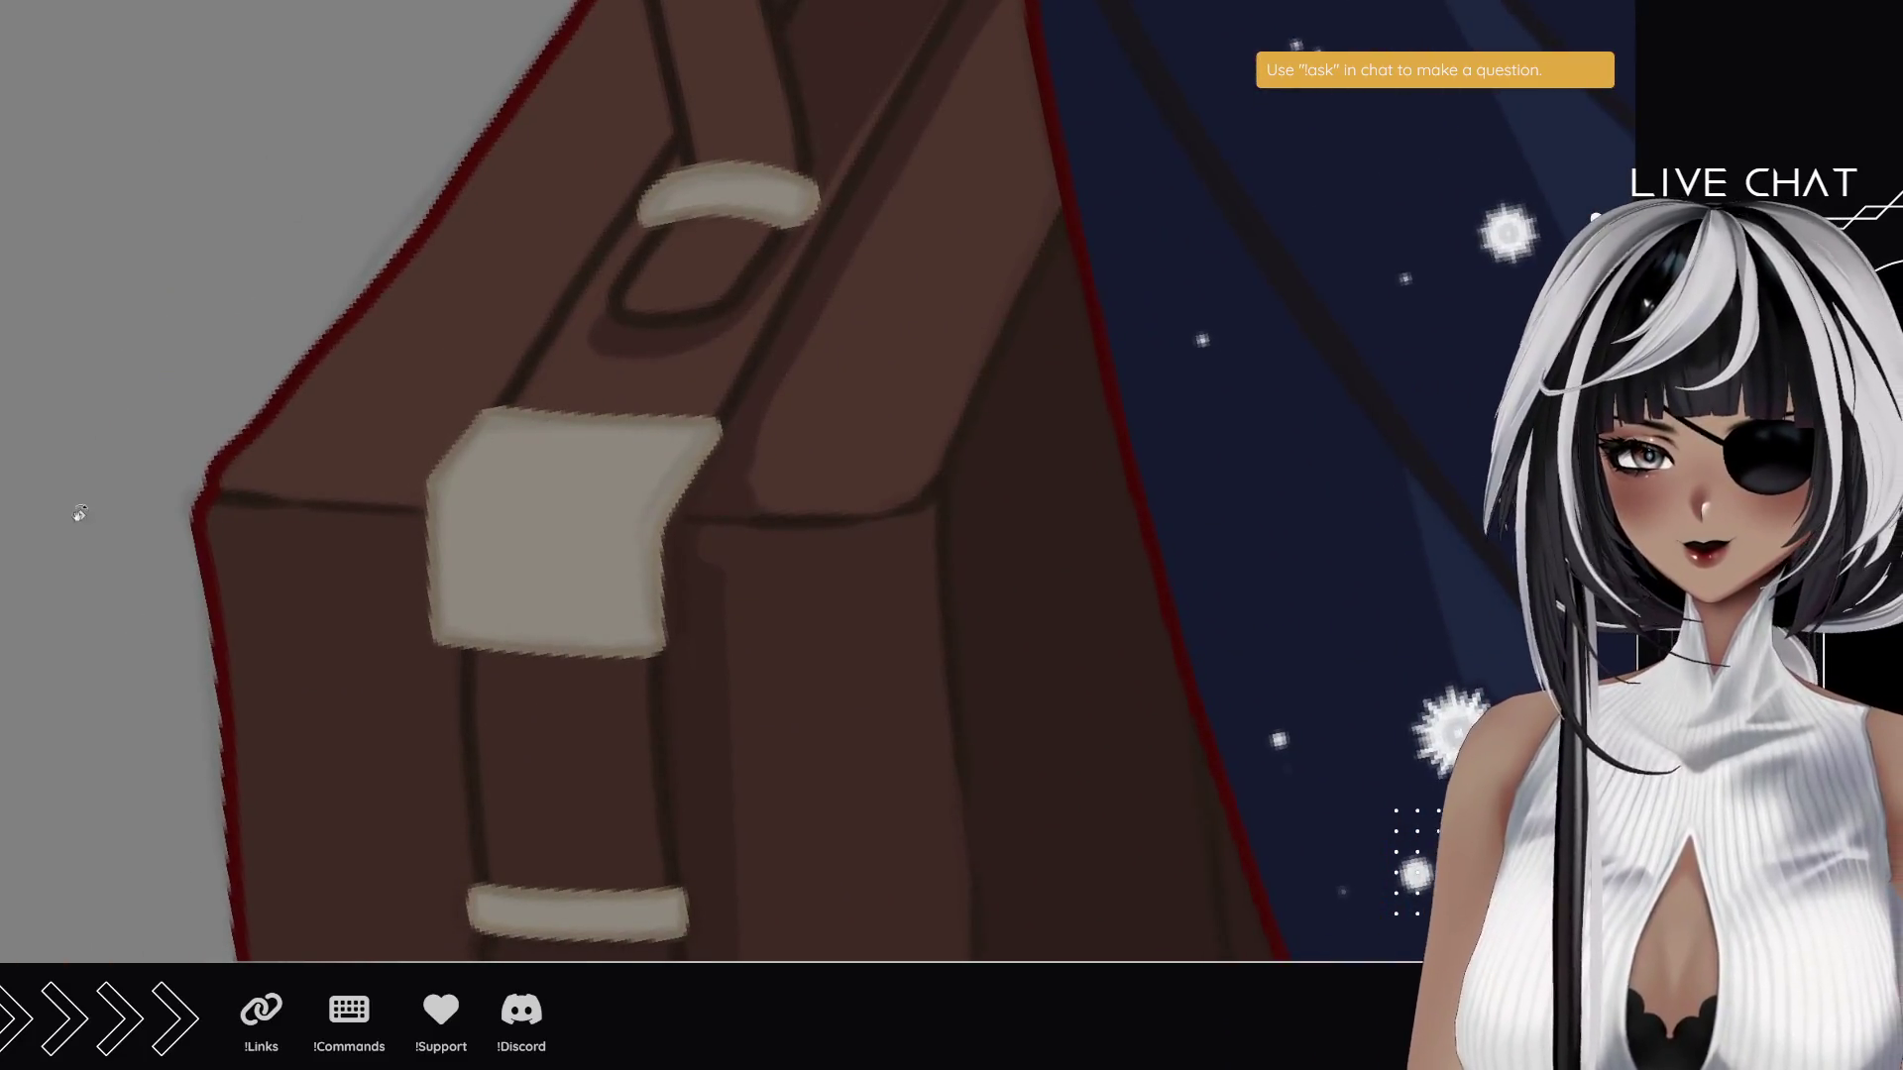
pyautogui.scroll(-5, 72, 575)
# - Paint bright highlights on the lower strap loop's top and the buckle's left, corner and top edges
pyautogui.scroll(5, 714, 563)
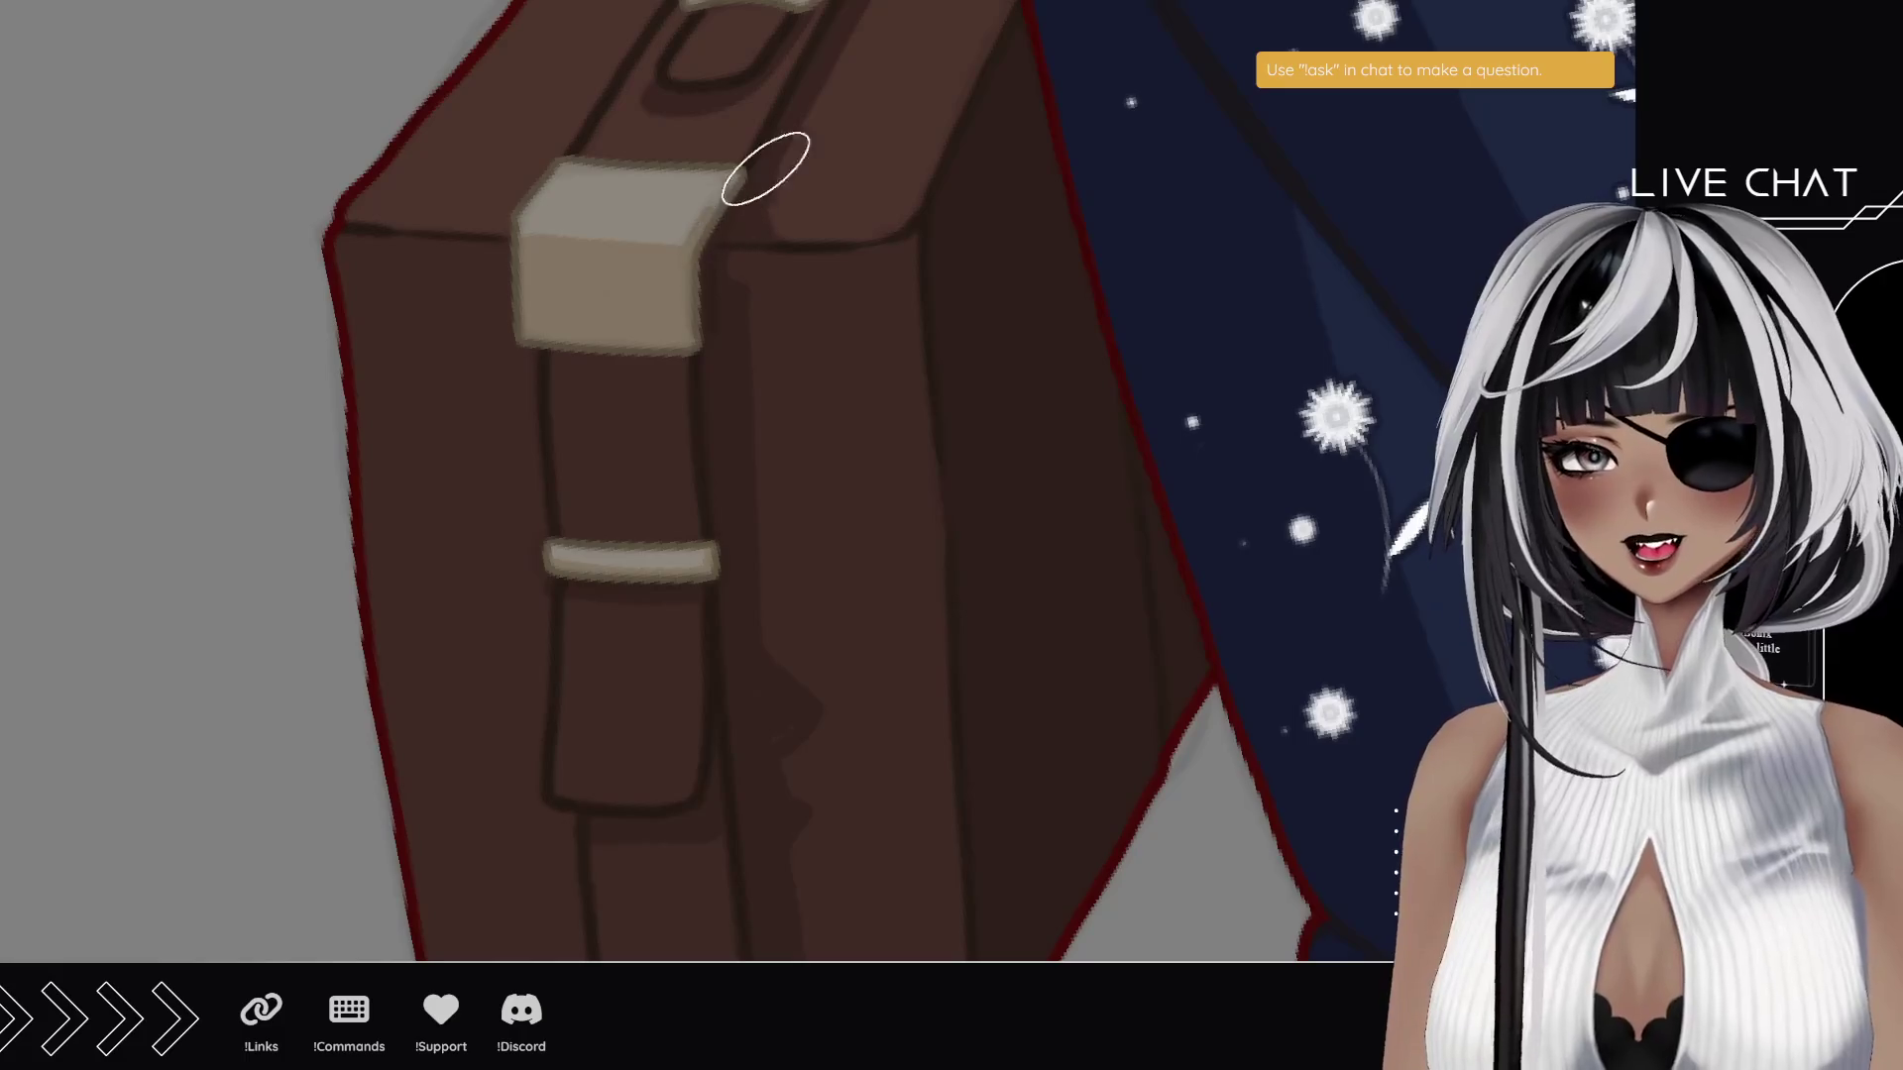
pyautogui.moveTo(800, 104); pyautogui.dragTo(777, 318)
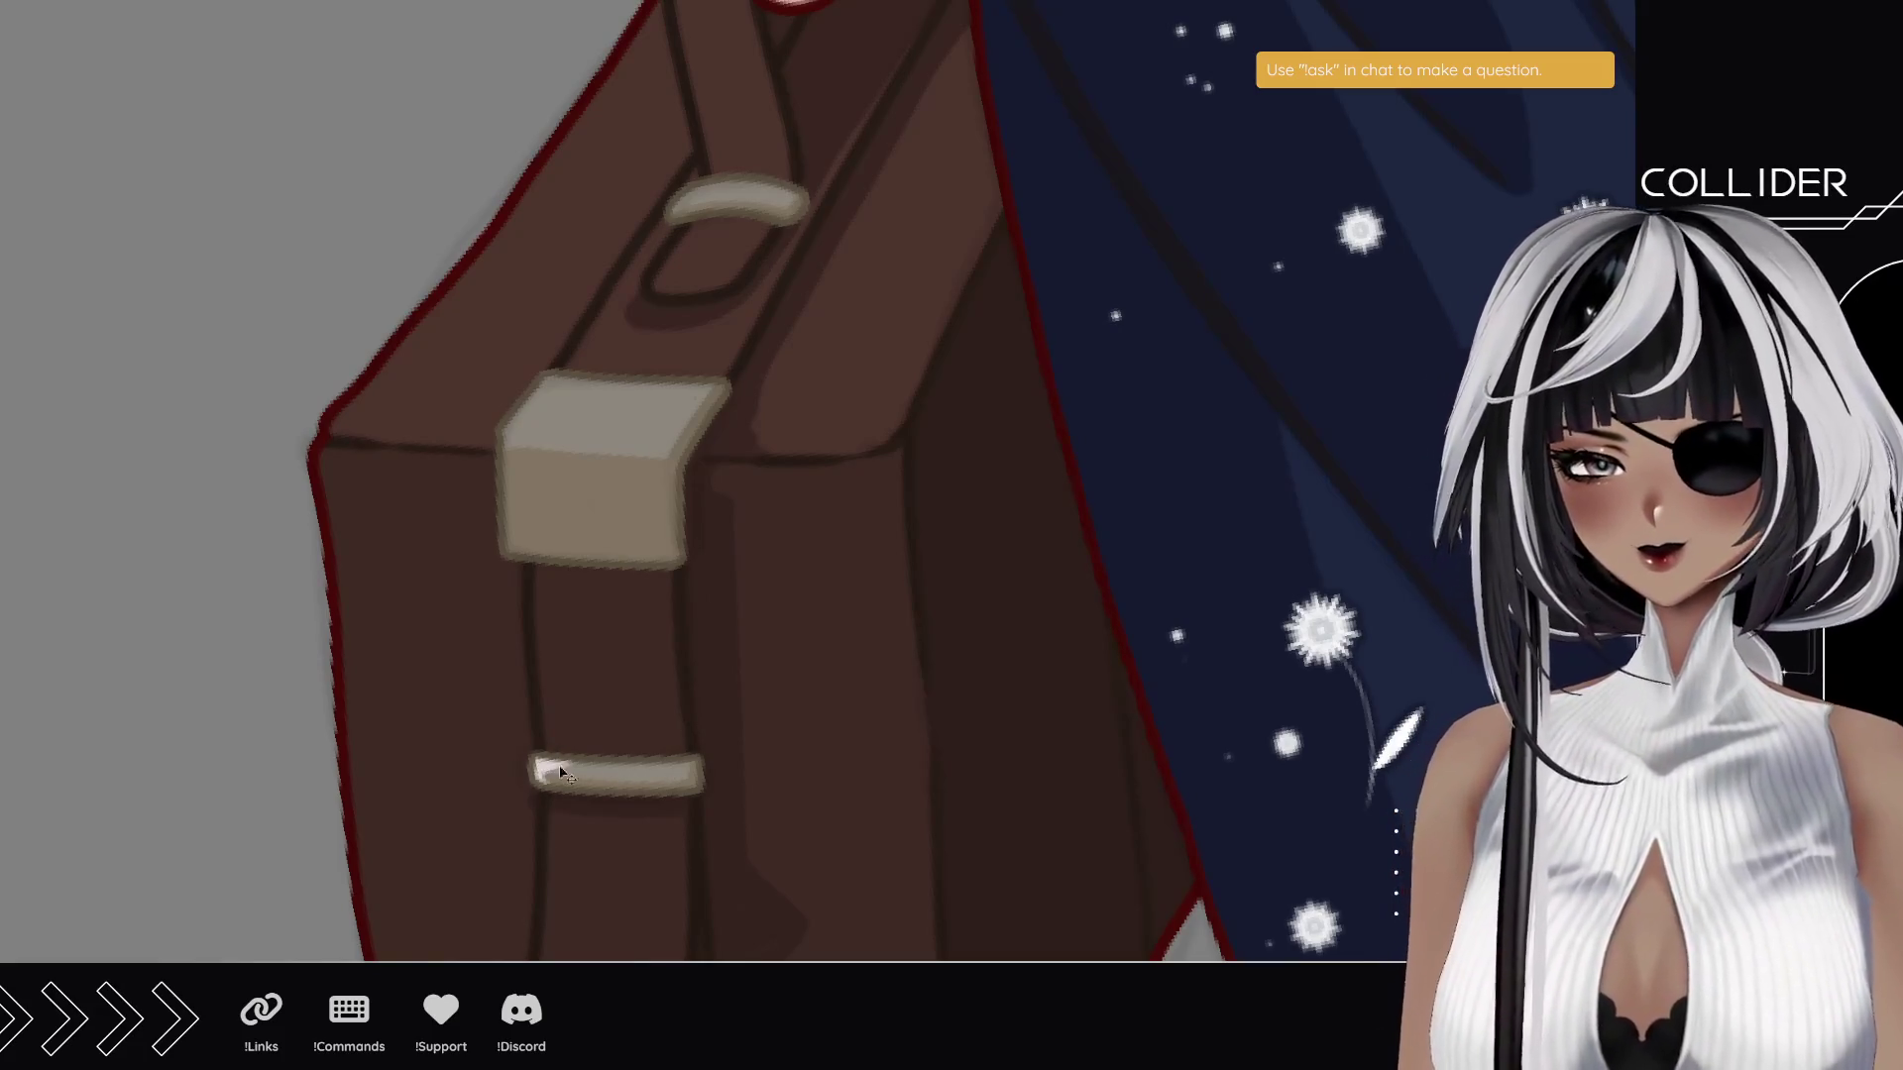
pyautogui.moveTo(529, 782); pyautogui.dragTo(683, 769)
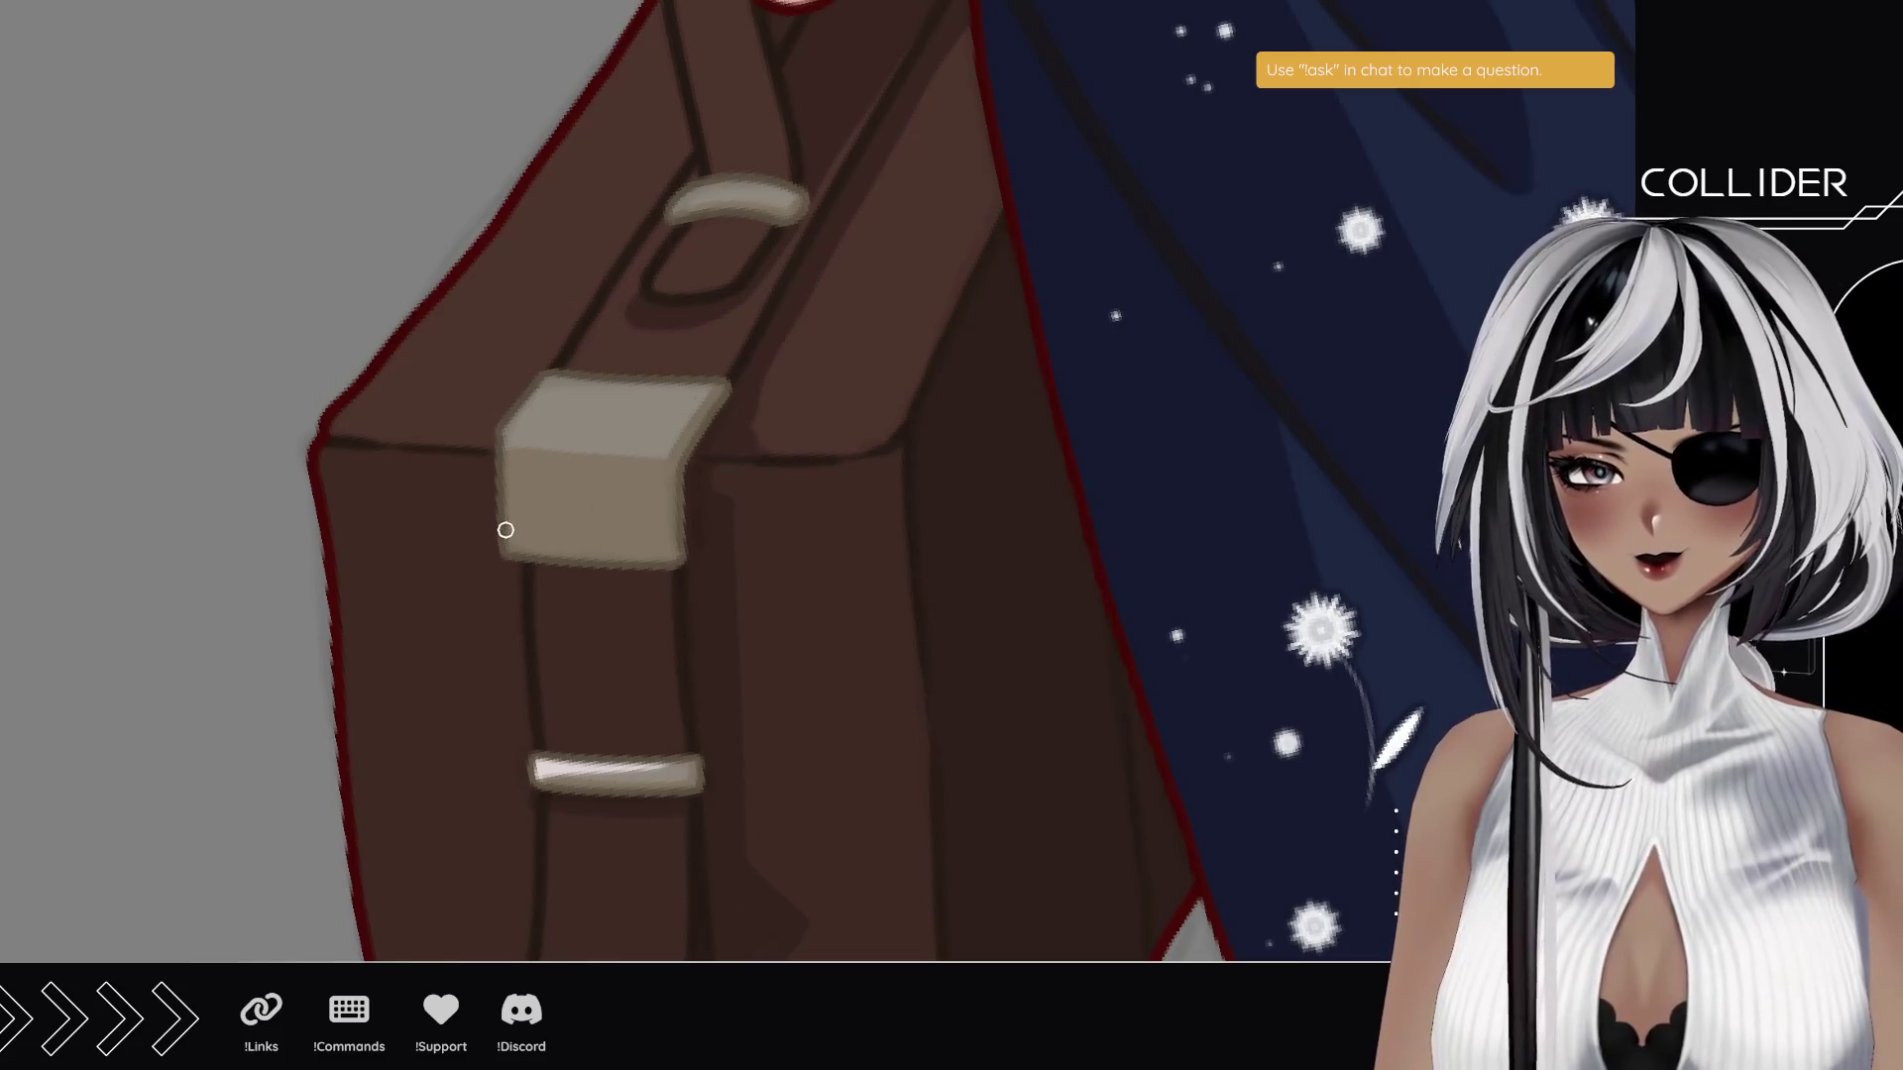
pyautogui.moveTo(502, 426); pyautogui.dragTo(503, 551)
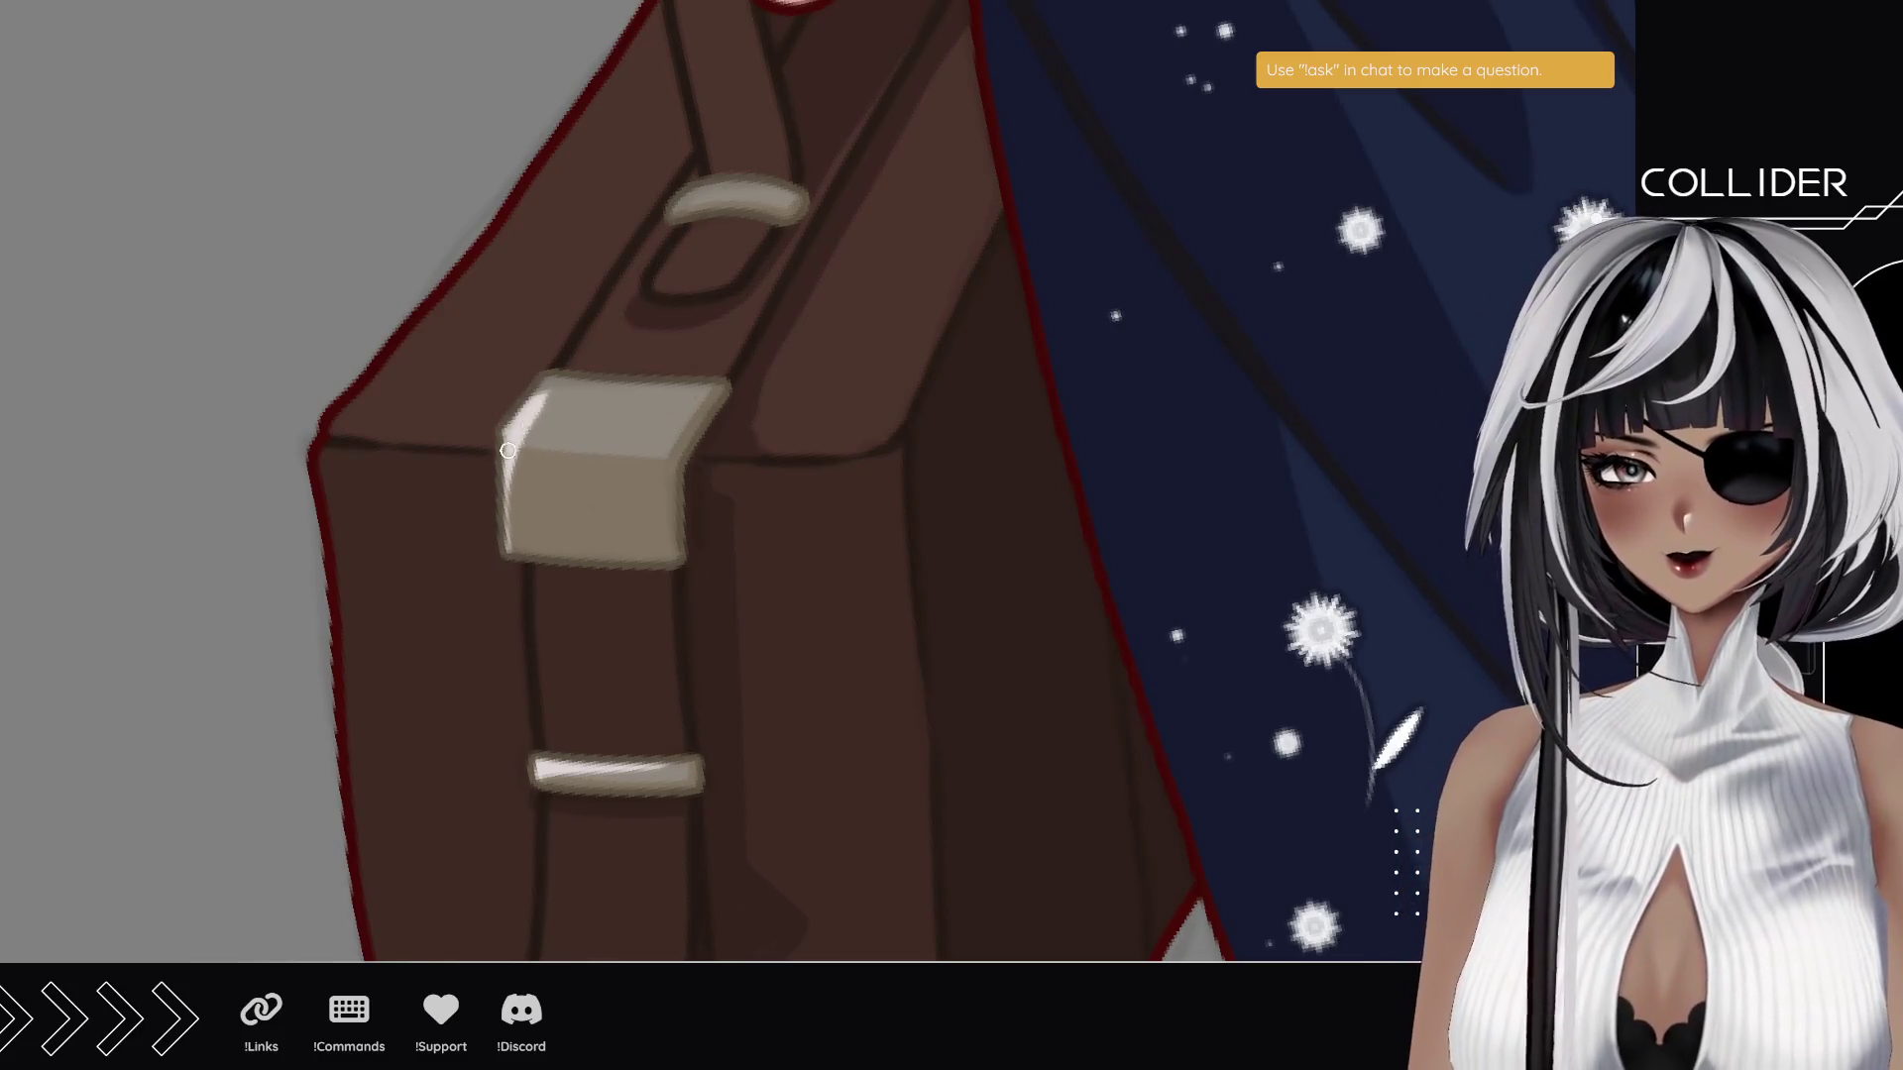
pyautogui.moveTo(500, 461)
pyautogui.mouseDown()
pyautogui.moveTo(575, 378)
pyautogui.moveTo(723, 380)
pyautogui.mouseUp()
pyautogui.moveTo(543, 441); pyautogui.dragTo(664, 451)
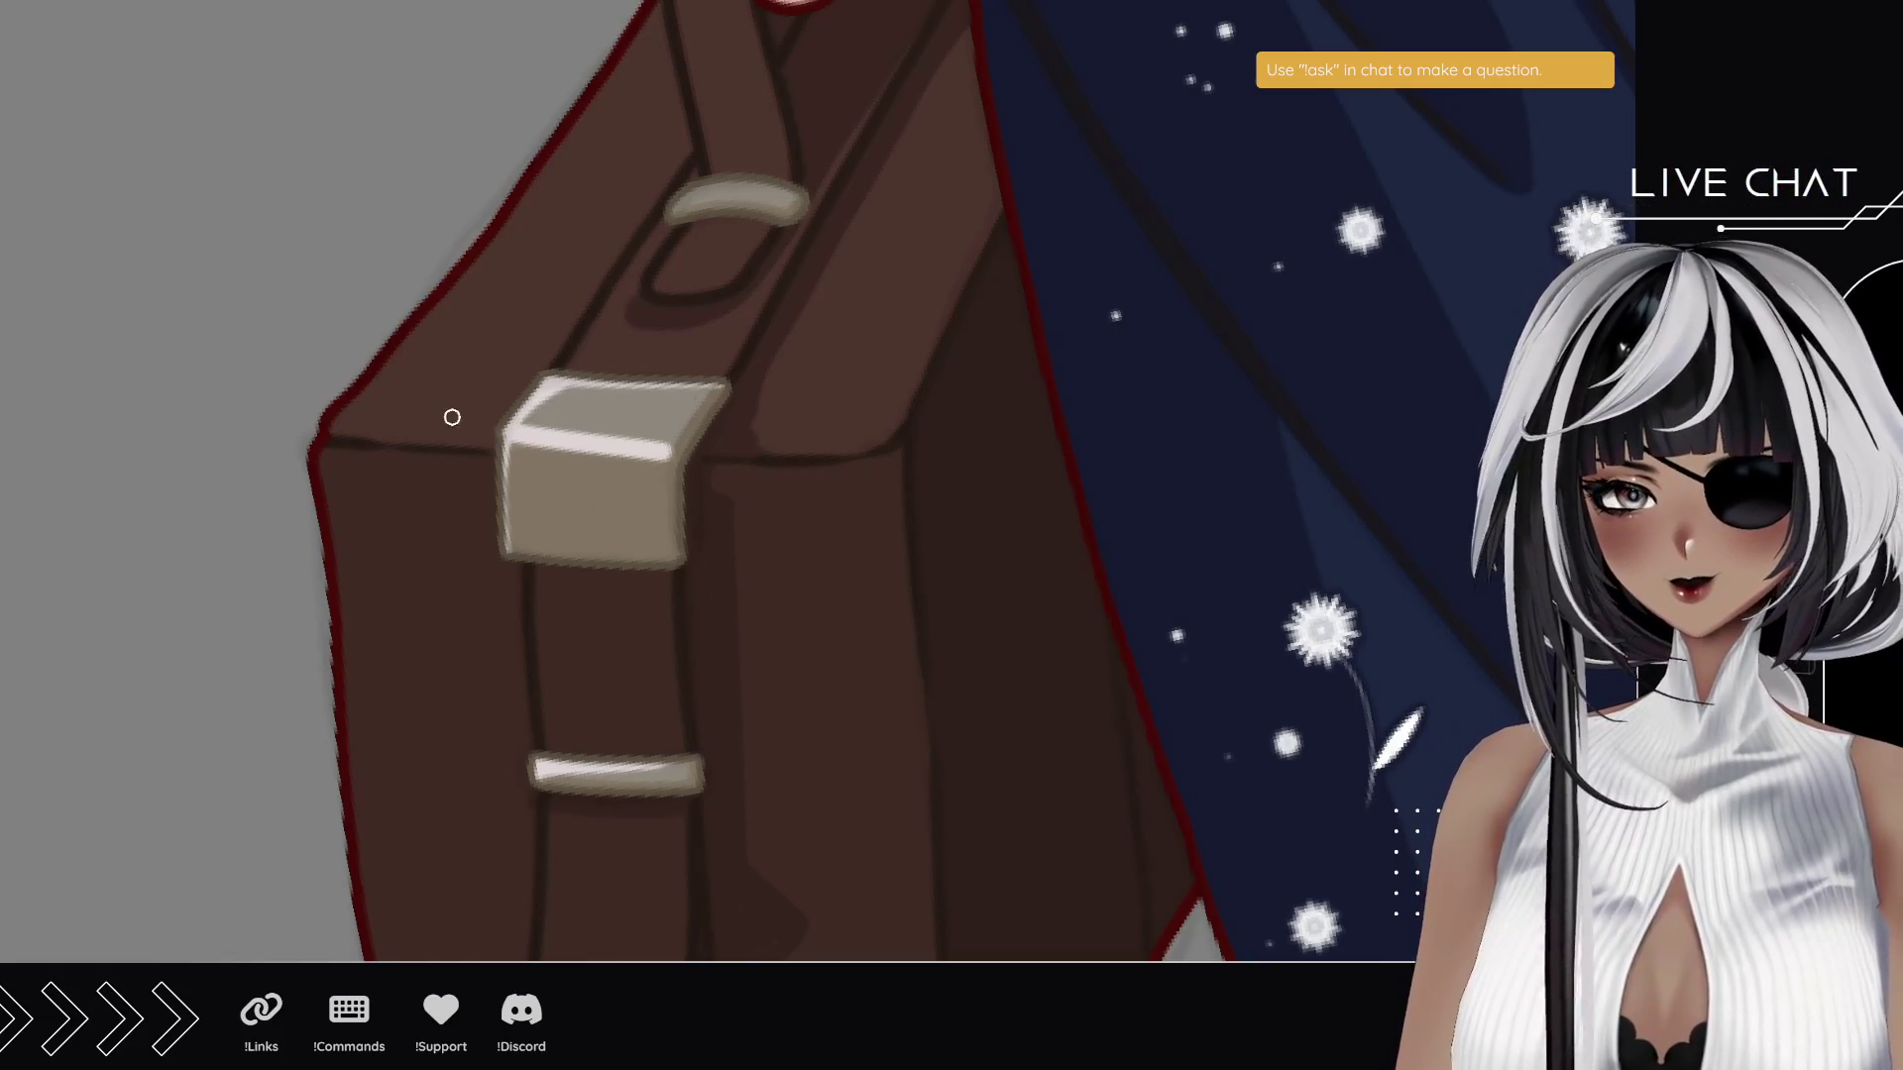
pyautogui.hotkey('ctrl', 'z')
pyautogui.moveTo(510, 442); pyautogui.dragTo(691, 446)
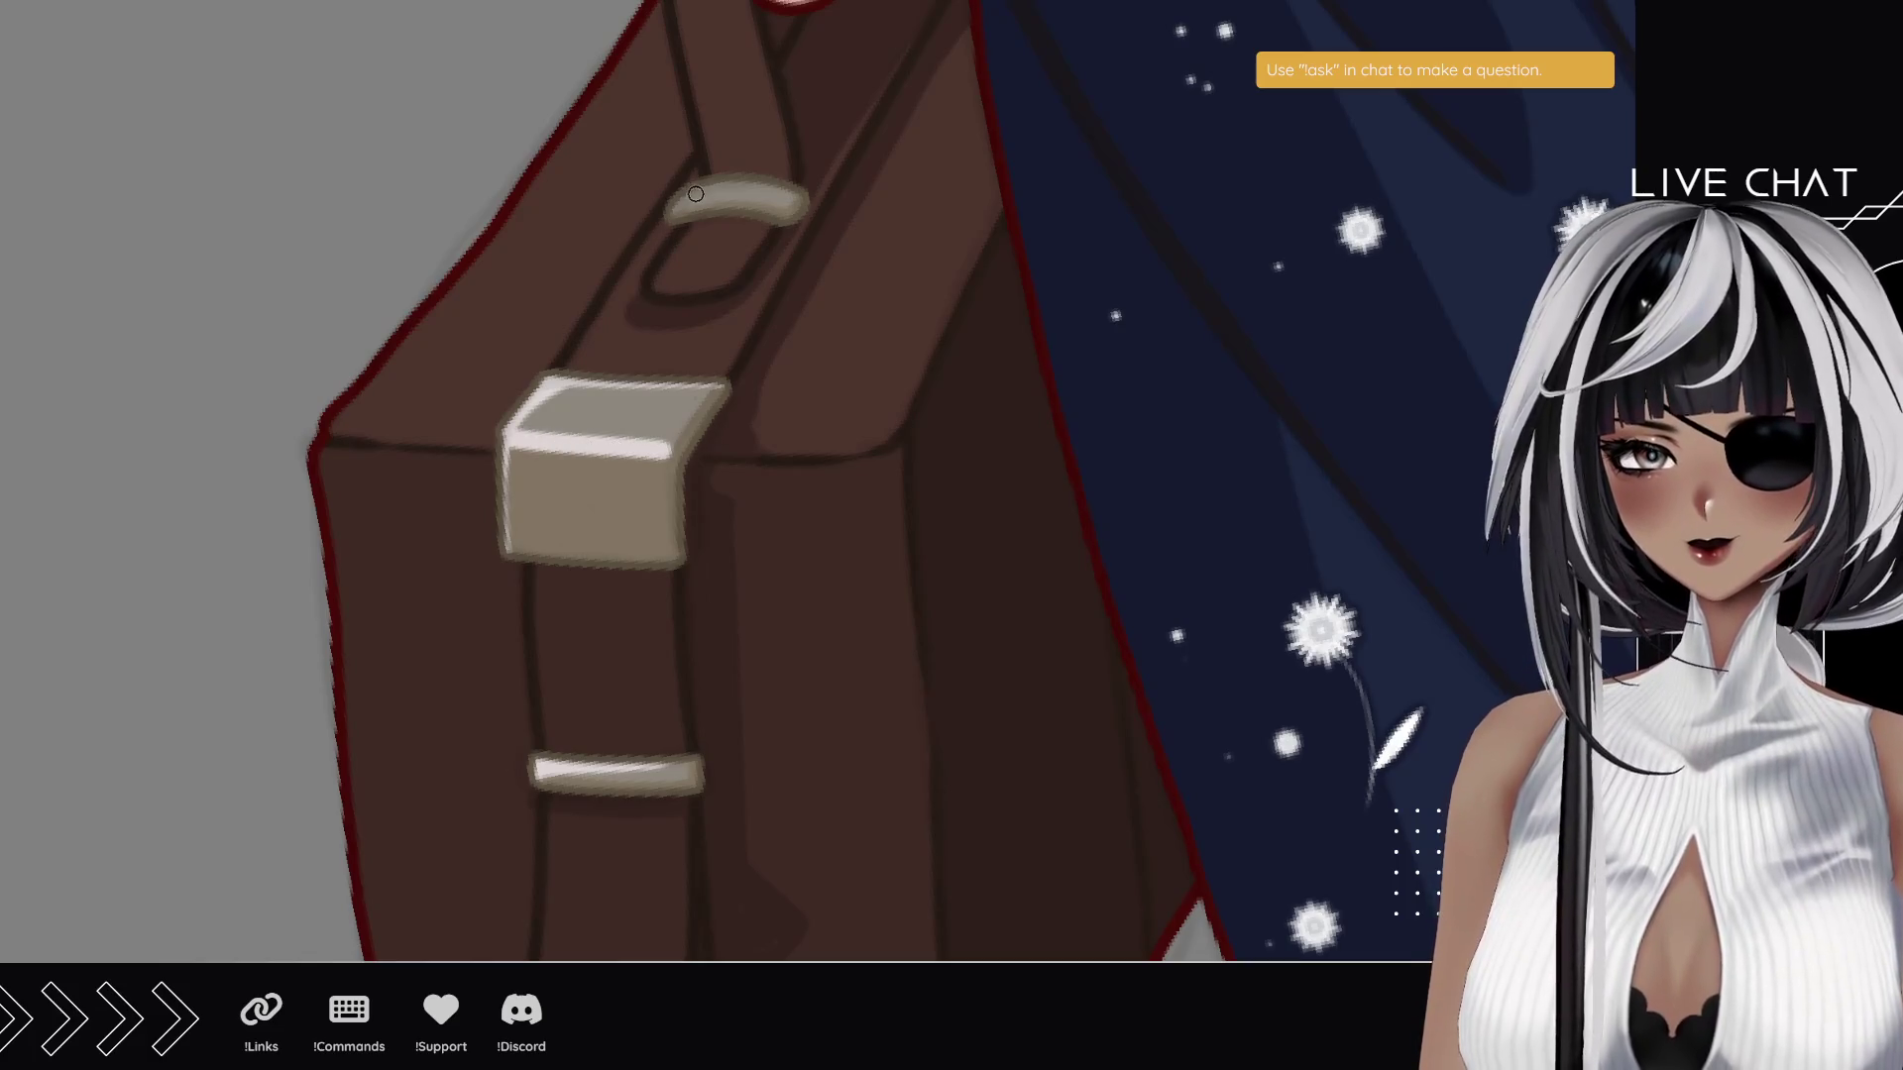
pyautogui.moveTo(798, 194)
pyautogui.mouseDown()
pyautogui.moveTo(724, 186)
pyautogui.moveTo(793, 197)
pyautogui.mouseUp()
pyautogui.hotkey('ctrl', 'z')
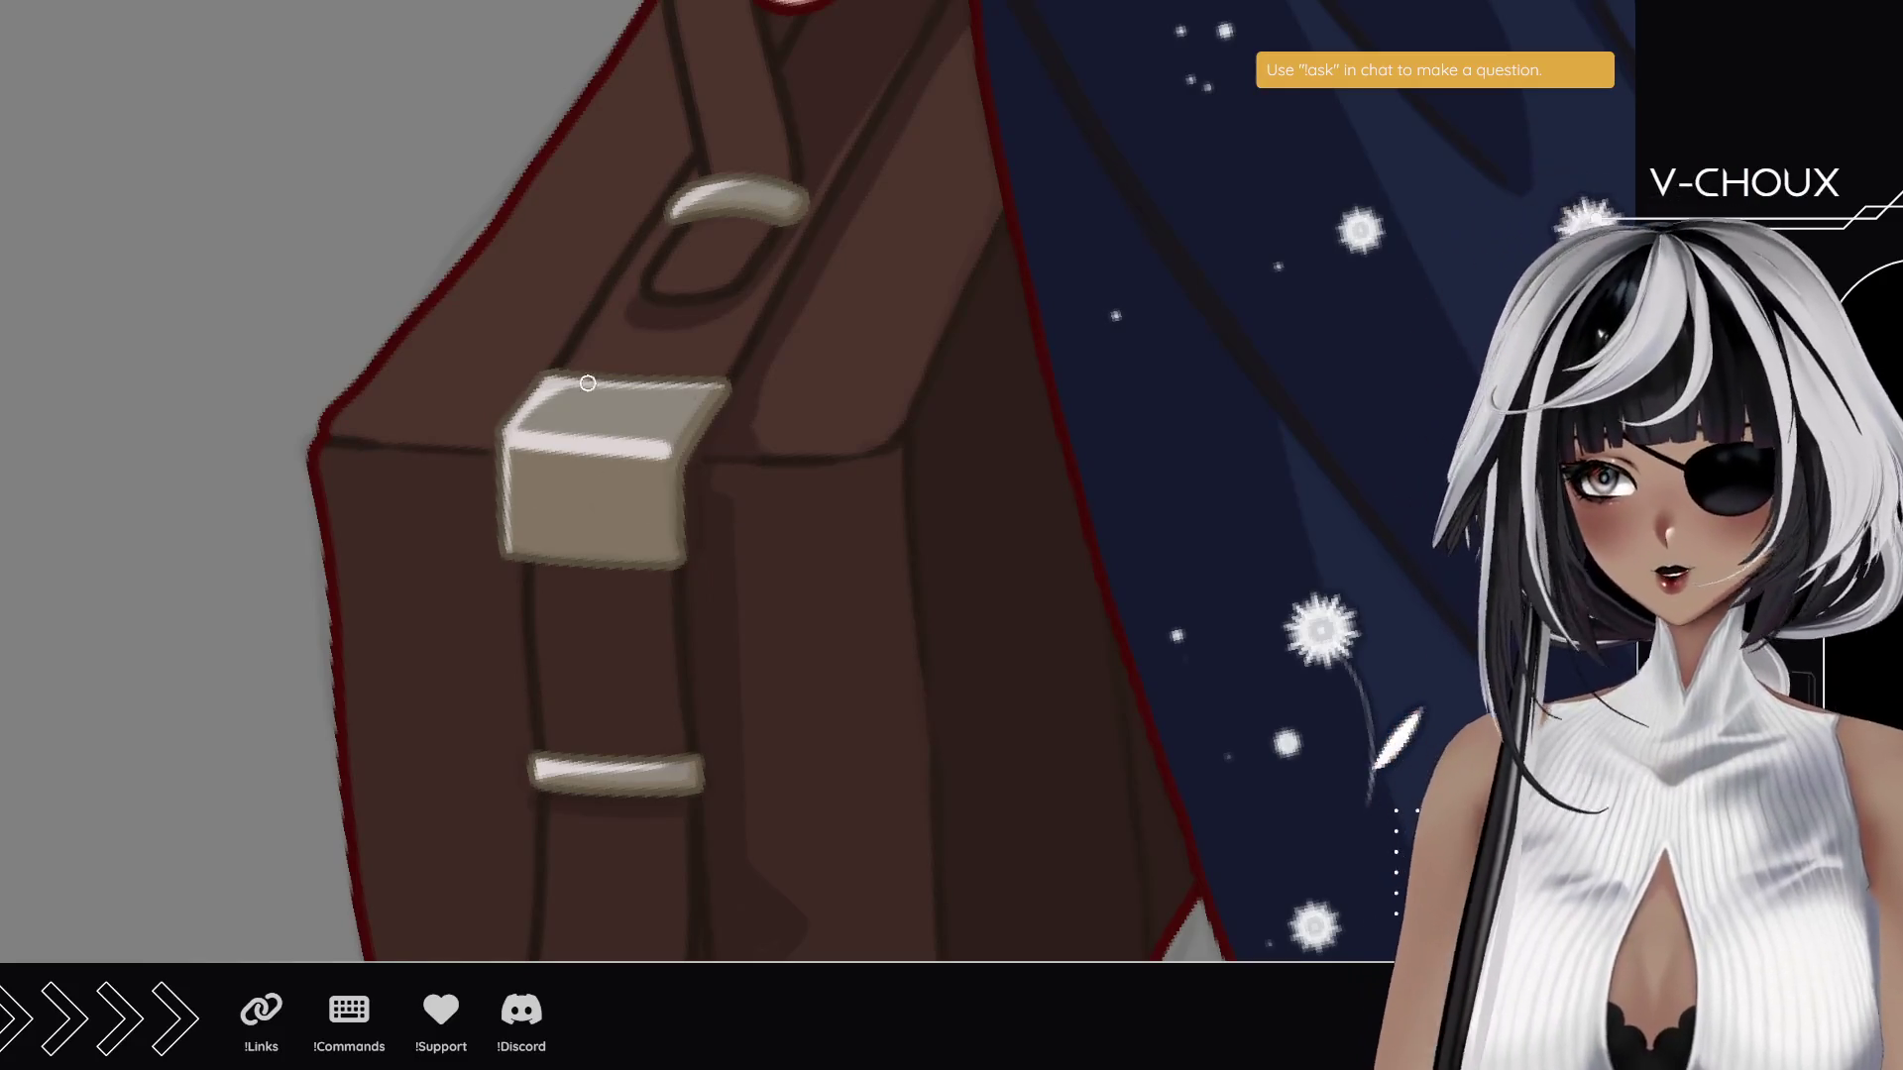
# - Add a thin light highlight along the clasp's top edge and move the view up
pyautogui.moveTo(551, 388); pyautogui.dragTo(729, 383)
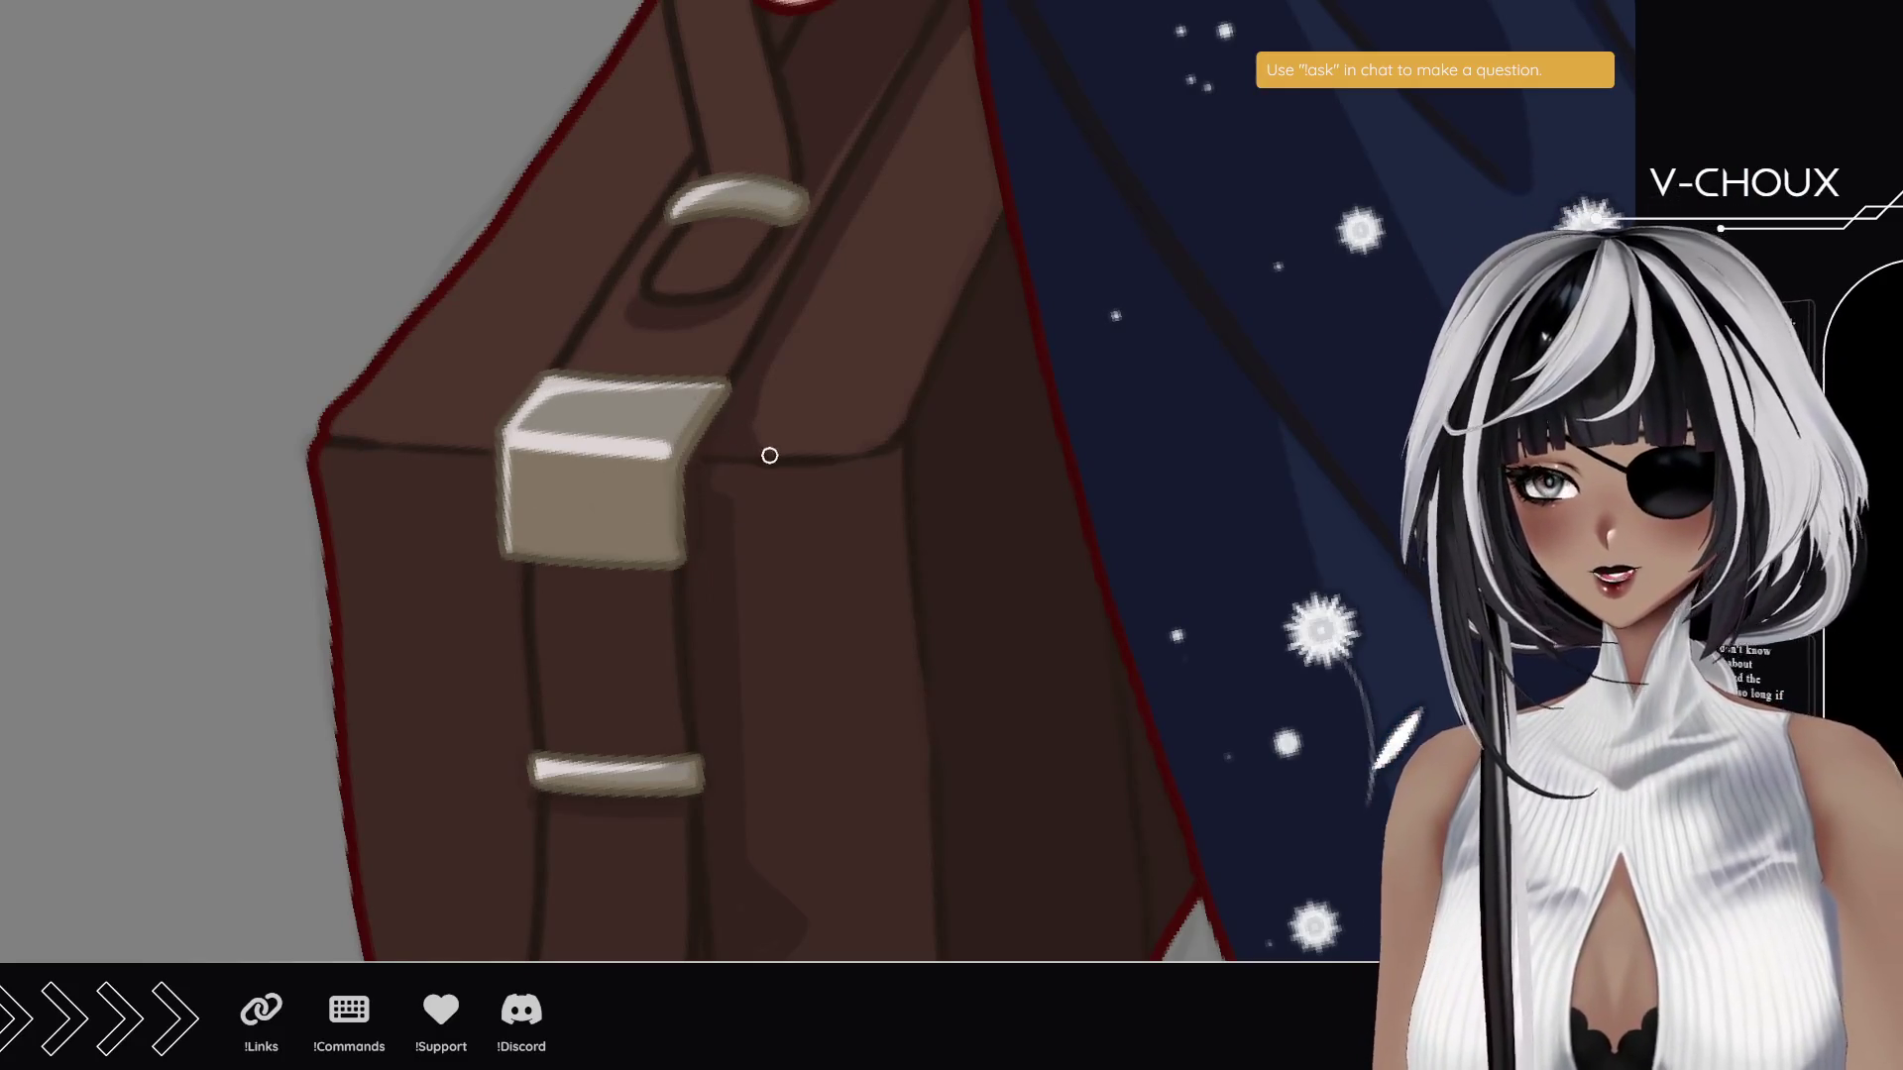
pyautogui.moveTo(667, 594); pyautogui.dragTo(671, 480)
# - Zoom out to see the whole bespectacled girl carrying her suitcase
pyautogui.scroll(-1, 671, 479)
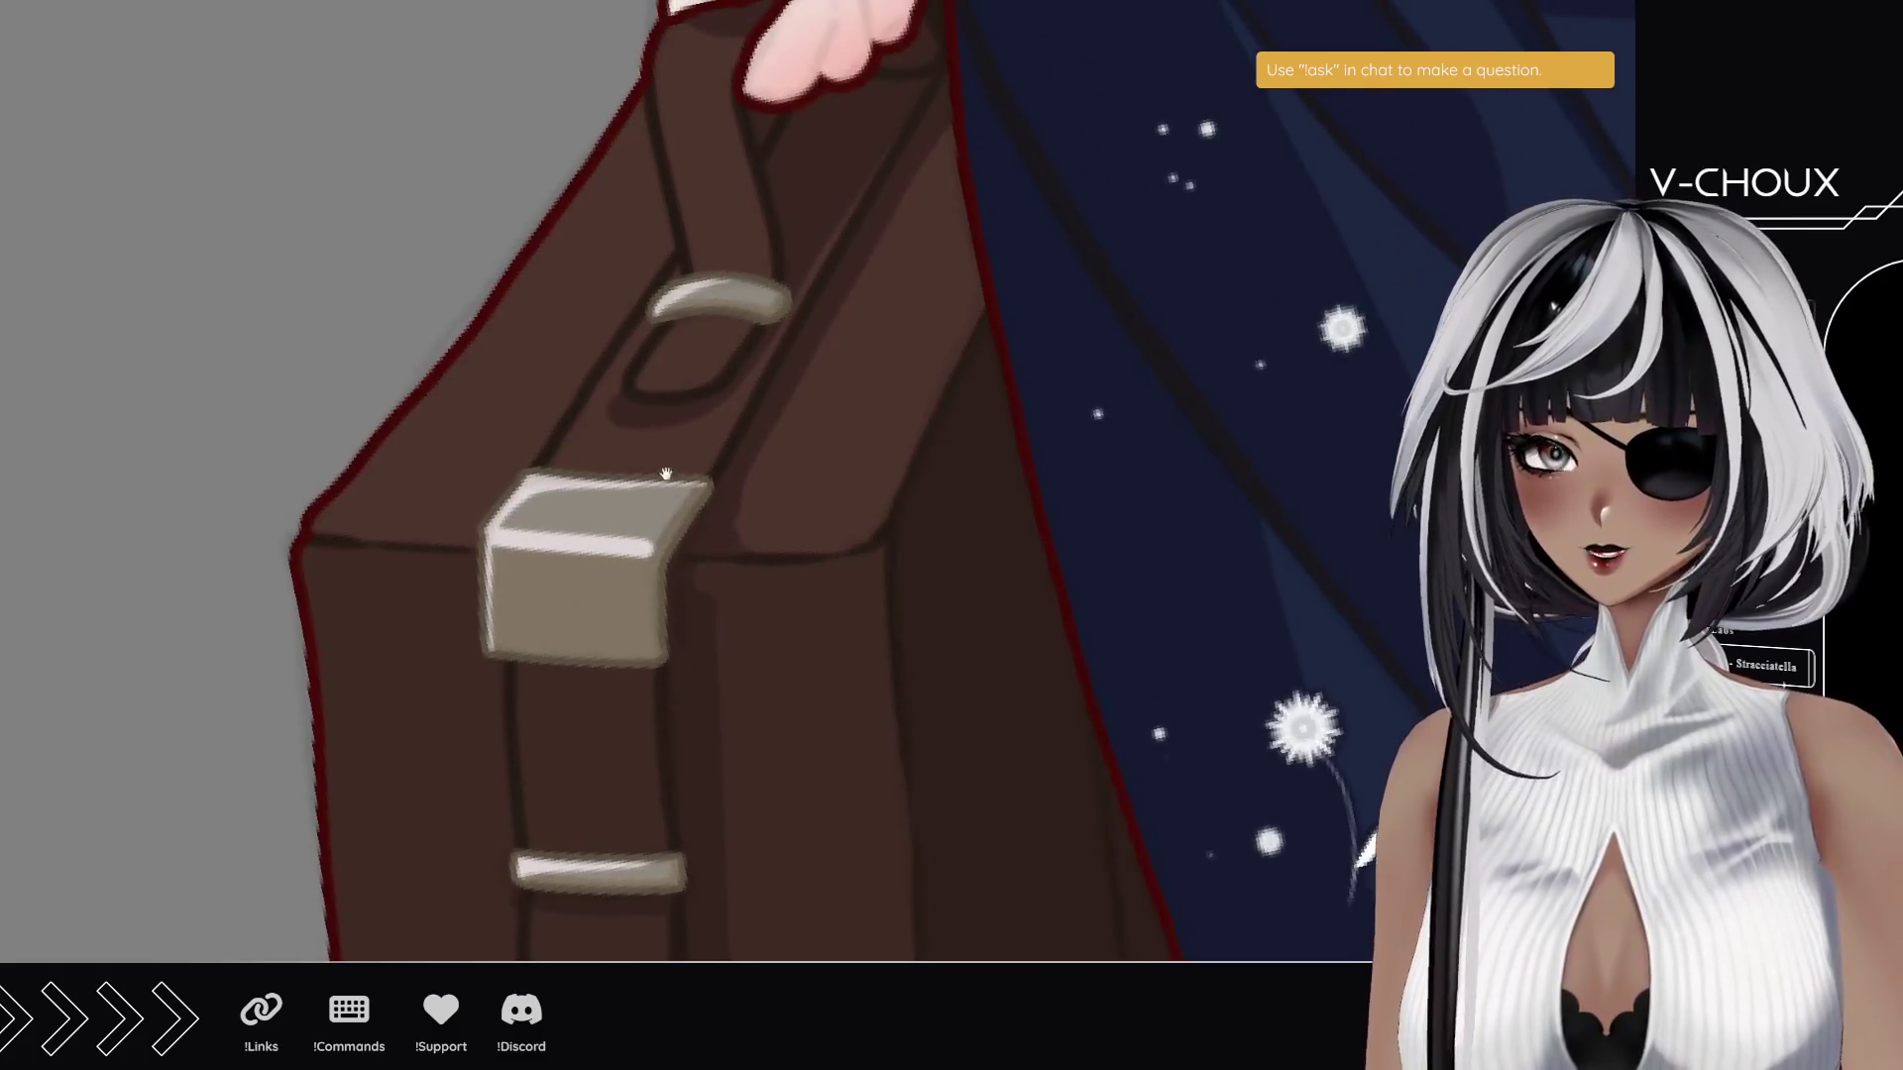
pyautogui.scroll(1, 658, 586)
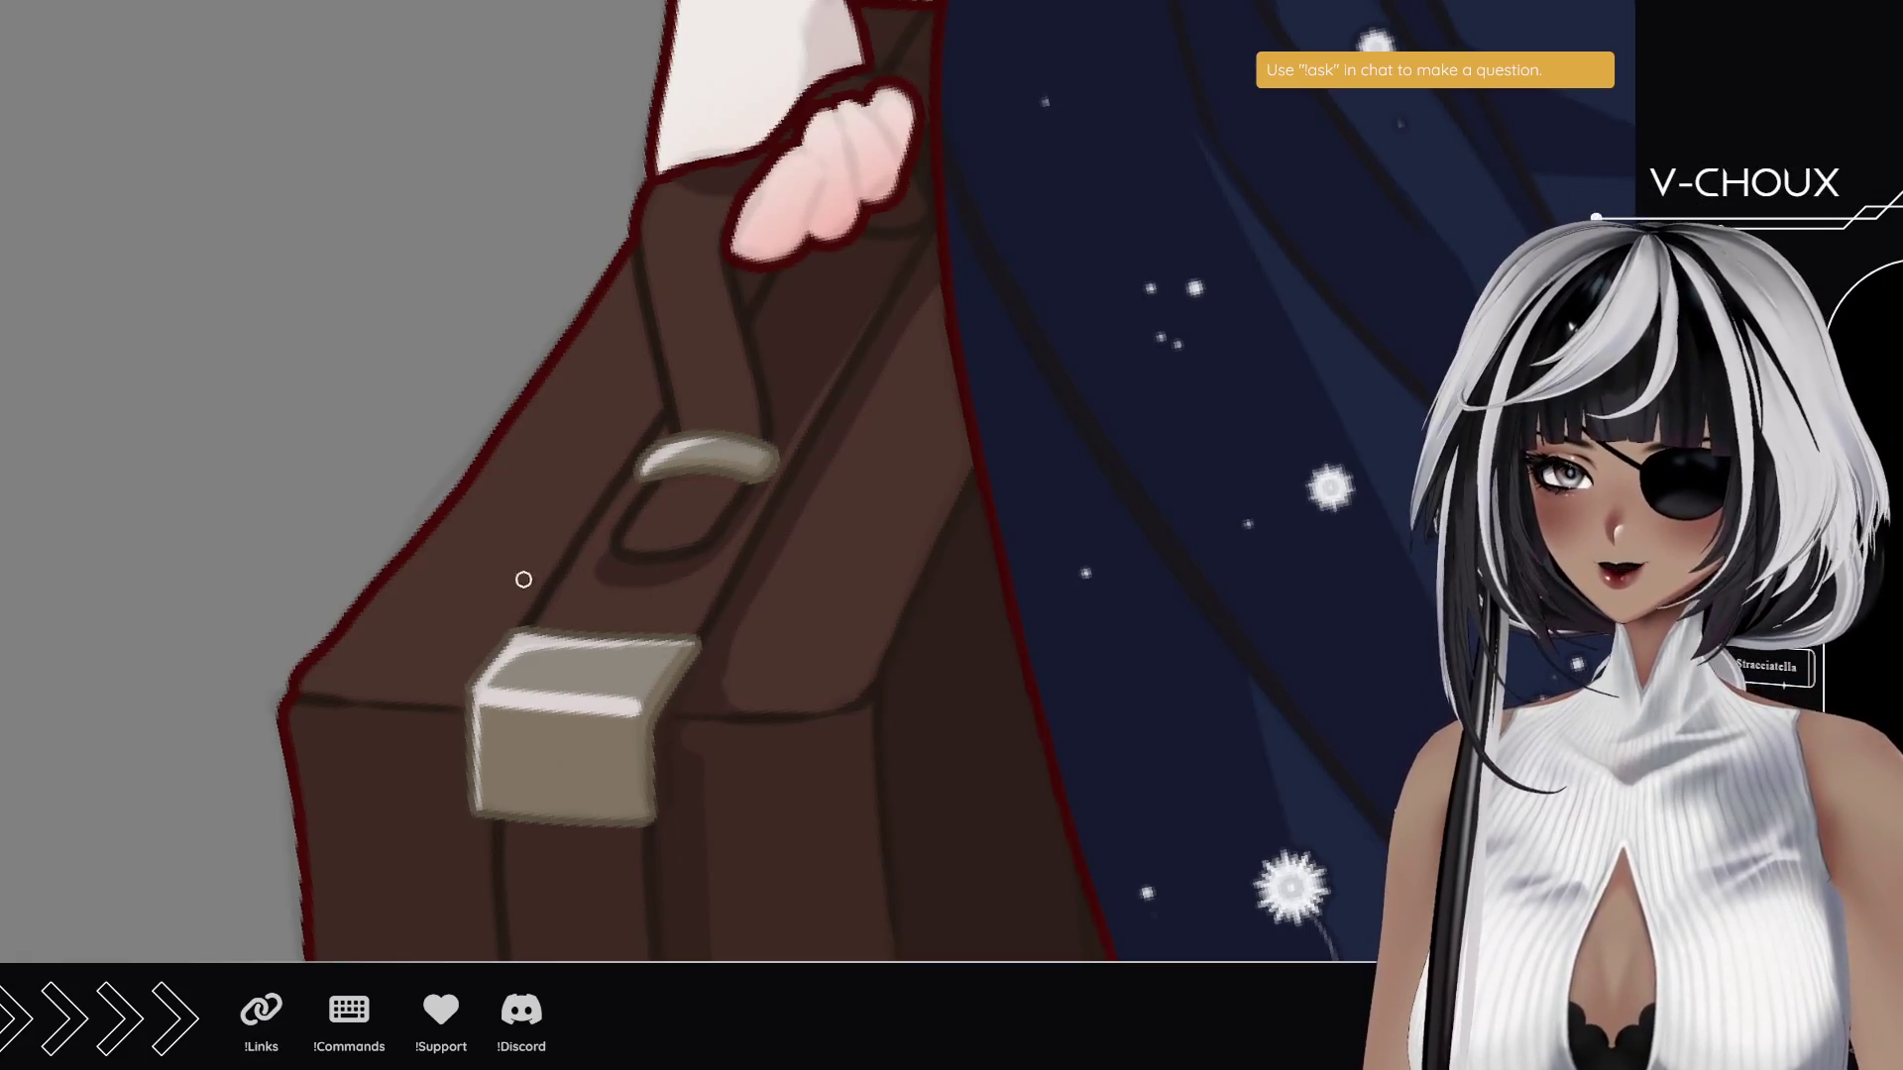
pyautogui.scroll(-6, 581, 552)
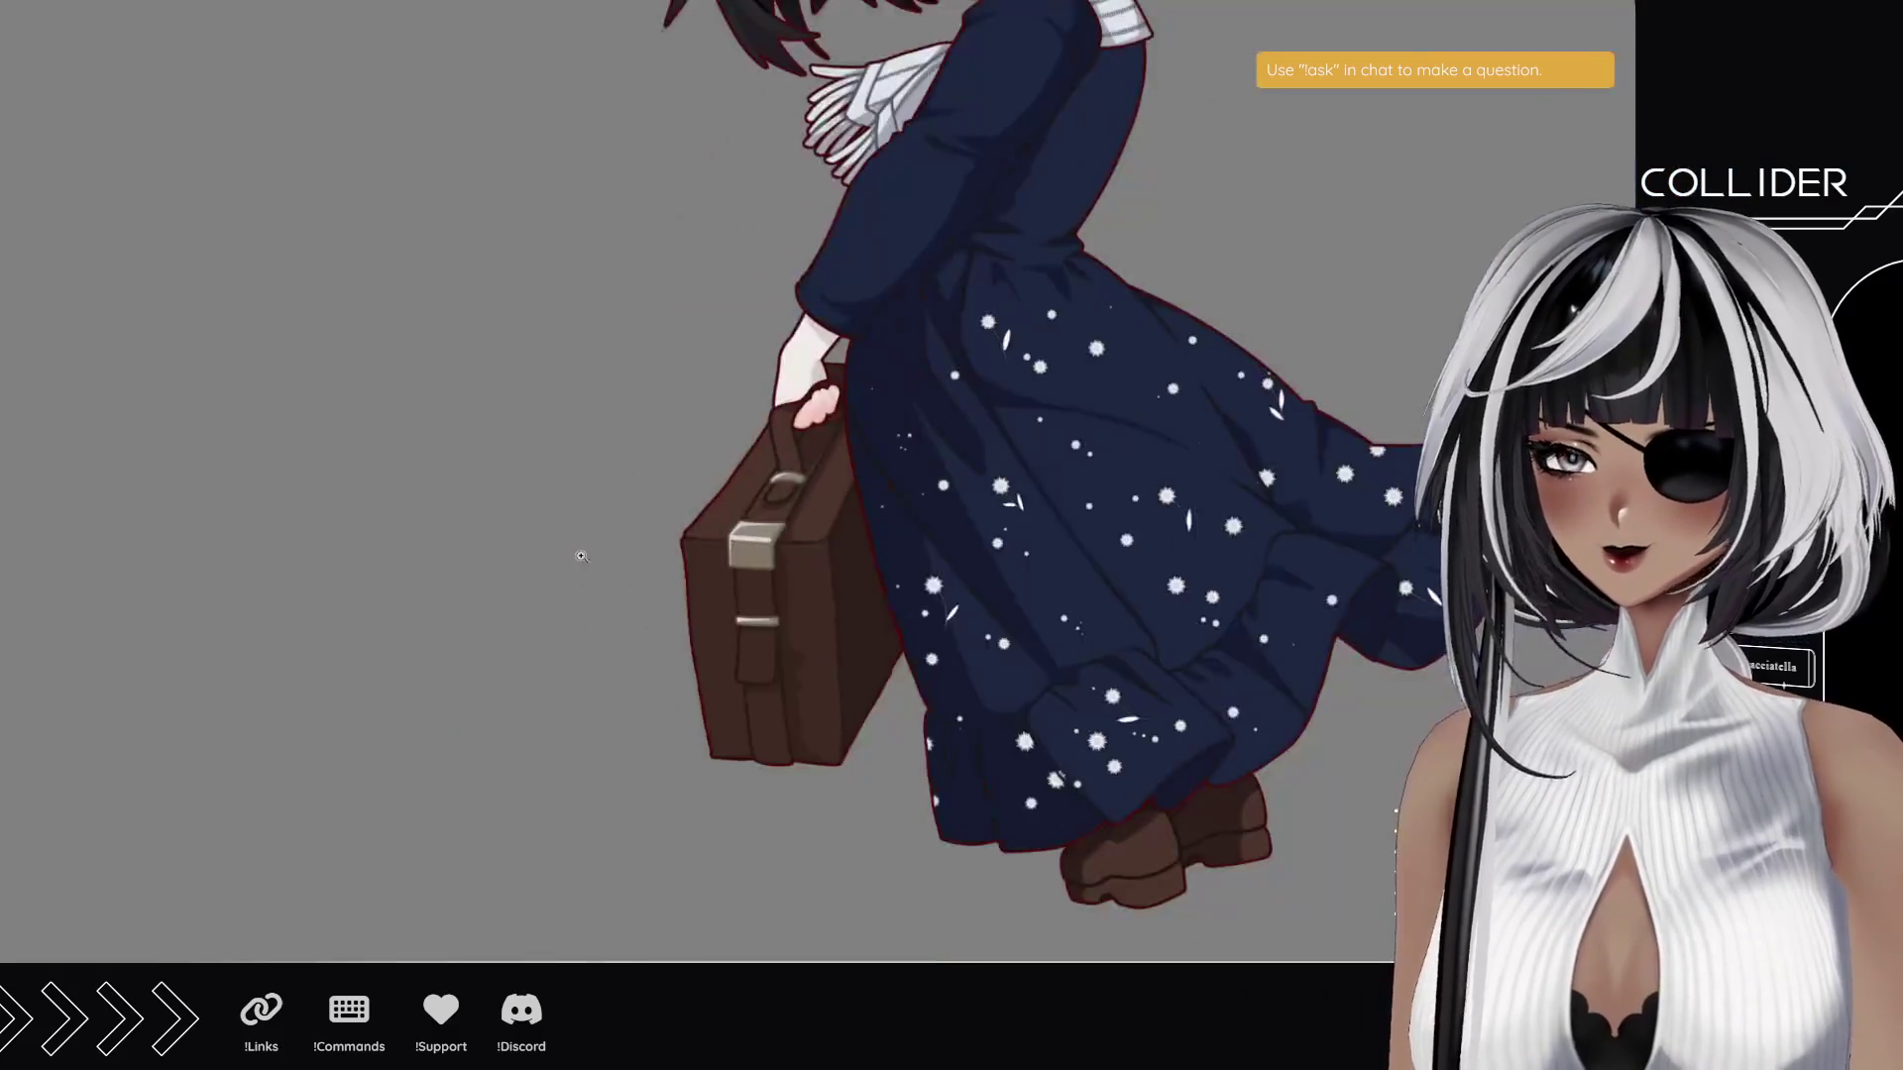
pyautogui.scroll(1, 611, 544)
pyautogui.scroll(-3, 653, 521)
pyautogui.scroll(2, 667, 412)
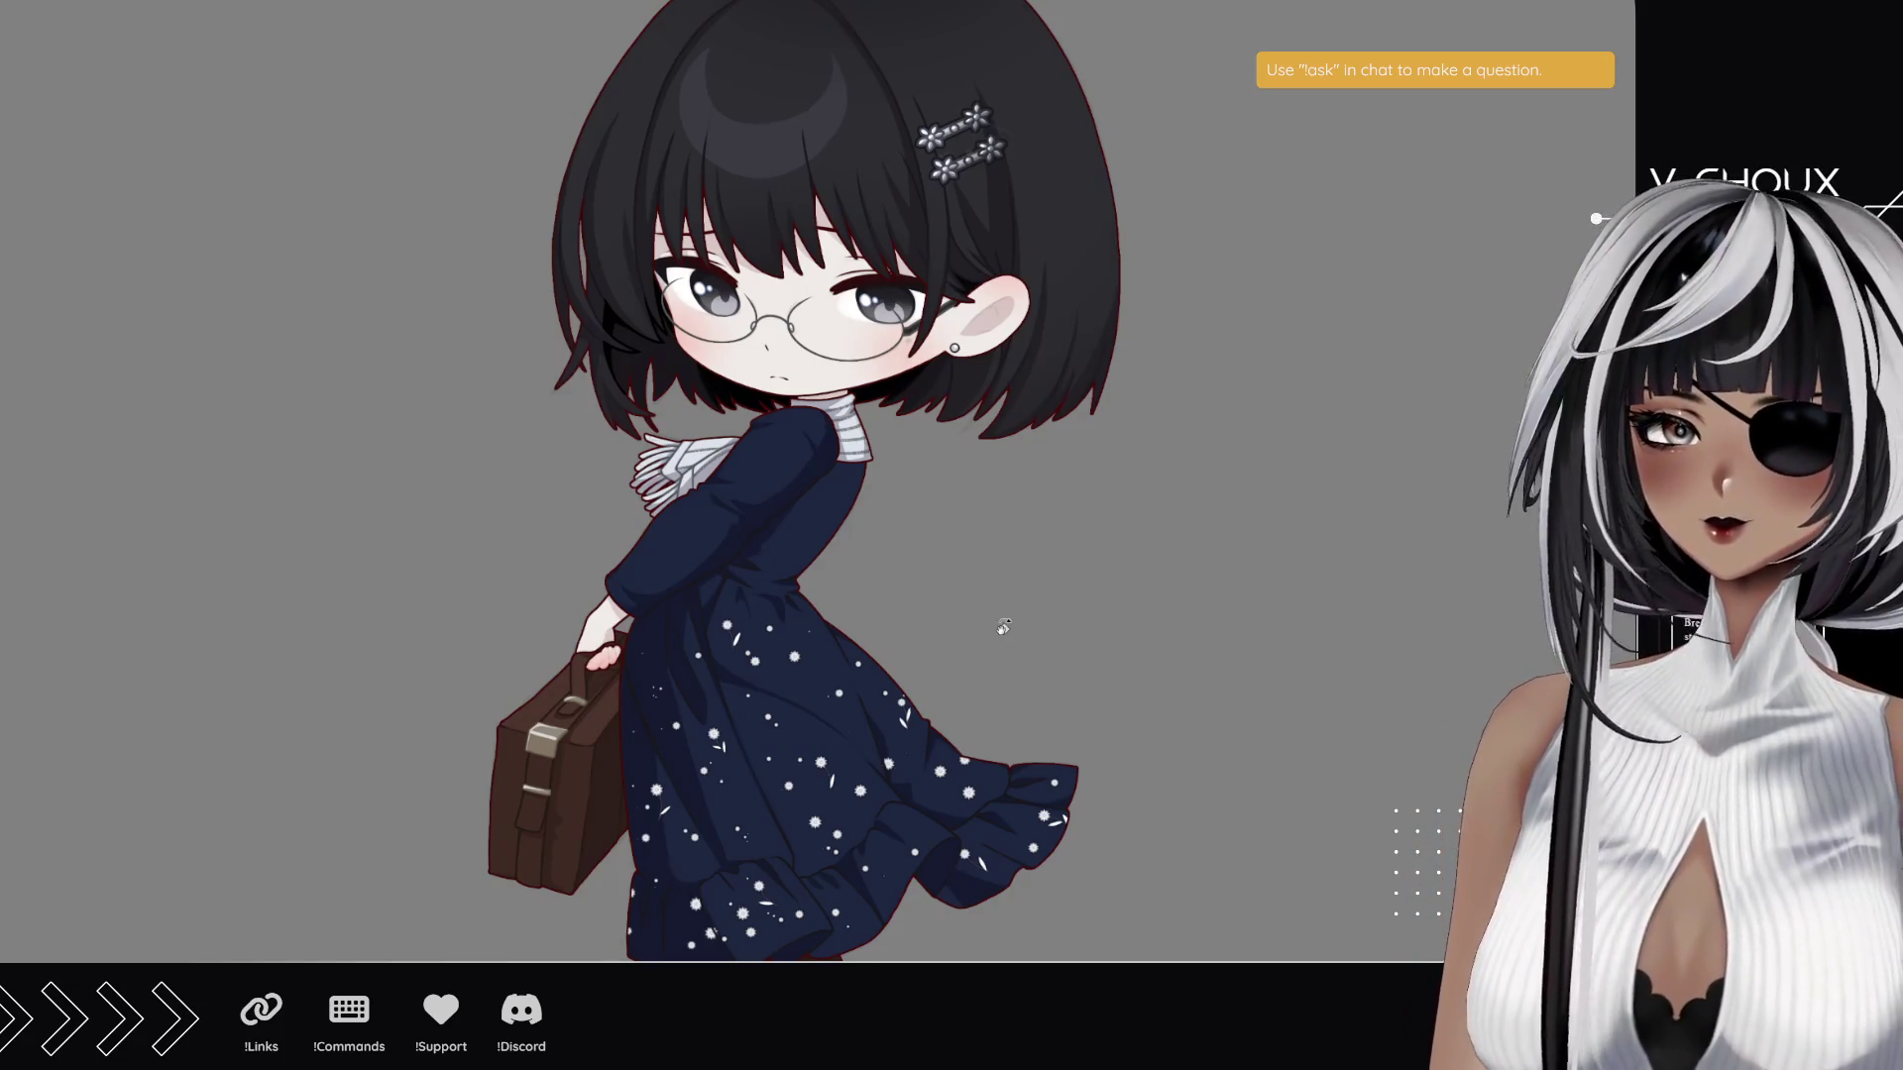
pyautogui.scroll(-2, 994, 630)
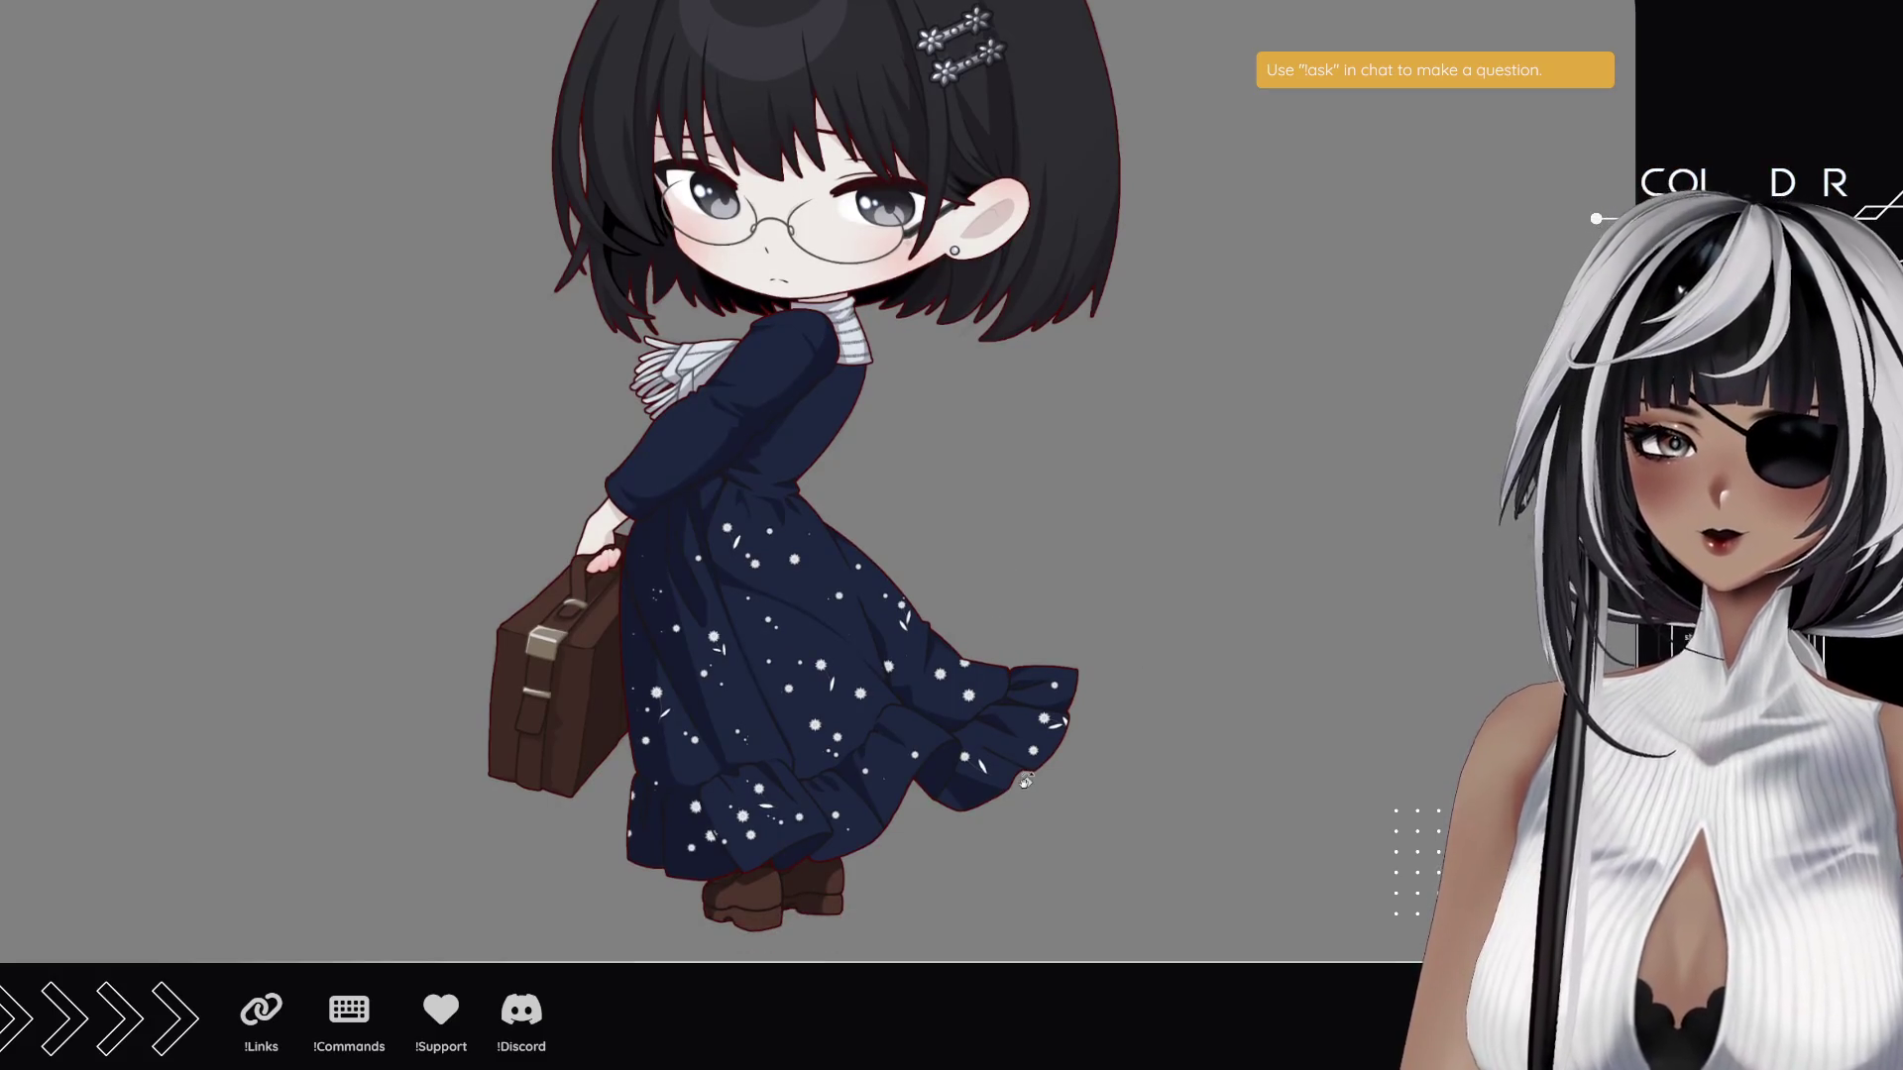
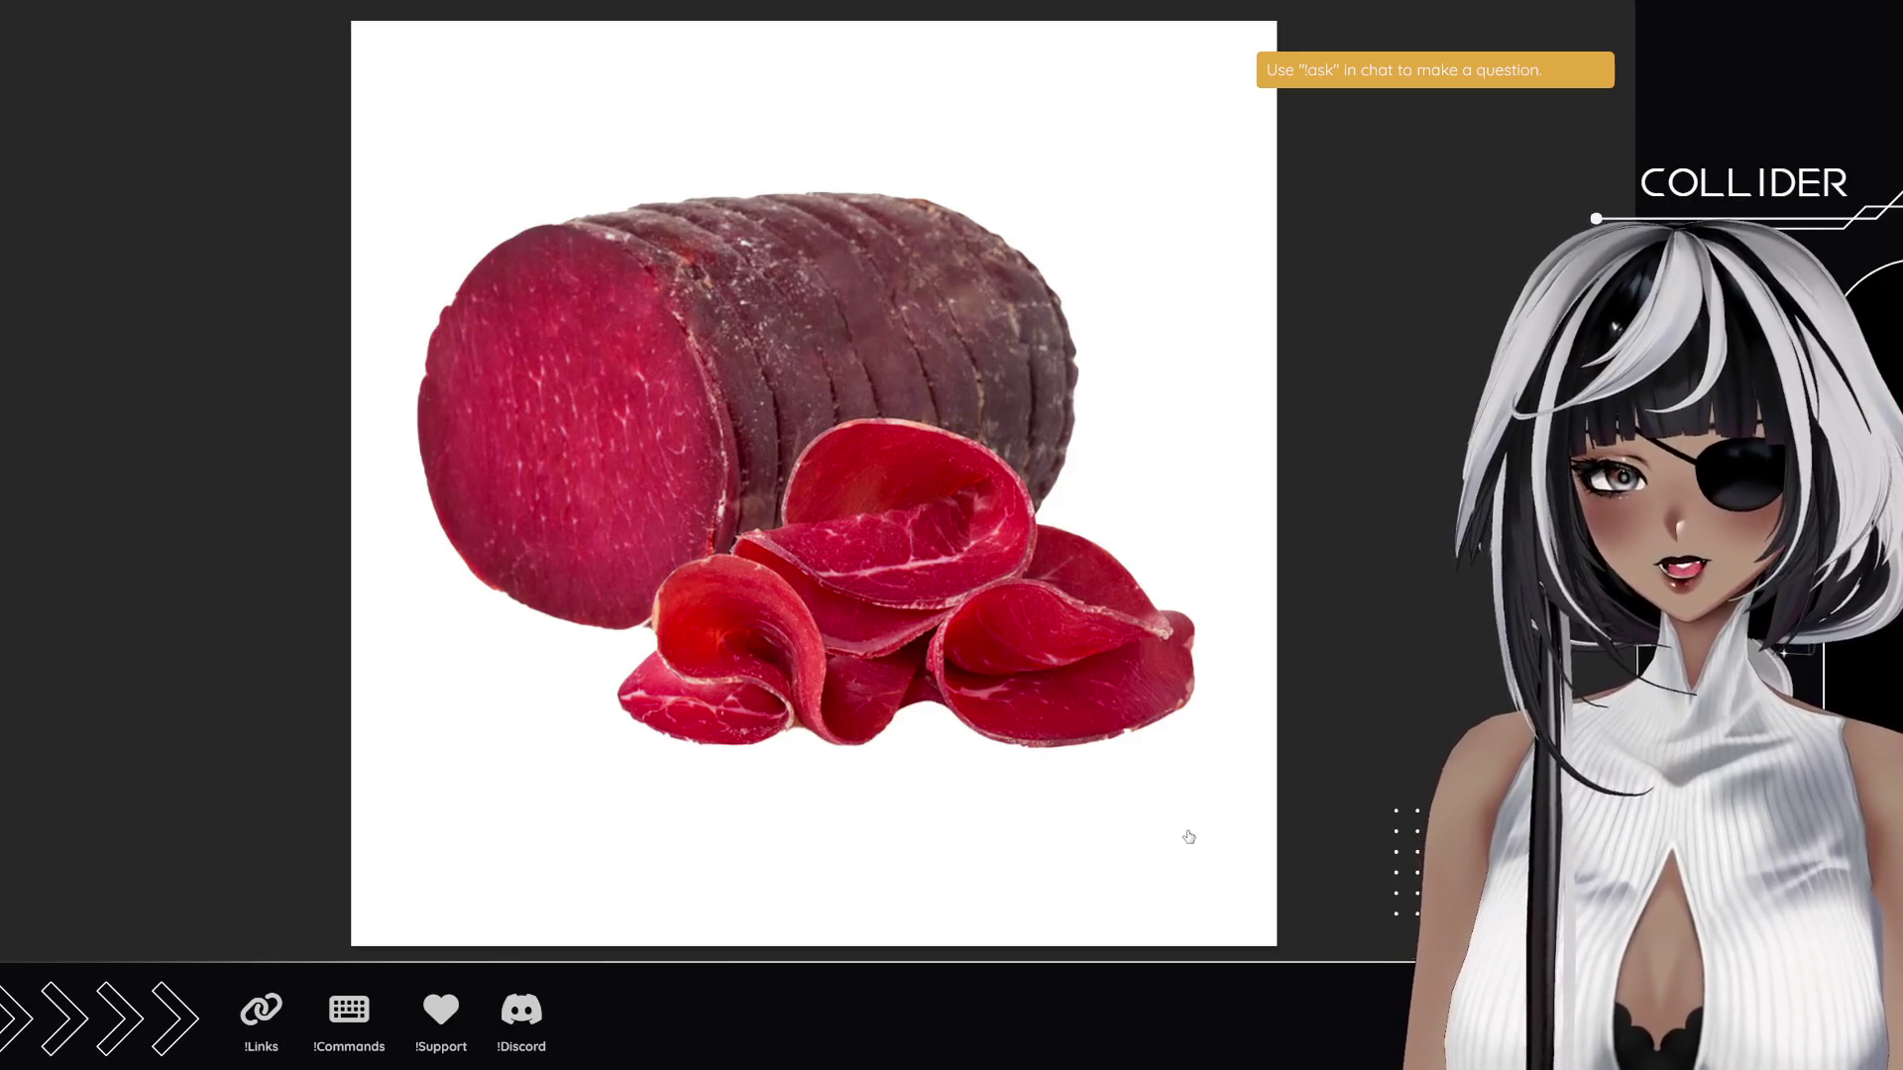
# - Advance from the sliced bresaola photo to the next image, burrata on a fork
pyautogui.press('Right')
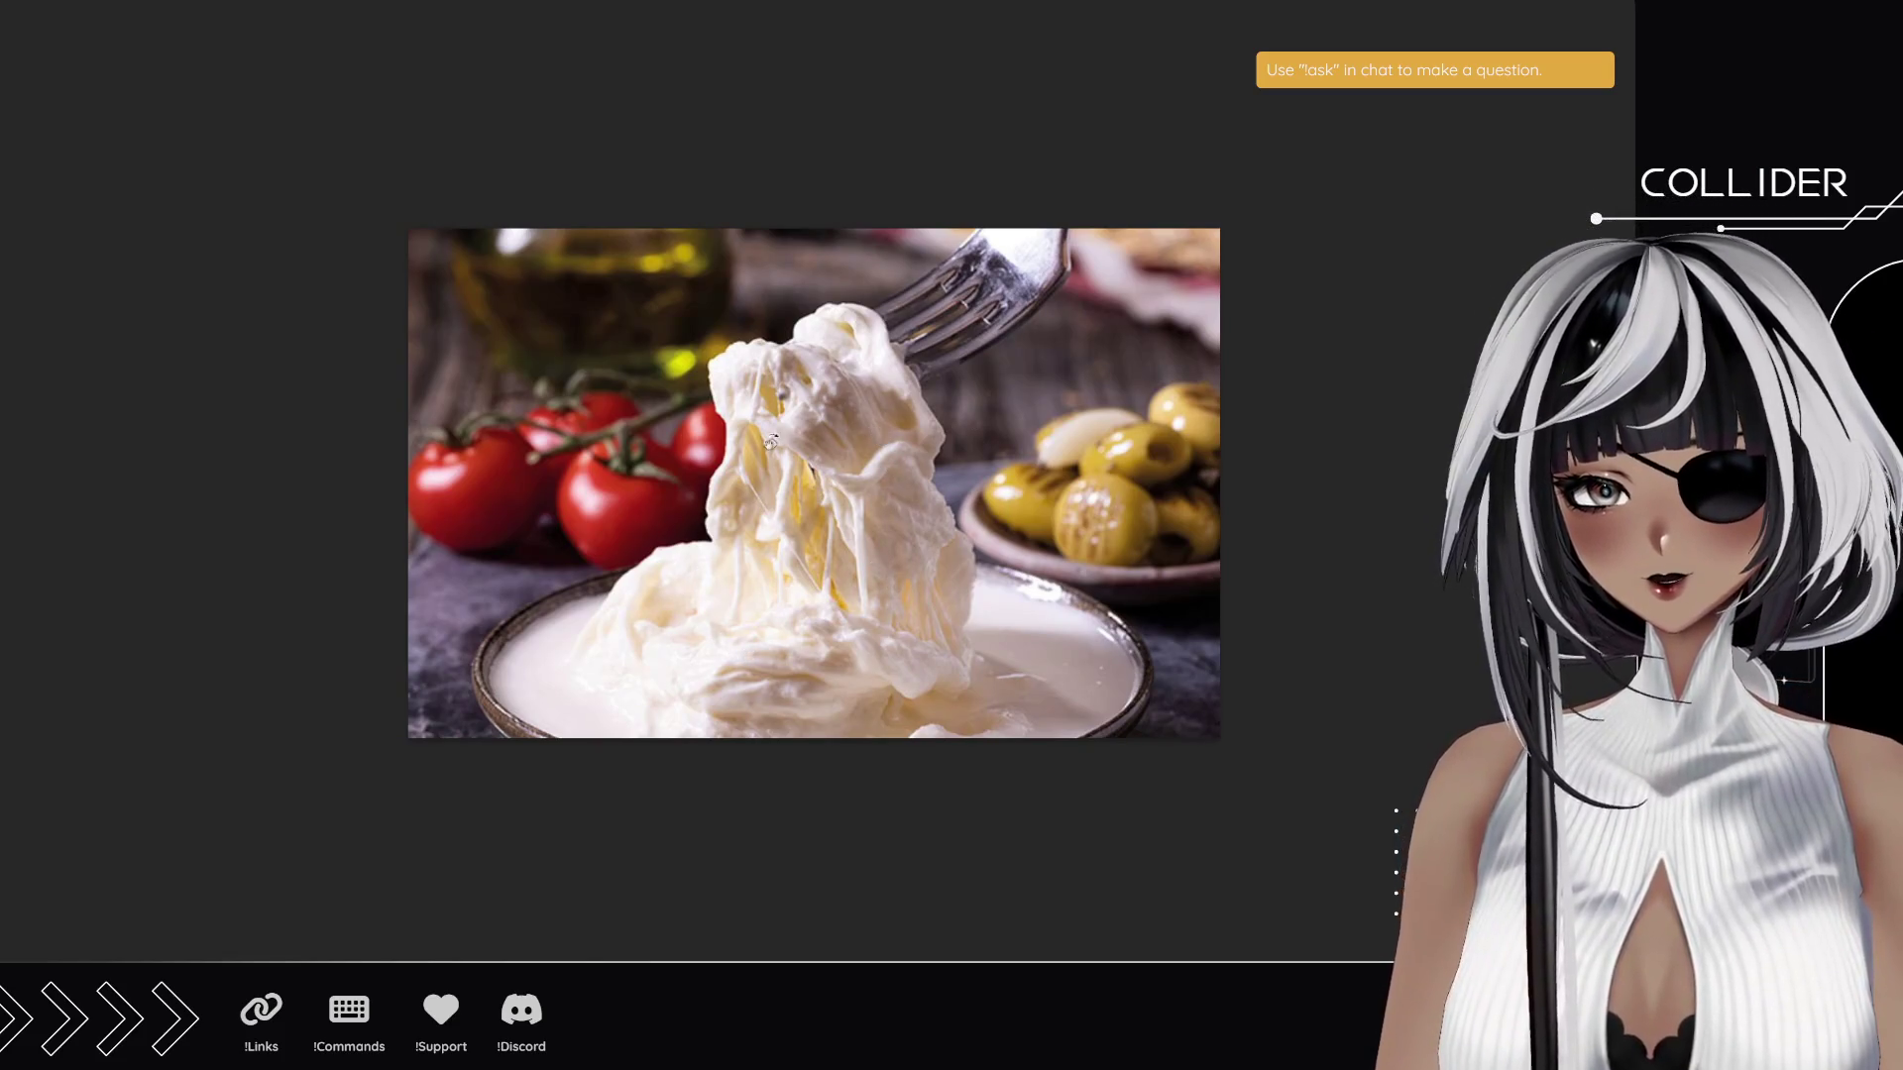
# - Zoom in on the burrata-on-fork photo, then zoom back out to the whole image
pyautogui.click(427, 505)
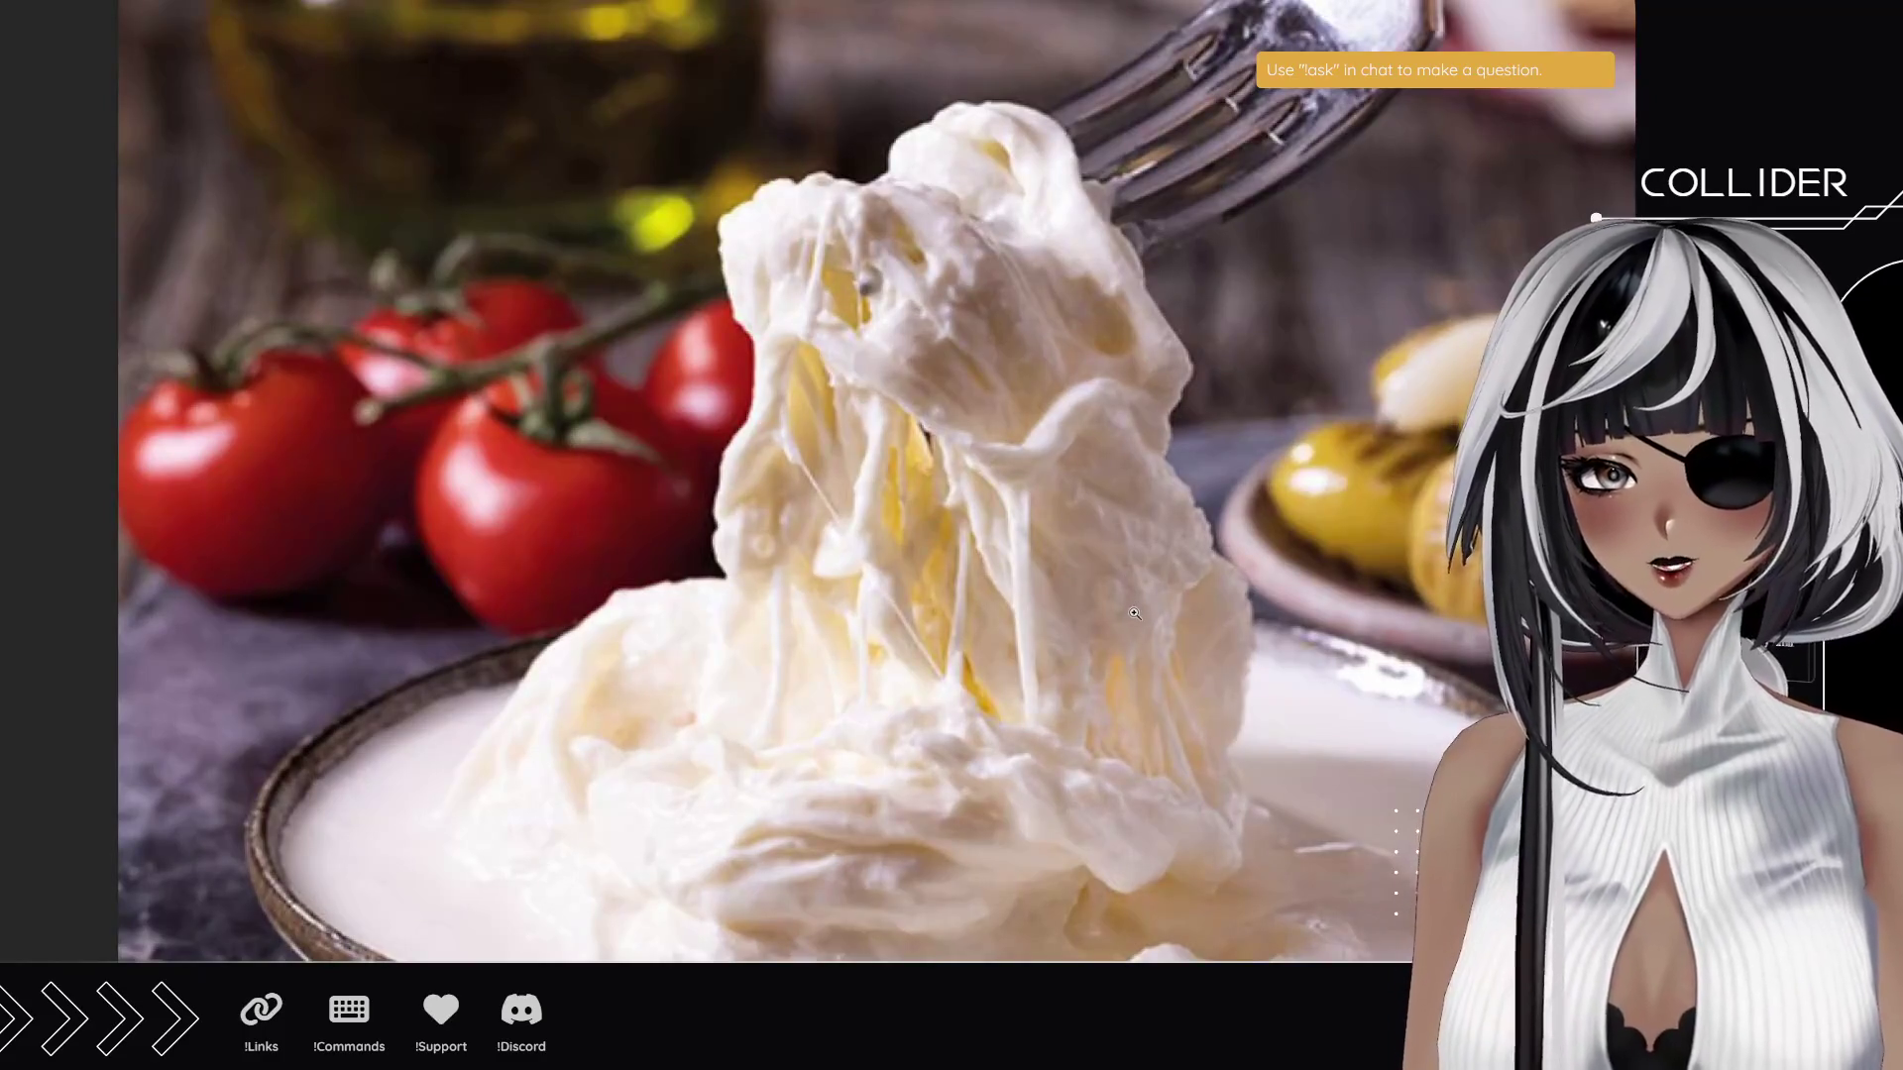
pyautogui.click(954, 671)
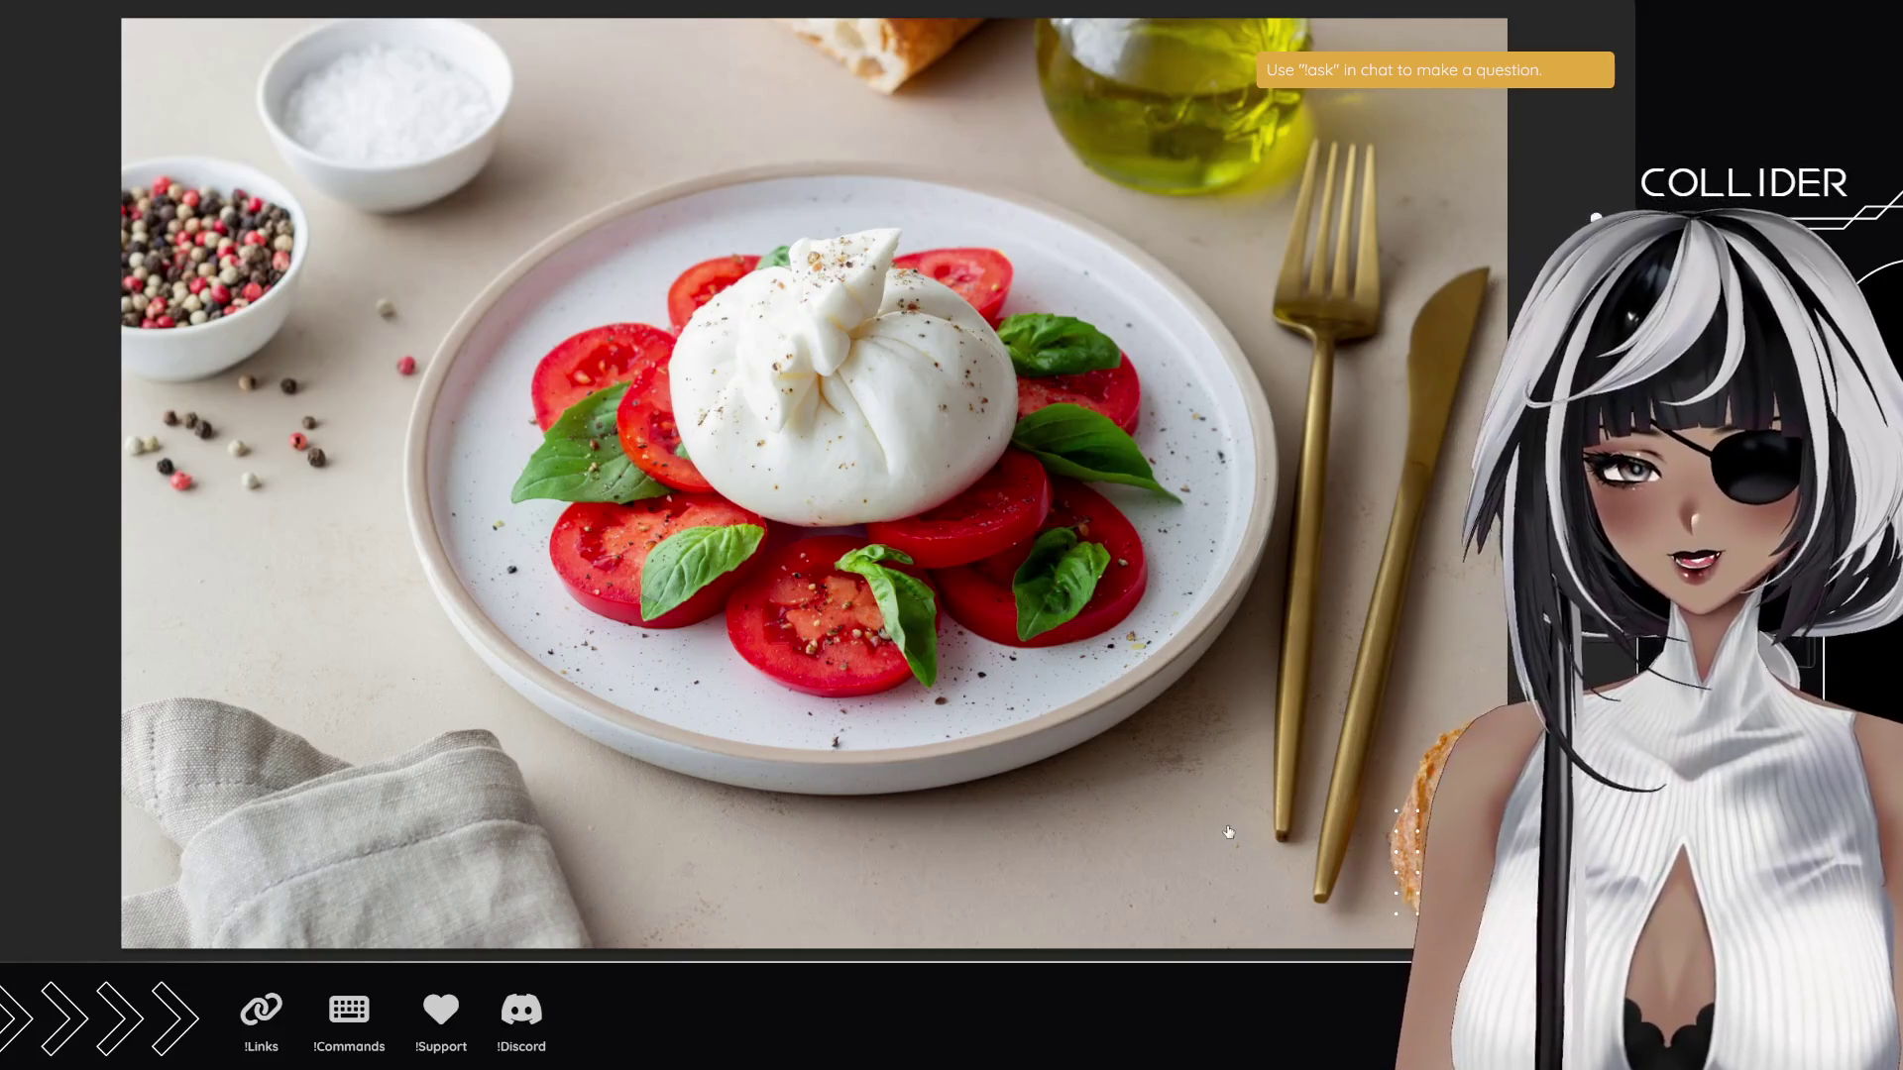
# - Advance to the next burrata photo, on a wooden plate with basil and olive oil
pyautogui.press('Right')
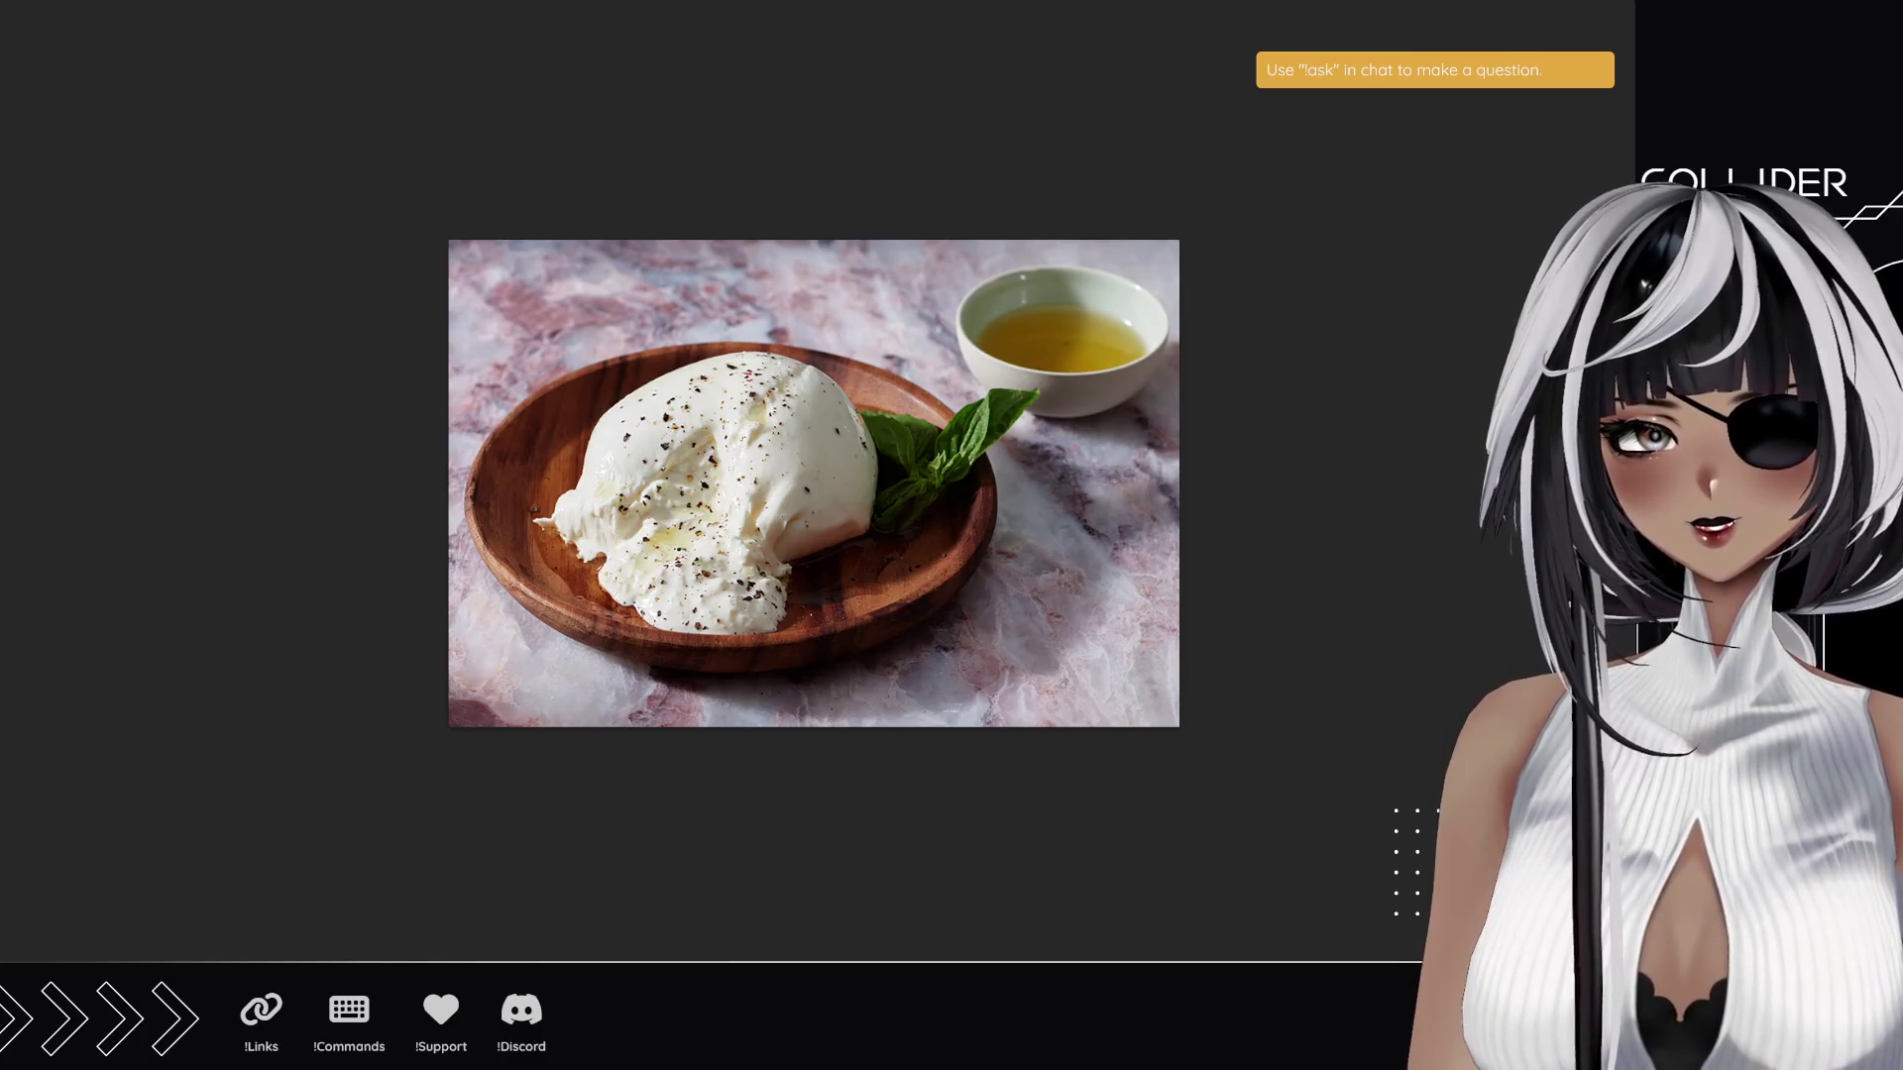
# - Page back past the burrata, bresaola and chive-tied beef photos to the chibi suitcase girl
pyautogui.click(1001, 336)
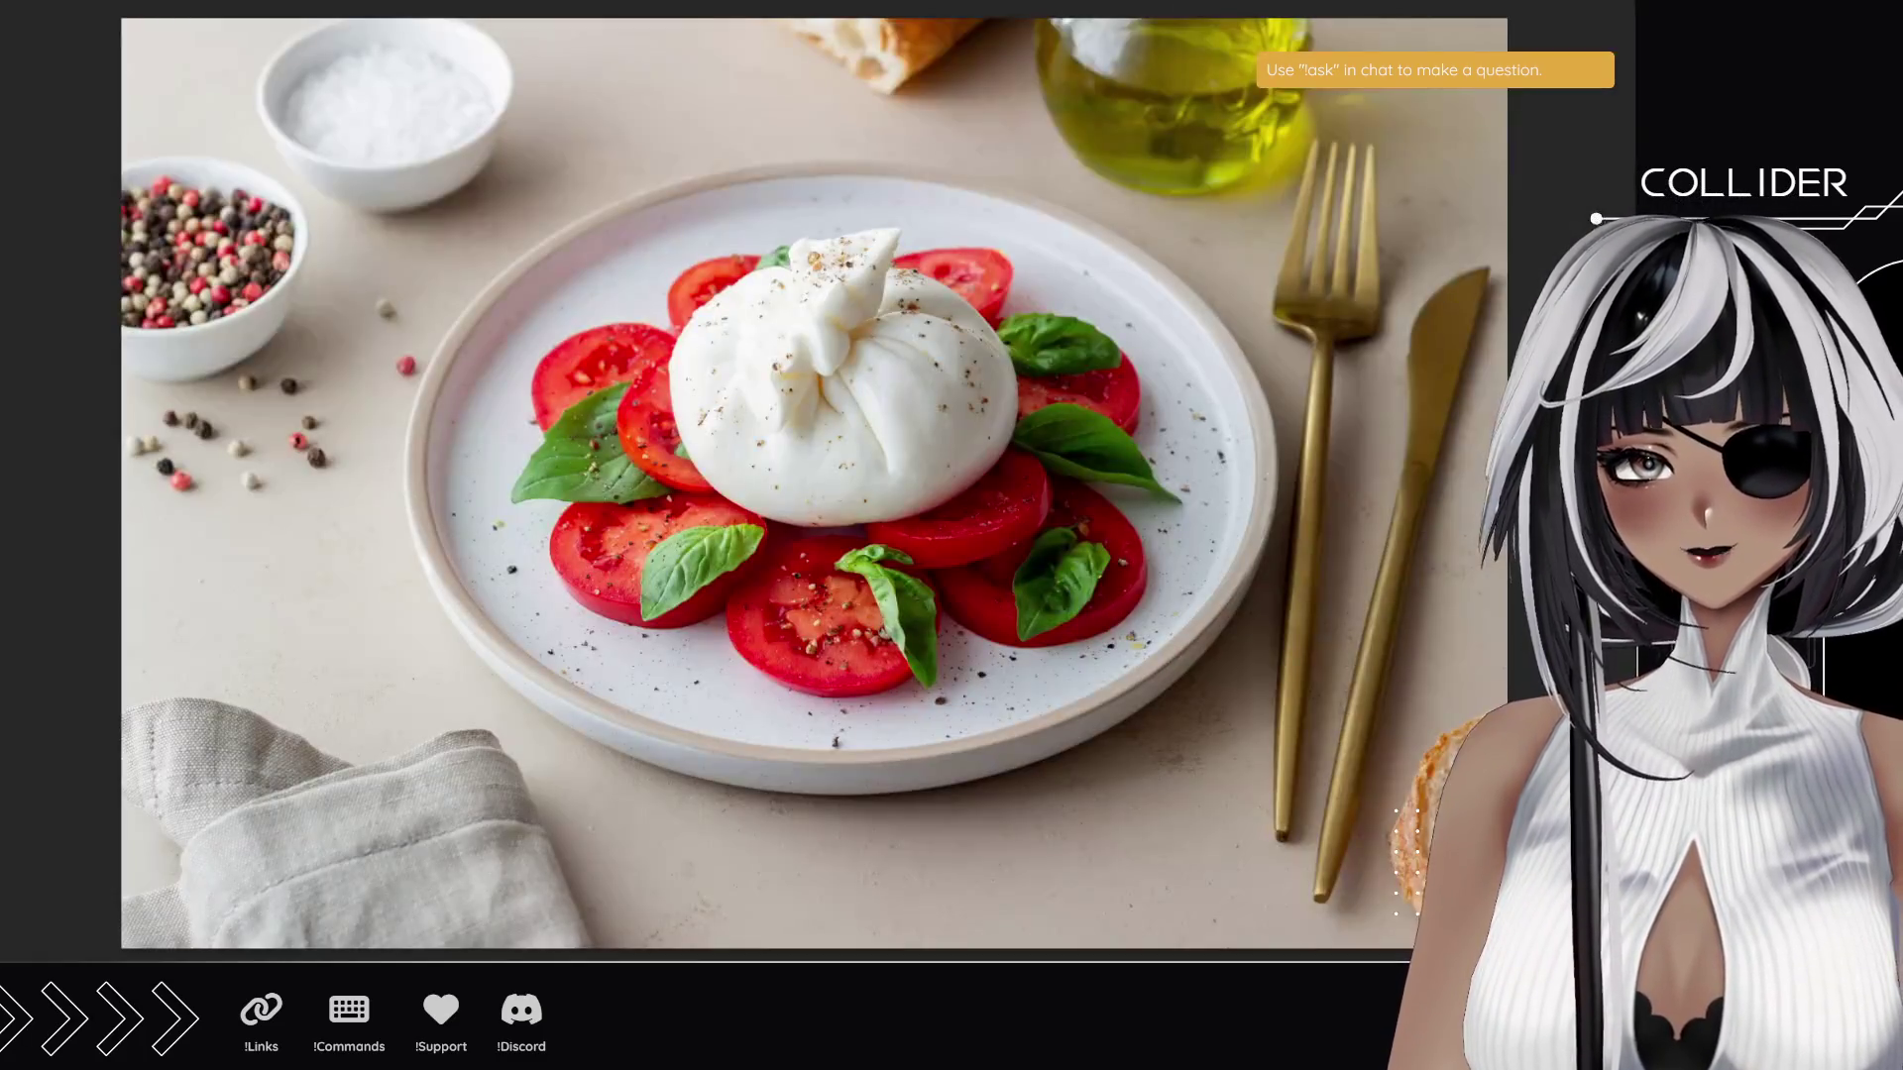
pyautogui.click(1045, 302)
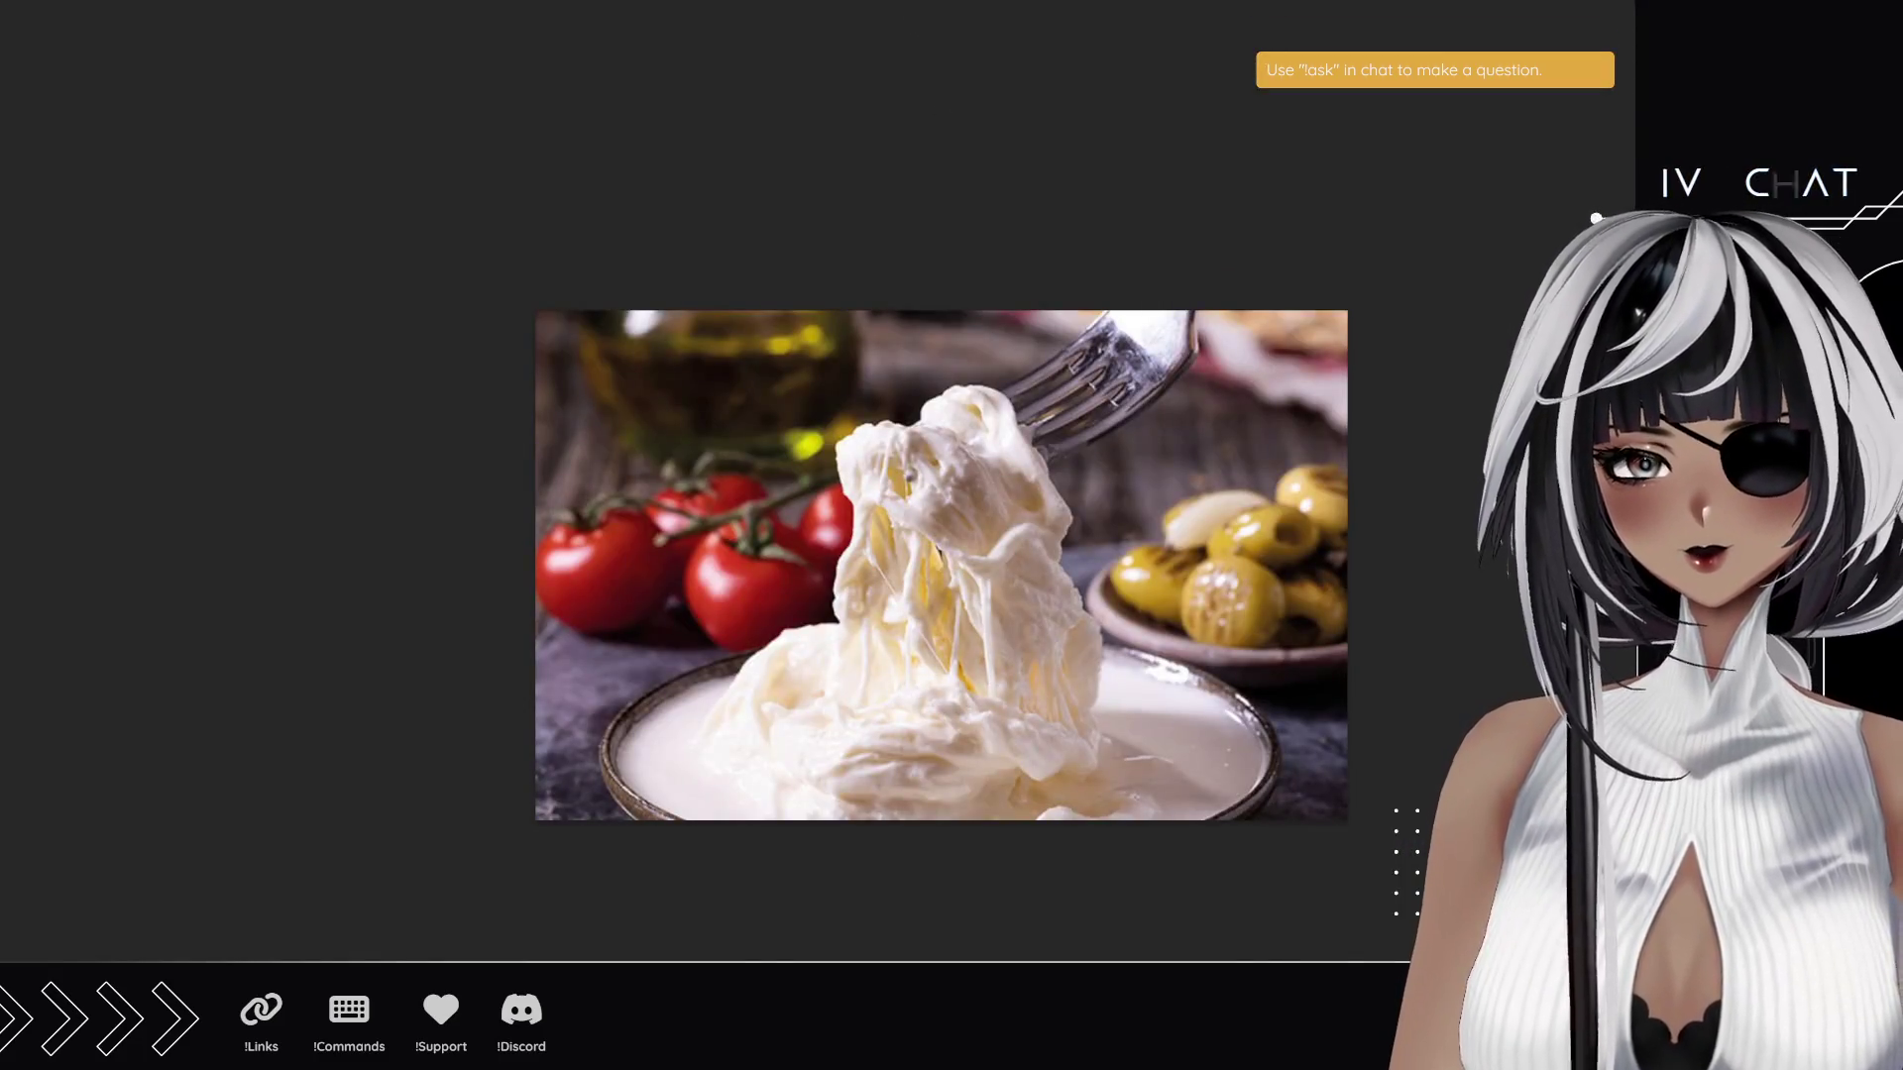
pyautogui.click(1011, 311)
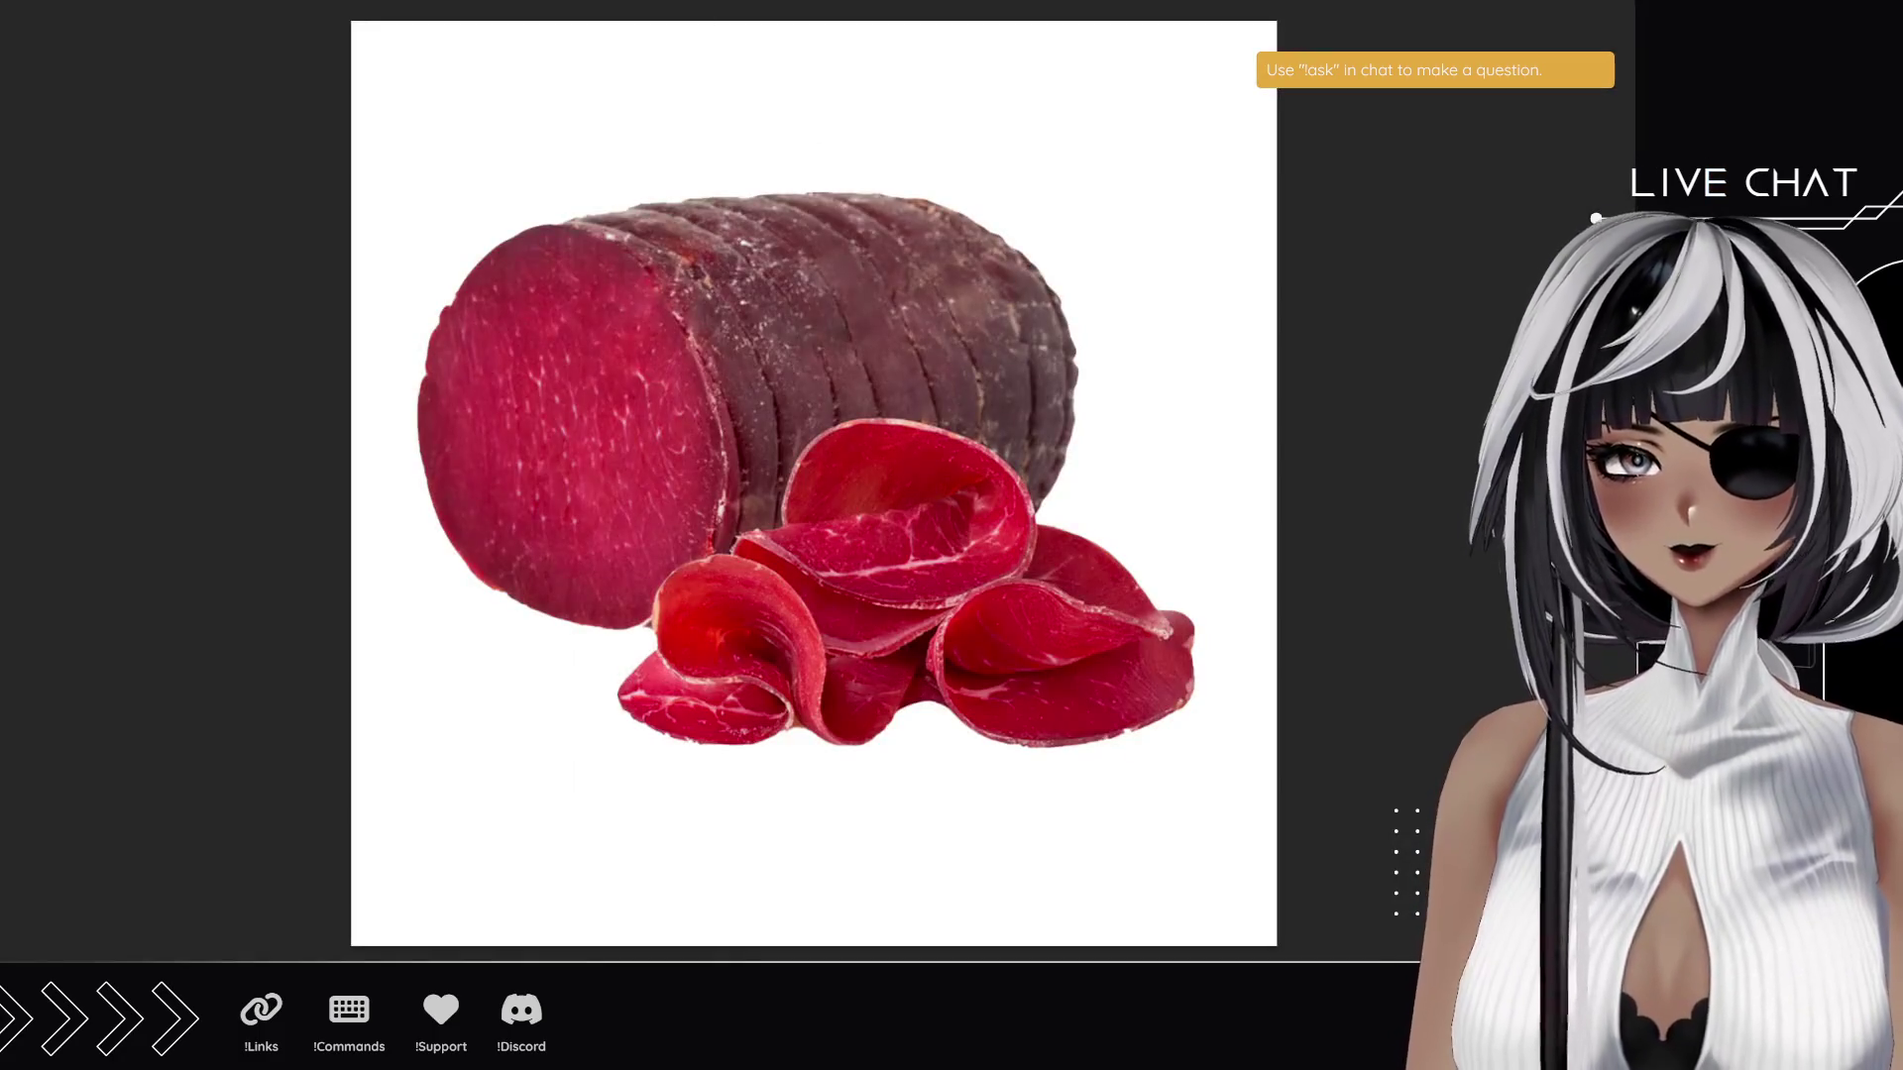
pyautogui.click(993, 319)
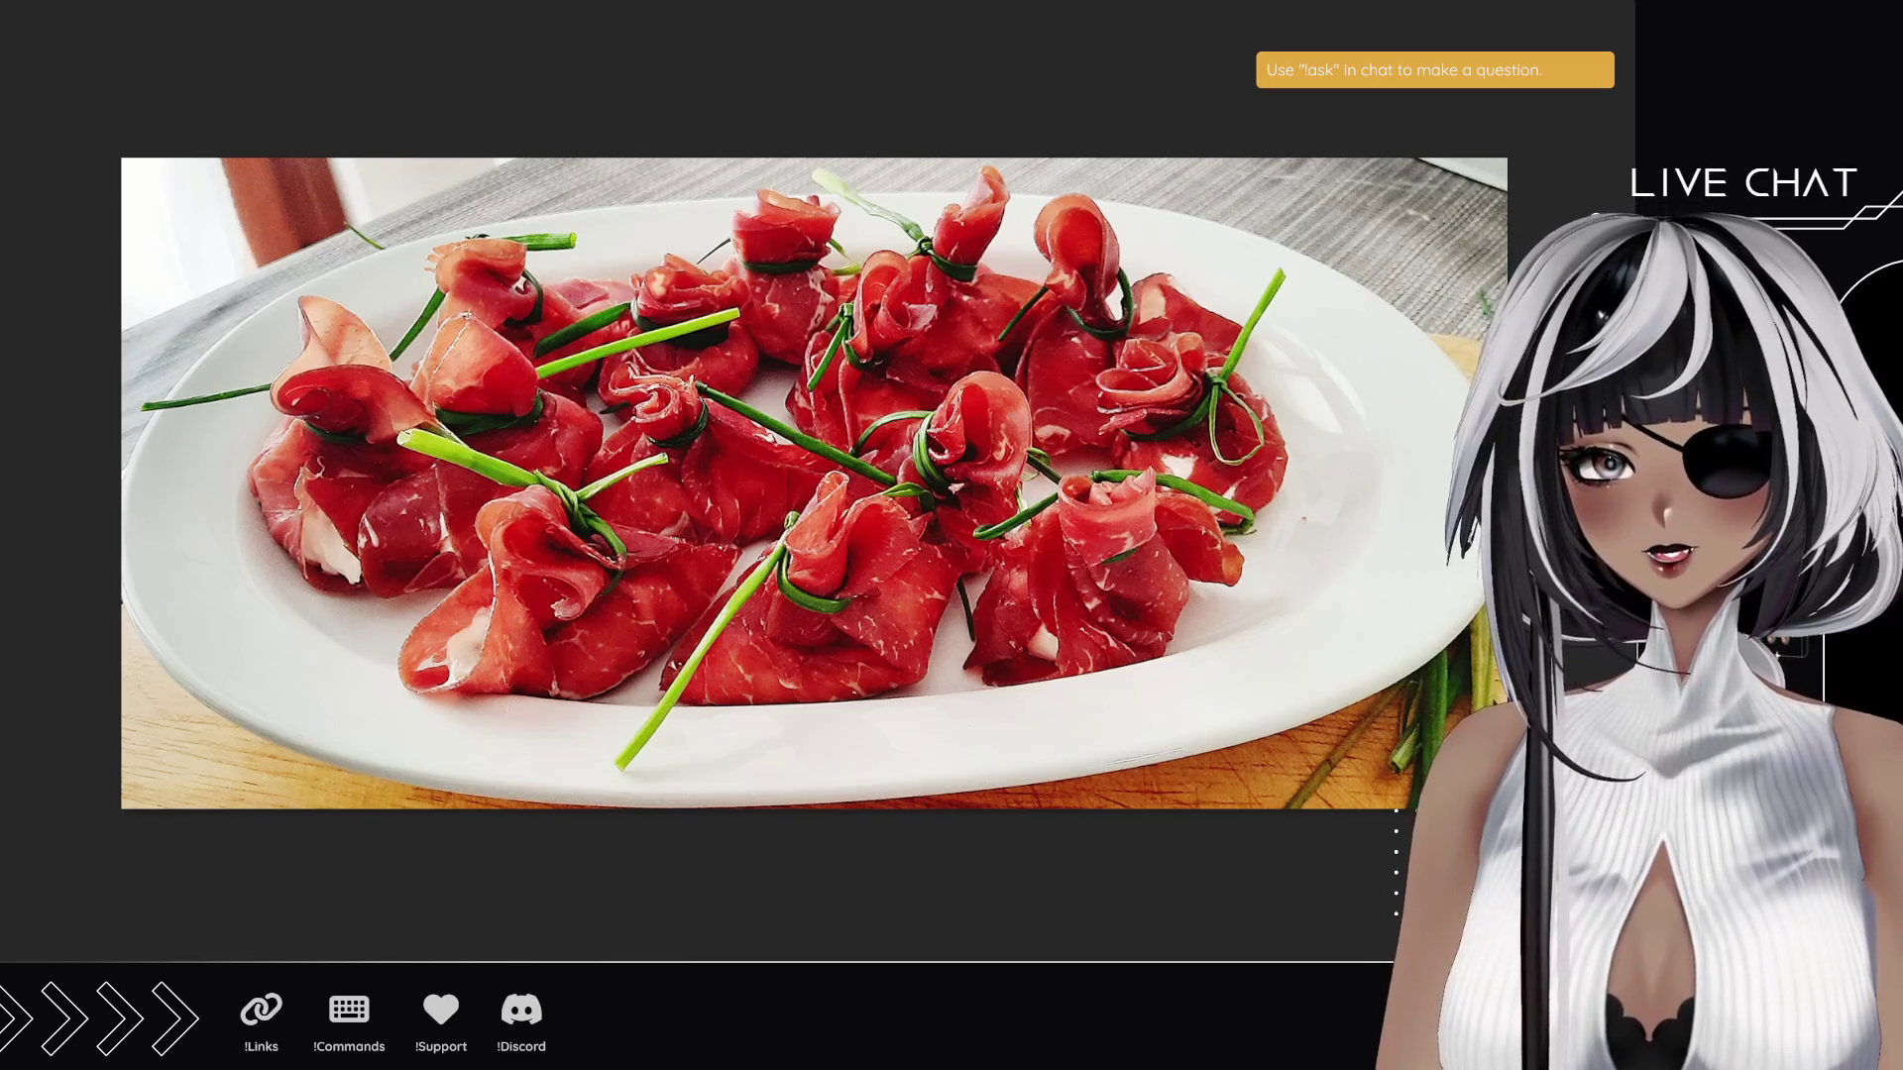
pyautogui.click(1014, 318)
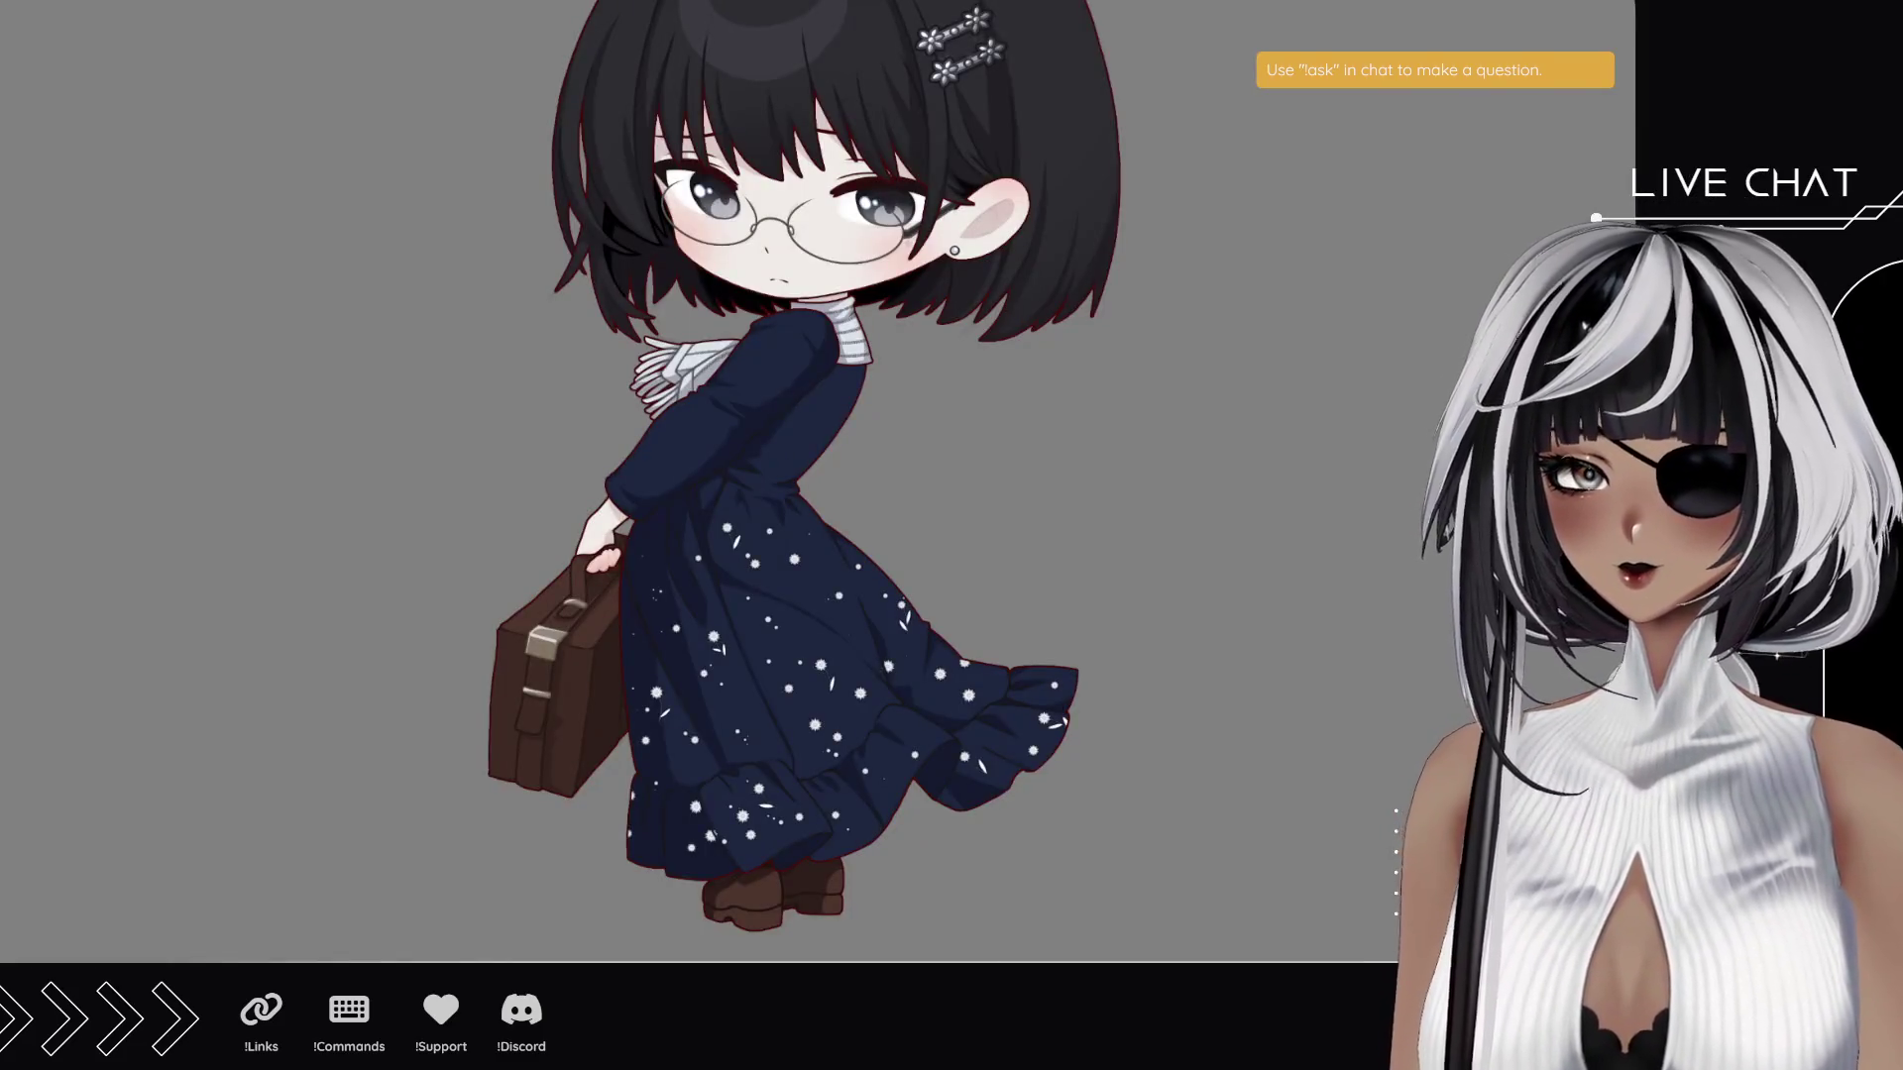
pyautogui.scroll(2, 1282, 608)
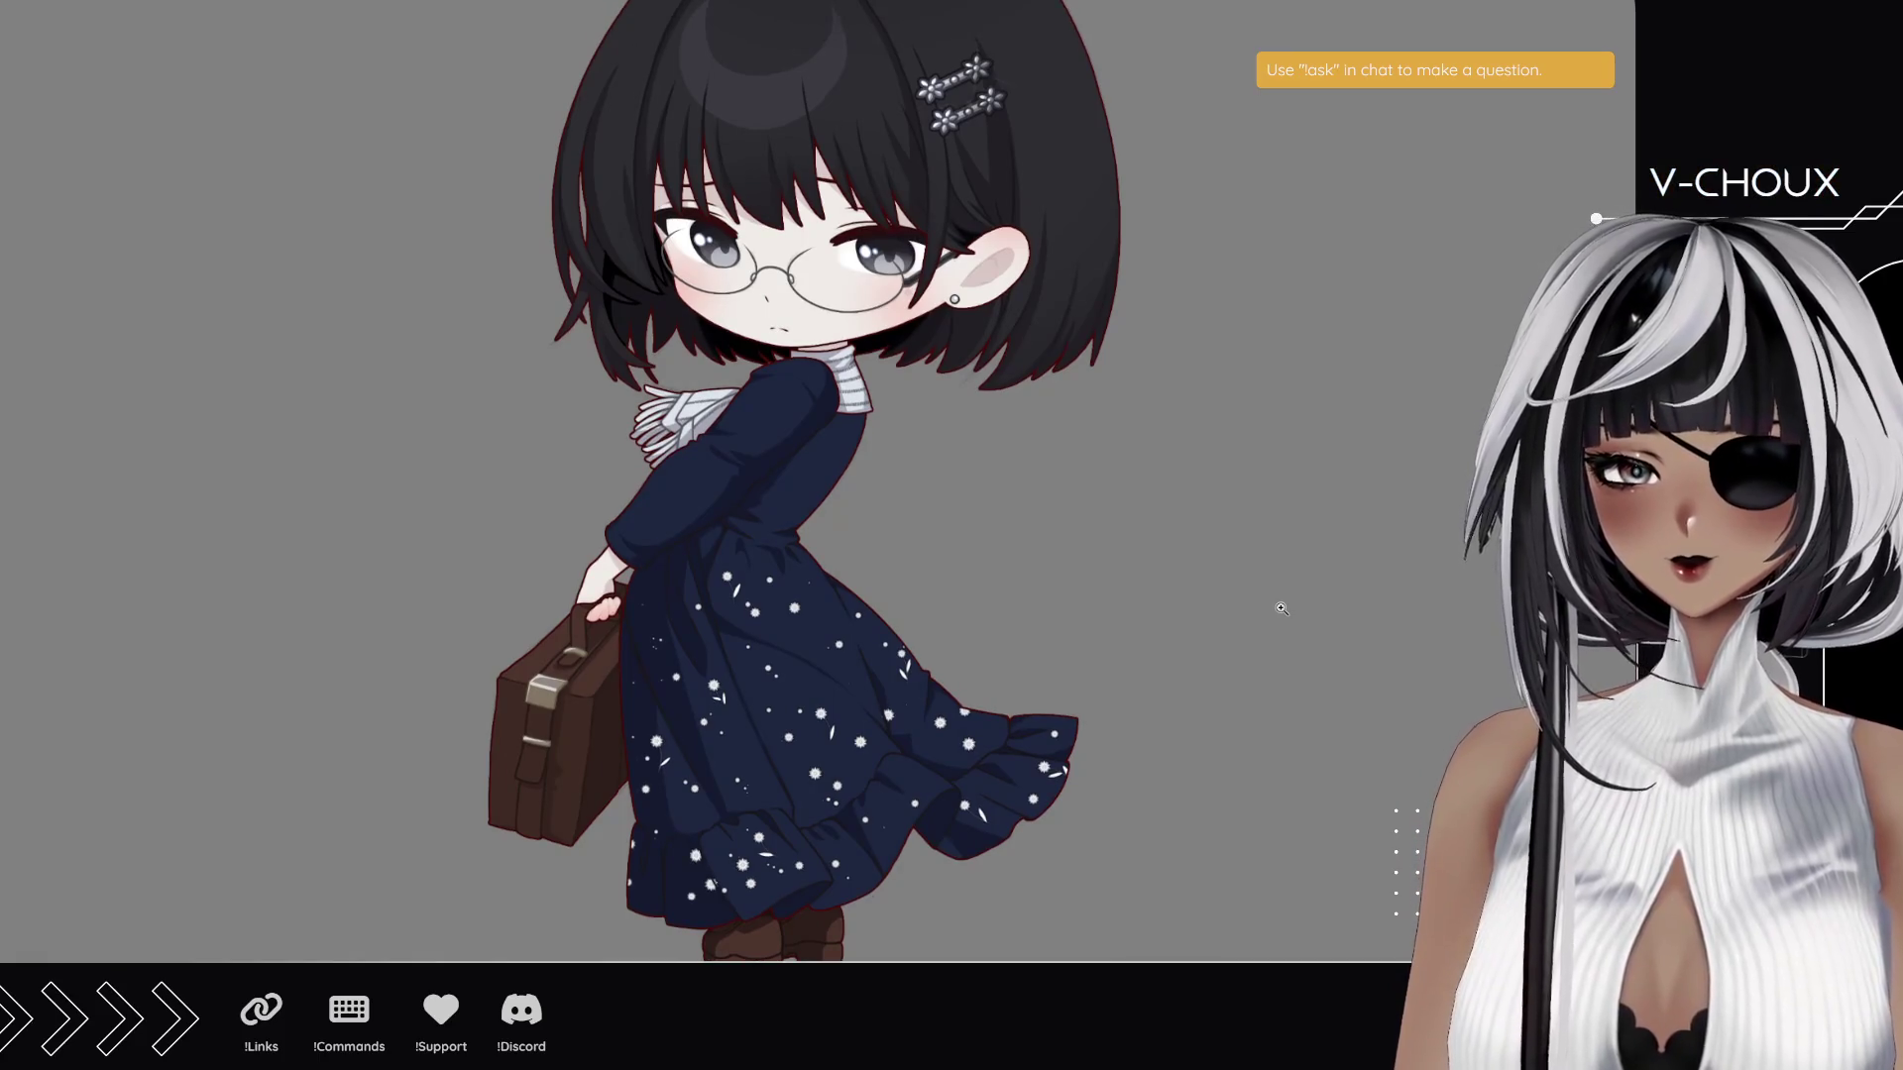